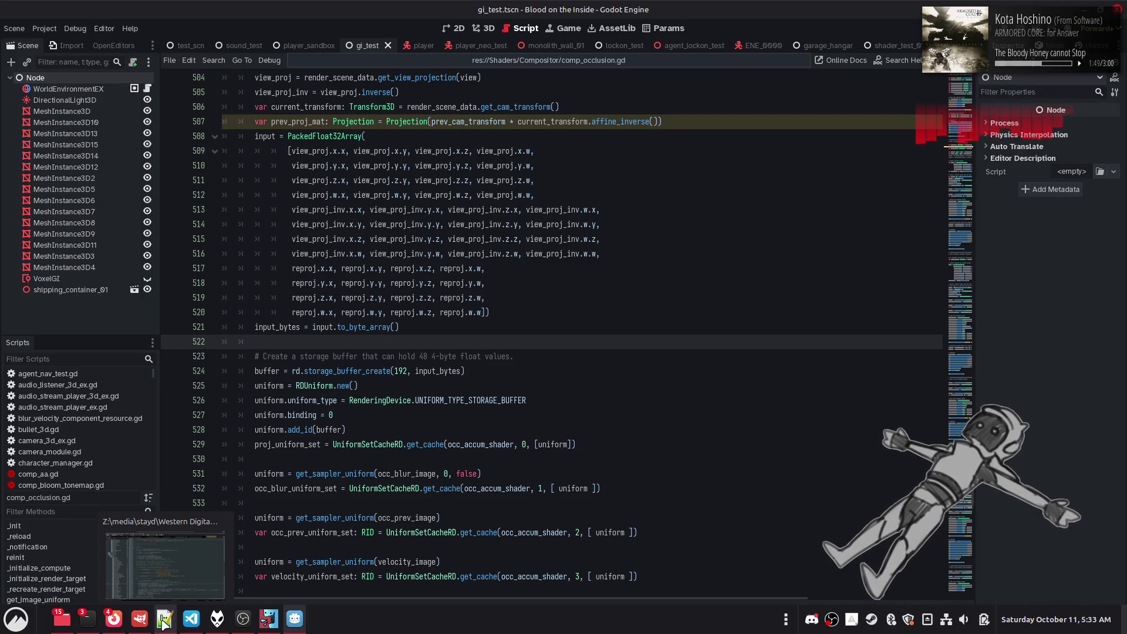
- Dismiss the PNGTuber Plus overlay, then test-run the game once and stop it
{"action": "left_click", "coordinate": [266, 627]}
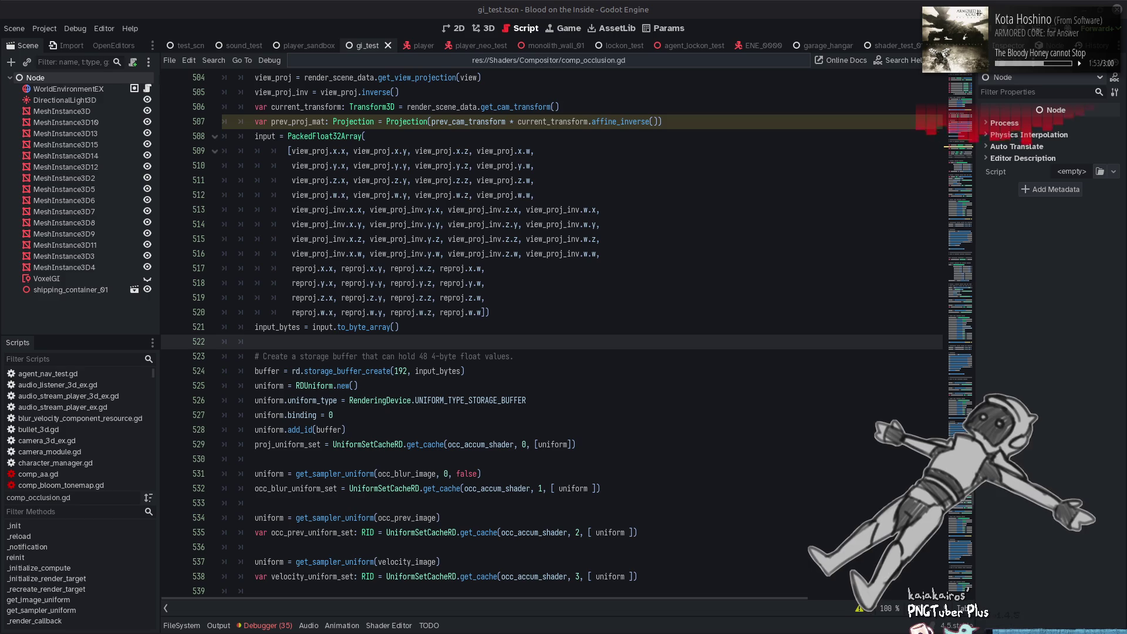
{"action": "key", "text": "alt+Tab"}
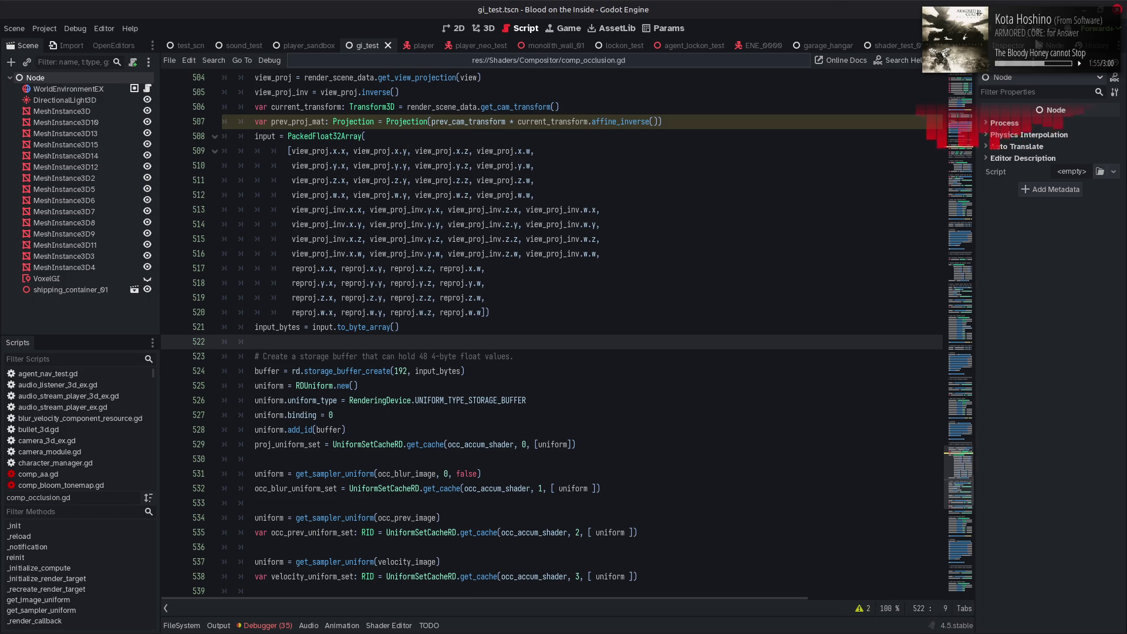
{"action": "key", "text": "F5"}
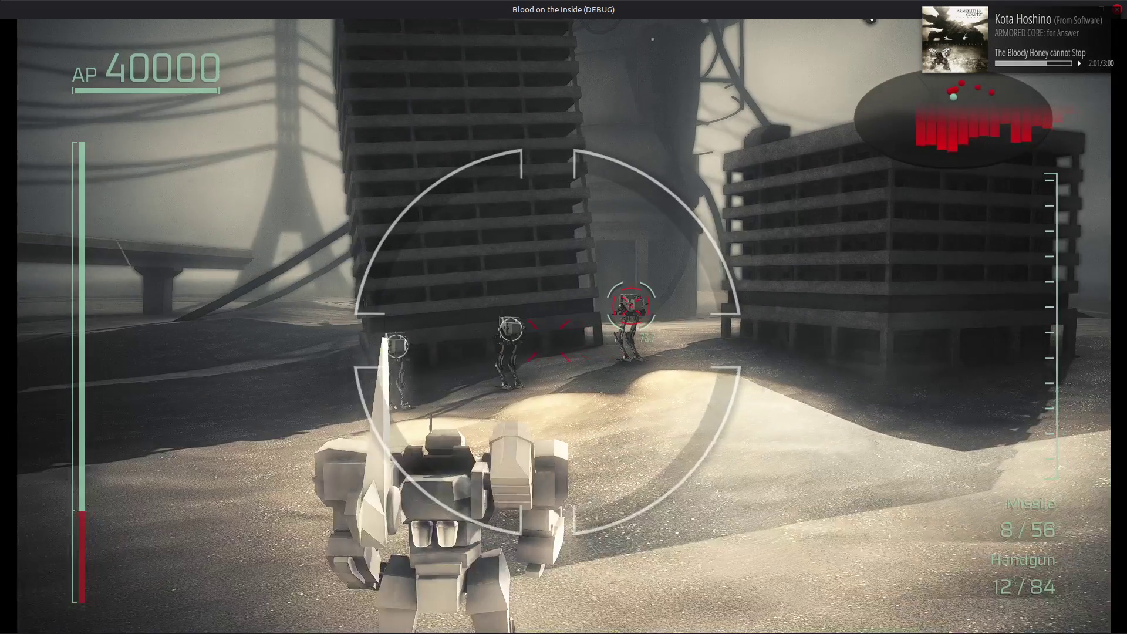
{"action": "key", "text": "F8"}
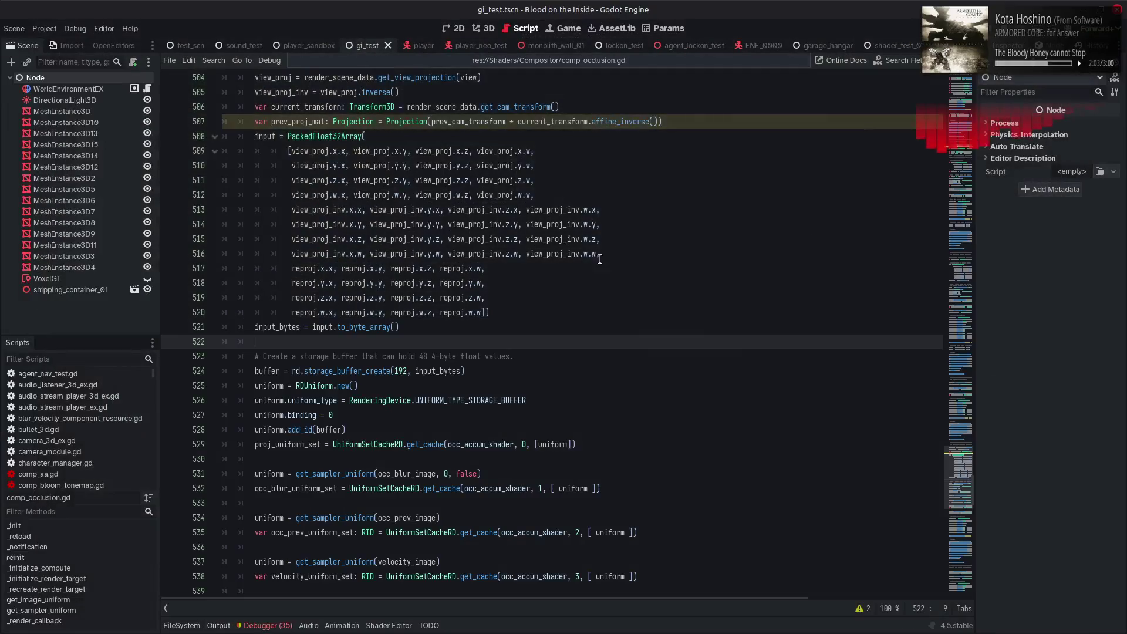
- Launch PNGTuber Plus 1.4.5 from Desktop/Stayd/Programs/PNGTuber Plus, then close the file manager
{"action": "left_click", "coordinate": [64, 621]}
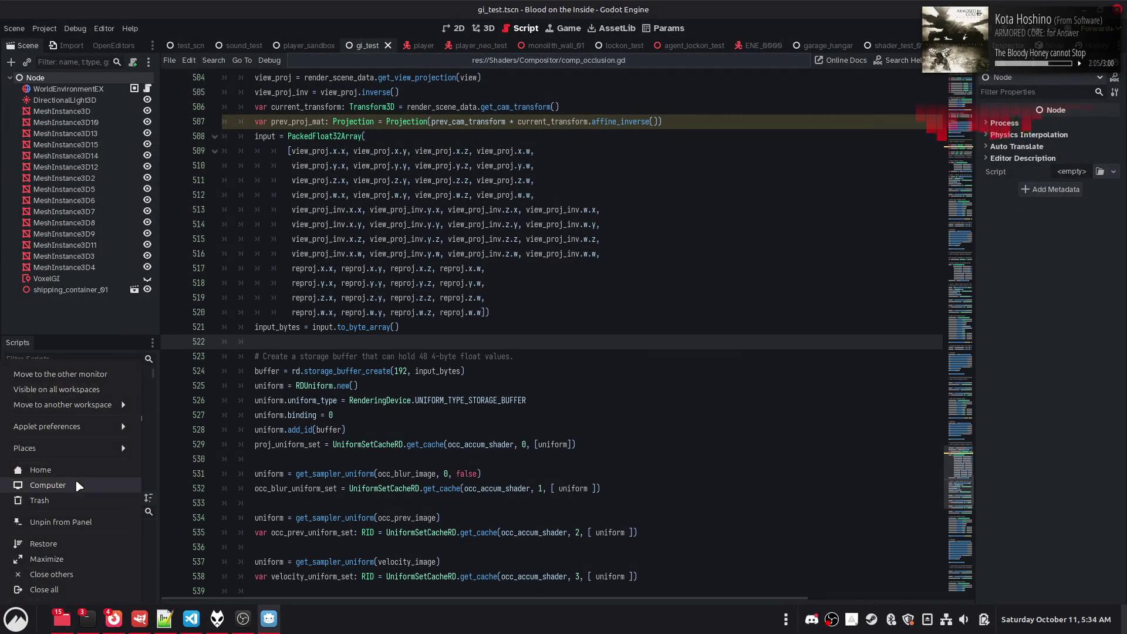
{"action": "left_click", "coordinate": [75, 470]}
{"action": "double_click", "coordinate": [296, 153]}
{"action": "double_click", "coordinate": [212, 155]}
{"action": "left_click", "coordinate": [286, 160]}
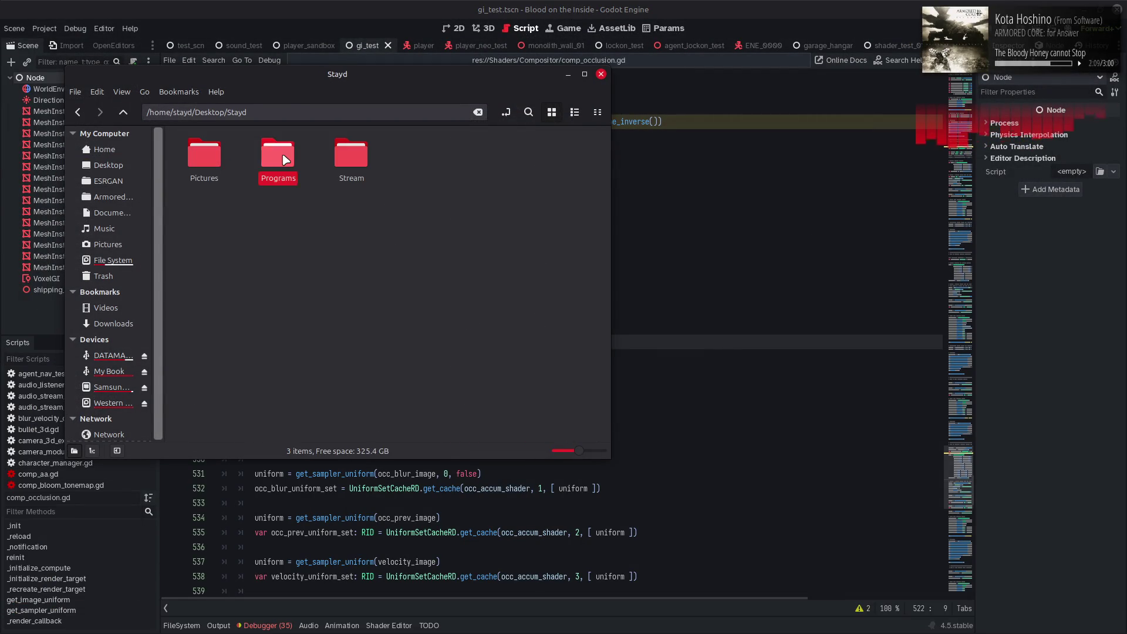
{"action": "double_click", "coordinate": [286, 160]}
{"action": "double_click", "coordinate": [327, 232]}
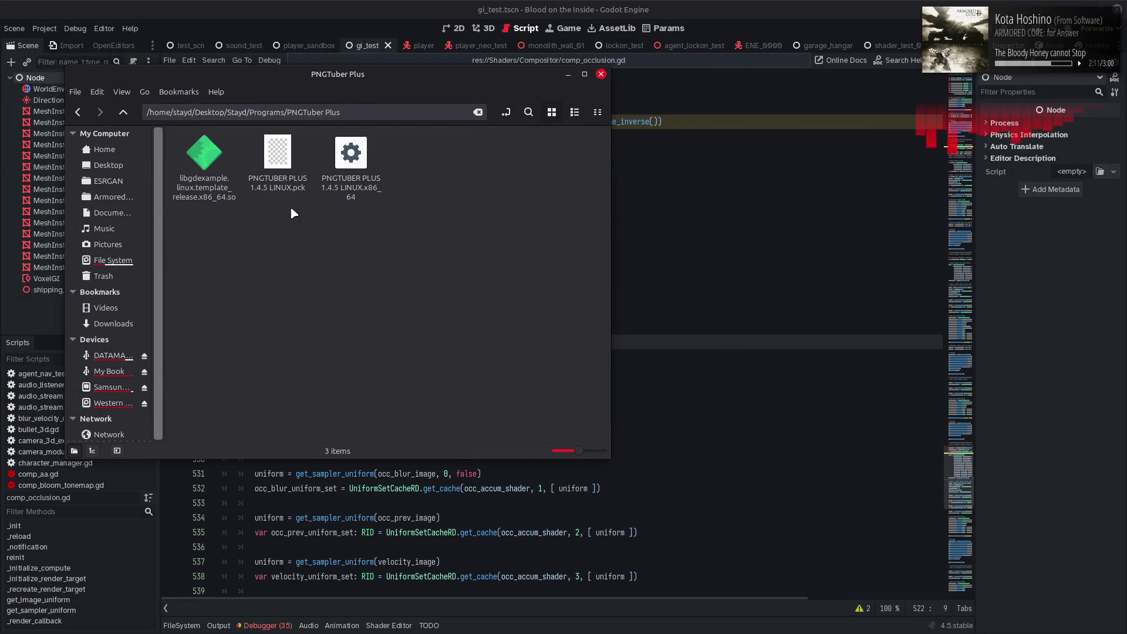
{"action": "double_click", "coordinate": [351, 154]}
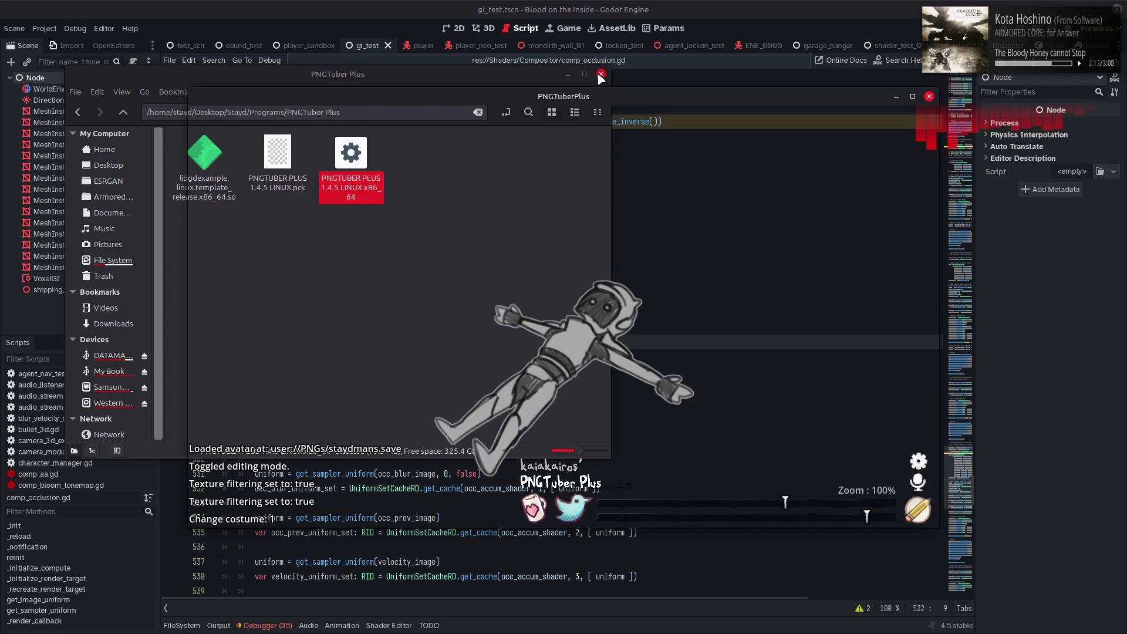
{"action": "left_click", "coordinate": [602, 75]}
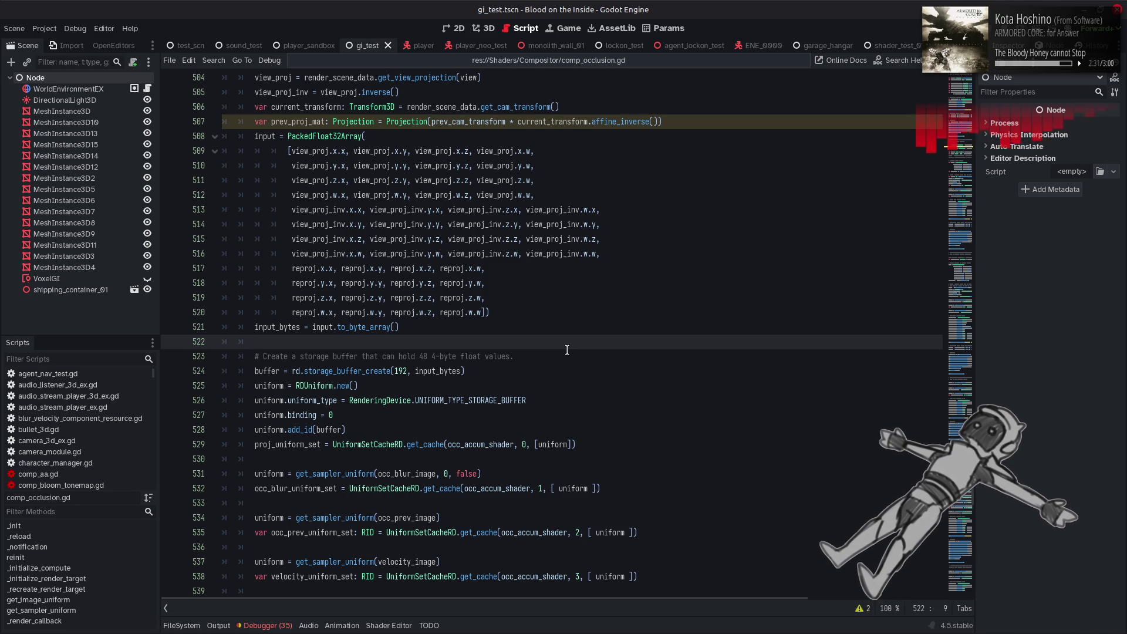
{"action": "mouse_move", "coordinate": [269, 633]}
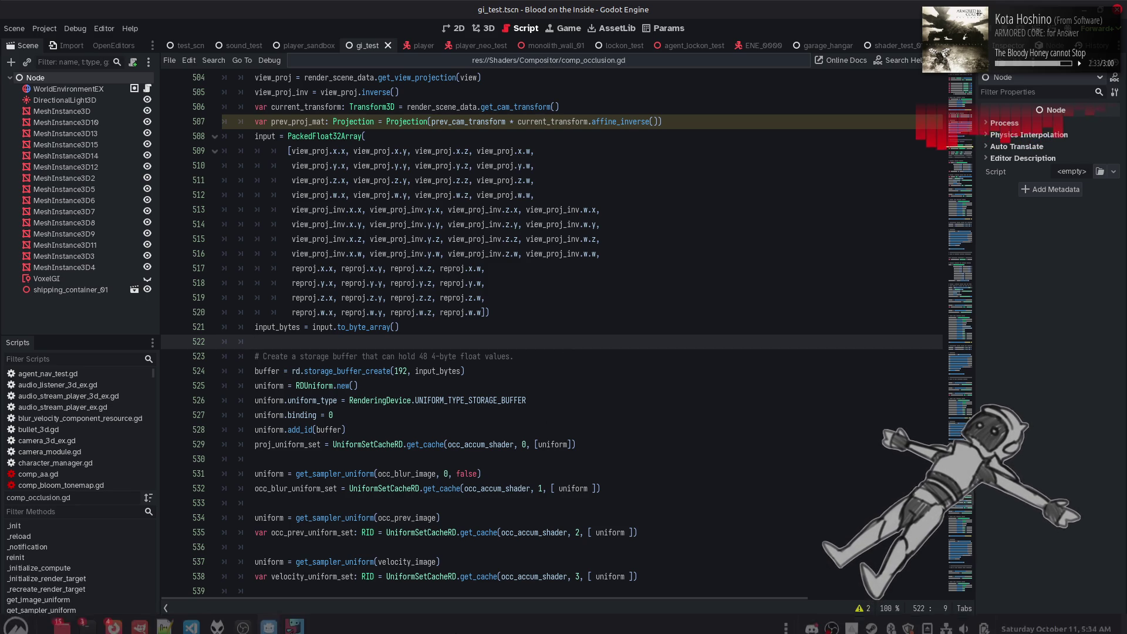
{"action": "left_click", "coordinate": [191, 619]}
{"action": "left_click", "coordinate": [1123, 9]}
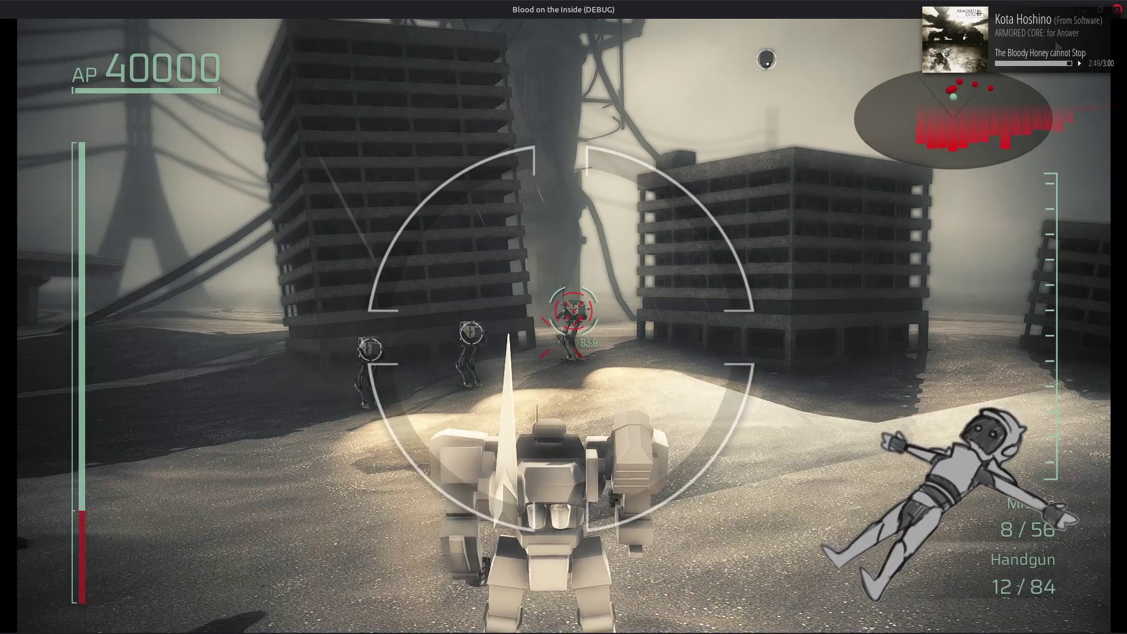
{"action": "key", "text": "F8"}
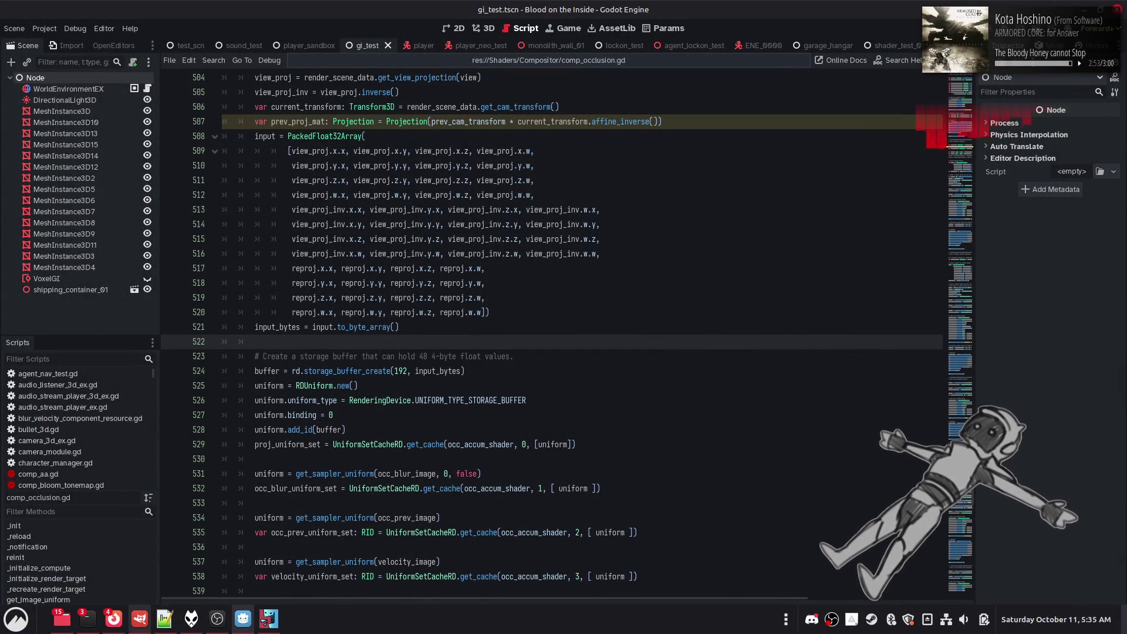
{"action": "left_click", "coordinate": [139, 618]}
{"action": "key", "text": "alt+Tab"}
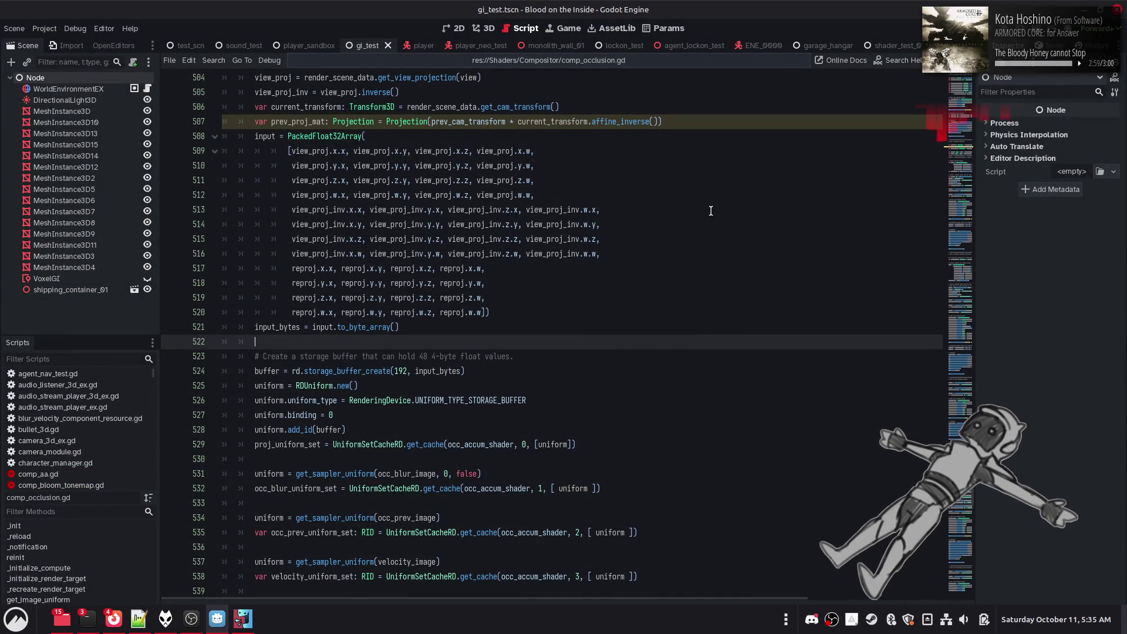
{"action": "key", "text": "F5"}
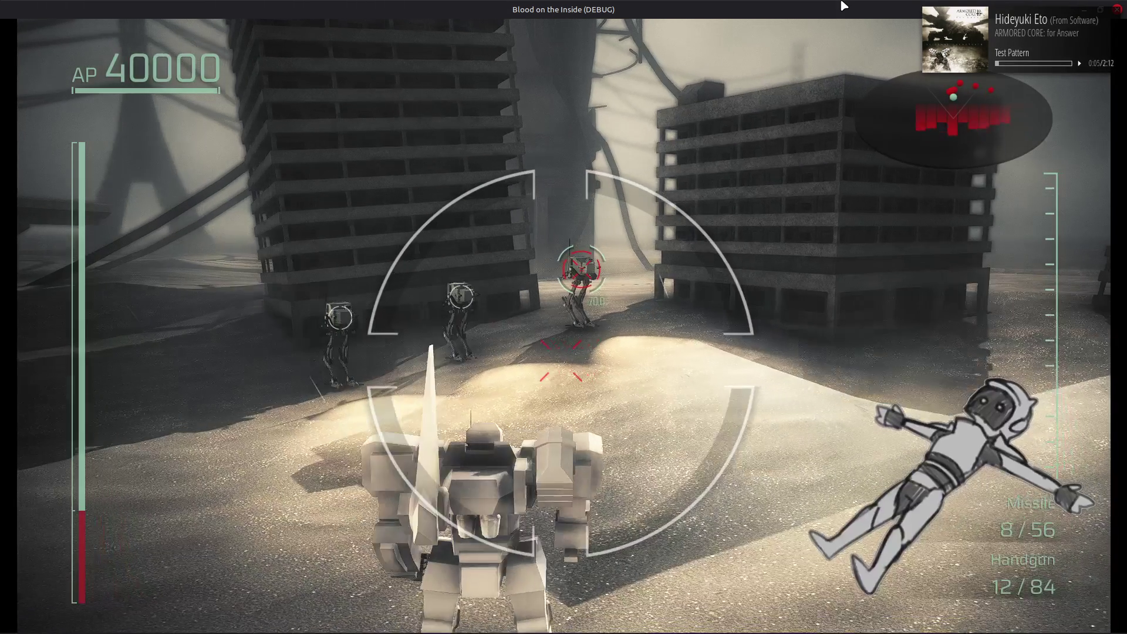
{"action": "key", "text": "F8"}
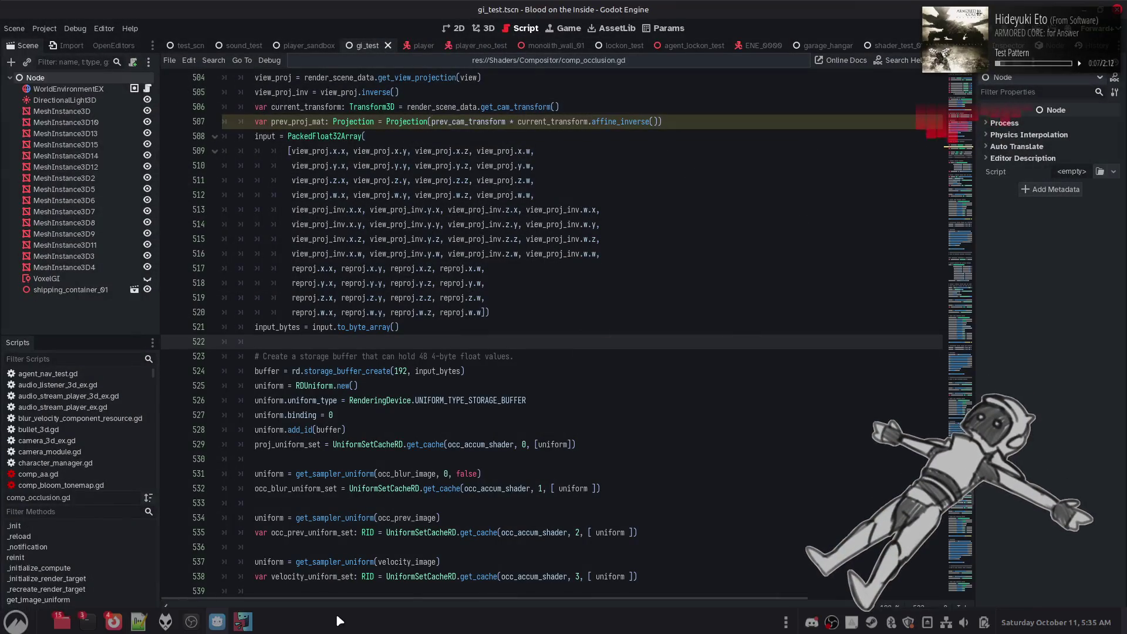
{"action": "left_click", "coordinate": [139, 620]}
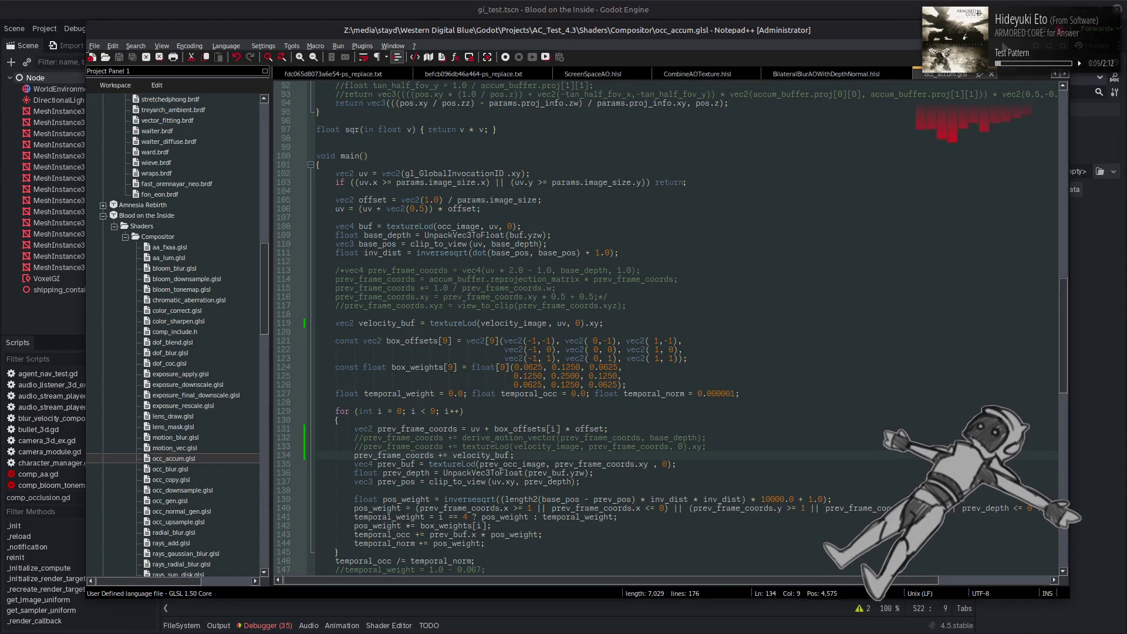
{"action": "key", "text": "alt+Tab"}
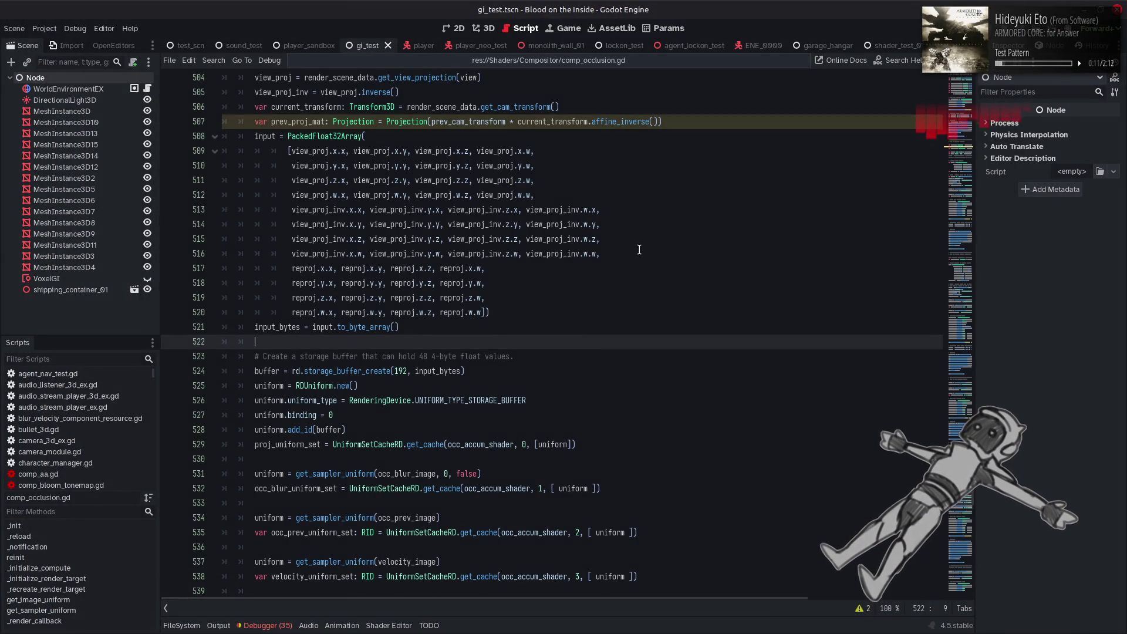
{"action": "key", "text": "F5"}
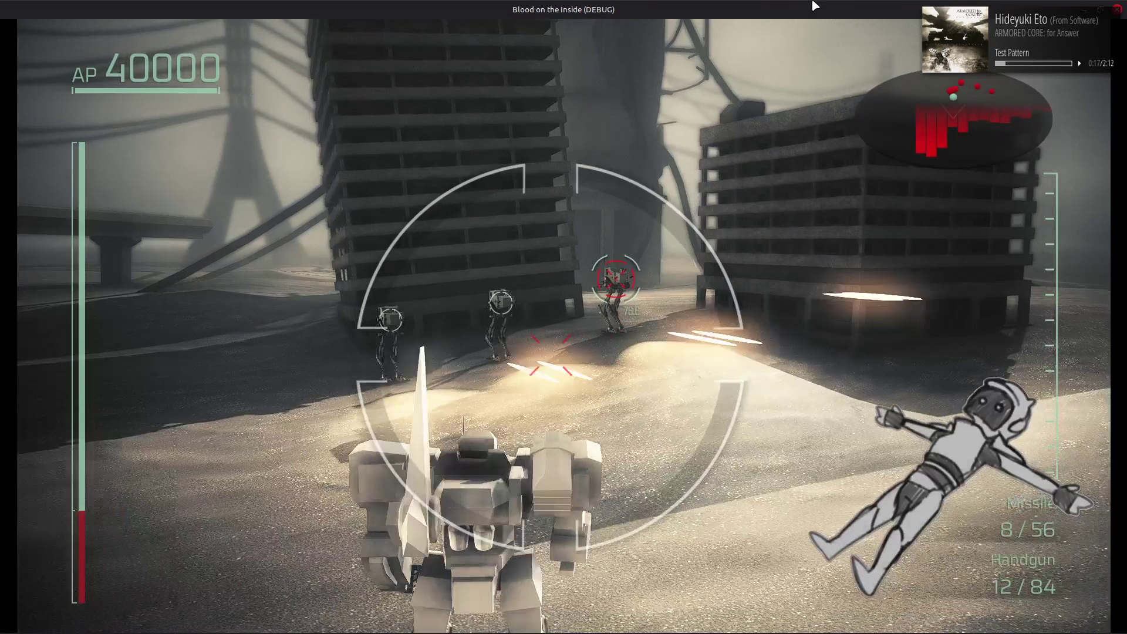
{"action": "key", "text": "F8"}
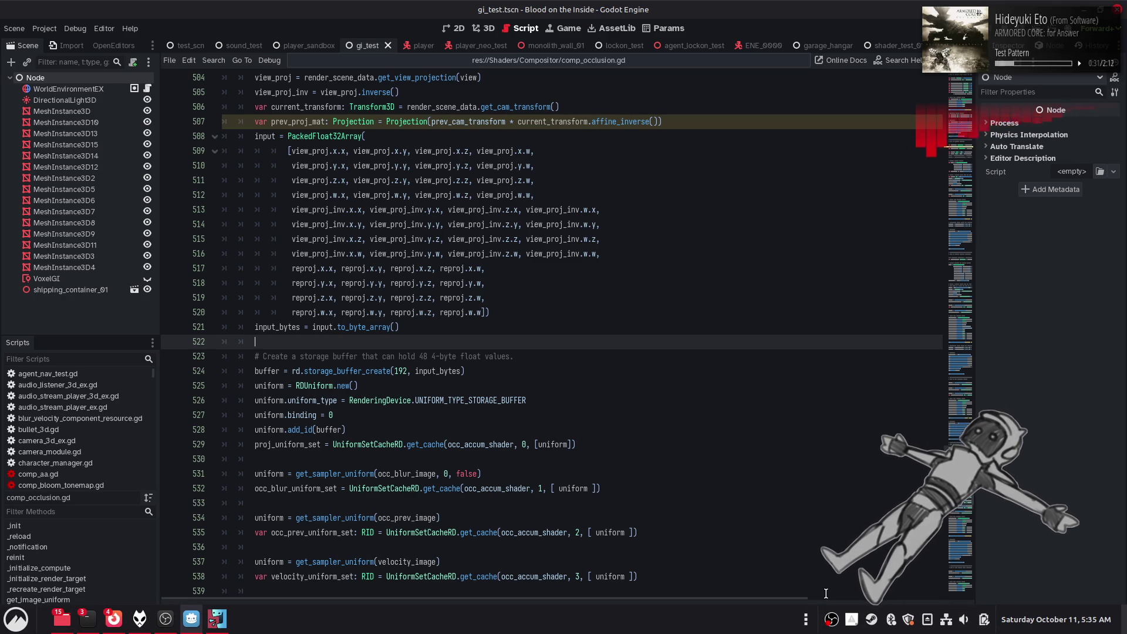
{"action": "left_click", "coordinate": [776, 312]}
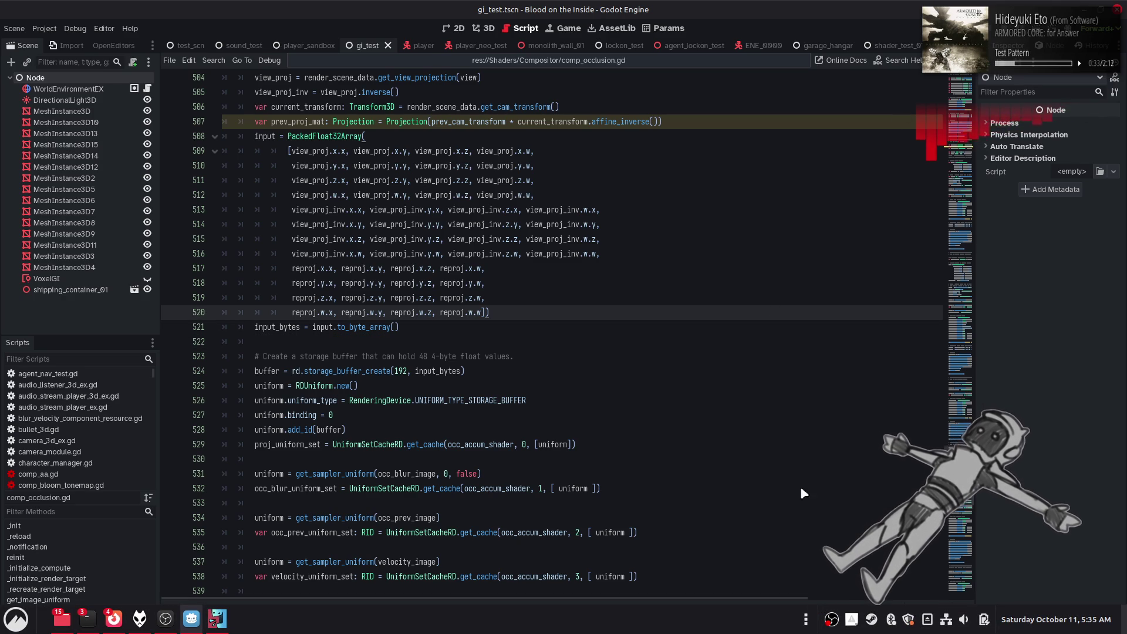
- Run the game and turn the mech right across the level toward the enemy mechs
{"action": "key", "text": "F5"}
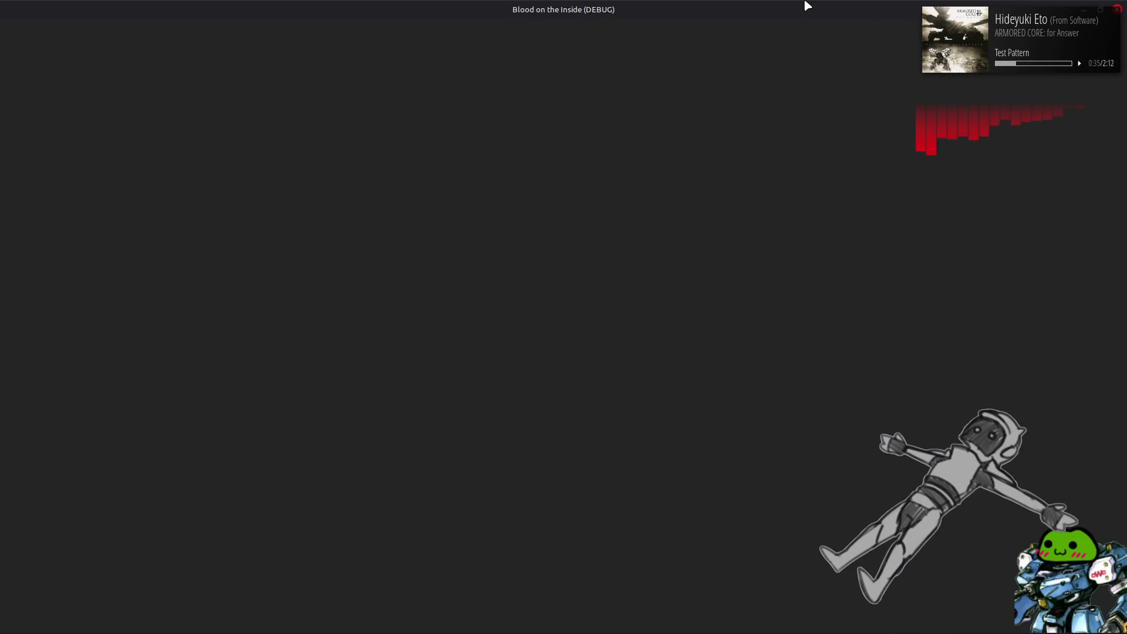
{"action": "key", "text": "a"}
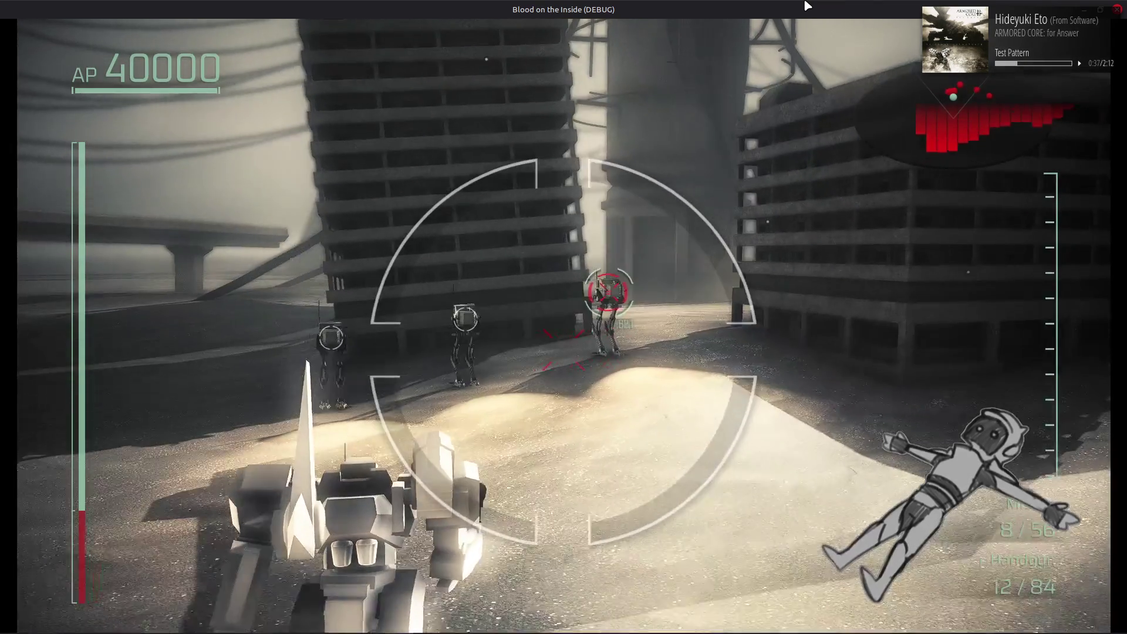
{"action": "key", "text": "d"}
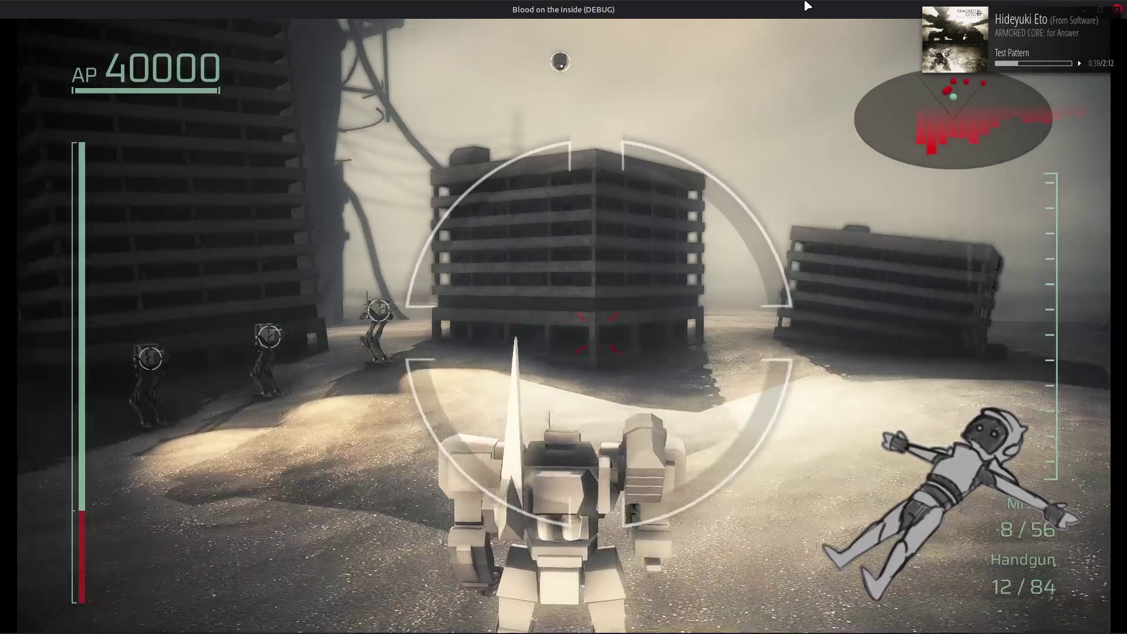
{"action": "key", "text": "d"}
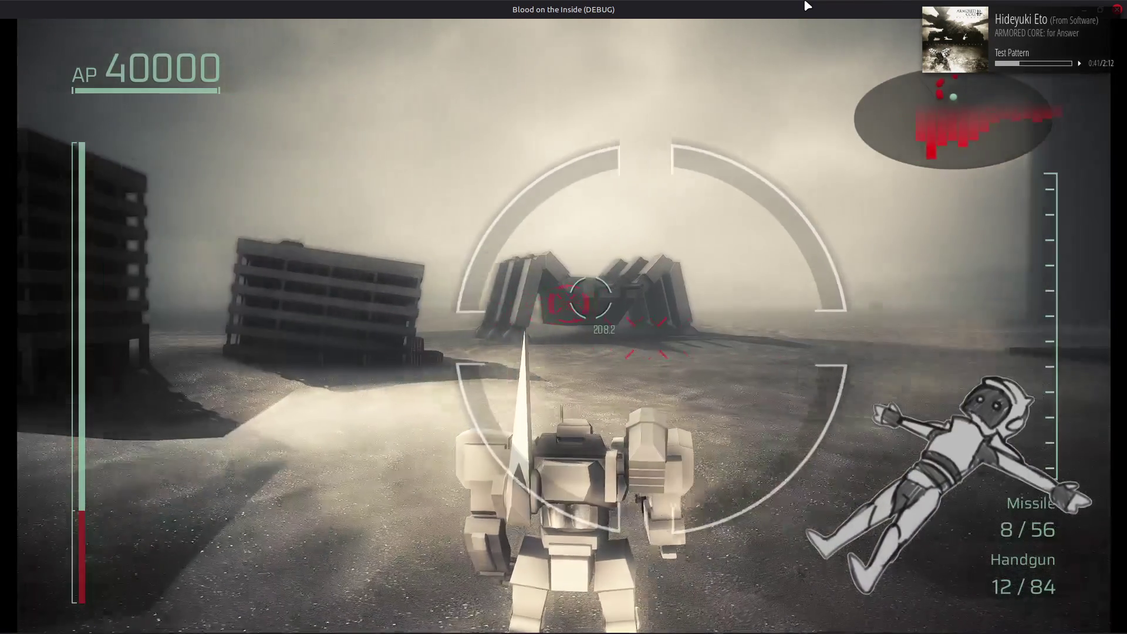
{"action": "key", "text": "d"}
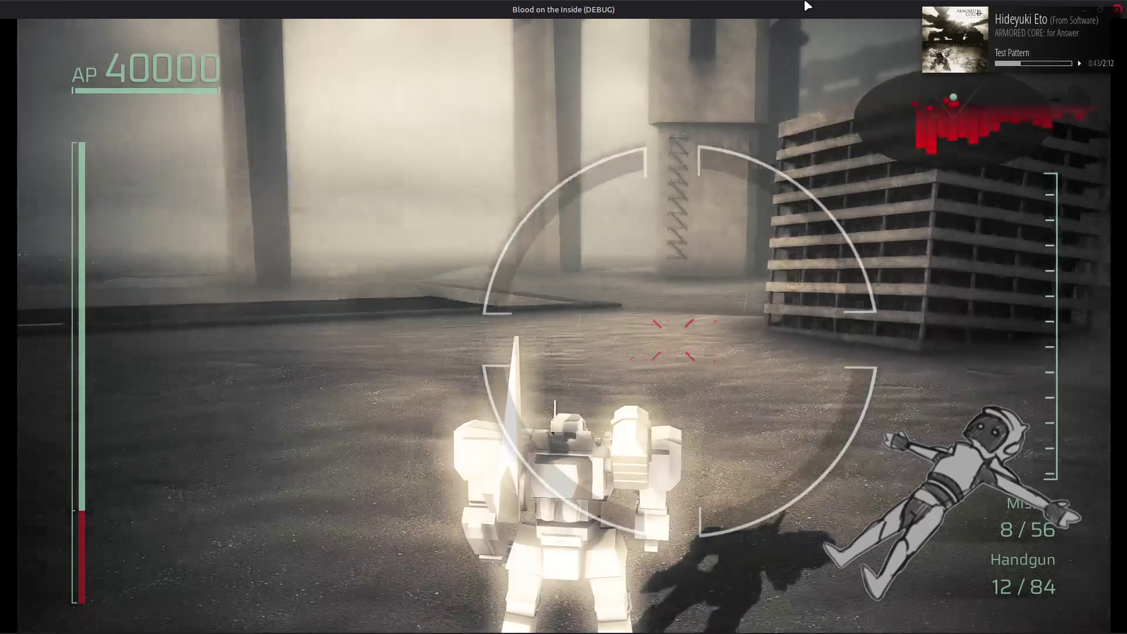
{"action": "key", "text": "d"}
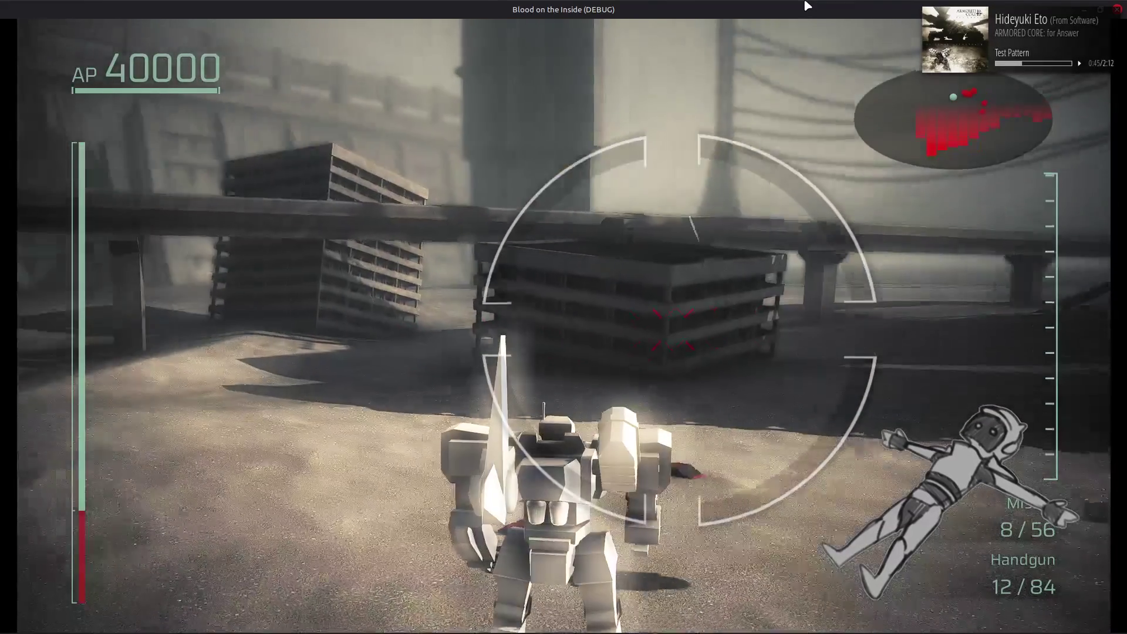
{"action": "key", "text": "a"}
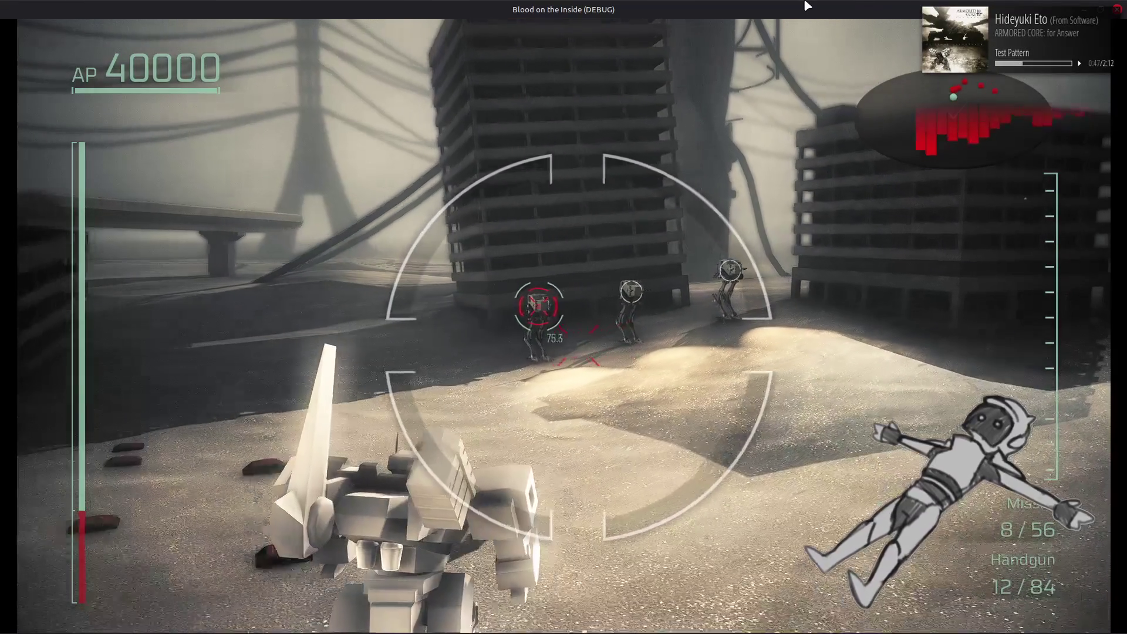
- Swing the game camera back to the left, then stop the debug run
{"action": "key", "text": "a"}
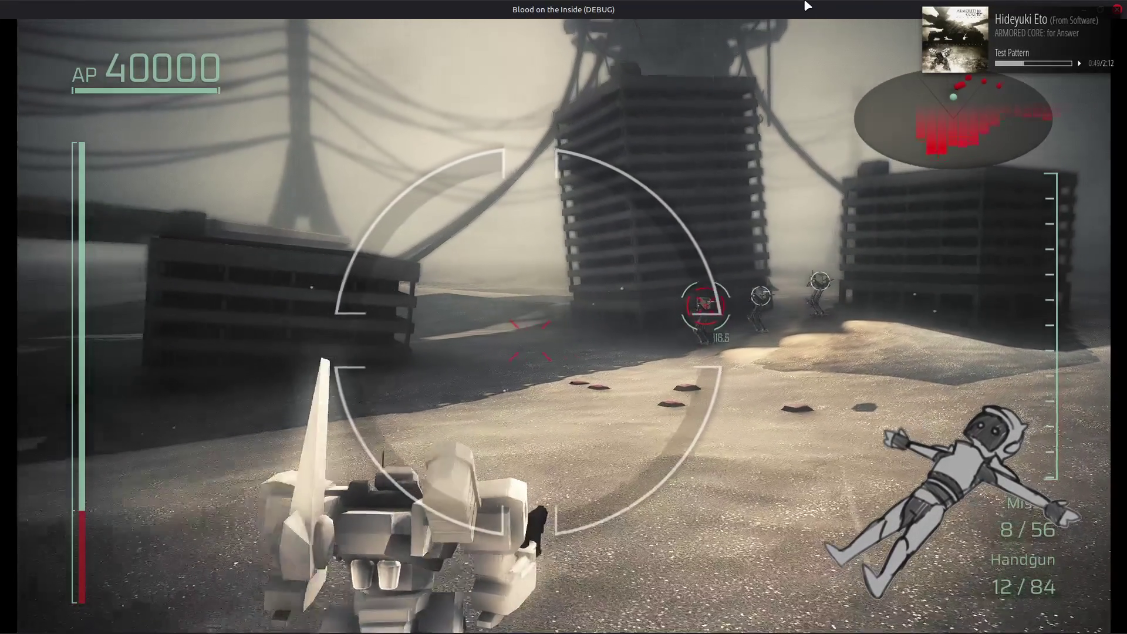
{"action": "key", "text": "d"}
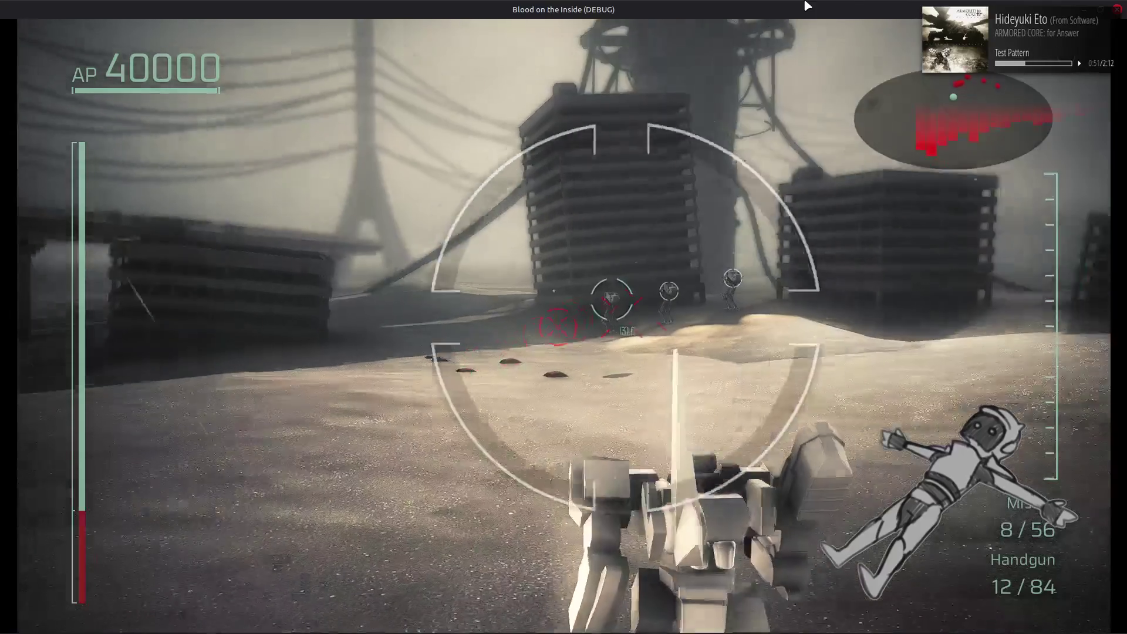
{"action": "key", "text": "a"}
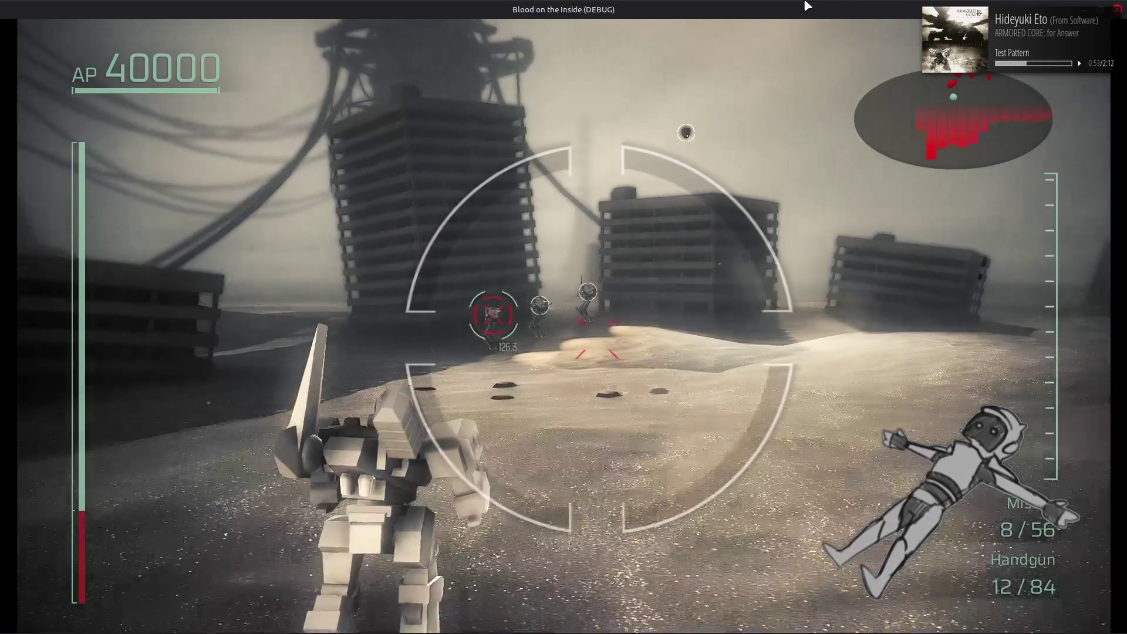
{"action": "key", "text": "a"}
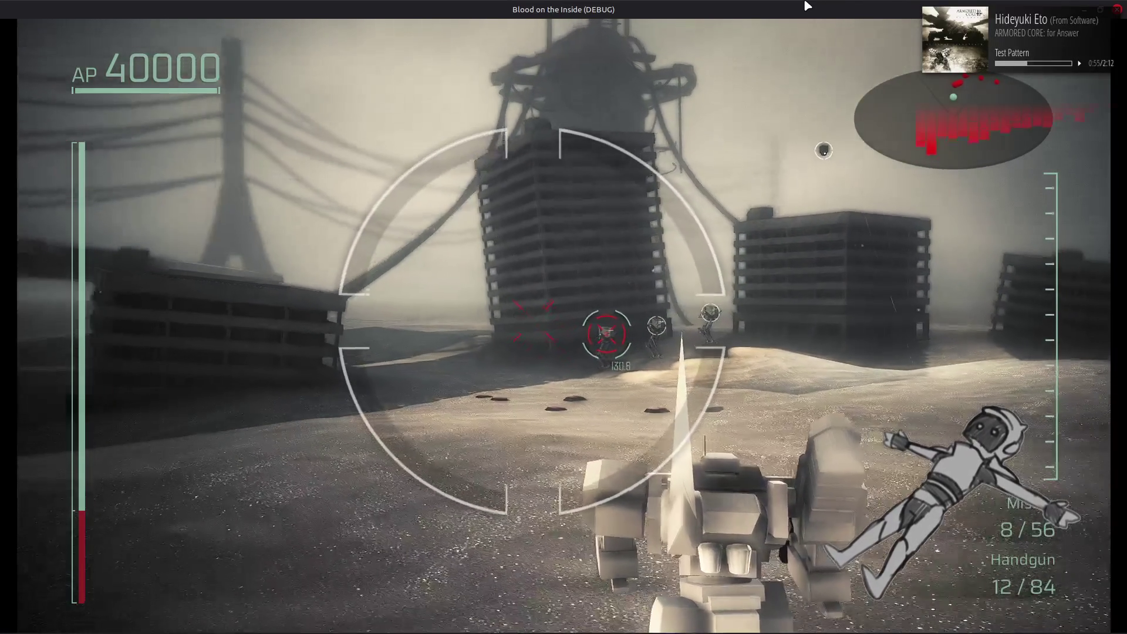
{"action": "key", "text": "a"}
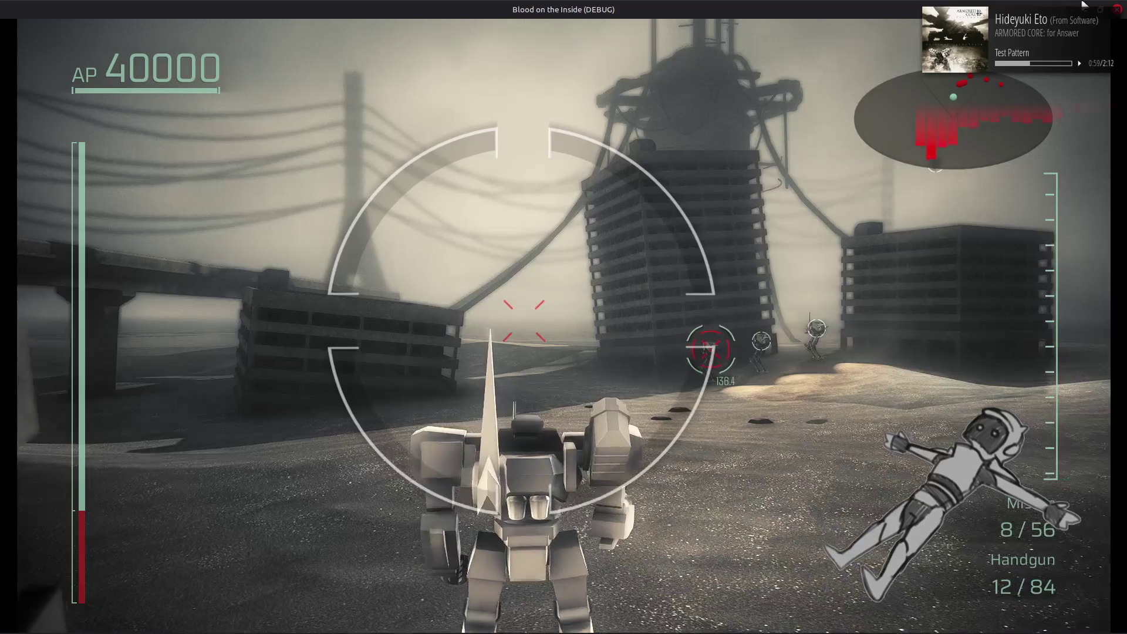
{"action": "key", "text": "F8"}
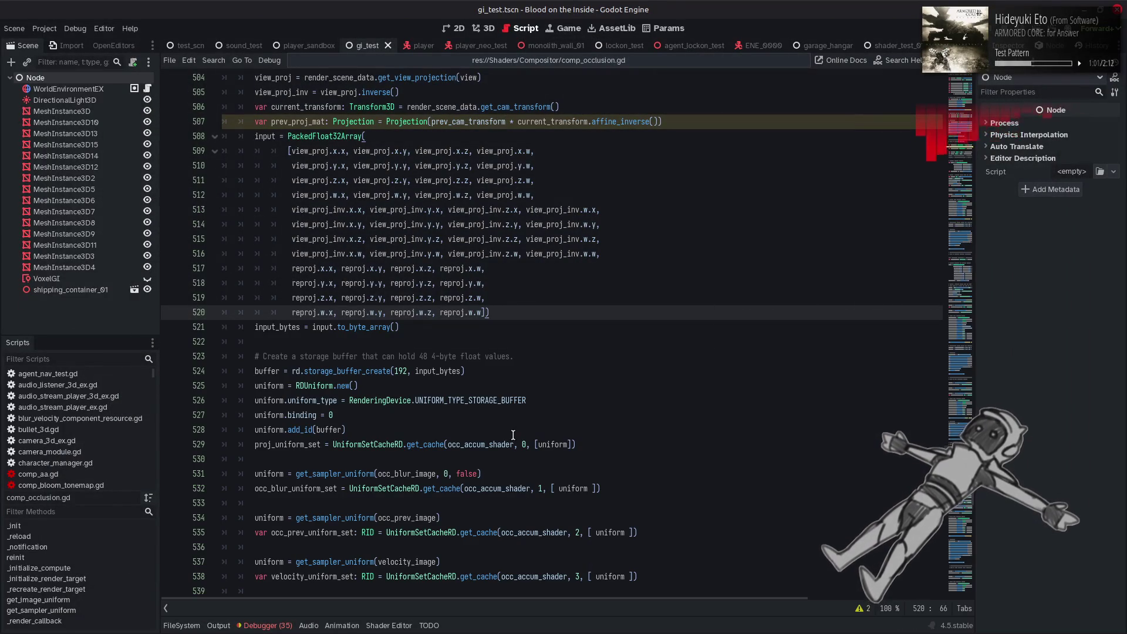
{"action": "key", "text": "super"}
- In Notepad++, expand Blood on the Inside > Shaders > Compositor in the Project Panel
{"action": "left_click", "coordinate": [885, 338]}
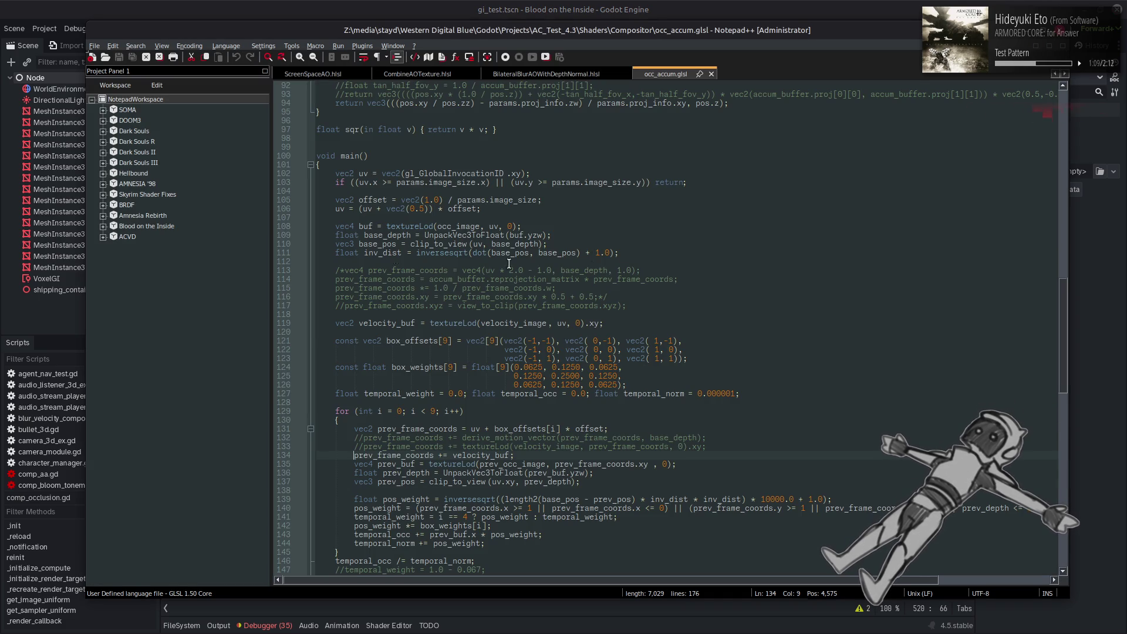
{"action": "left_click", "coordinate": [102, 227]}
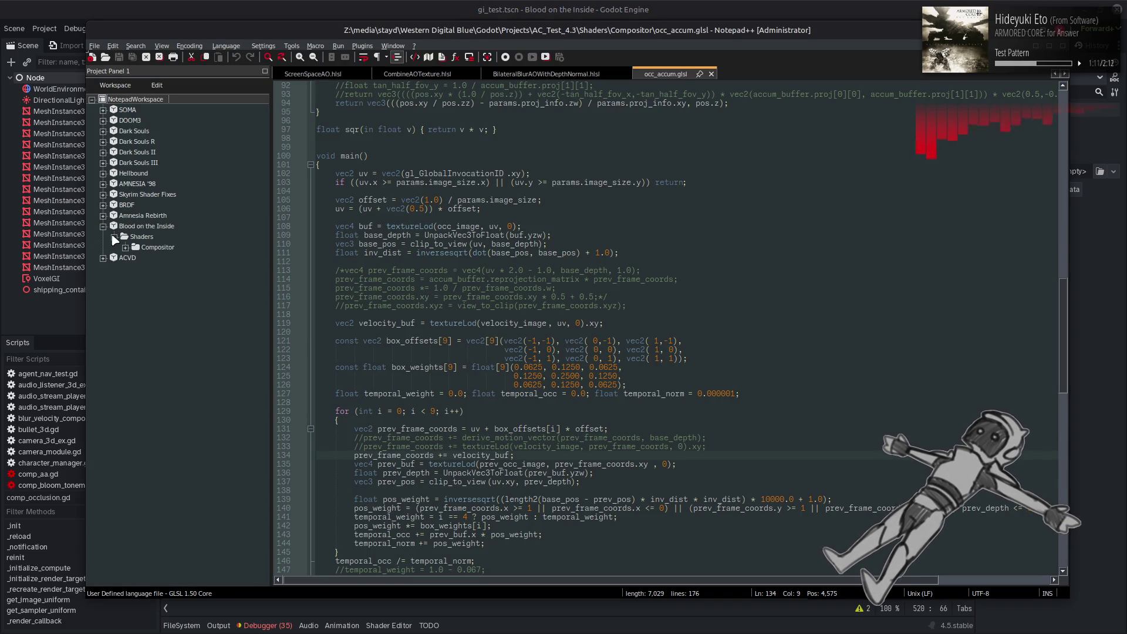
{"action": "left_click", "coordinate": [126, 248]}
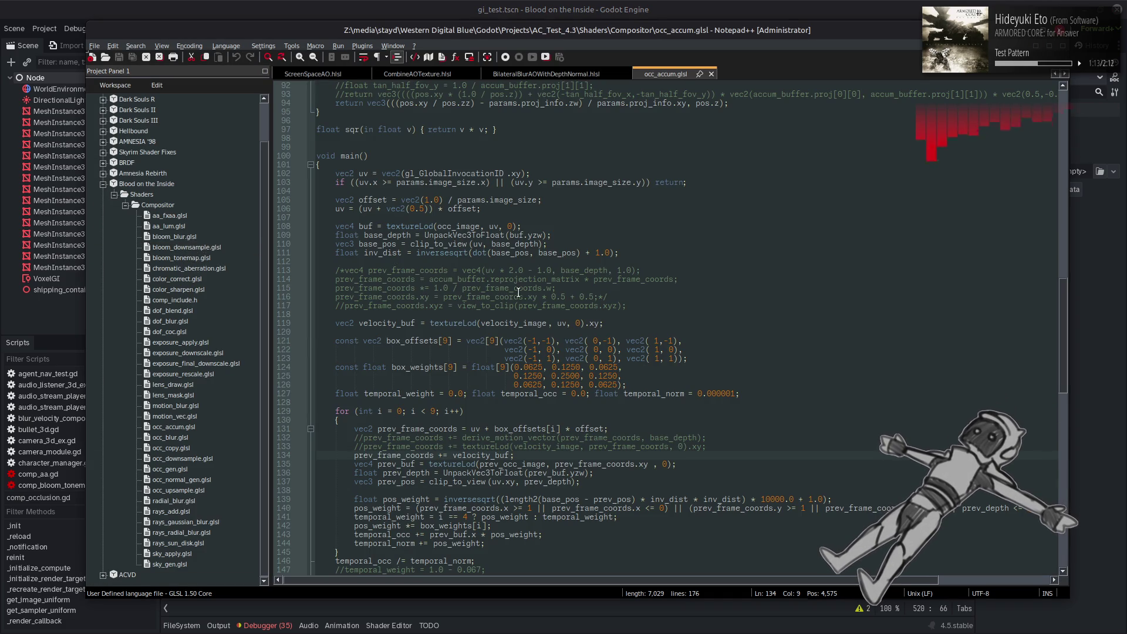
{"action": "scroll", "coordinate": [593, 278], "scroll_direction": "down", "scroll_amount": 3}
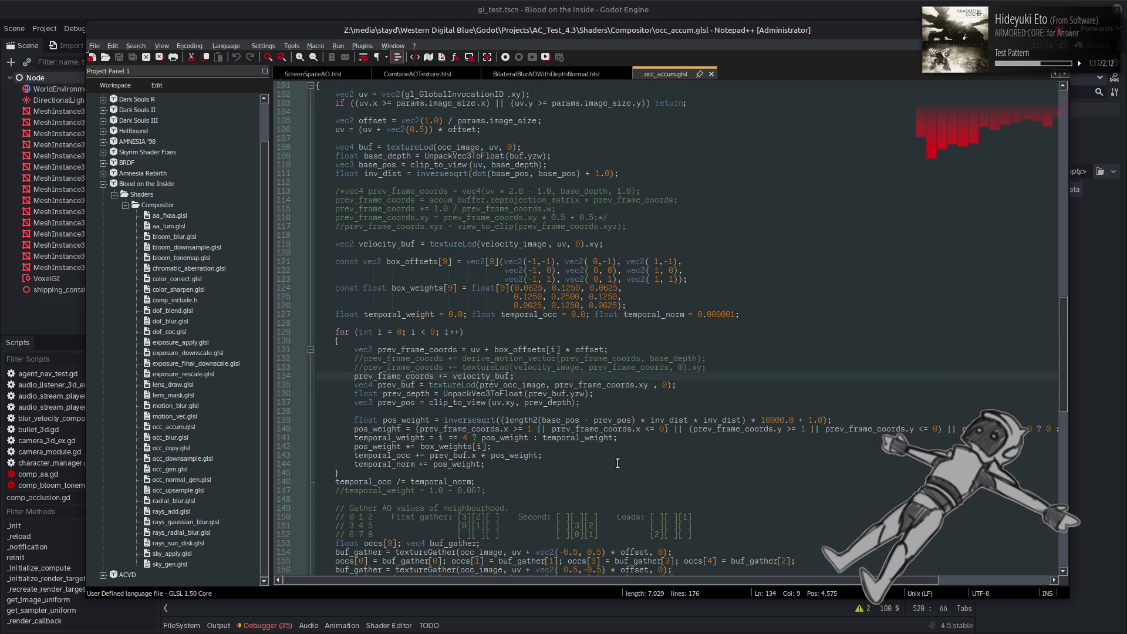
{"action": "left_click", "coordinate": [617, 463]}
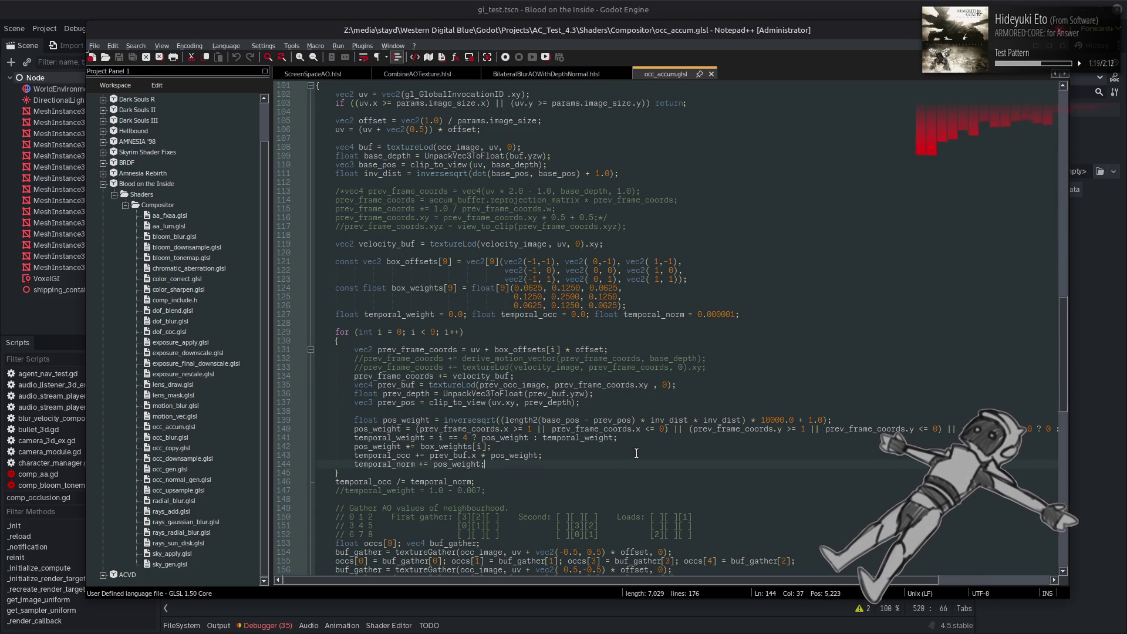
{"action": "scroll", "coordinate": [636, 453], "scroll_direction": "down", "scroll_amount": 2}
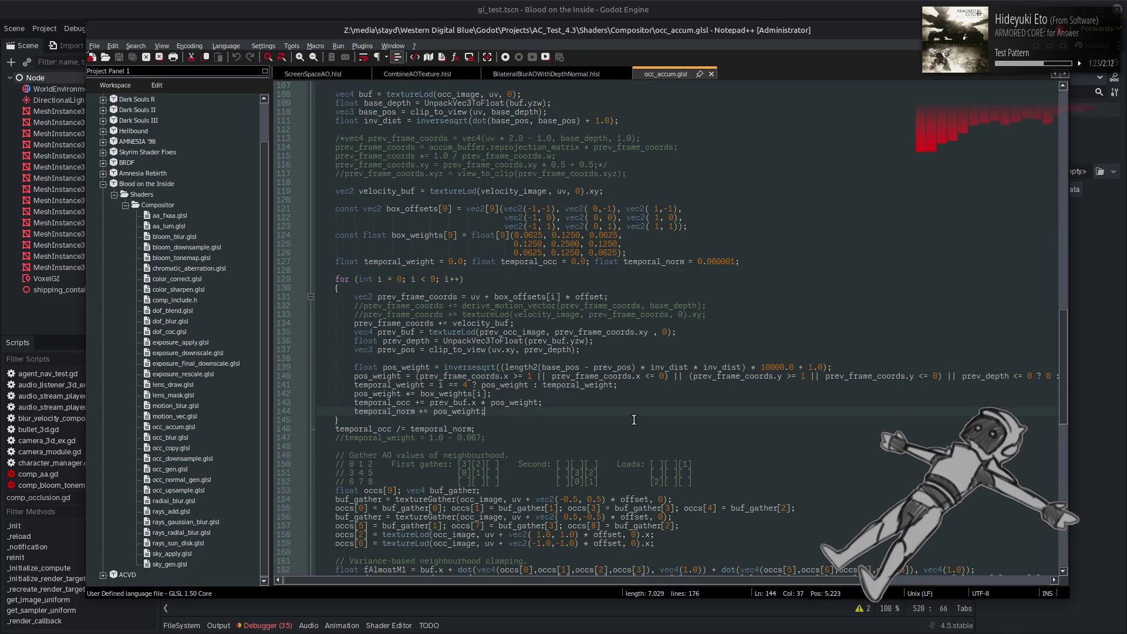
- Highlight the uses of temporal_weight and pos_weight in occ_accum.glsl
{"action": "left_click", "coordinate": [722, 5]}
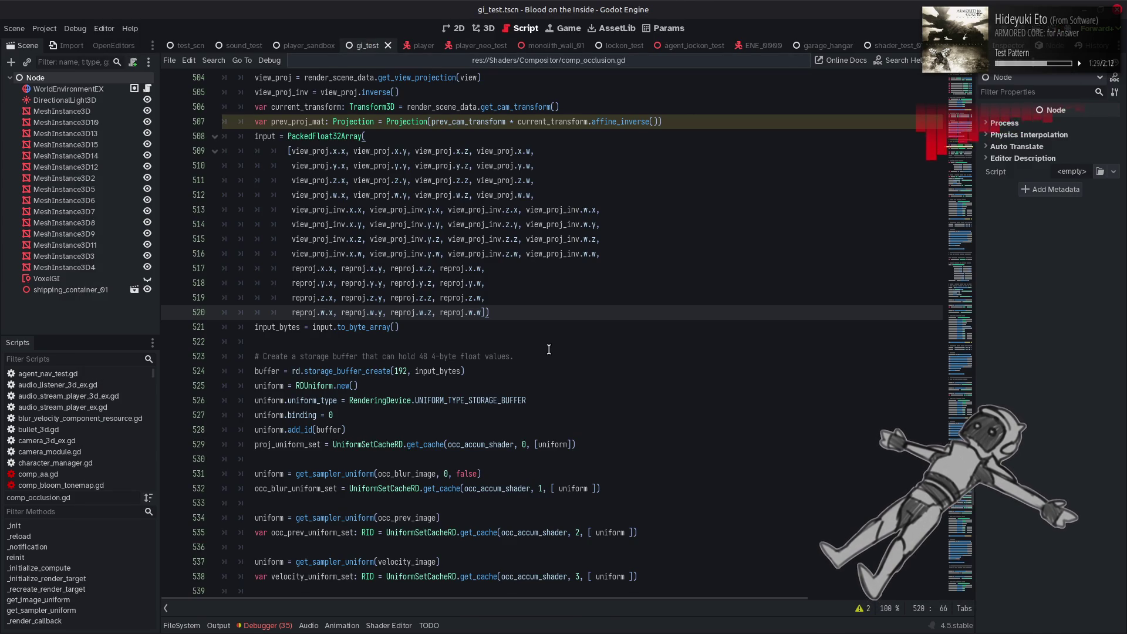
{"action": "key", "text": "alt+Tab"}
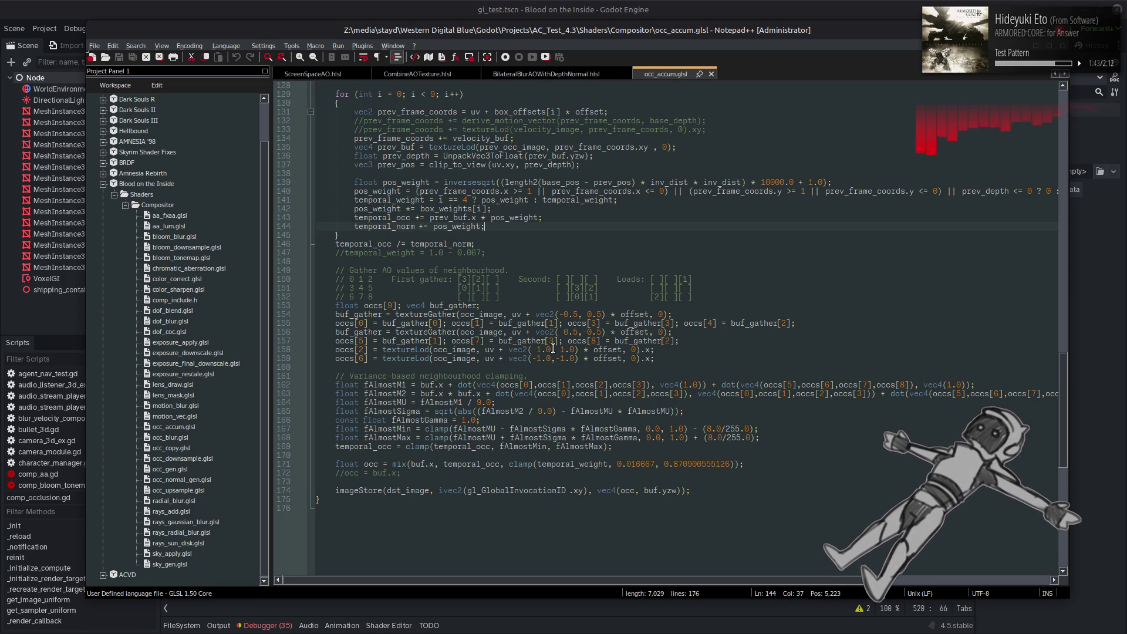
{"action": "double_click", "coordinate": [579, 465]}
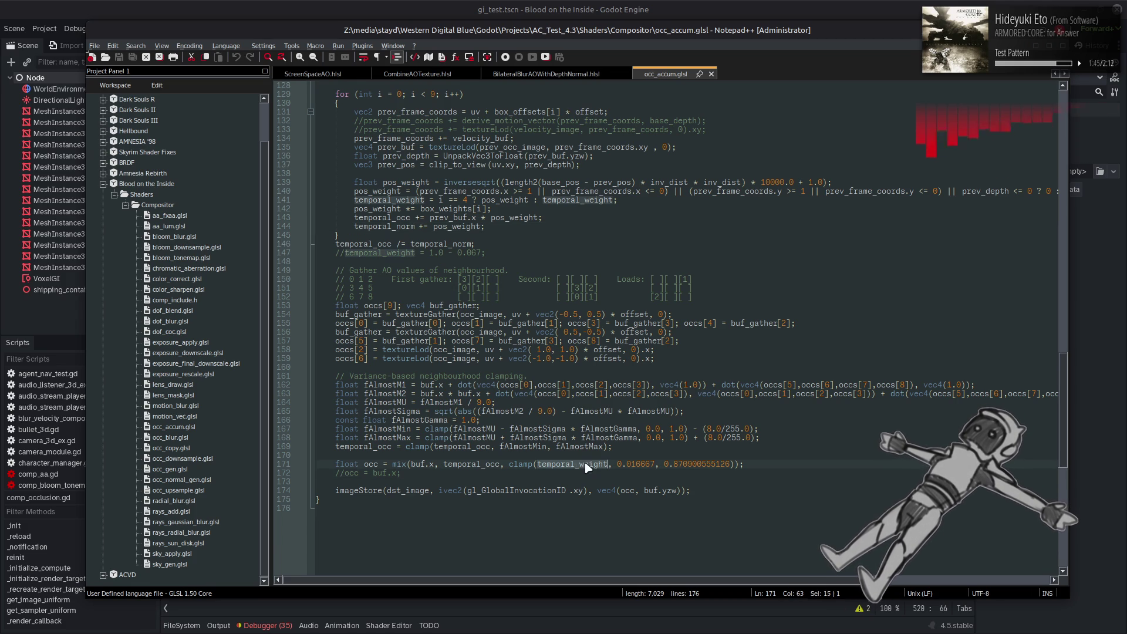
{"action": "scroll", "coordinate": [576, 443], "scroll_direction": "up", "scroll_amount": 5}
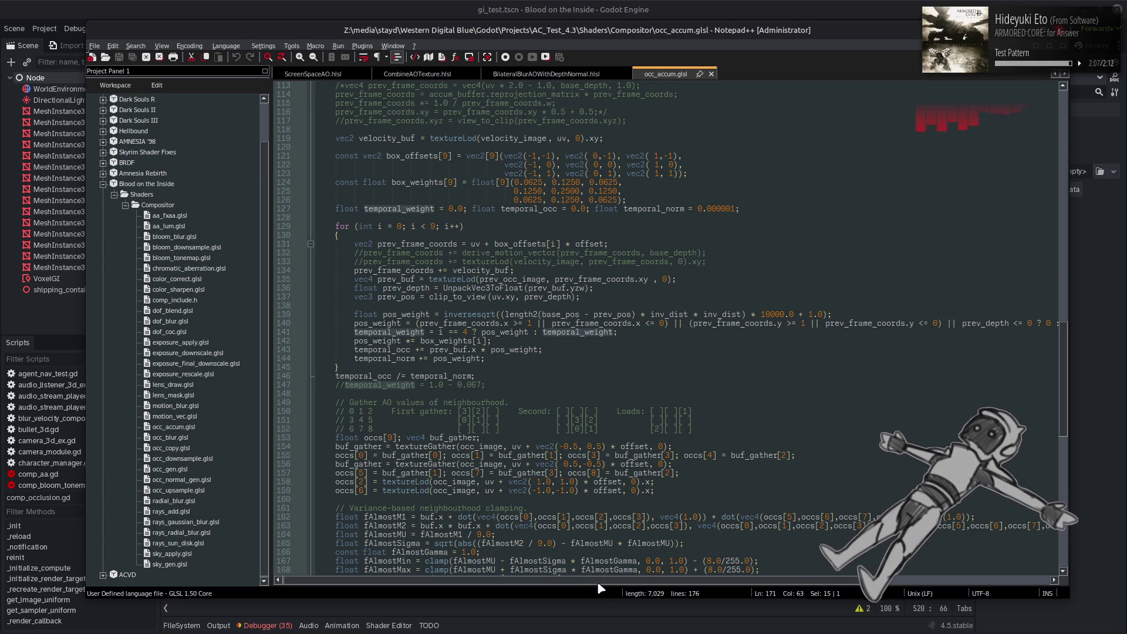
{"action": "left_click_drag", "start_coordinate": [603, 584], "coordinate": [757, 585]}
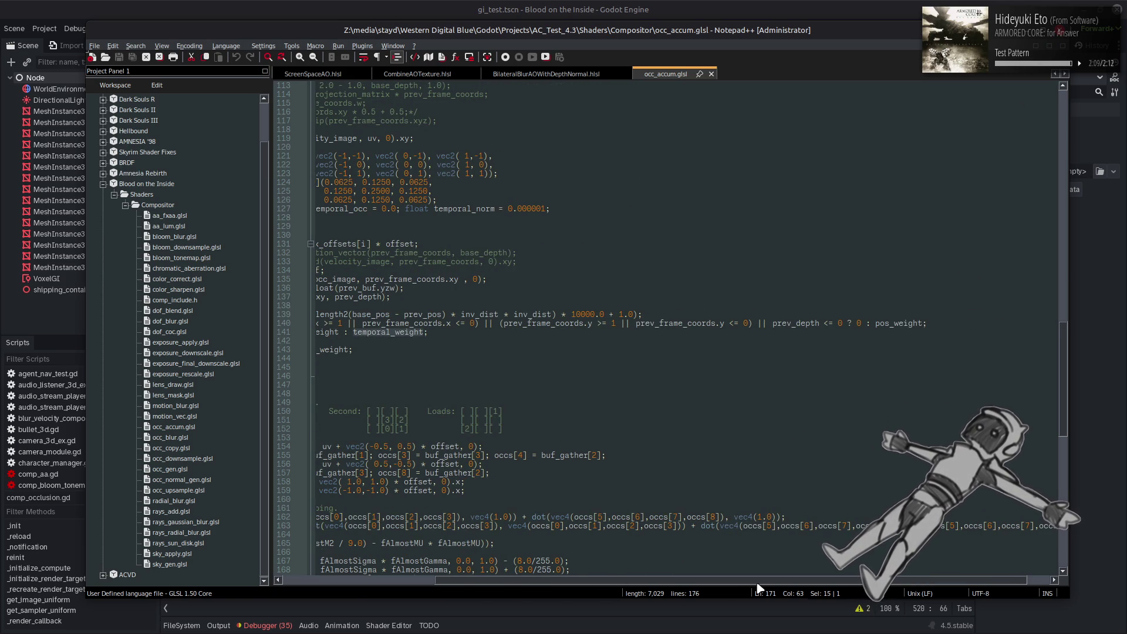
{"action": "left_click_drag", "start_coordinate": [758, 585], "coordinate": [597, 579]}
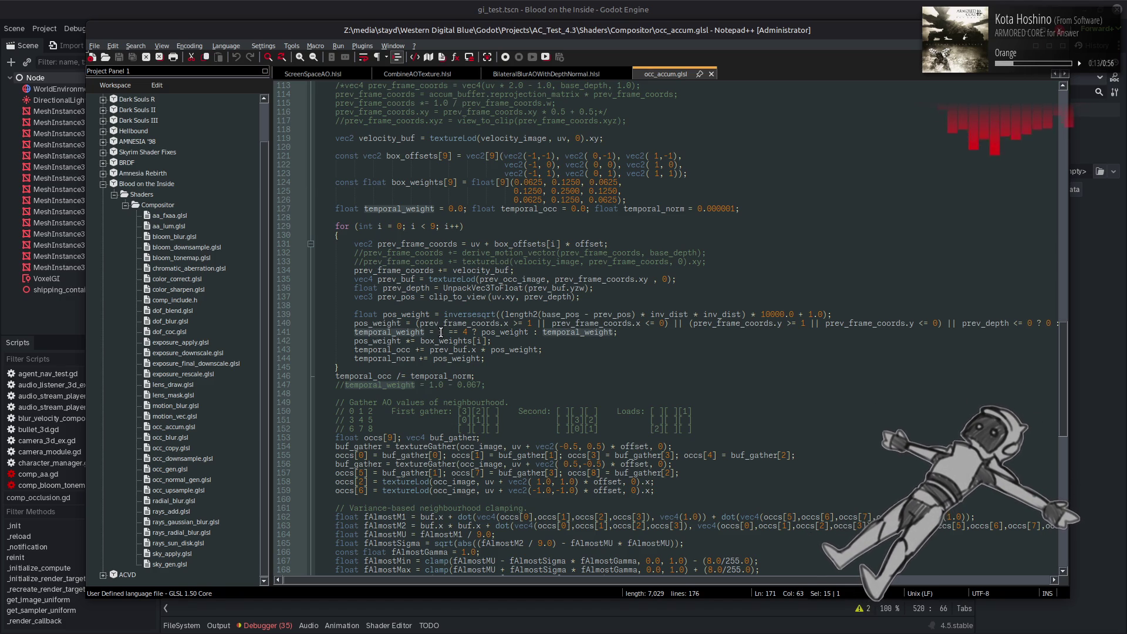
{"action": "double_click", "coordinate": [493, 333]}
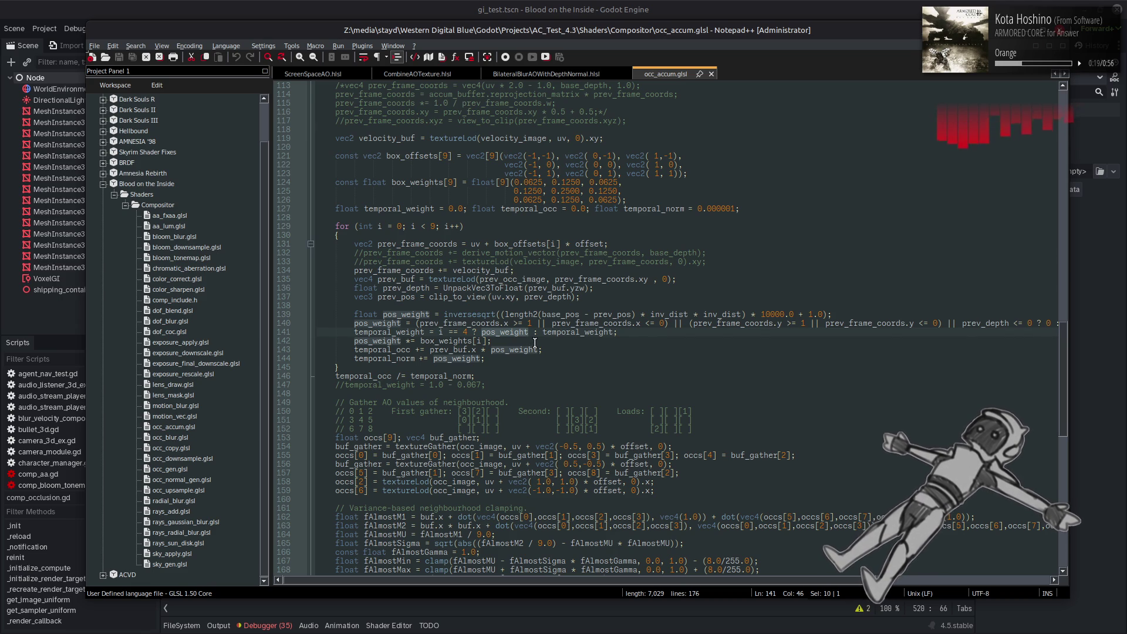
{"action": "double_click", "coordinate": [575, 333]}
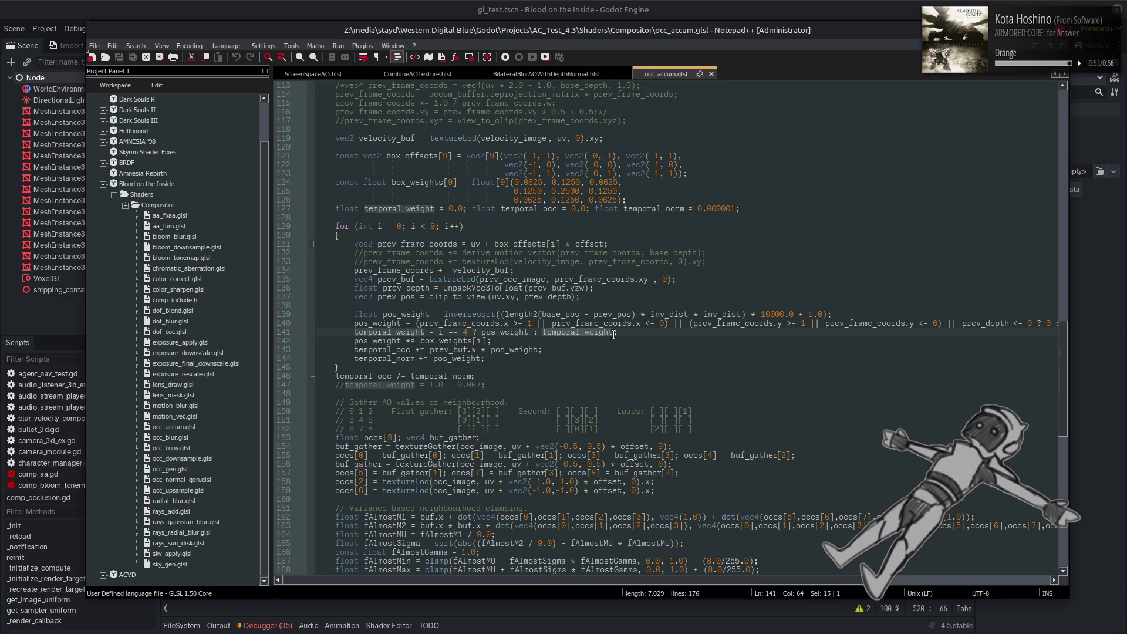
{"action": "scroll", "coordinate": [613, 335], "scroll_direction": "down", "scroll_amount": 2}
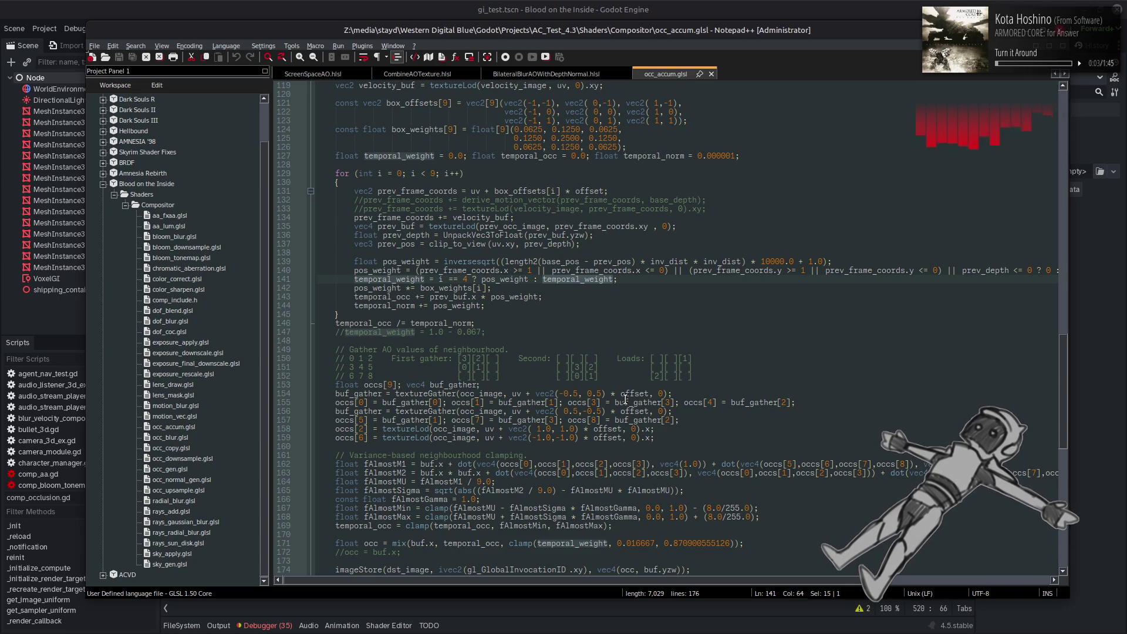
- Remove the fAlmostGamma factors and its constant line from the variance clamp, and save
{"action": "double_click", "coordinate": [609, 508]}
{"action": "key", "text": "BackSpace"}
{"action": "key", "text": "BackSpace"}
{"action": "key", "text": "BackSpace"}
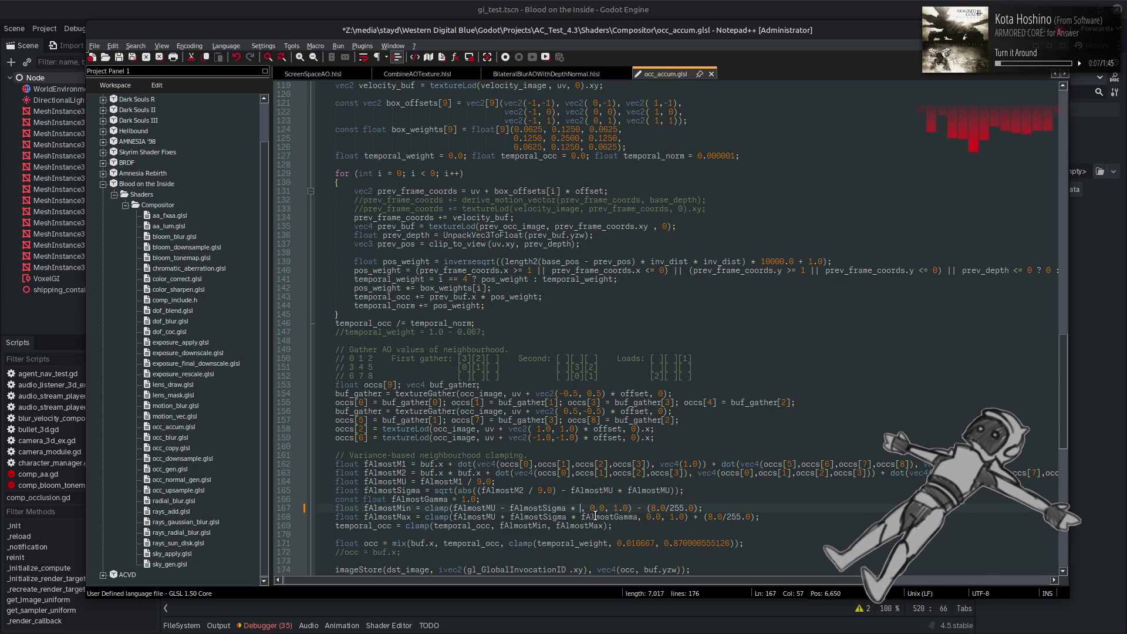
{"action": "double_click", "coordinate": [594, 517]}
{"action": "key", "text": "BackSpace"}
{"action": "key", "text": "BackSpace"}
{"action": "key", "text": "BackSpace"}
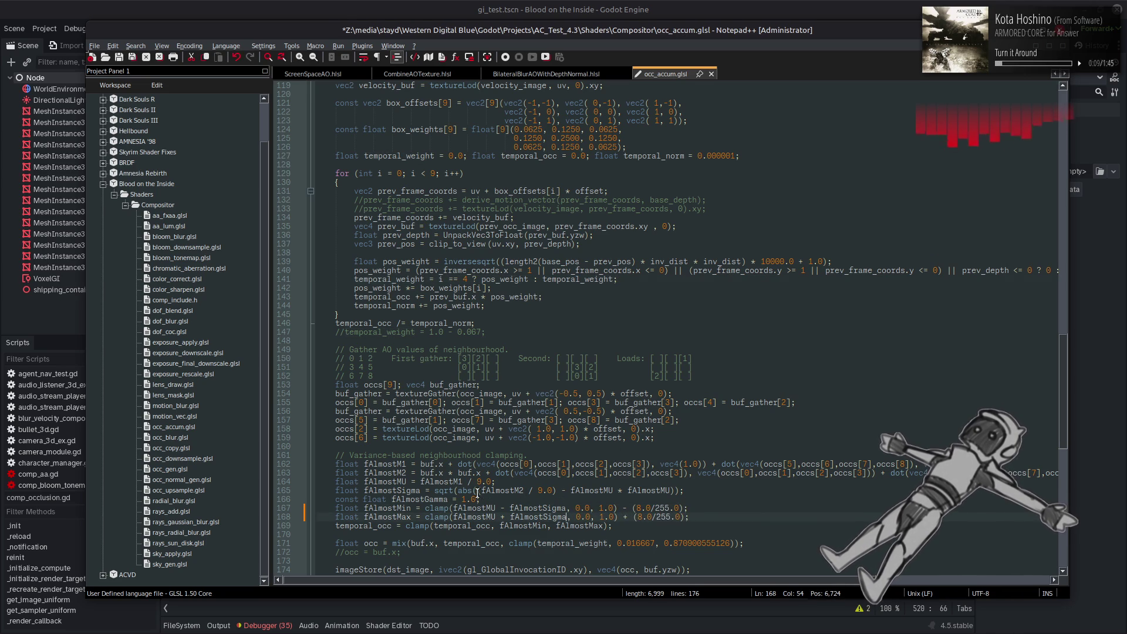
{"action": "key", "text": "shift+Home"}
{"action": "key", "text": "BackSpace"}
{"action": "key", "text": "BackSpace"}
{"action": "key", "text": "BackSpace"}
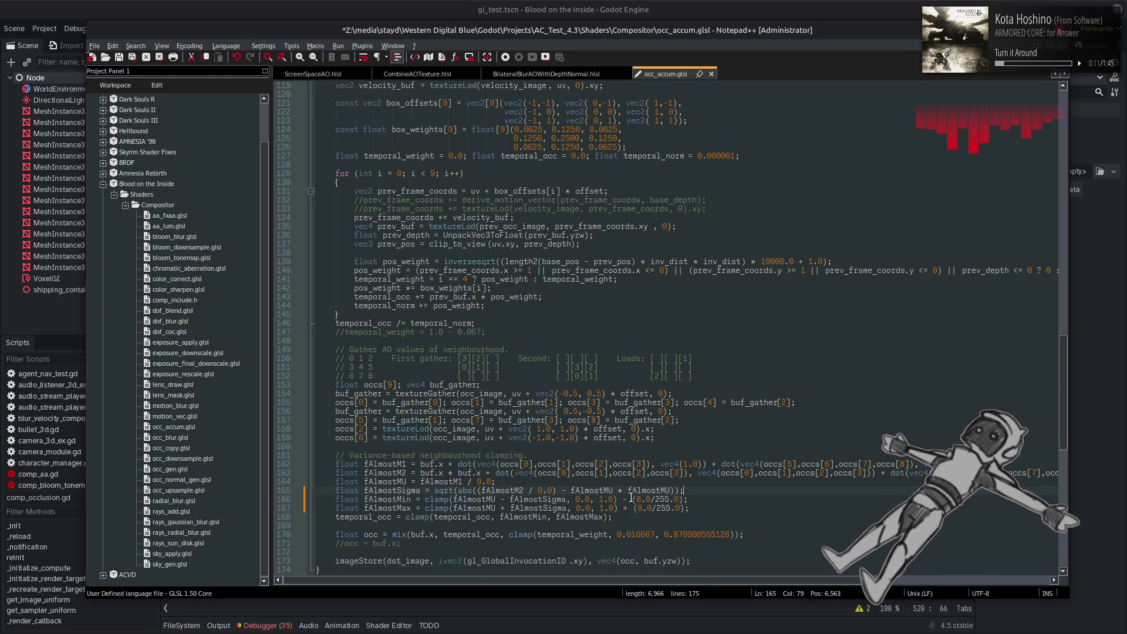
{"action": "key", "text": "ctrl+s"}
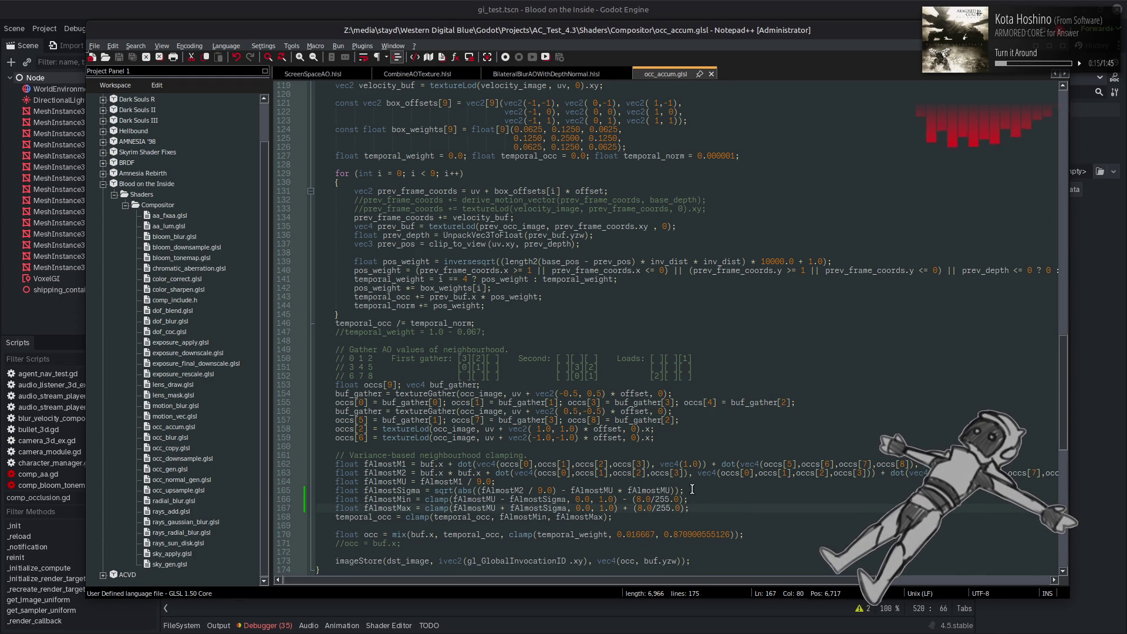
- Change the 255.0 divisor on line 166 to 256.0 with spaces around the division
{"action": "key", "text": "alt+Tab"}
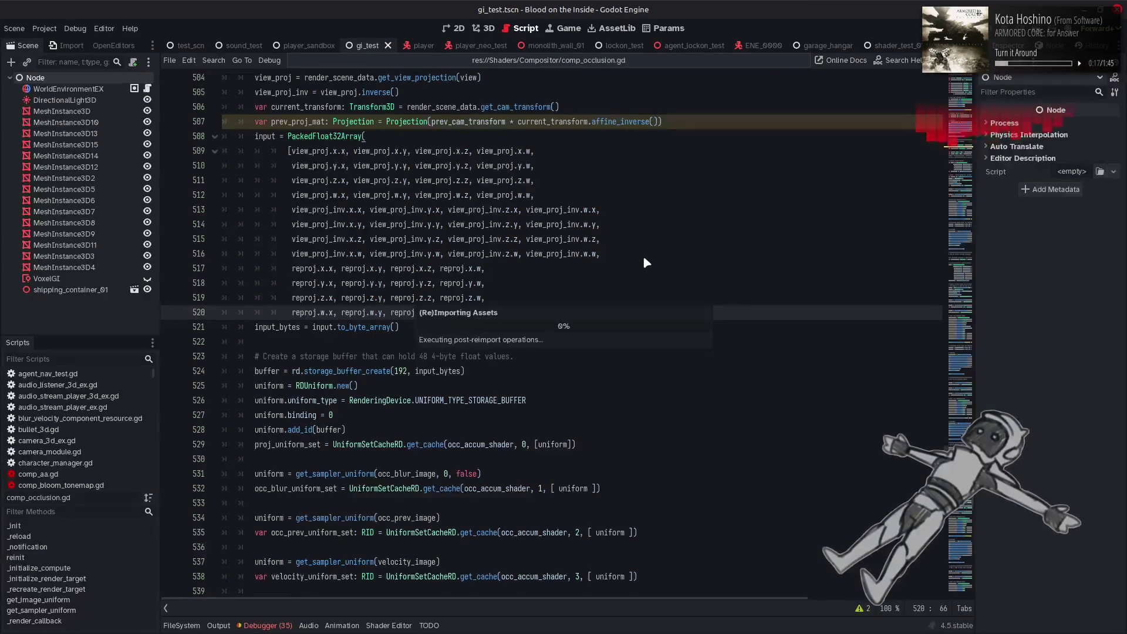
{"action": "key", "text": "alt+Tab"}
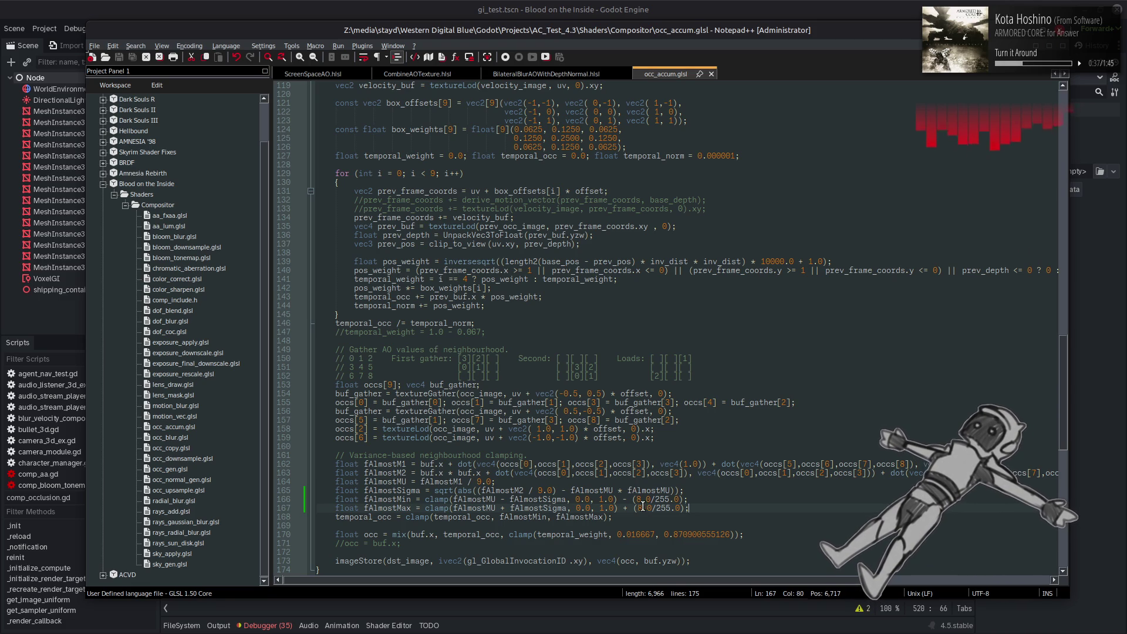
{"action": "left_click_drag", "start_coordinate": [637, 500], "coordinate": [641, 503]}
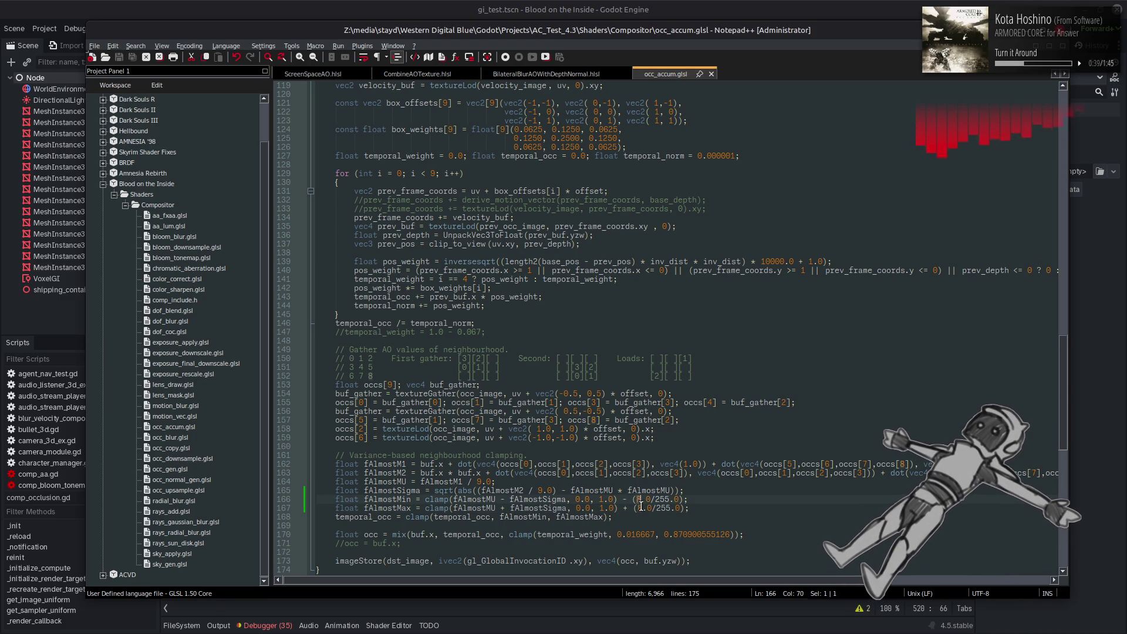
{"action": "double_click", "coordinate": [663, 499]}
{"action": "key", "text": "ctrl+v"}
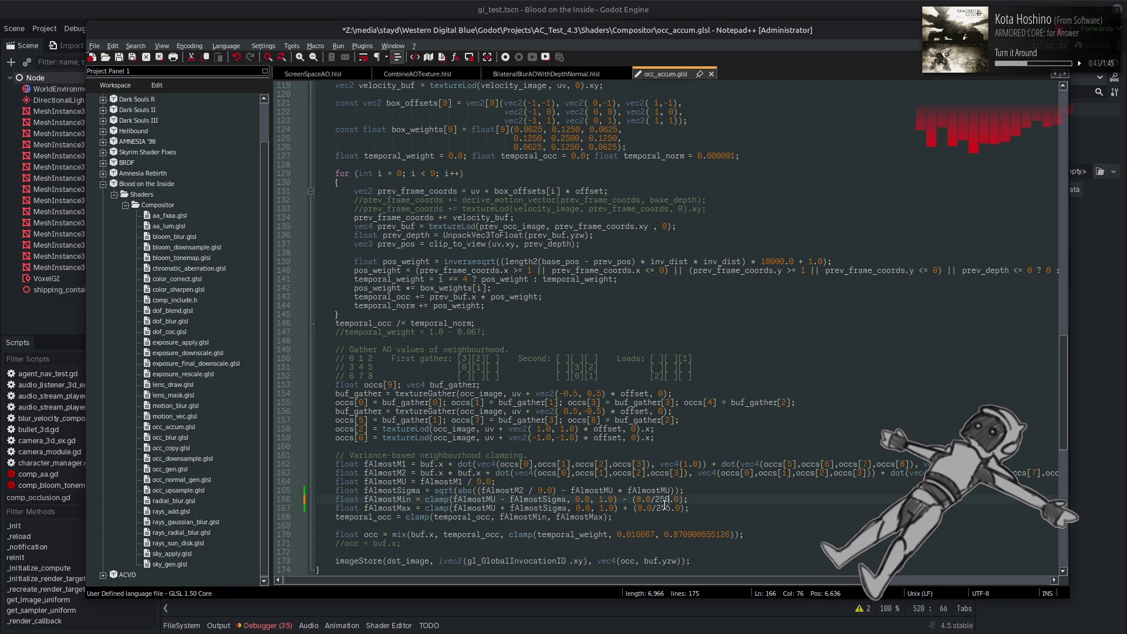
{"action": "left_click", "coordinate": [655, 500]}
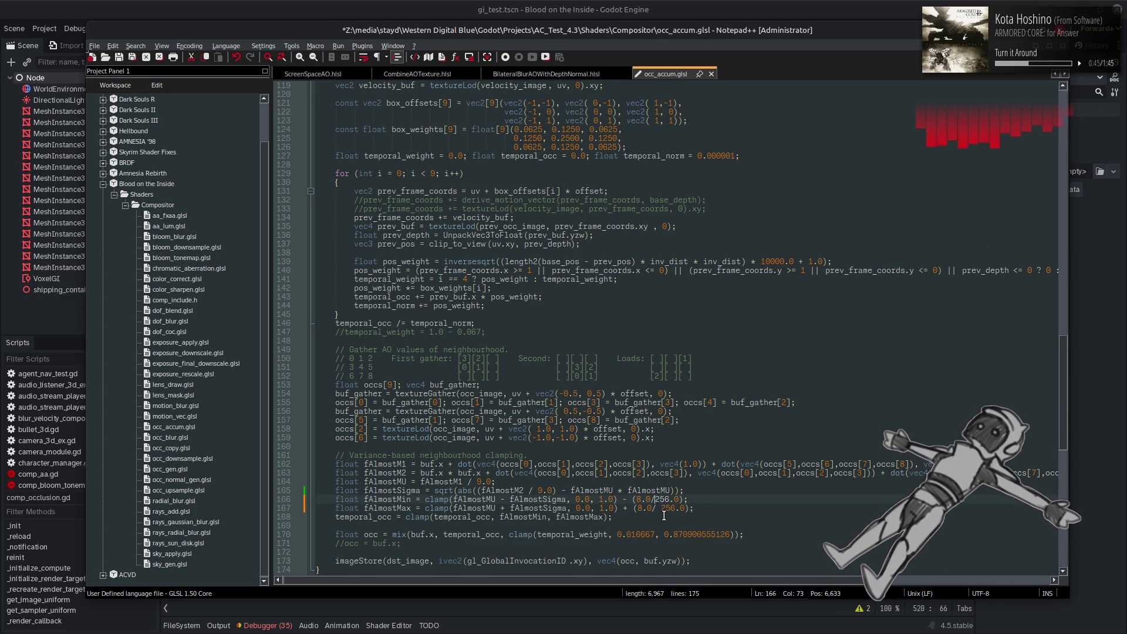
{"action": "key", "text": "Left"}
{"action": "key", "text": "Left"}
{"action": "key", "text": "Down"}
{"action": "key", "text": "Left"}
- Set the 8.0 offsets on lines 166–167 to 32.0 and save occ_accum.glsl
{"action": "double_click", "coordinate": [639, 500]}
{"action": "type", "text": "32"}
{"action": "double_click", "coordinate": [639, 508]}
{"action": "type", "text": "32"}
{"action": "left_click", "coordinate": [703, 499]}
{"action": "key", "text": "ctrl+s"}
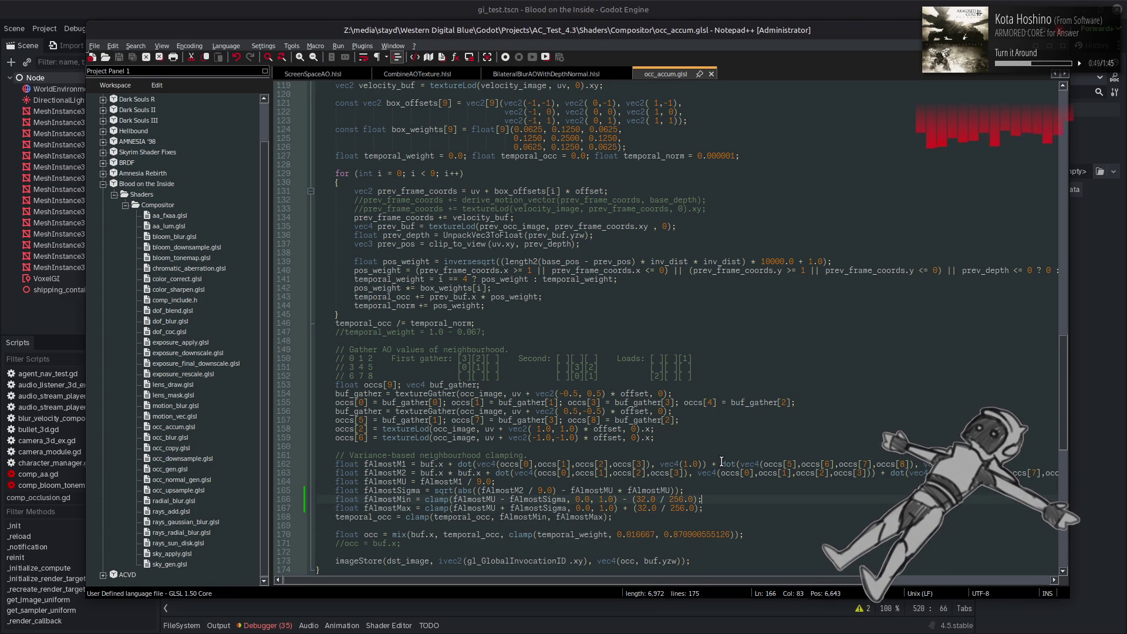
{"action": "left_click", "coordinate": [683, 6]}
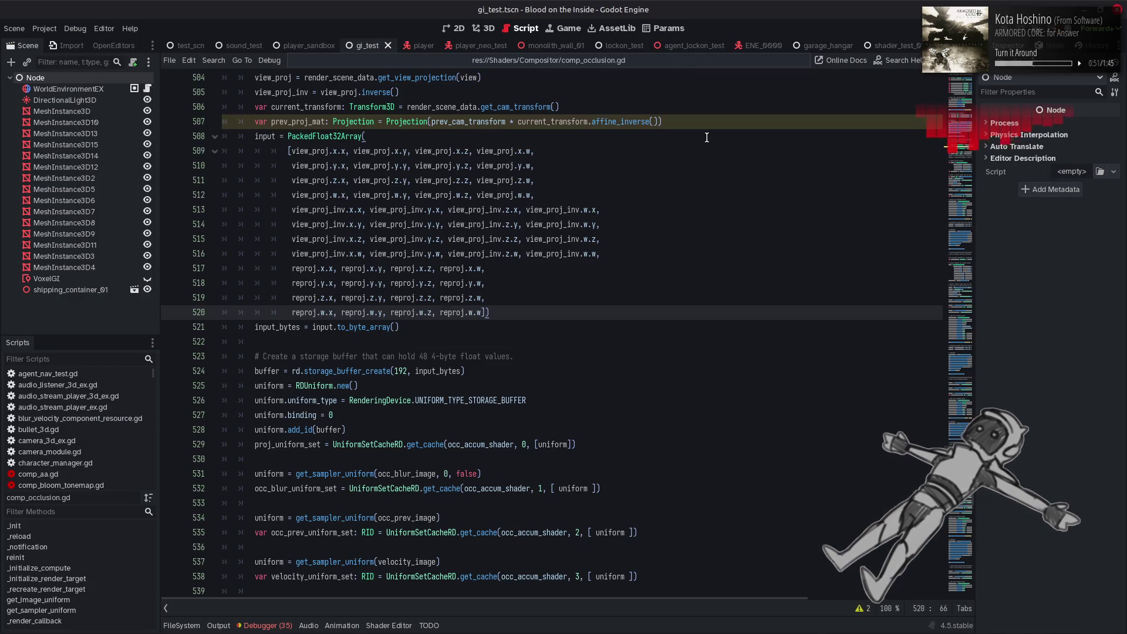
- Test-run the game with the 32.0 / 256.0 clamp, stop it, and glance at occ_accum.glsl
{"action": "key", "text": "F5"}
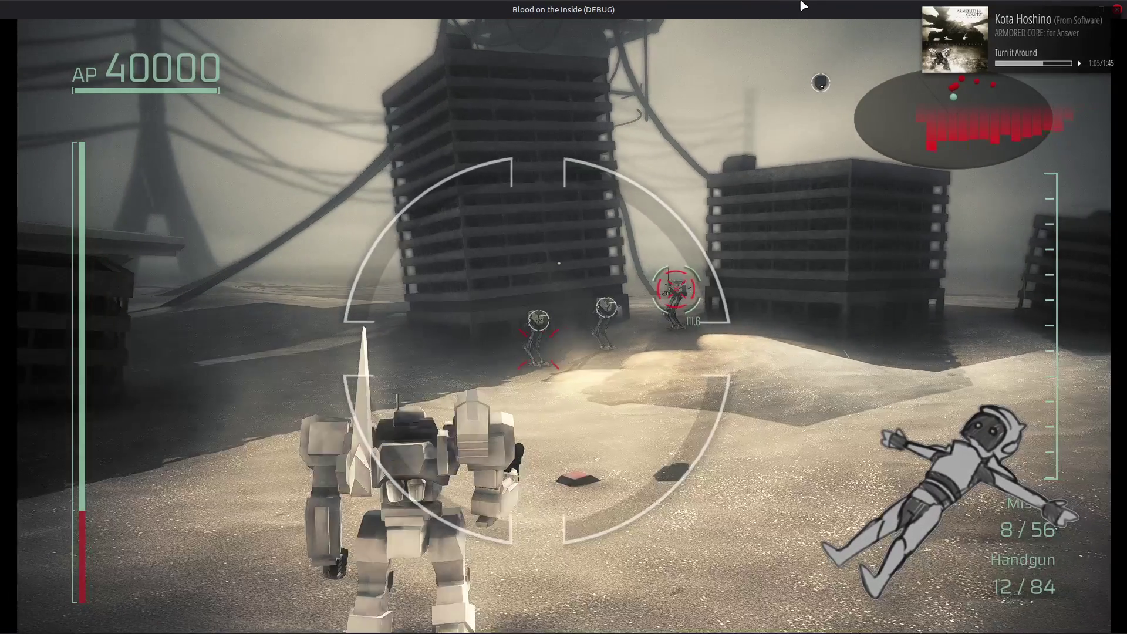
{"action": "key", "text": "F8"}
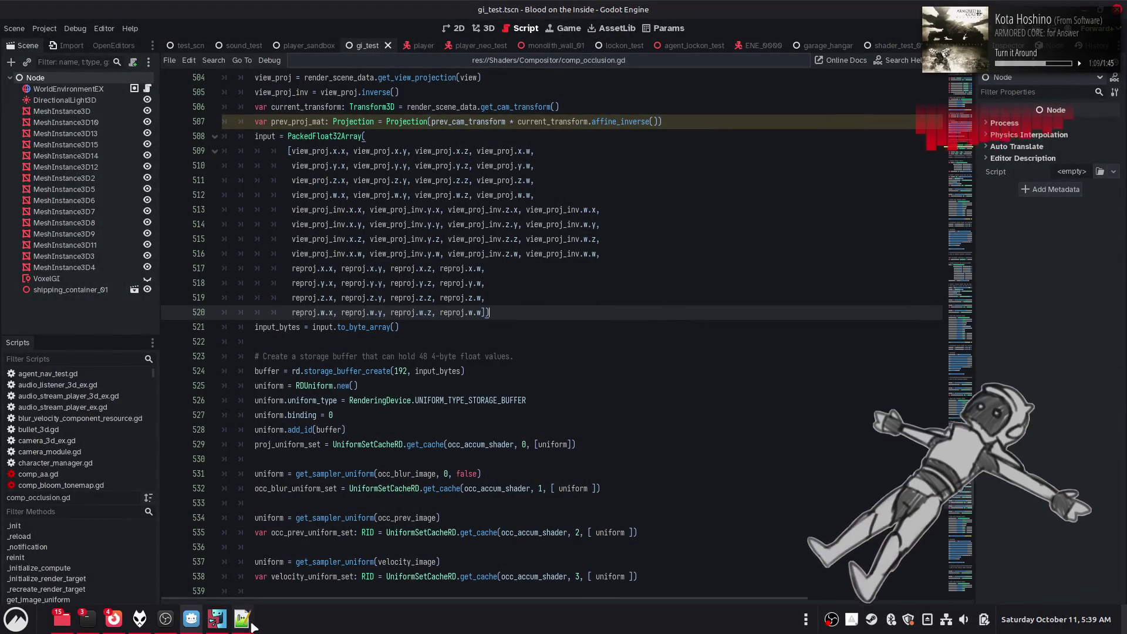
{"action": "left_click", "coordinate": [250, 622]}
{"action": "left_click", "coordinate": [860, 186]}
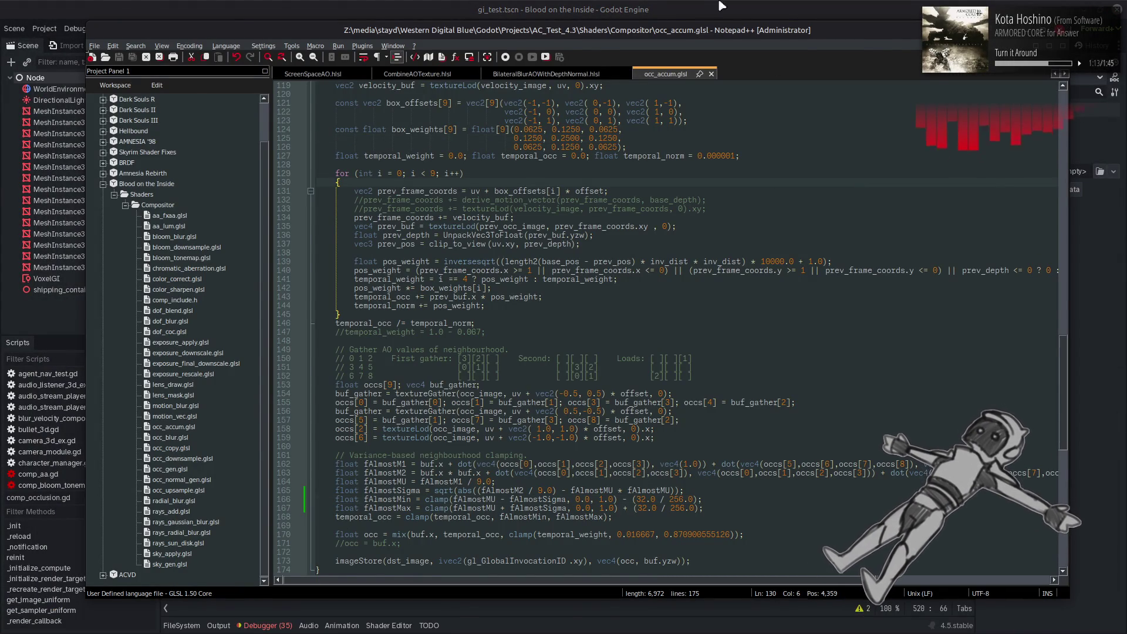
{"action": "key", "text": "alt+Tab"}
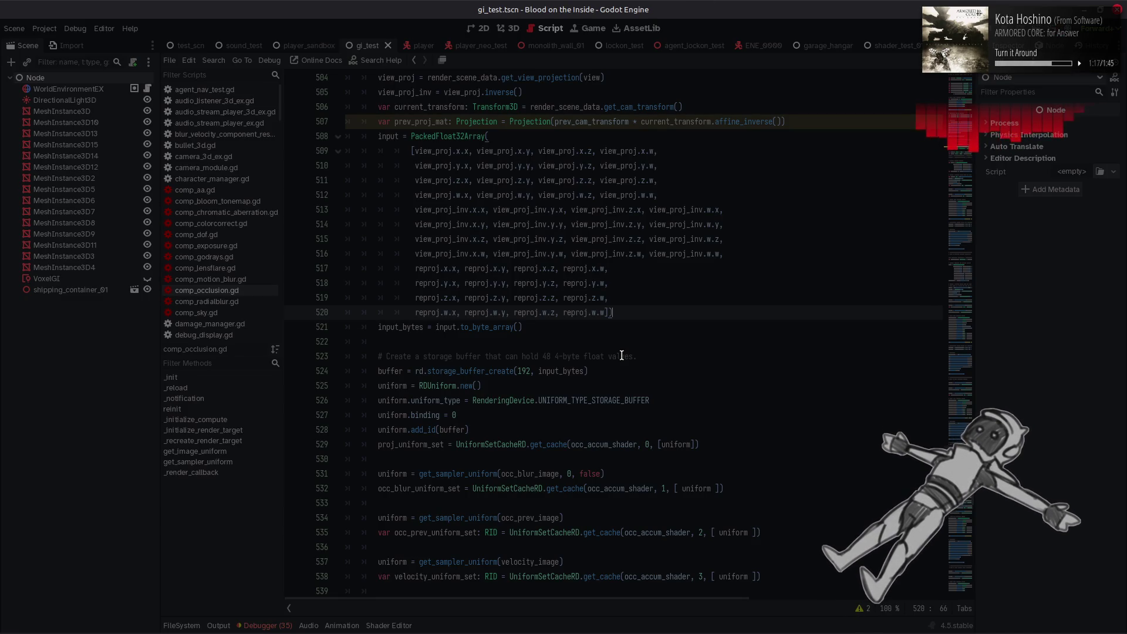
- Relaunch Godot from a 'gol' launcher search and open Blood on the Inside for editing
{"action": "key", "text": "alt+Tab"}
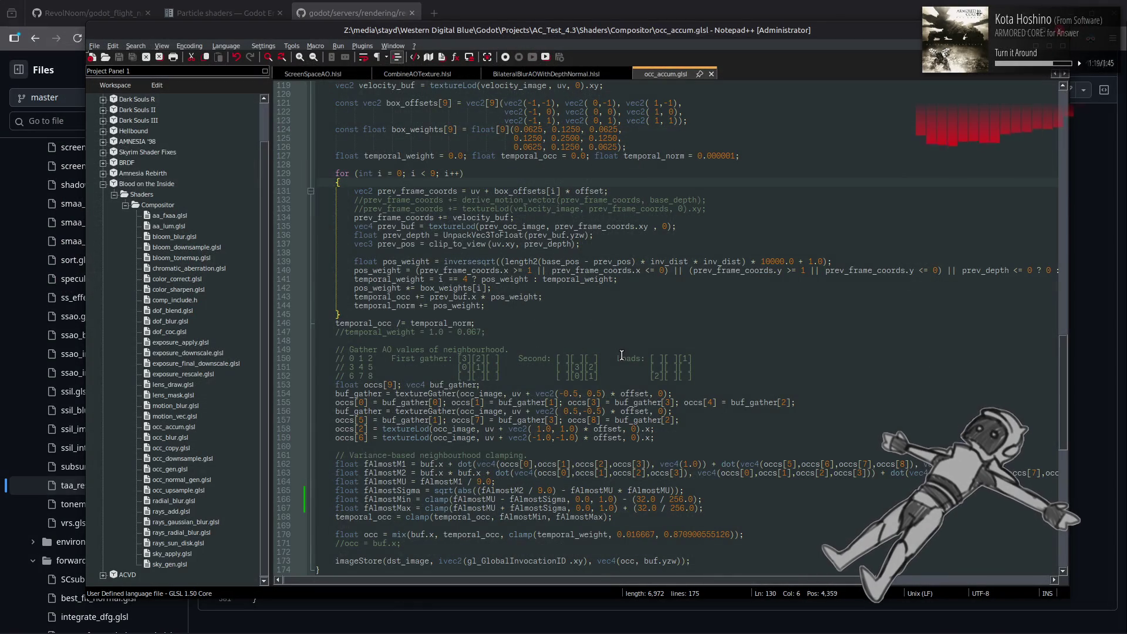
{"action": "left_click", "coordinate": [750, 373]}
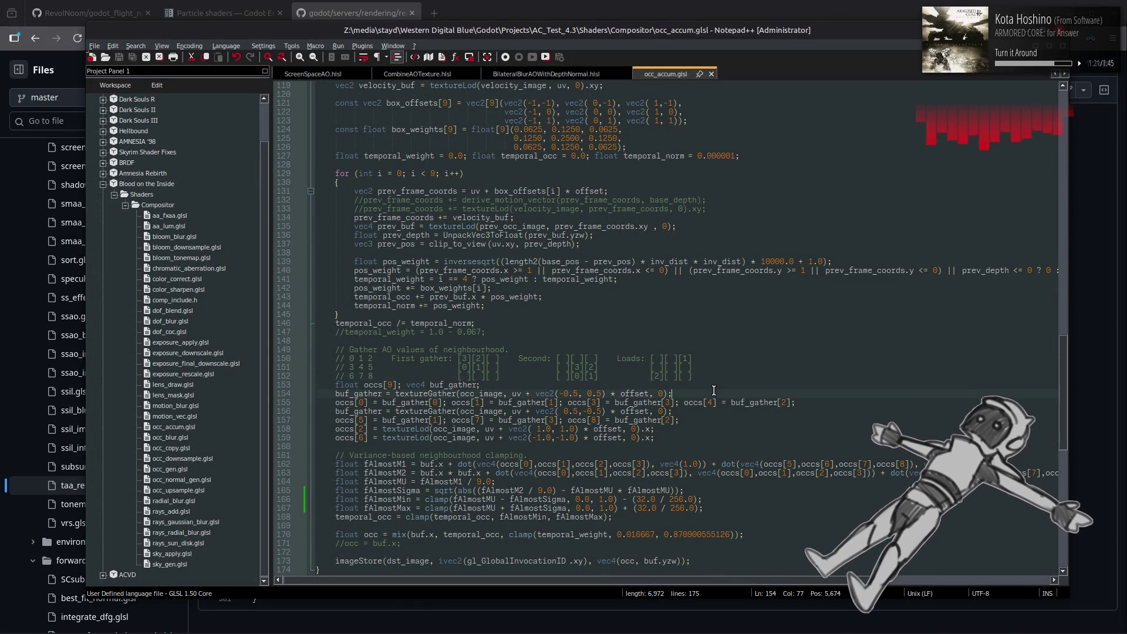
{"action": "key", "text": "super"}
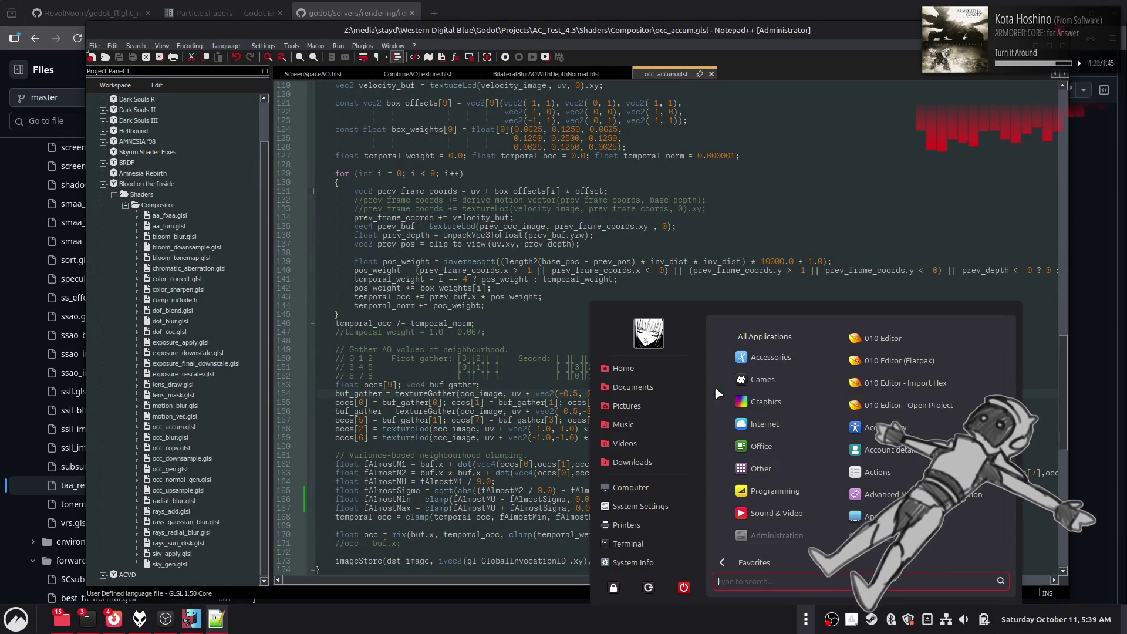
{"action": "type", "text": "gol"}
{"action": "left_click", "coordinate": [876, 339]}
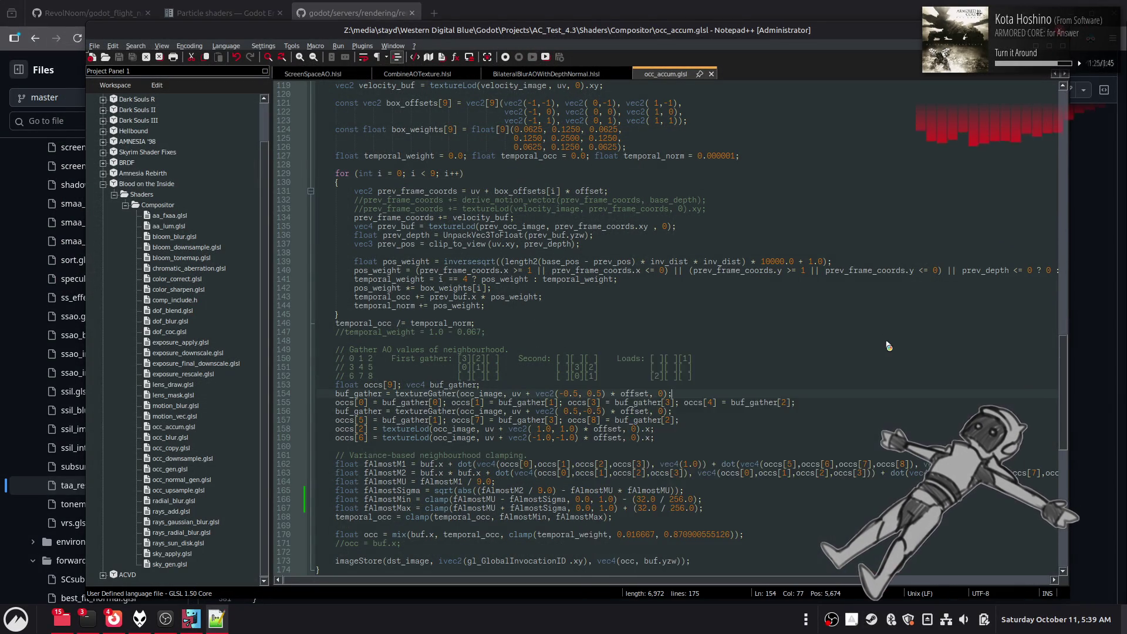
{"action": "left_click", "coordinate": [706, 135]}
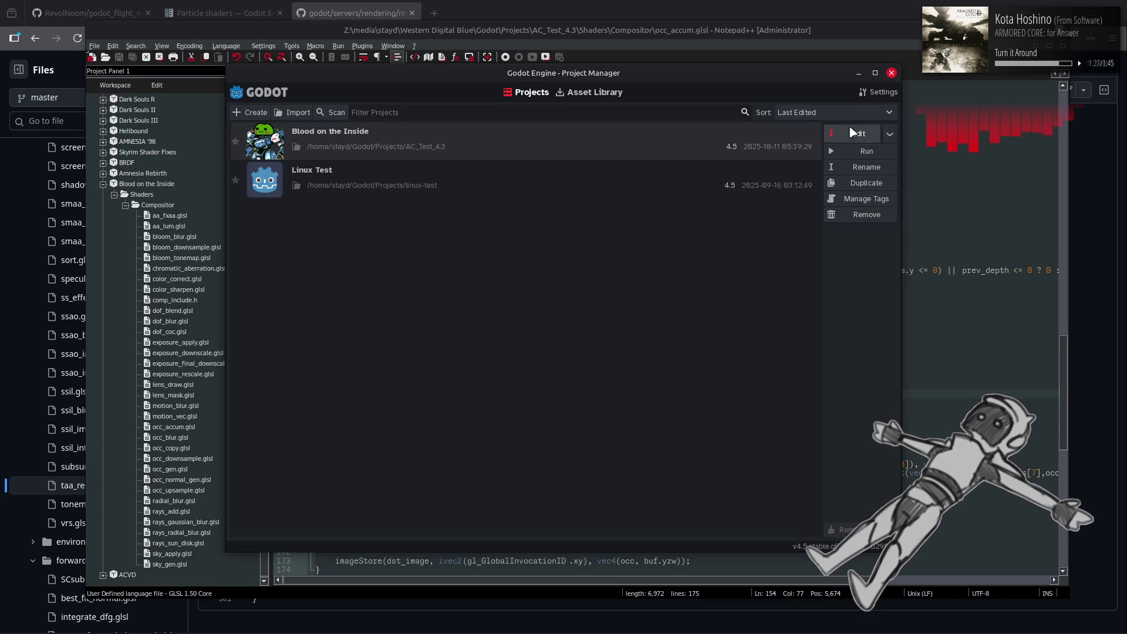
{"action": "left_click", "coordinate": [852, 132]}
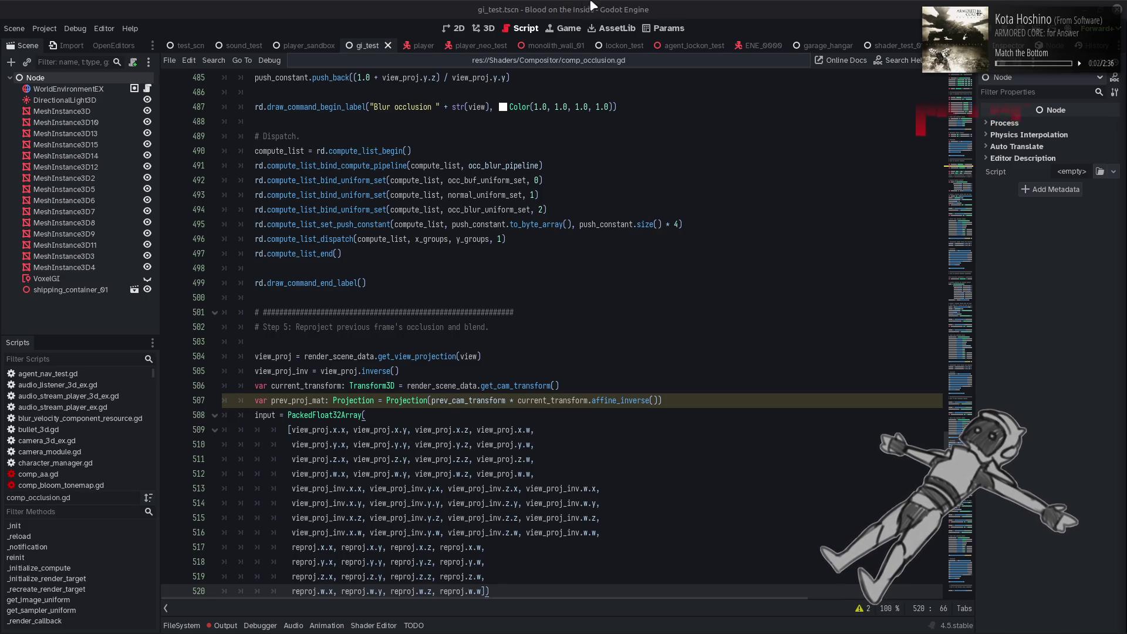
- Clear the Output log, then run the game once and stop it
{"action": "left_click", "coordinate": [223, 626]}
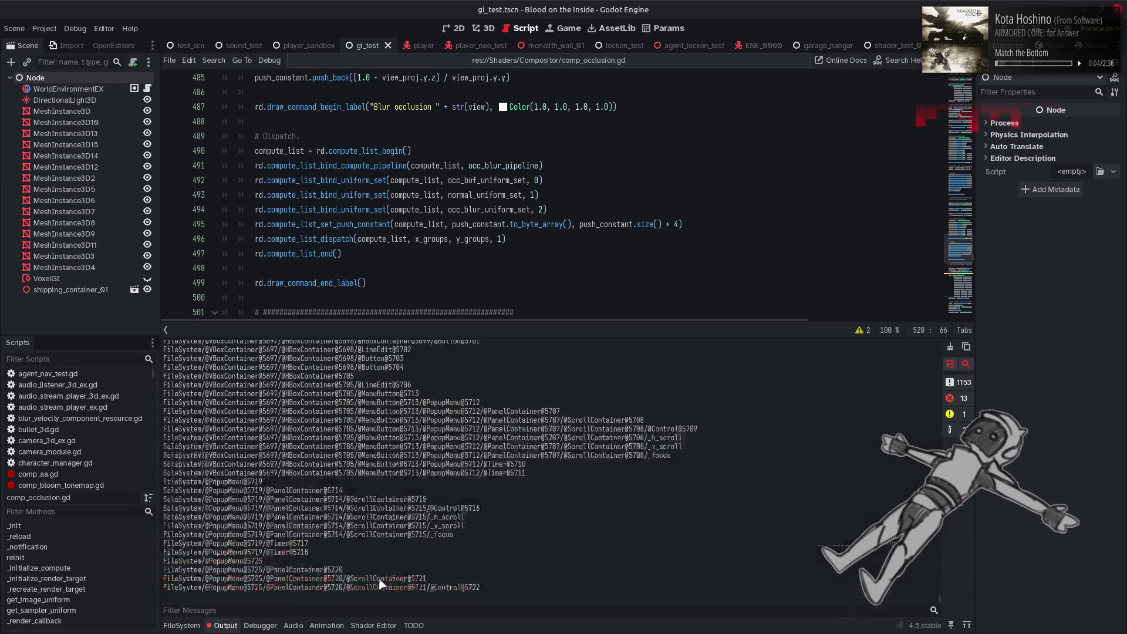
{"action": "left_click", "coordinate": [951, 347]}
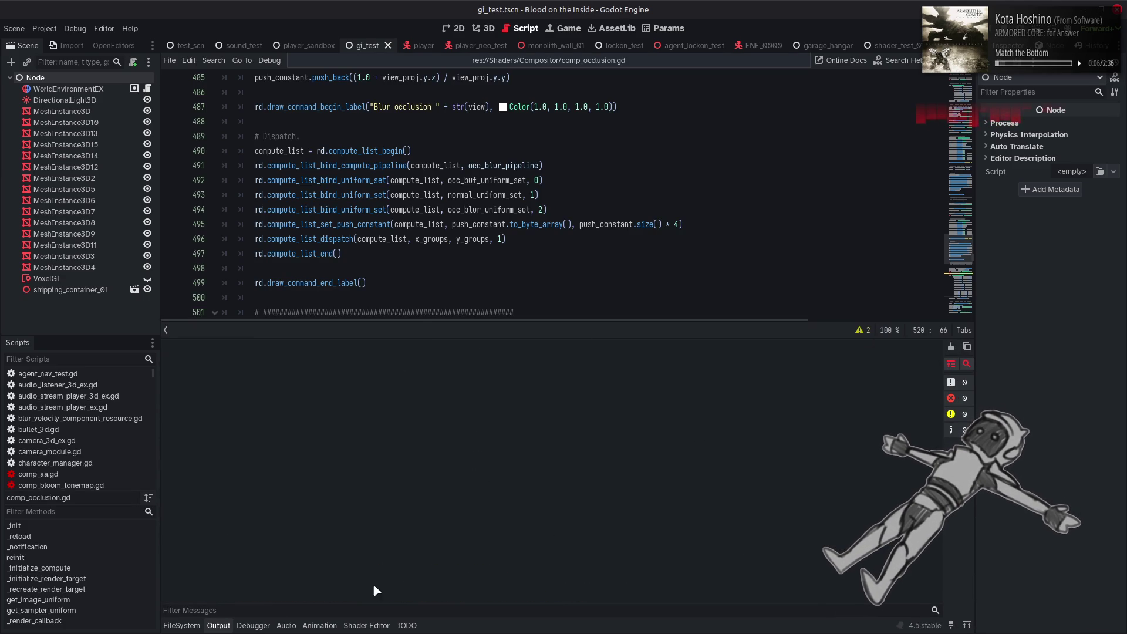
{"action": "left_click", "coordinate": [219, 626]}
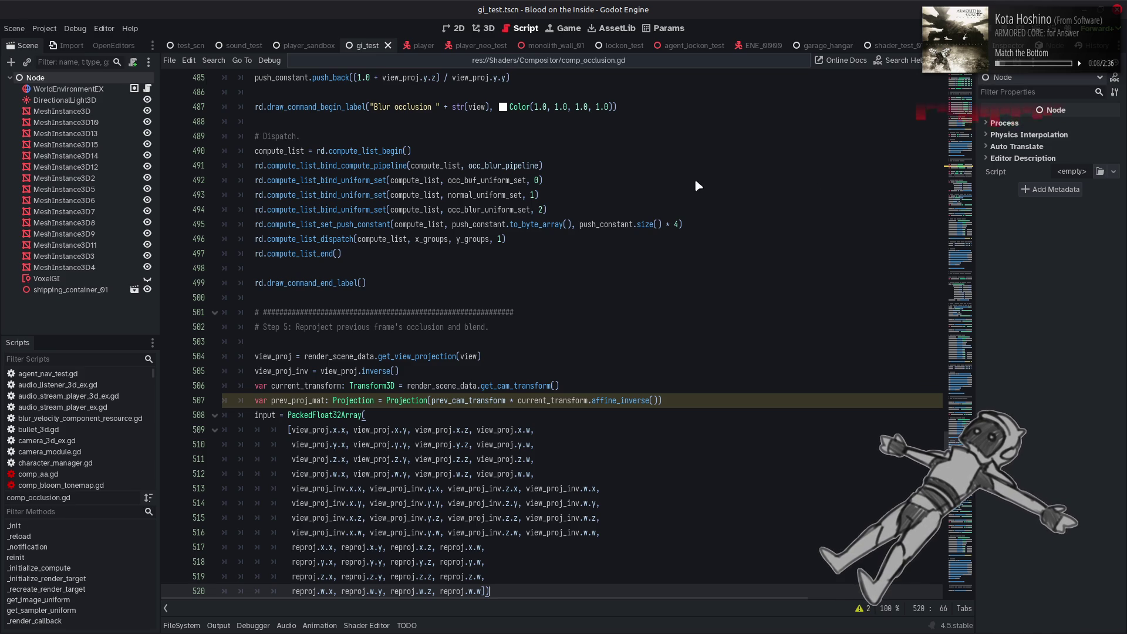
{"action": "key", "text": "F5"}
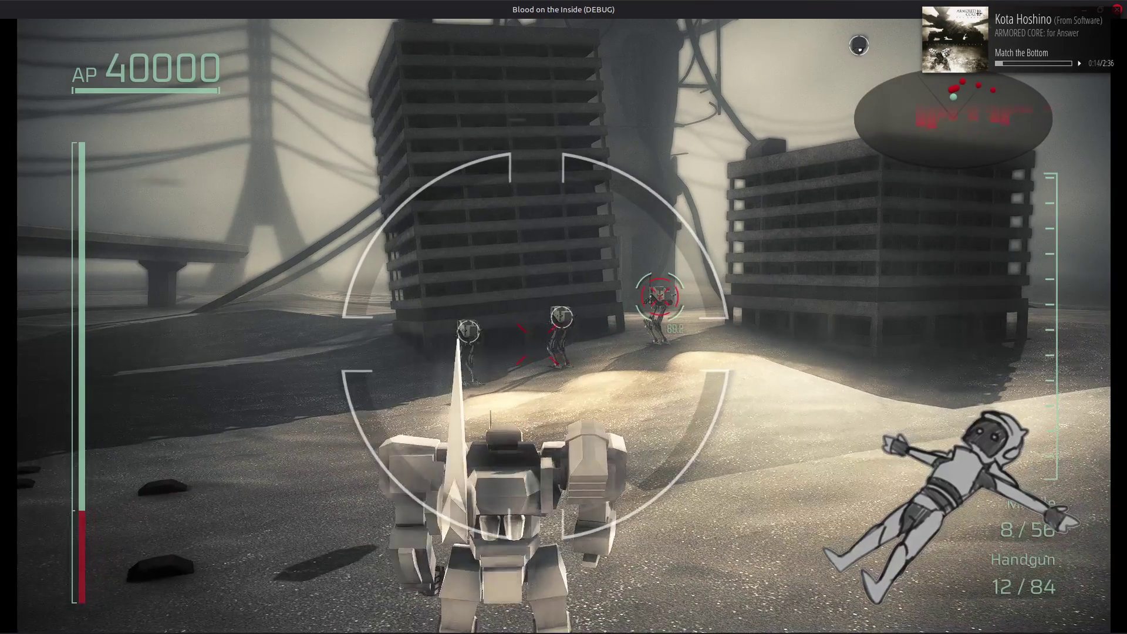
{"action": "key", "text": "F8"}
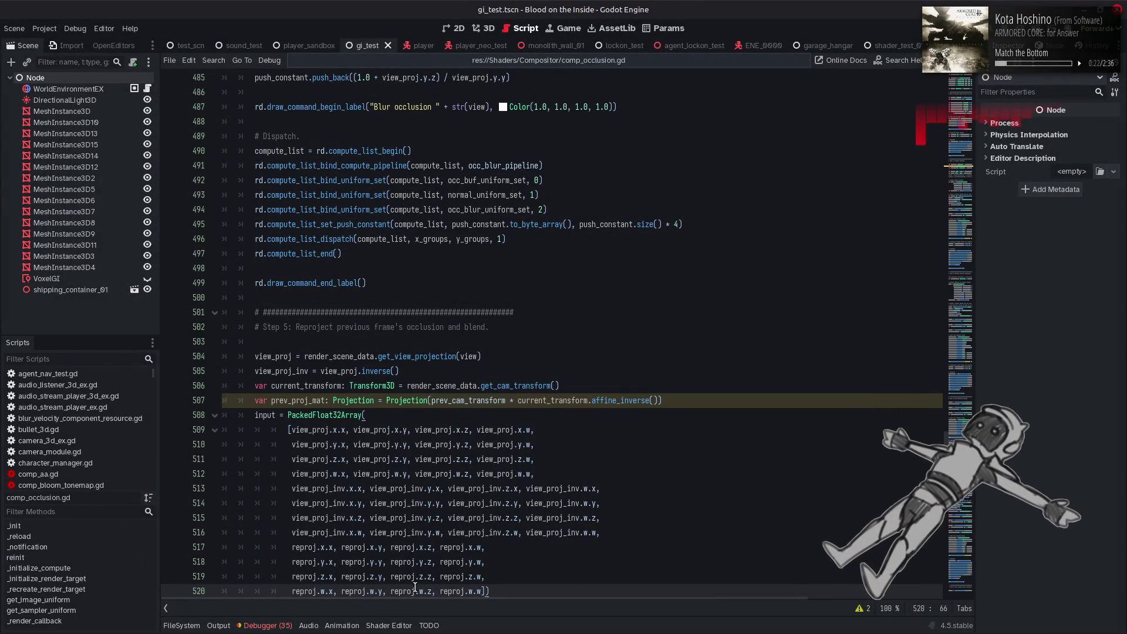
- Toggle the Shader Editor panel and return to occ_accum.glsl in Notepad++
{"action": "left_click", "coordinate": [403, 626]}
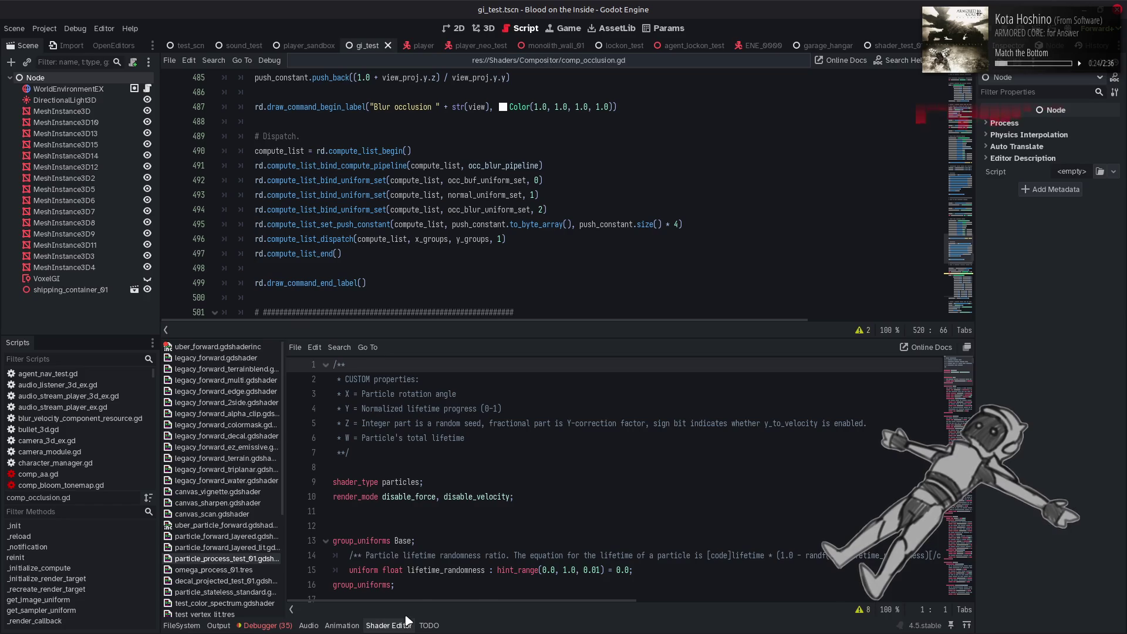
{"action": "left_click", "coordinate": [403, 626]}
{"action": "left_click", "coordinate": [550, 442]}
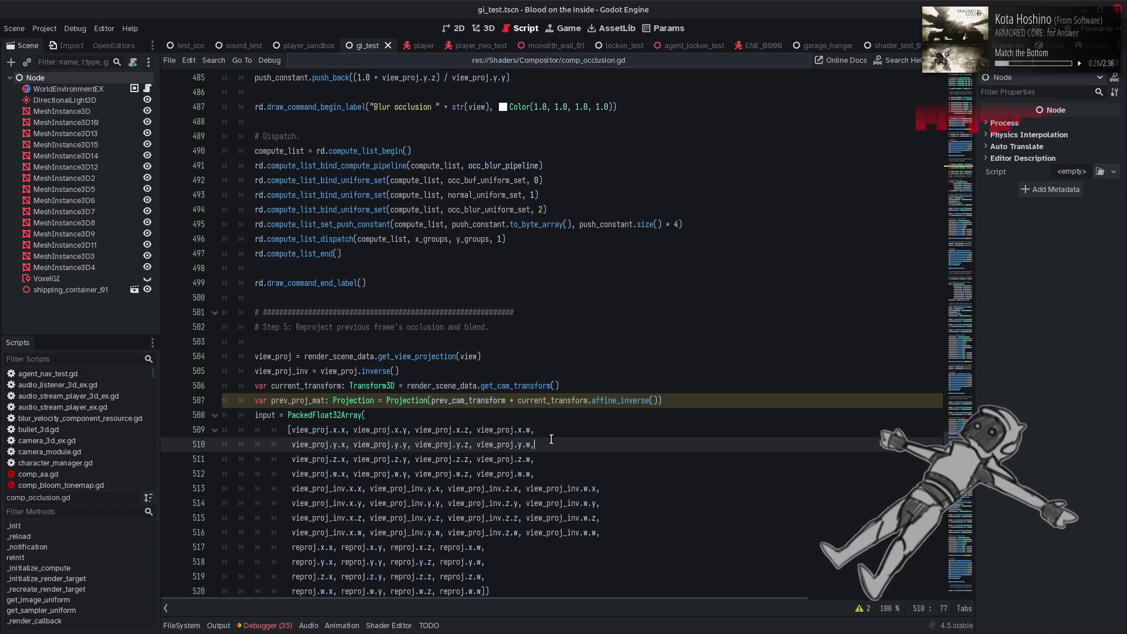
{"action": "key", "text": "alt+Tab"}
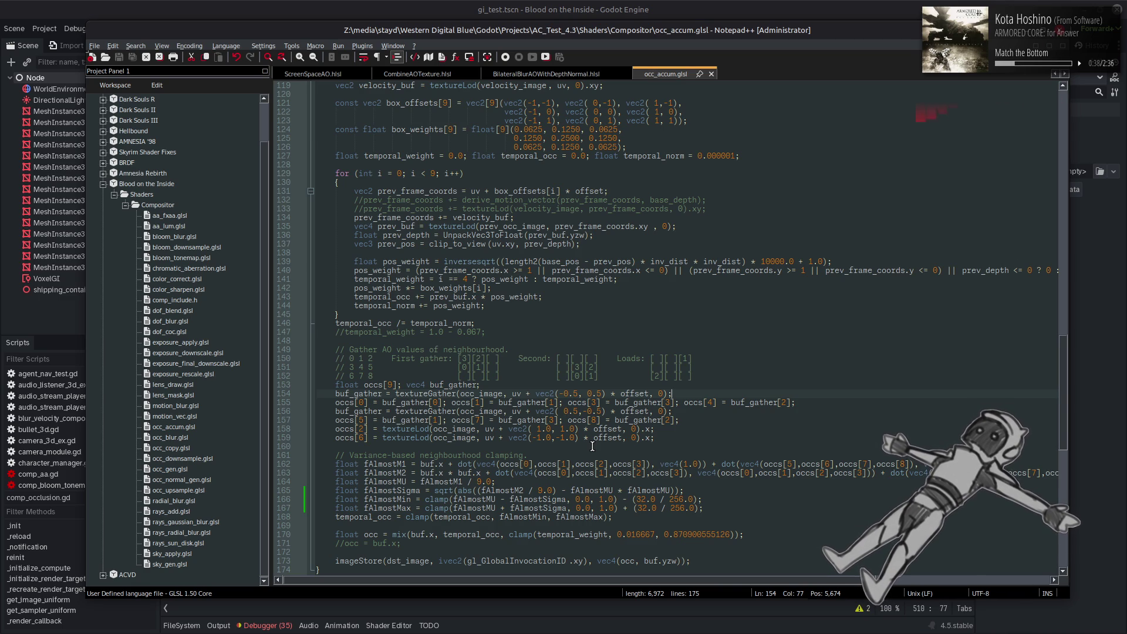
- Restore the fAlmostGamma 2.0 clamp with 8.0/255.0 offsets on lines 166–167 and save occ_accum.glsl
{"action": "scroll", "coordinate": [593, 446], "scroll_direction": "down", "scroll_amount": 1}
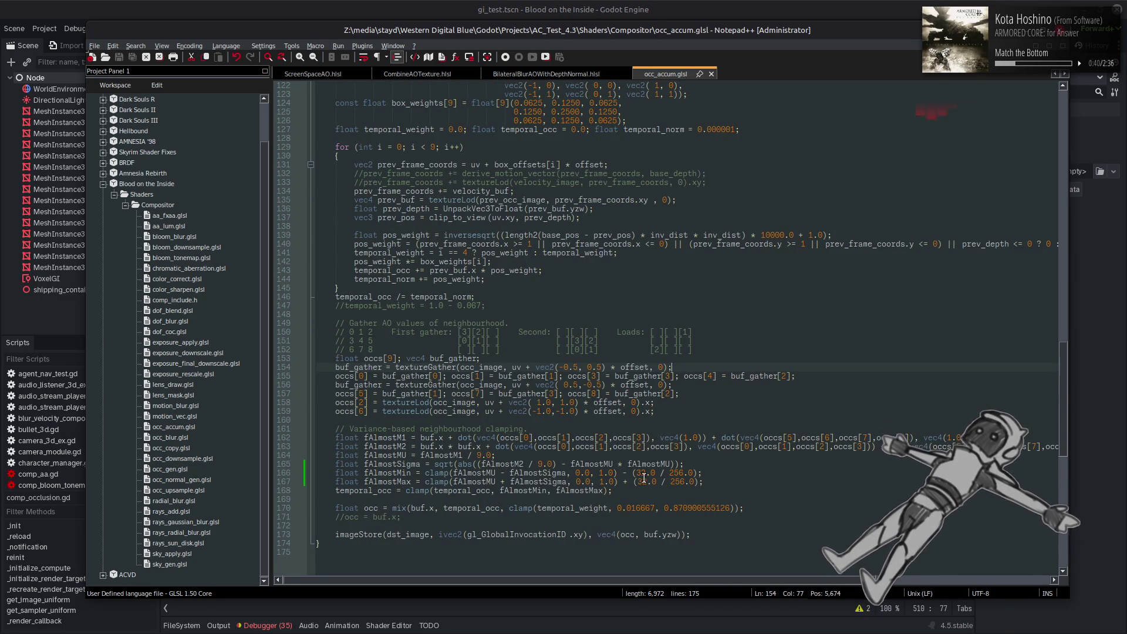
{"action": "type", "text": "8"}
{"action": "key", "text": "Down"}
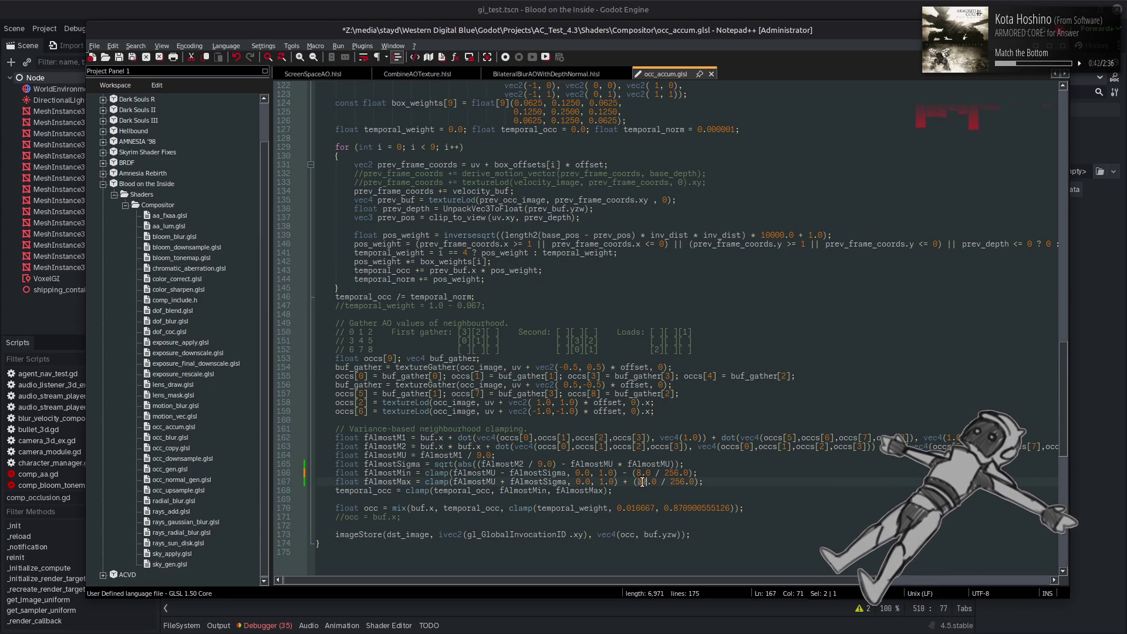
{"action": "key", "text": "ctrl+z"}
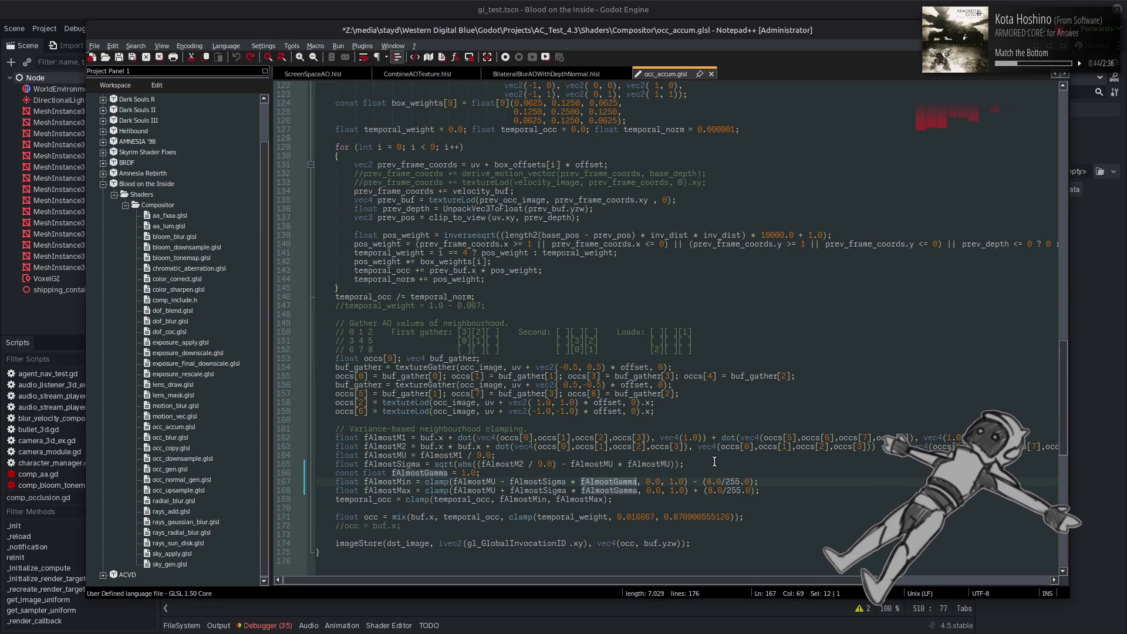
{"action": "left_click", "coordinate": [721, 482]}
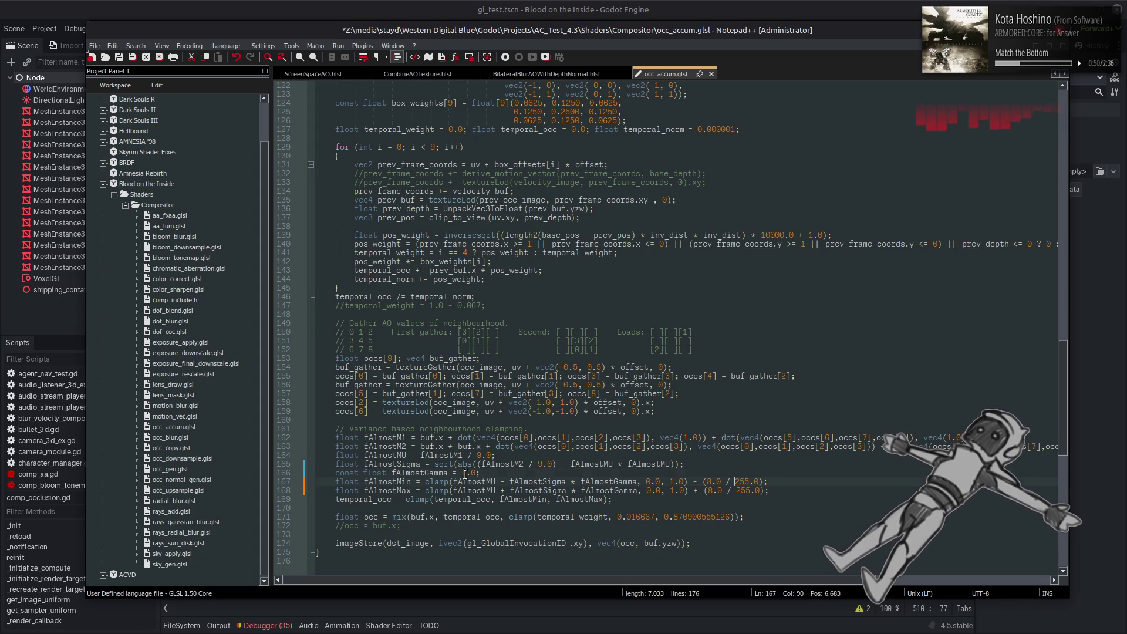
{"action": "key", "text": "ctrl+s"}
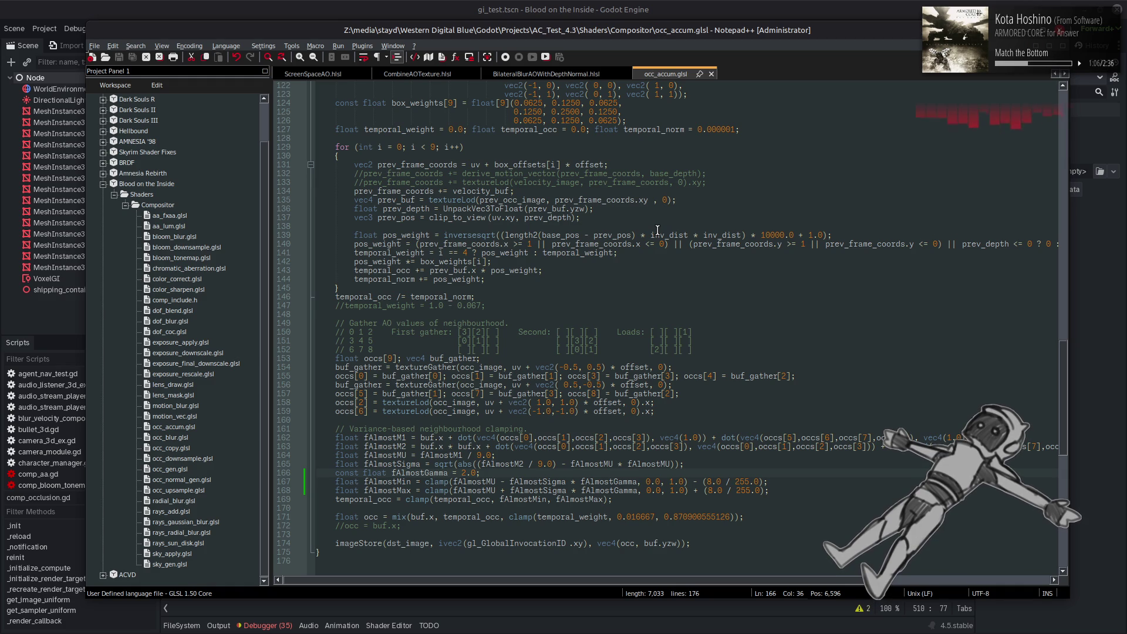
{"action": "left_click", "coordinate": [728, 5]}
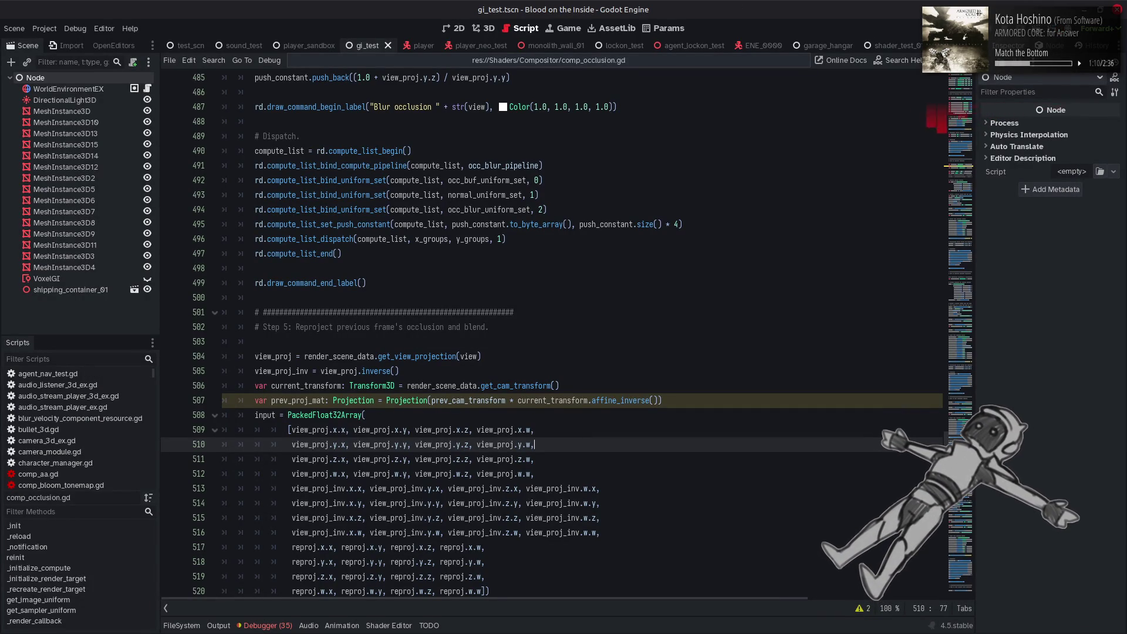
{"action": "key", "text": "alt+Tab"}
{"action": "key", "text": "alt+Tab"}
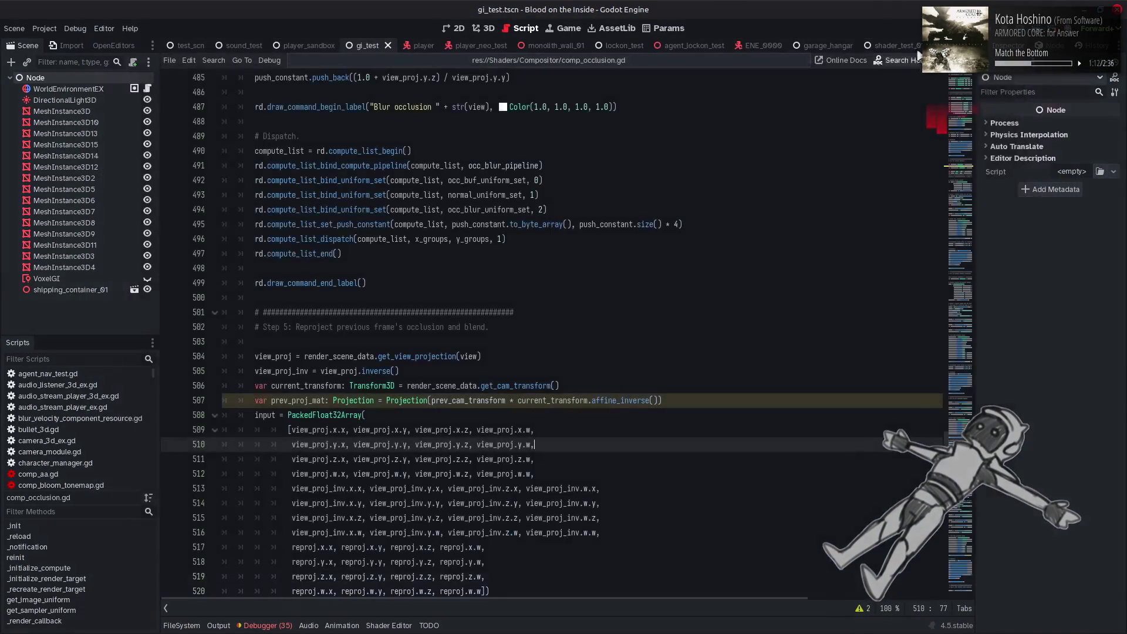
- Play a debug run with the fAlmostGamma 2.0 clamp, then close the game window
{"action": "key", "text": "F5"}
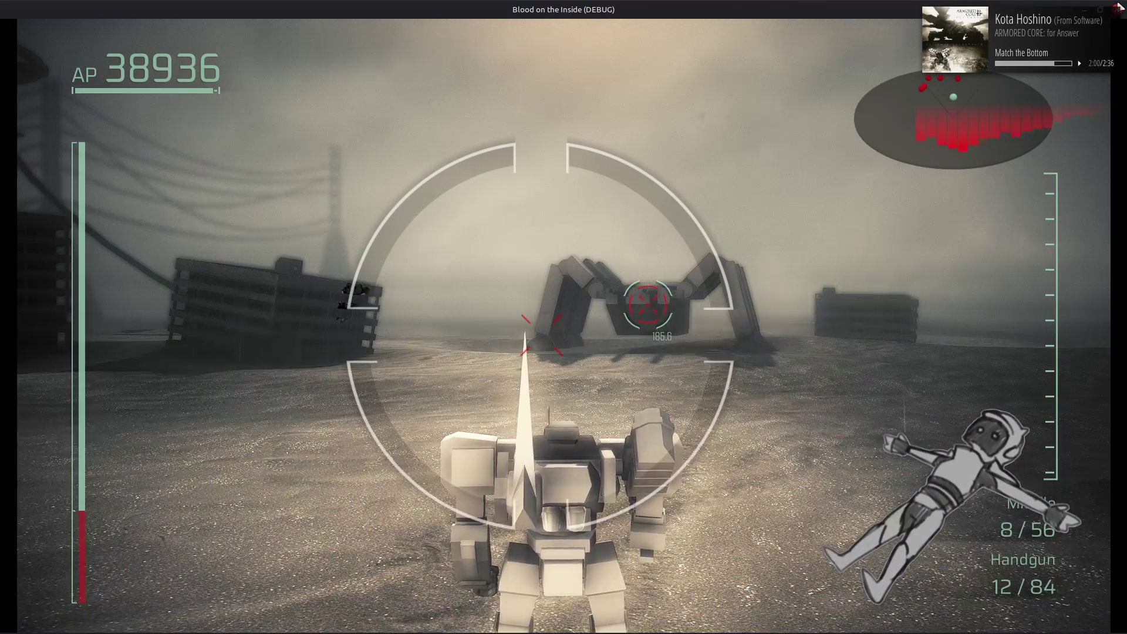
{"action": "left_click", "coordinate": [1117, 9]}
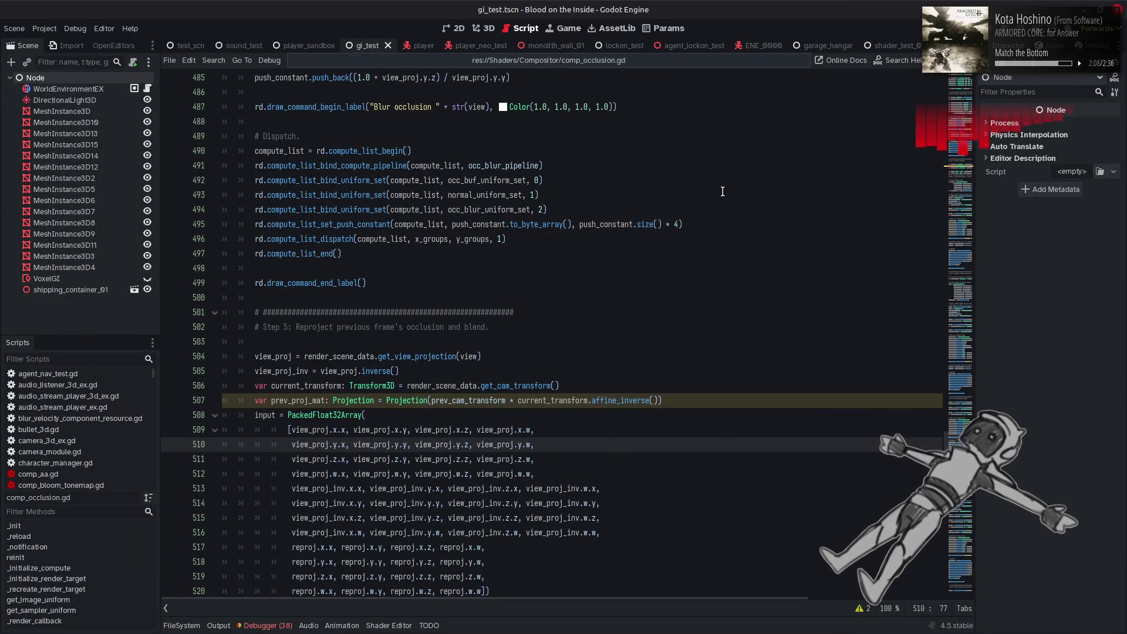
- Switch the editor to the 3D workspace to show the dim gi_test room
{"action": "left_click", "coordinate": [494, 29]}
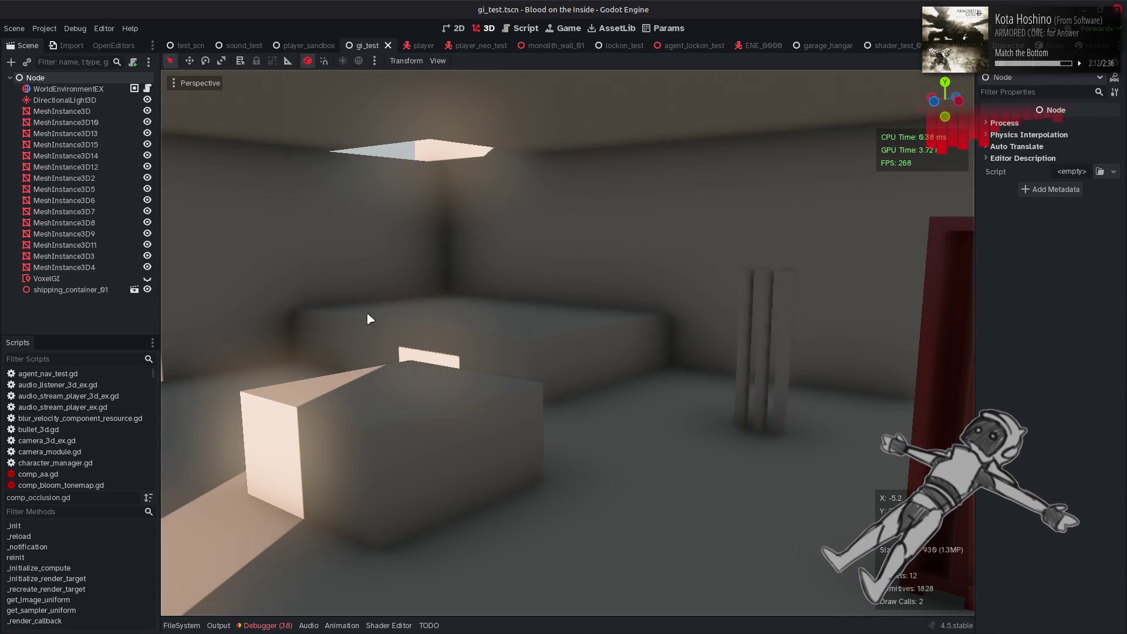
- Browse the FileSystem to Particles/Effects/Player/Boost and open boost_sand_01.tscn
{"action": "left_click", "coordinate": [183, 626]}
{"action": "scroll", "coordinate": [242, 458], "scroll_direction": "up", "scroll_amount": 5}
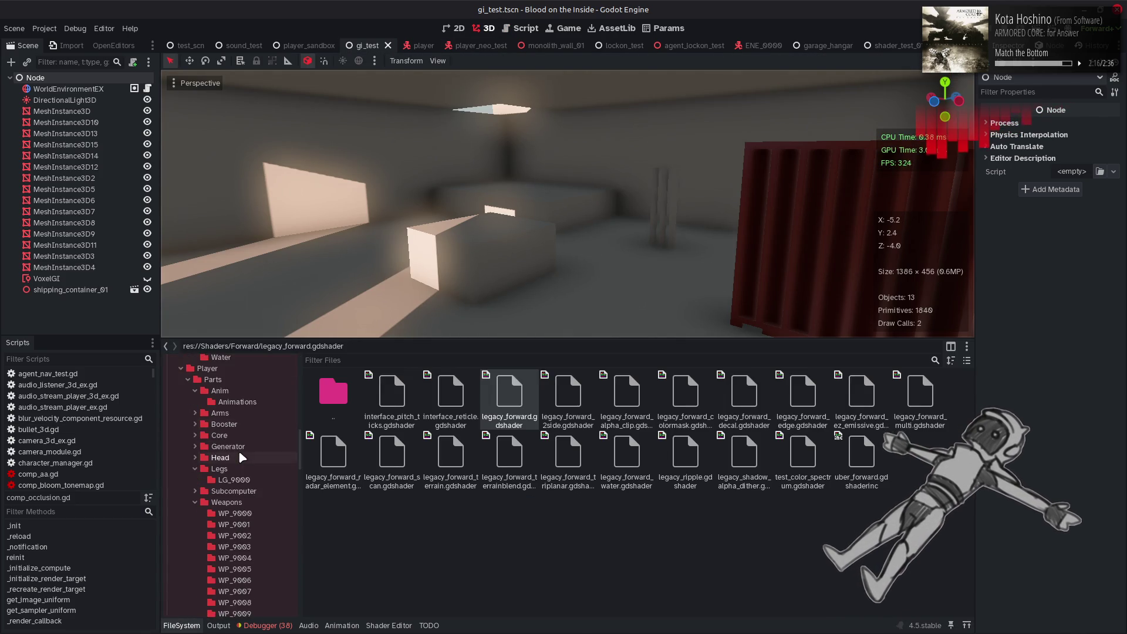
{"action": "scroll", "coordinate": [241, 457], "scroll_direction": "down", "scroll_amount": 5}
{"action": "left_click", "coordinate": [234, 491]}
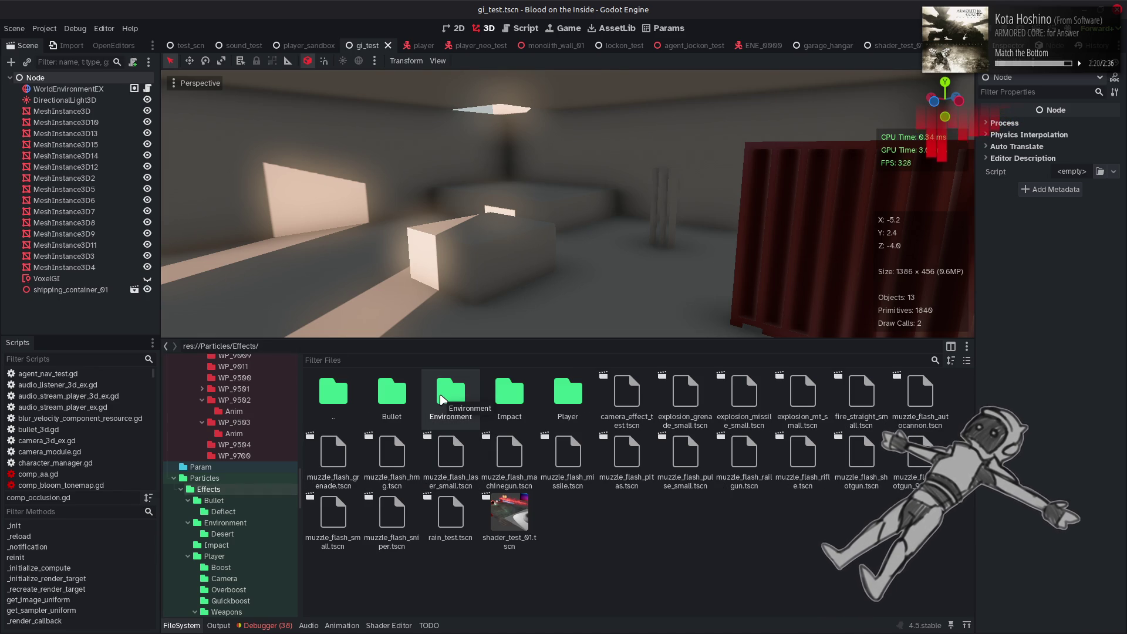
{"action": "double_click", "coordinate": [440, 396]}
{"action": "double_click", "coordinate": [333, 392]}
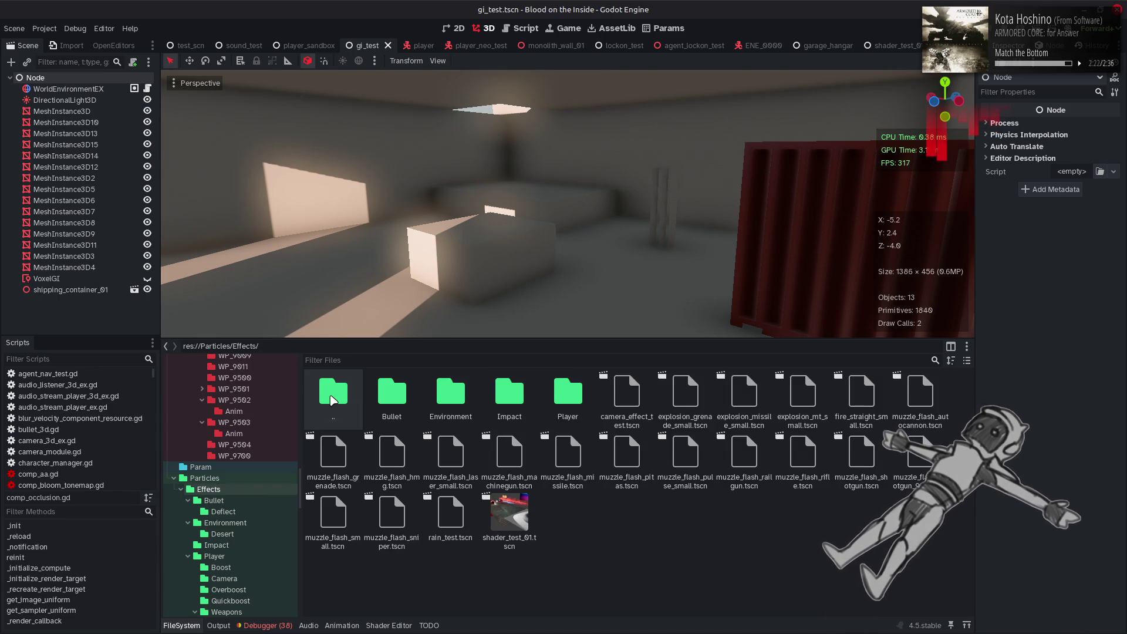
{"action": "double_click", "coordinate": [573, 395]}
{"action": "double_click", "coordinate": [405, 395]}
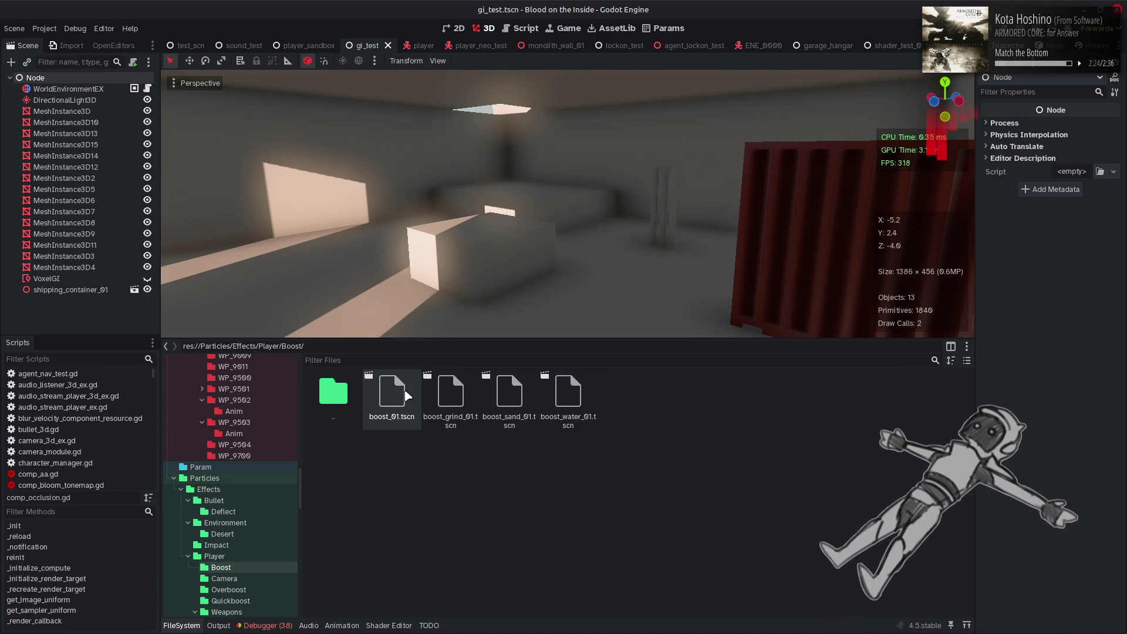
{"action": "left_click", "coordinate": [509, 414]}
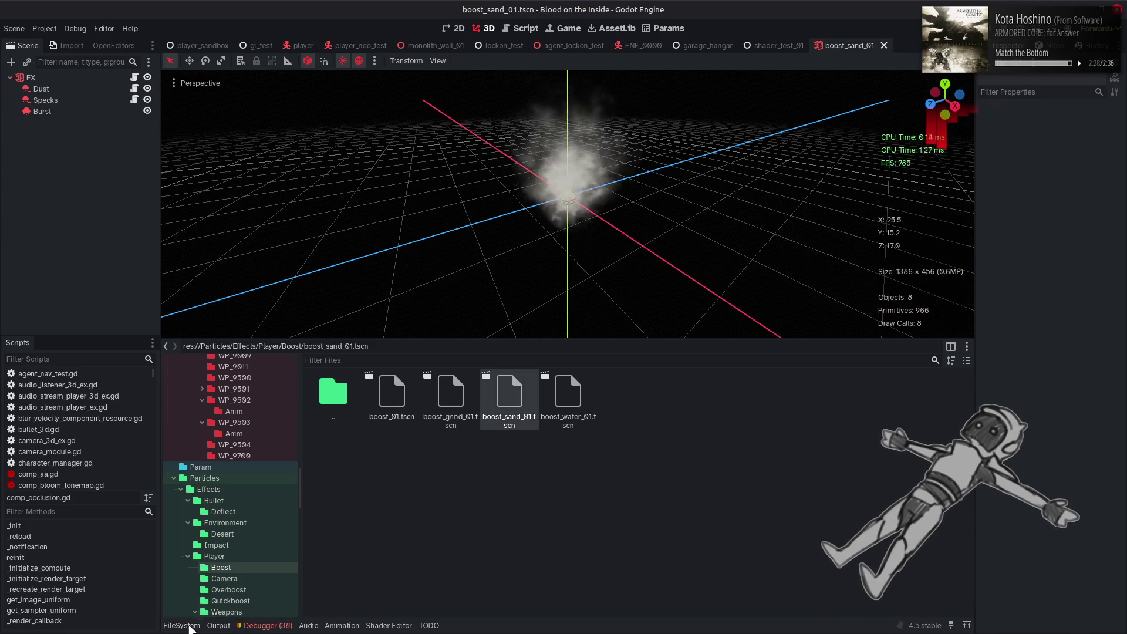
- Collapse the bottom panel, toggle Specks visibility, and inspect the Burst emitter's settings
{"action": "left_click", "coordinate": [188, 626]}
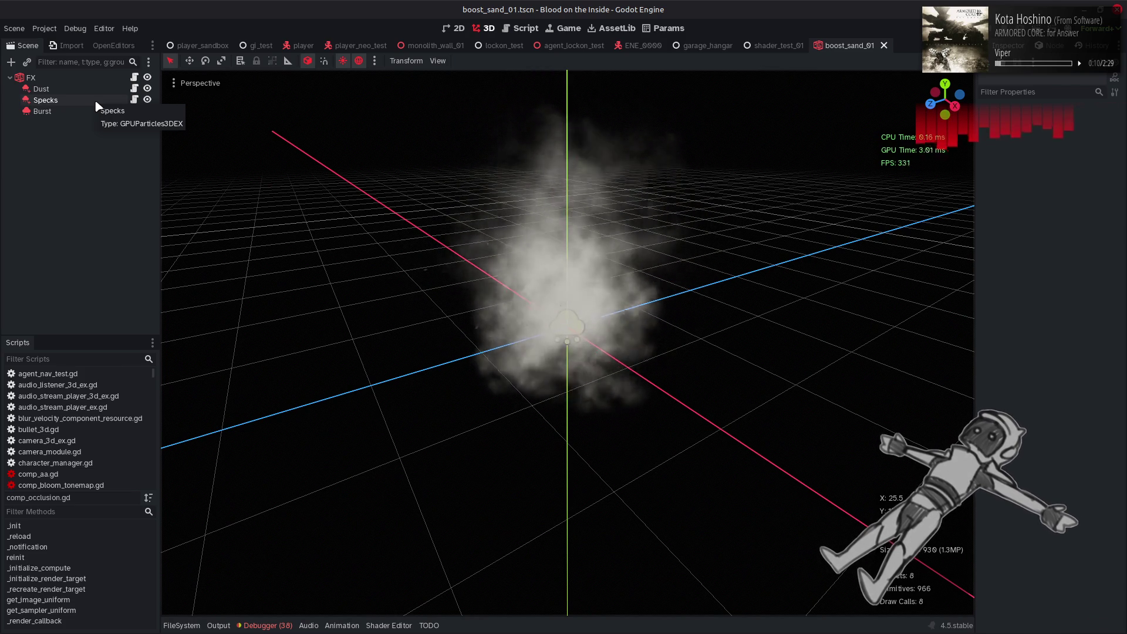
{"action": "left_click", "coordinate": [147, 101]}
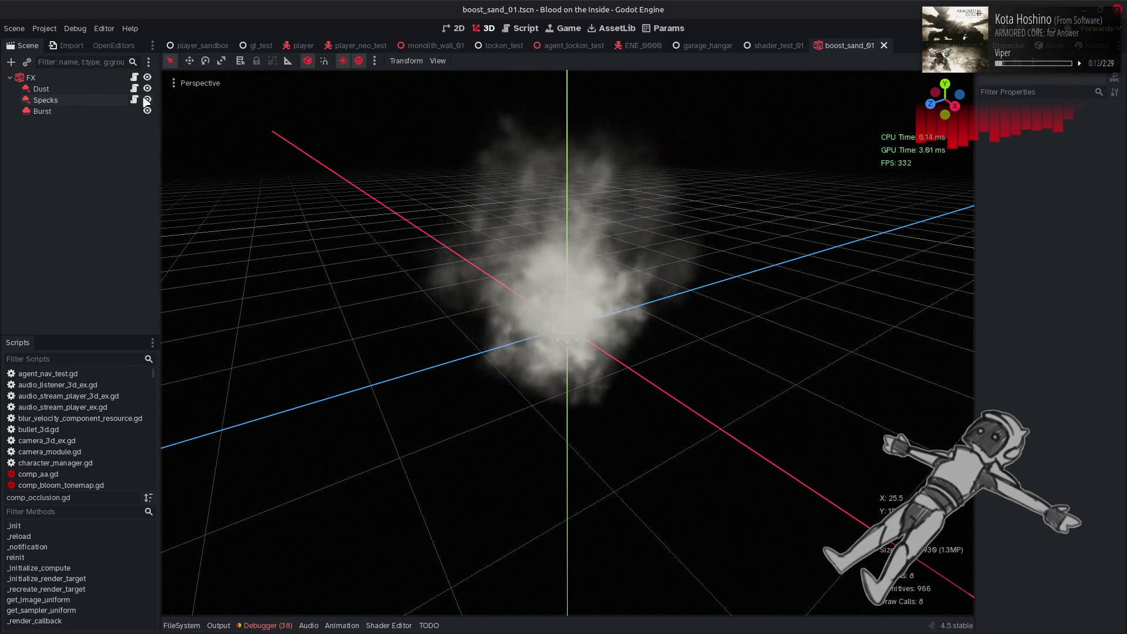
{"action": "left_click", "coordinate": [103, 112]}
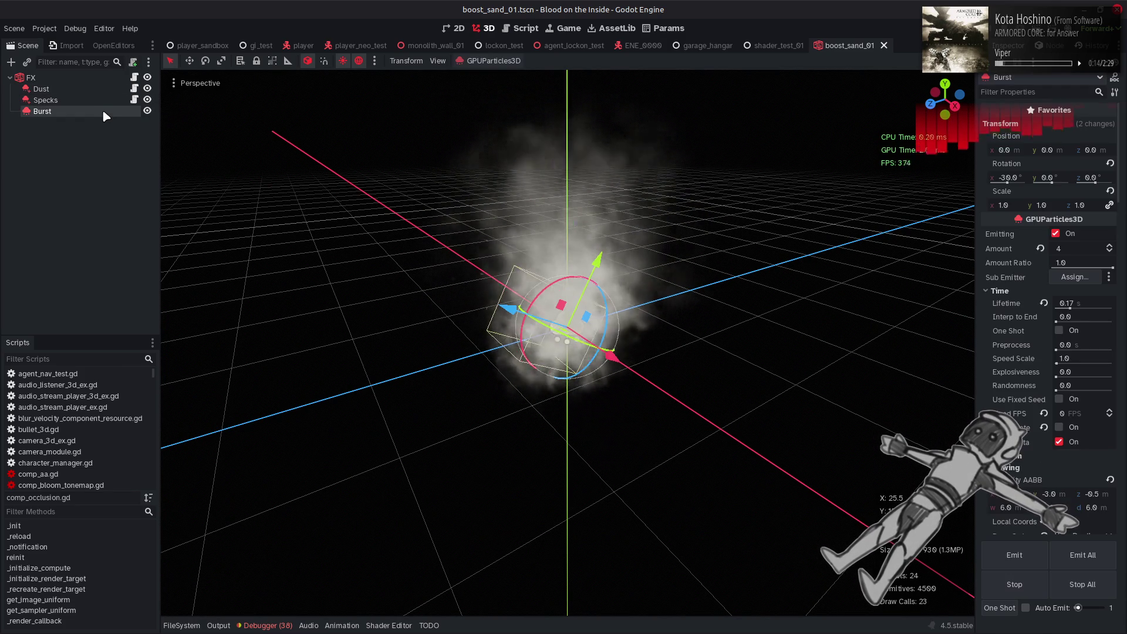
{"action": "scroll", "coordinate": [390, 339], "scroll_direction": "up", "scroll_amount": 5}
{"action": "left_click", "coordinate": [544, 372]}
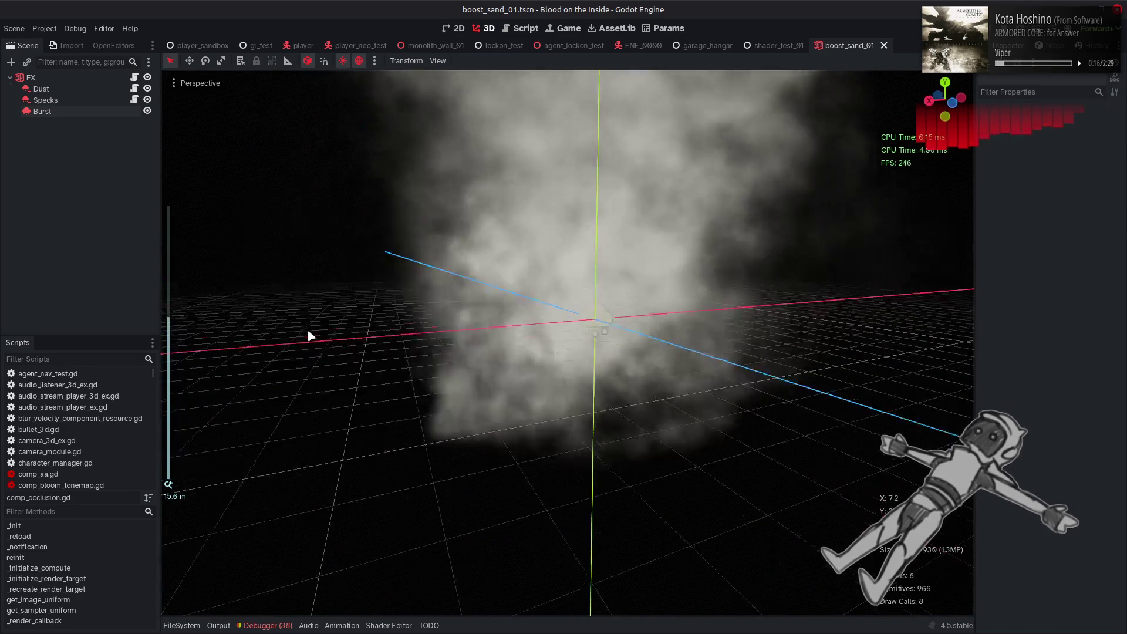
{"action": "mouse_move", "coordinate": [310, 336]}
{"action": "left_mouse_down"}
{"action": "mouse_move", "coordinate": [931, 385]}
{"action": "mouse_move", "coordinate": [808, 355]}
{"action": "mouse_move", "coordinate": [276, 121]}
{"action": "left_mouse_up"}
- Hide the Dust and Specks emitters to view the Burst alone, then show Specks again
{"action": "left_click", "coordinate": [148, 99]}
{"action": "left_click", "coordinate": [148, 88]}
{"action": "scroll", "coordinate": [499, 317], "scroll_direction": "down", "scroll_amount": 5}
{"action": "mouse_move", "coordinate": [411, 311]}
{"action": "left_mouse_down"}
{"action": "mouse_move", "coordinate": [503, 312]}
{"action": "mouse_move", "coordinate": [493, 316]}
{"action": "left_mouse_up"}
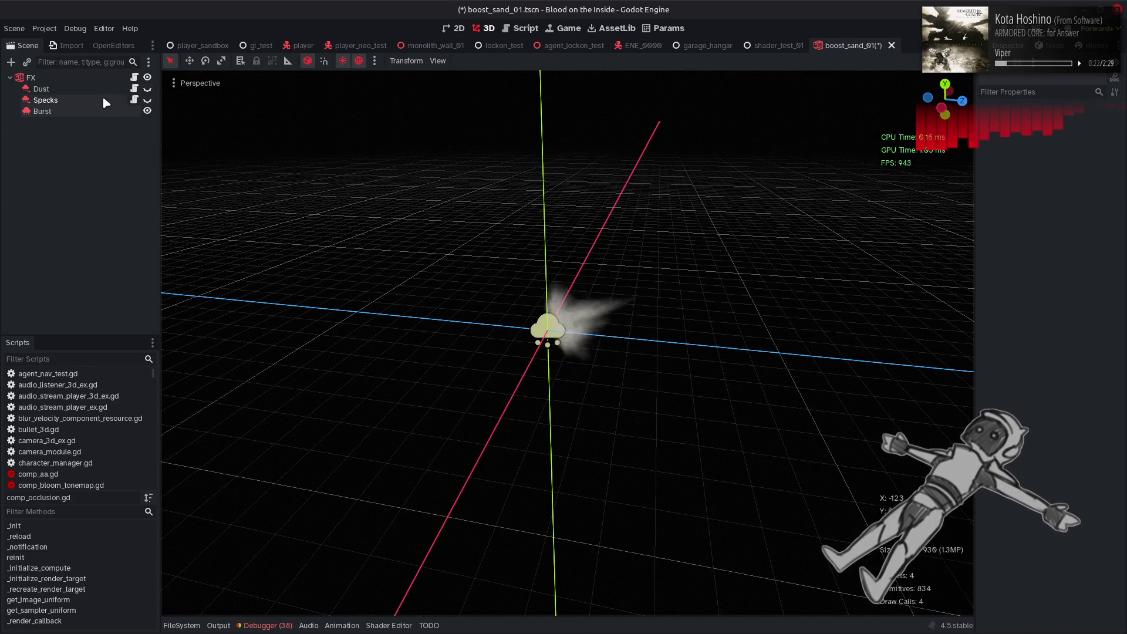
{"action": "left_click", "coordinate": [148, 100]}
- Show Dust again and enable Use HDR on its Process Material colour curve
{"action": "left_click", "coordinate": [147, 88]}
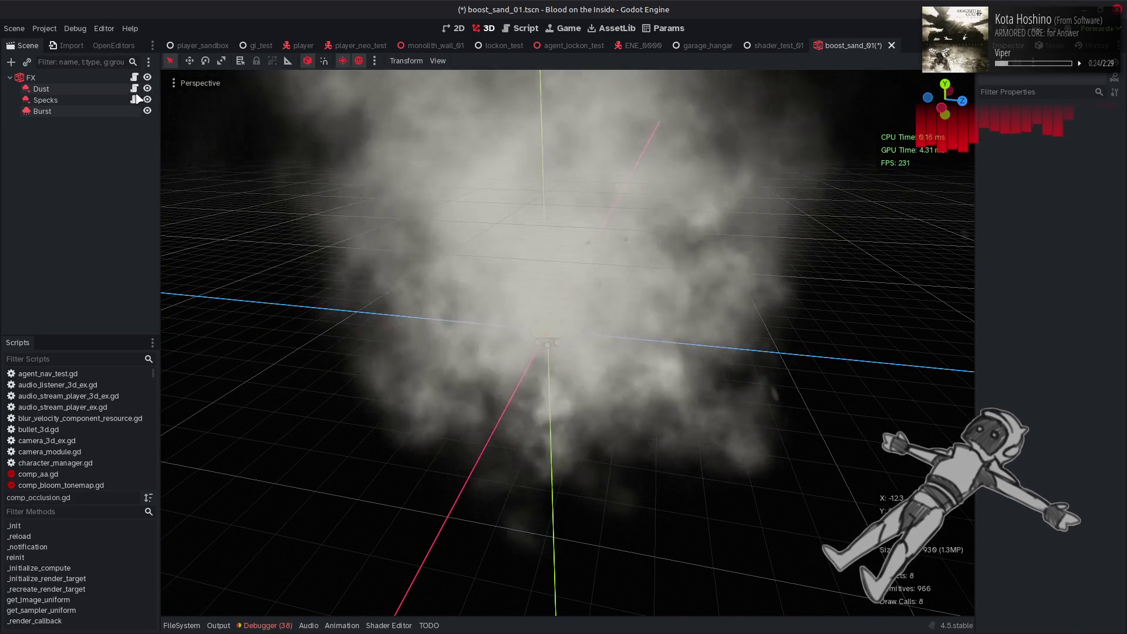
{"action": "left_click", "coordinate": [86, 88]}
{"action": "scroll", "coordinate": [566, 245], "scroll_direction": "down", "scroll_amount": 3}
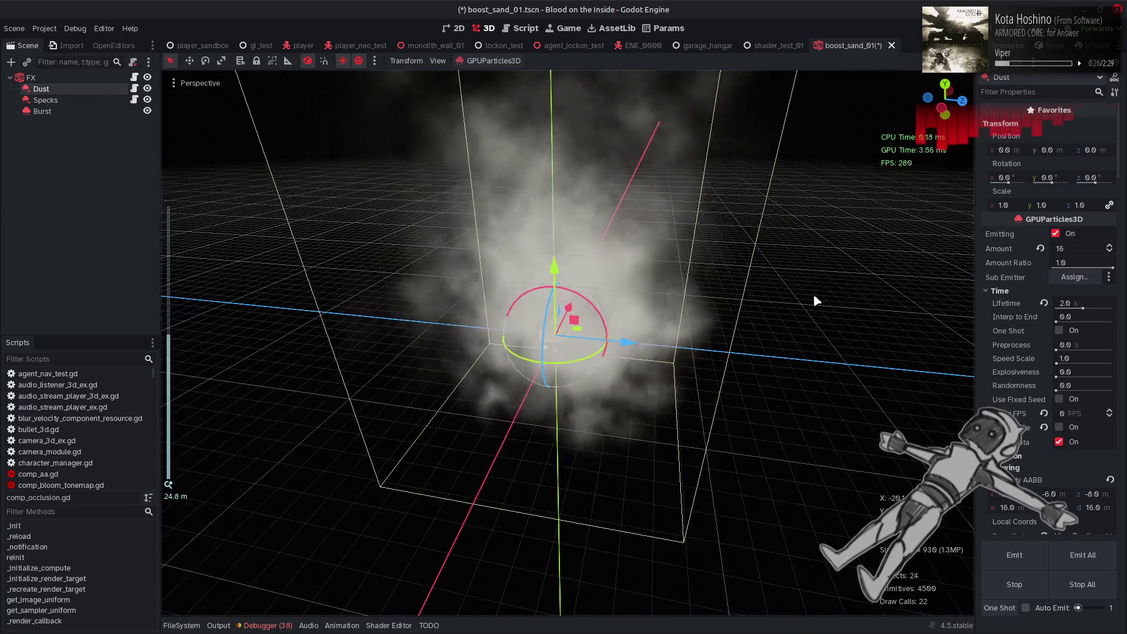
{"action": "scroll", "coordinate": [1008, 382], "scroll_direction": "down", "scroll_amount": 5}
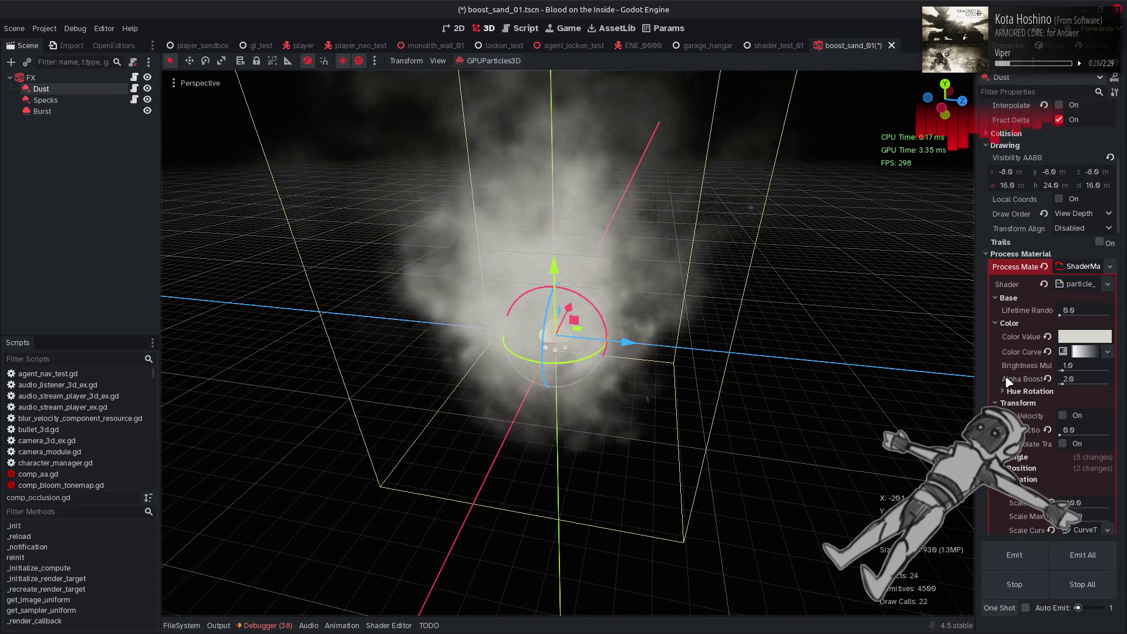
{"action": "left_click", "coordinate": [1084, 352]}
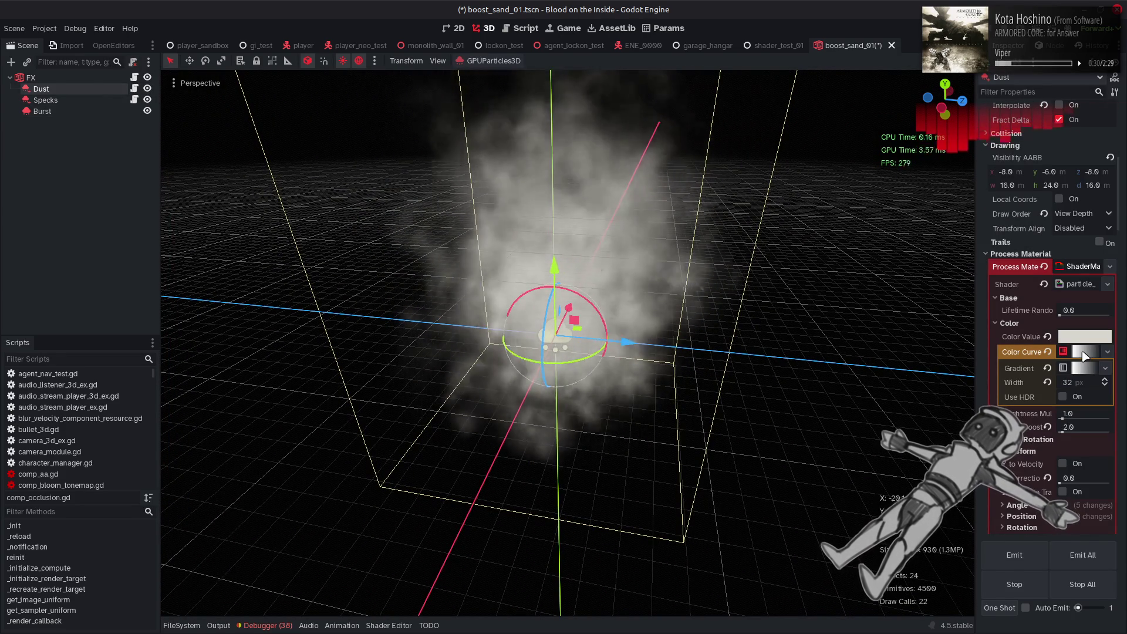
{"action": "left_click", "coordinate": [1064, 398]}
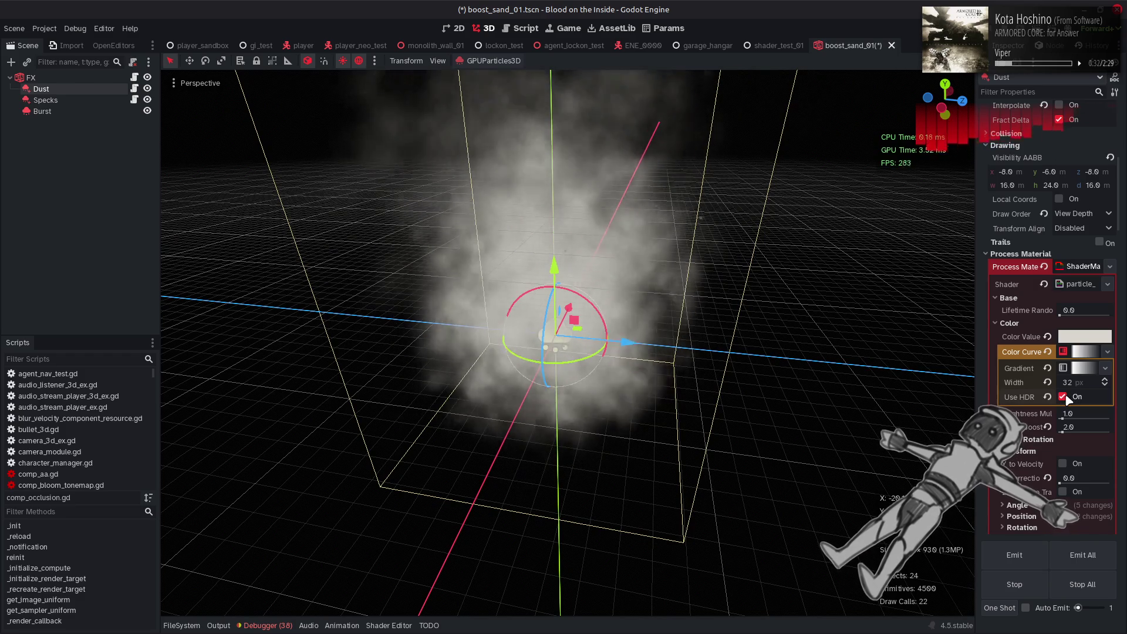
{"action": "left_click", "coordinate": [1085, 353]}
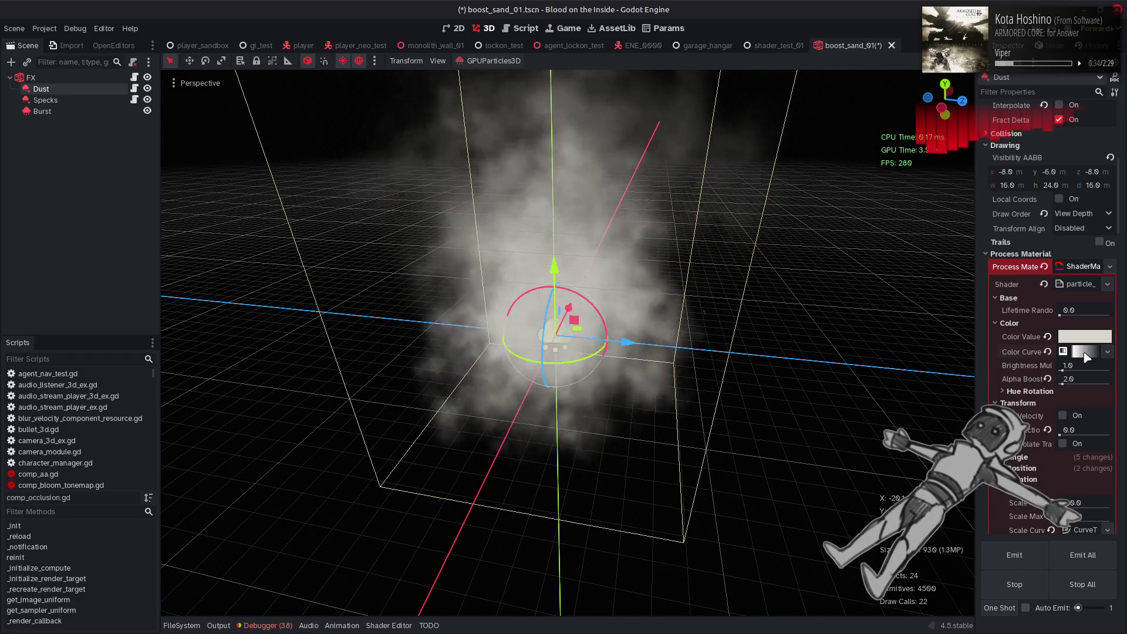
- Check the Dust base colour (d9d5cc) and compare with the preview environment off and on
{"action": "left_click", "coordinate": [1085, 337]}
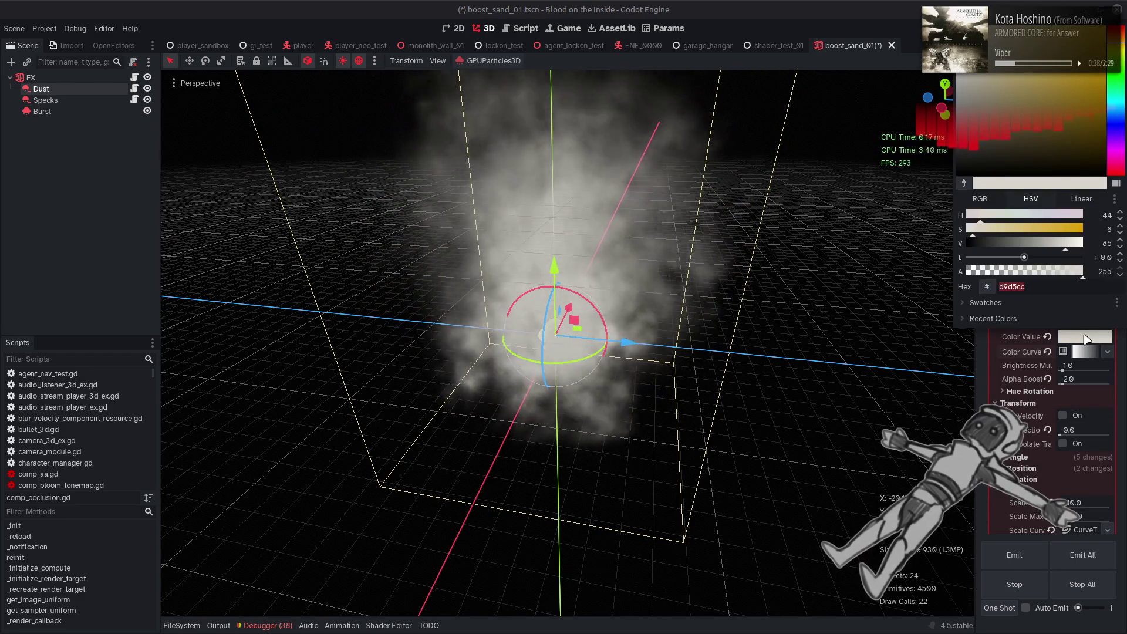
{"action": "left_click", "coordinate": [1085, 339]}
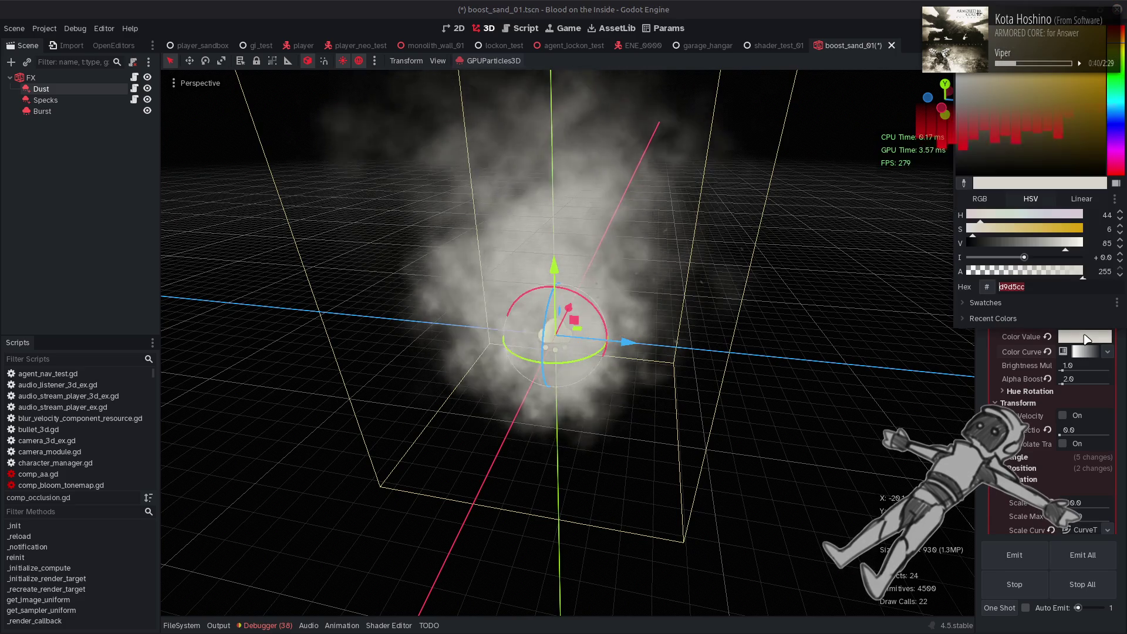
{"action": "left_click", "coordinate": [1085, 339]}
{"action": "left_click", "coordinate": [1085, 339]}
{"action": "left_click", "coordinate": [359, 61]}
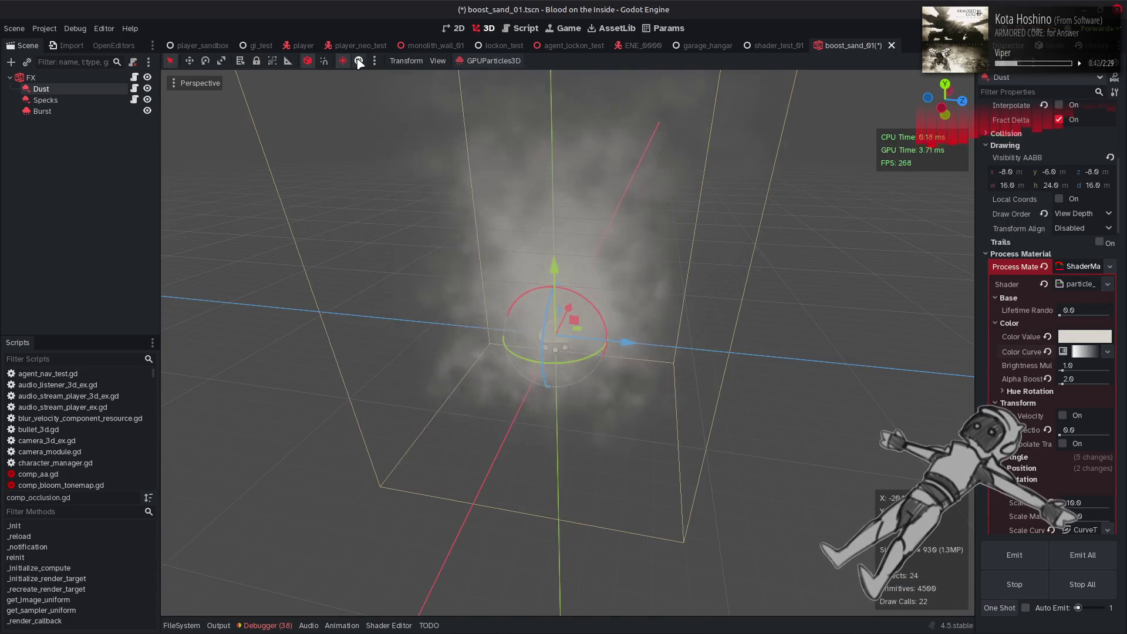
{"action": "left_click", "coordinate": [359, 61]}
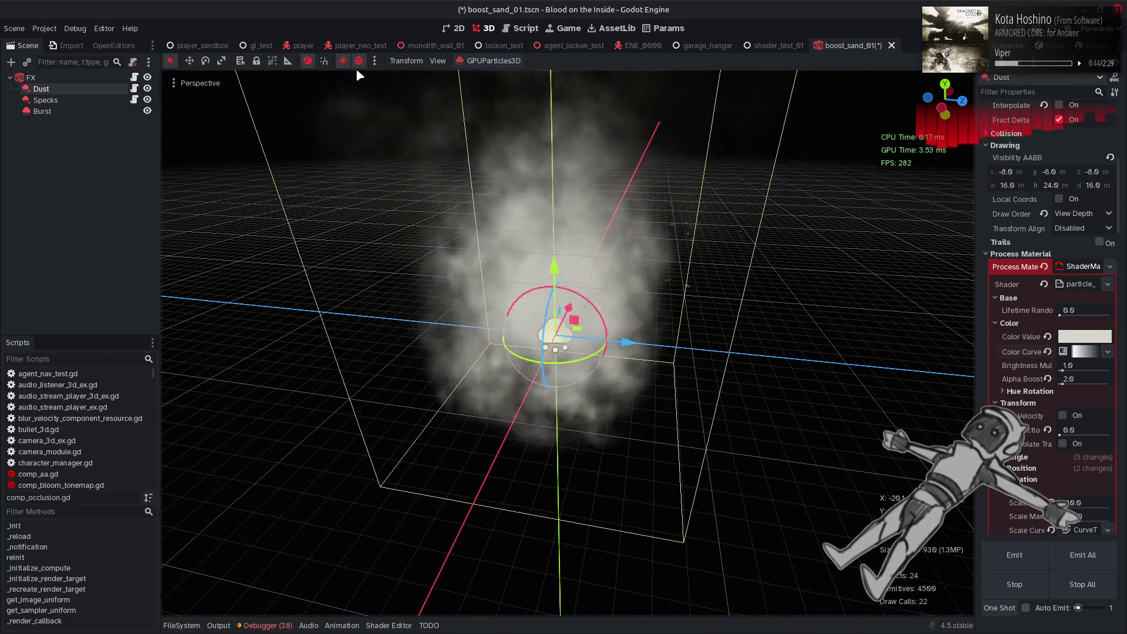
{"action": "mouse_move", "coordinate": [446, 247]}
{"action": "left_mouse_down"}
{"action": "mouse_move", "coordinate": [505, 270]}
{"action": "mouse_move", "coordinate": [520, 155]}
{"action": "mouse_move", "coordinate": [669, 197]}
{"action": "mouse_move", "coordinate": [689, 489]}
{"action": "mouse_move", "coordinate": [651, 529]}
{"action": "mouse_move", "coordinate": [523, 397]}
{"action": "left_mouse_up"}
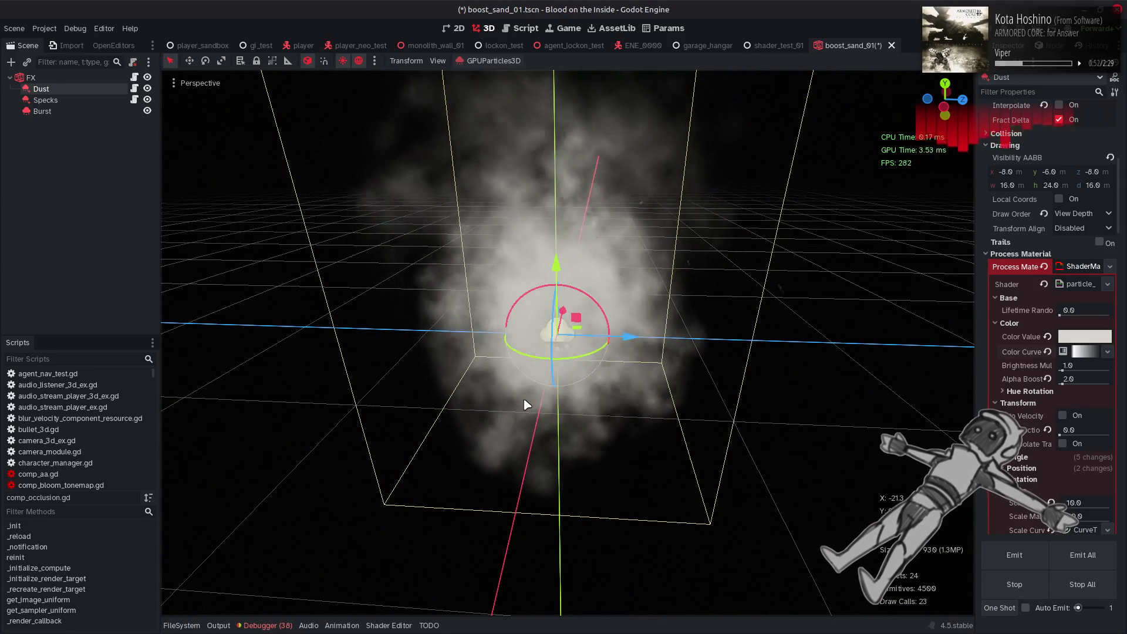
- Open uber_particle_forward.gdshaderinc in the Shader Editor
{"action": "left_click", "coordinate": [399, 627]}
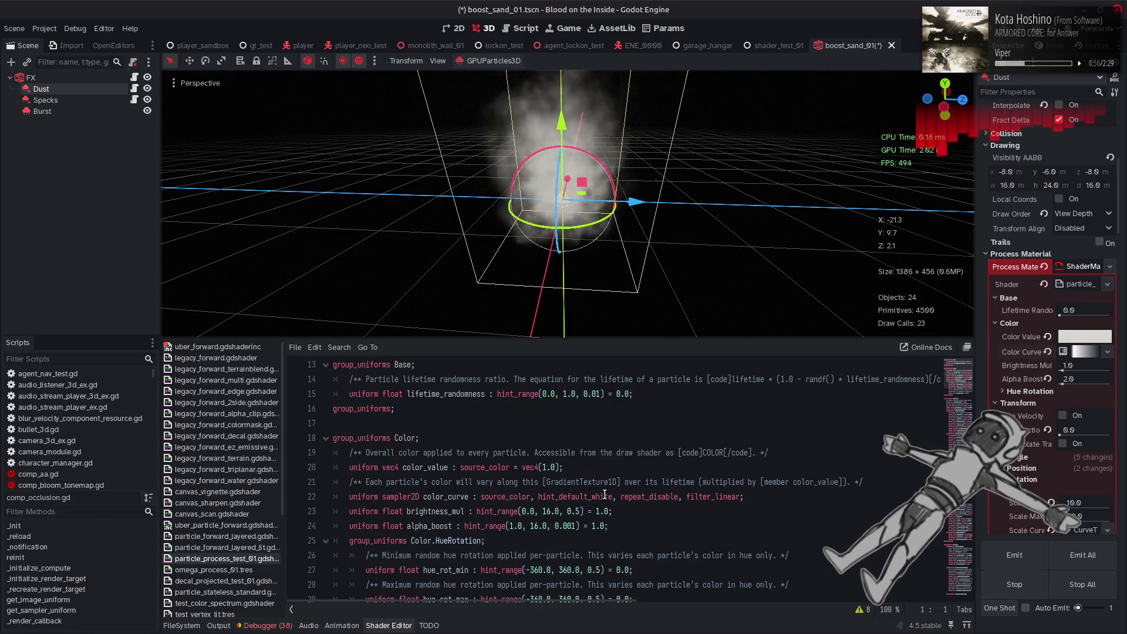
{"action": "scroll", "coordinate": [605, 495], "scroll_direction": "down", "scroll_amount": 6}
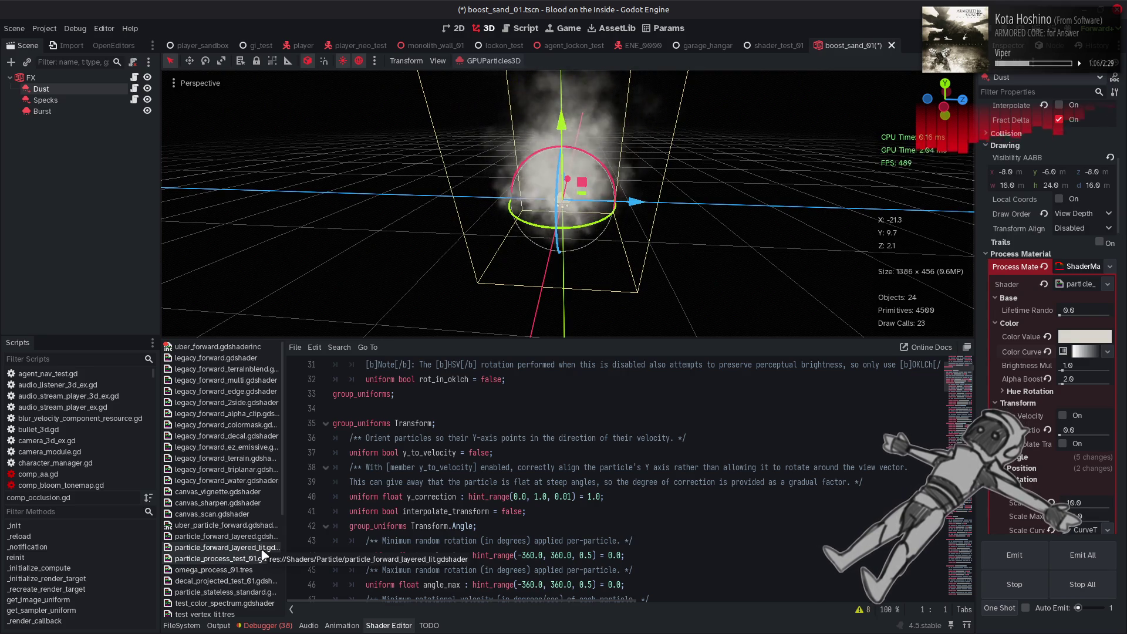
{"action": "left_click", "coordinate": [267, 527]}
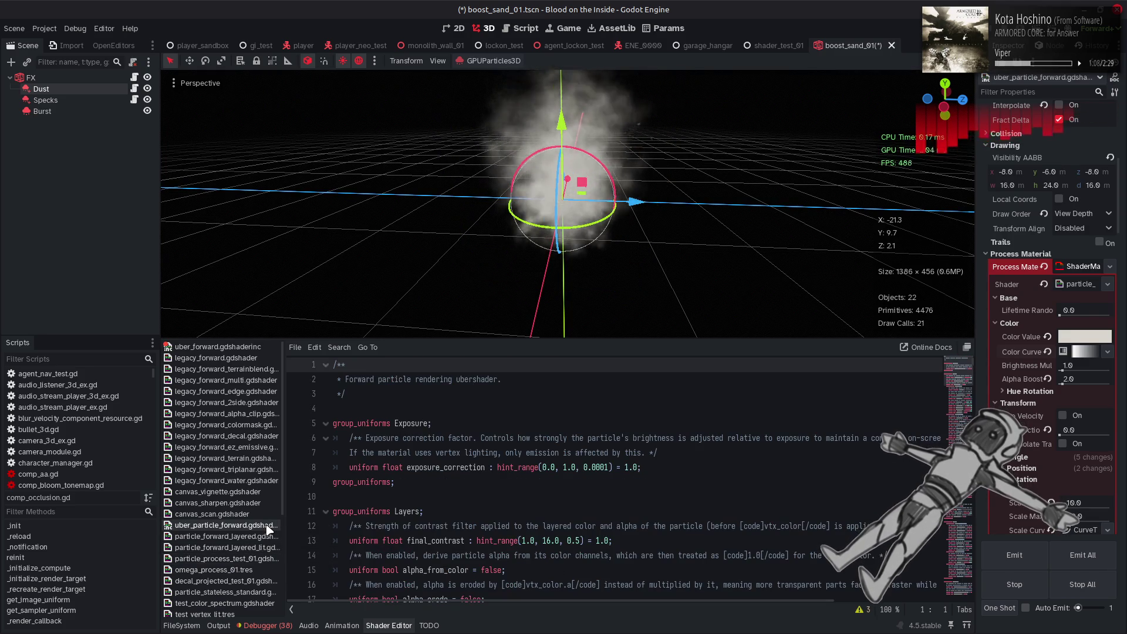
- Read through the uber_particle_forward include's code
{"action": "scroll", "coordinate": [622, 482], "scroll_direction": "down", "scroll_amount": 1}
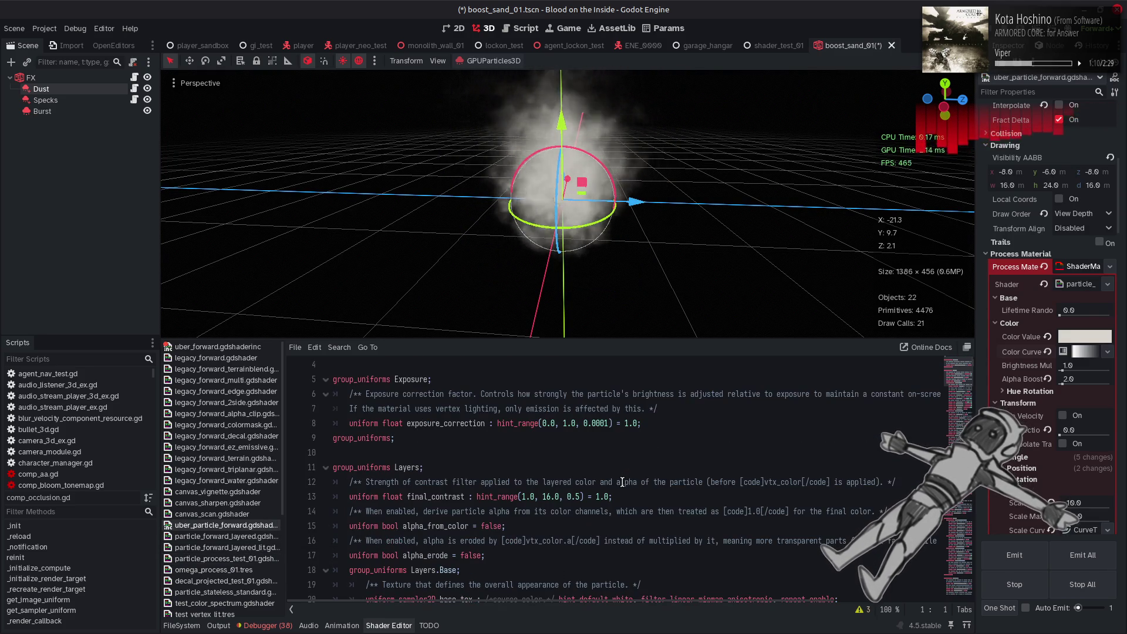
{"action": "scroll", "coordinate": [622, 482], "scroll_direction": "down", "scroll_amount": 1}
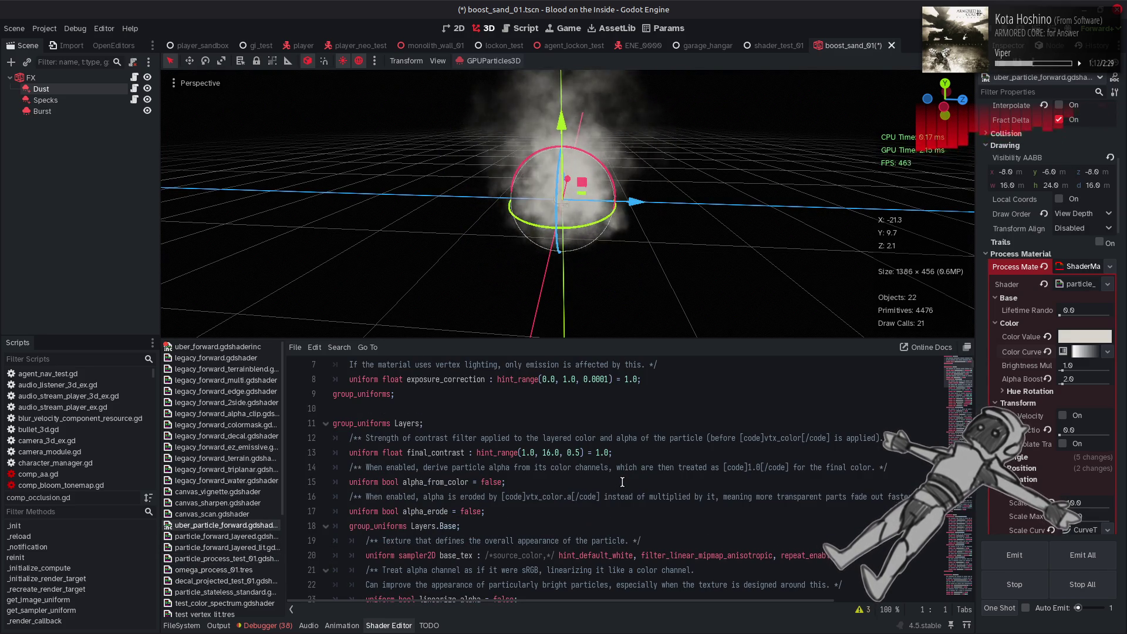
{"action": "scroll", "coordinate": [622, 483], "scroll_direction": "up", "scroll_amount": 2}
{"action": "scroll", "coordinate": [622, 482], "scroll_direction": "down", "scroll_amount": 15}
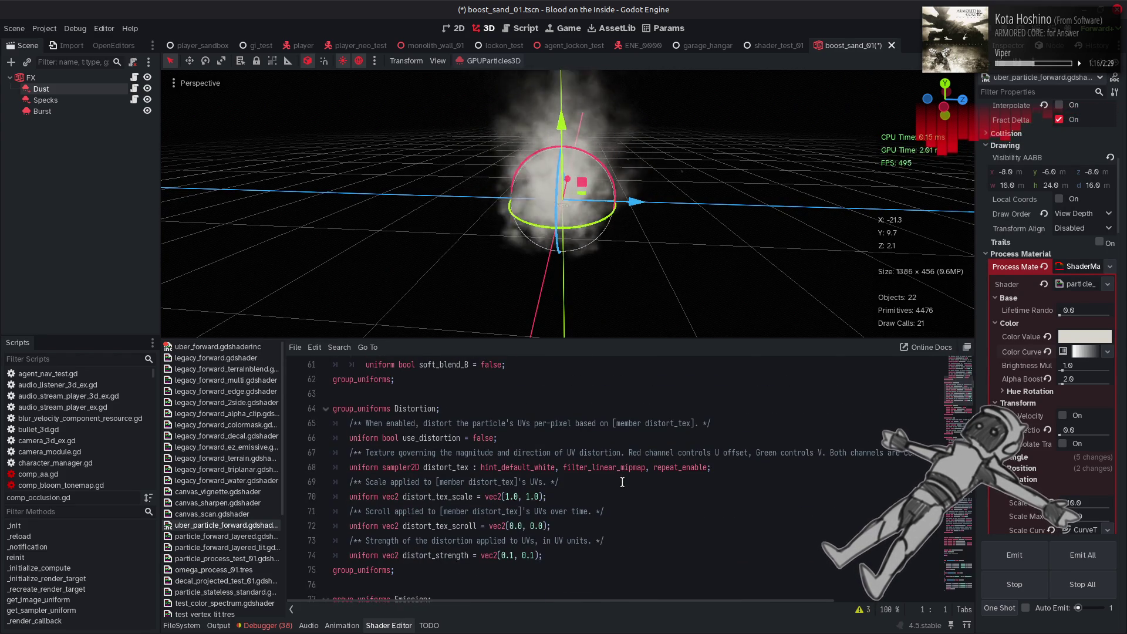
{"action": "scroll", "coordinate": [622, 482], "scroll_direction": "down", "scroll_amount": 12}
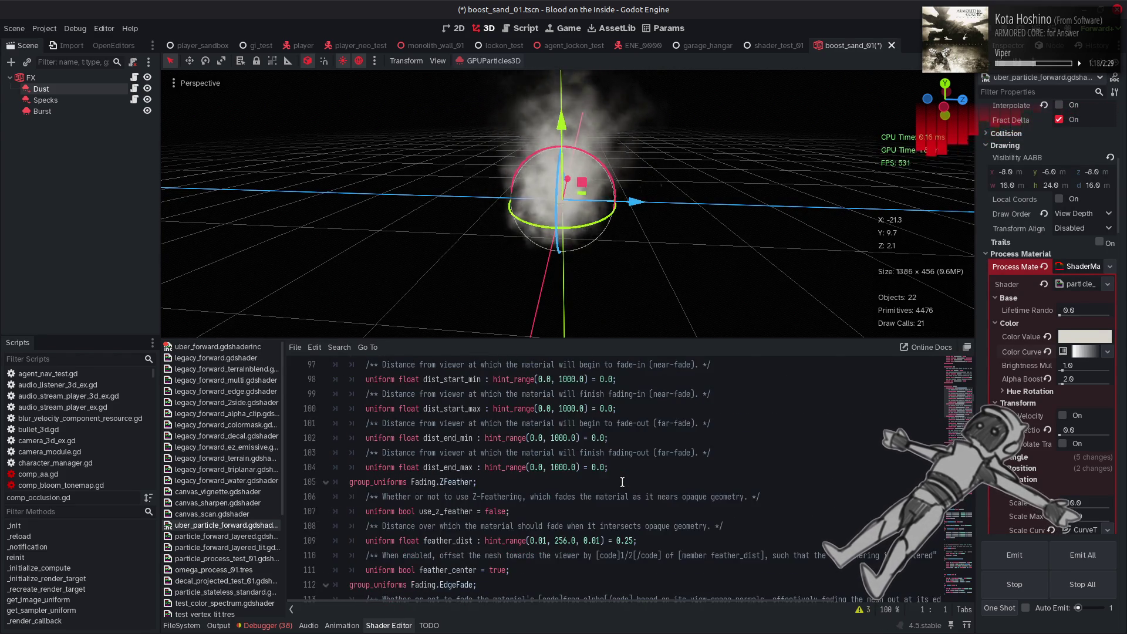
{"action": "scroll", "coordinate": [622, 482], "scroll_direction": "down", "scroll_amount": 16}
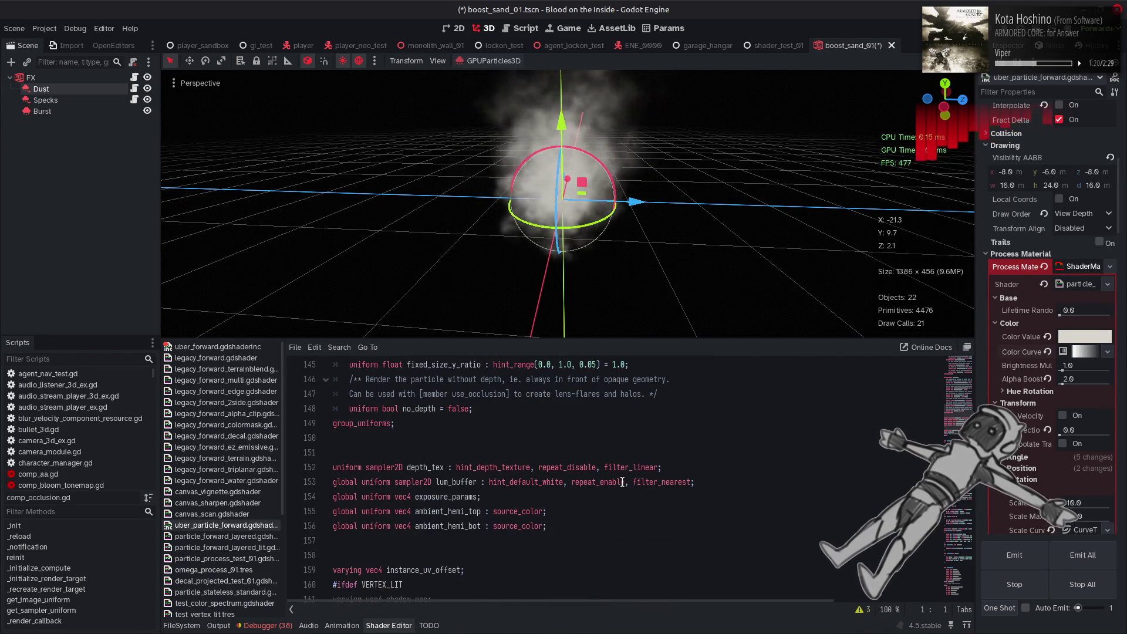
{"action": "scroll", "coordinate": [623, 482], "scroll_direction": "up", "scroll_amount": 7}
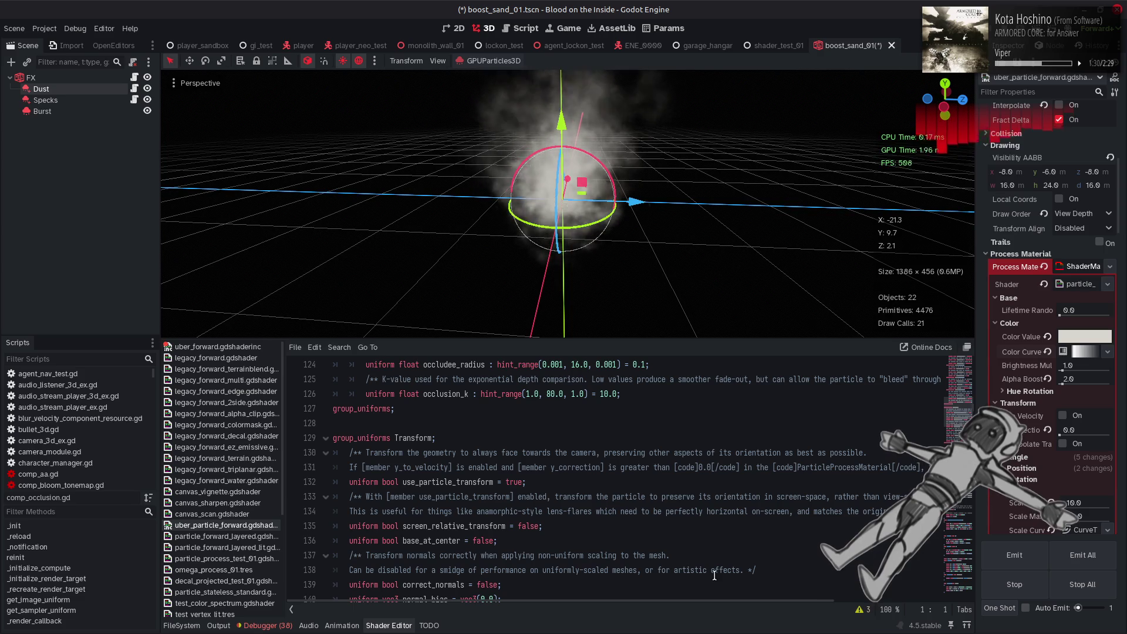
{"action": "mouse_move", "coordinate": [730, 600]}
{"action": "left_mouse_down"}
{"action": "mouse_move", "coordinate": [867, 599]}
{"action": "mouse_move", "coordinate": [599, 583]}
{"action": "left_mouse_up"}
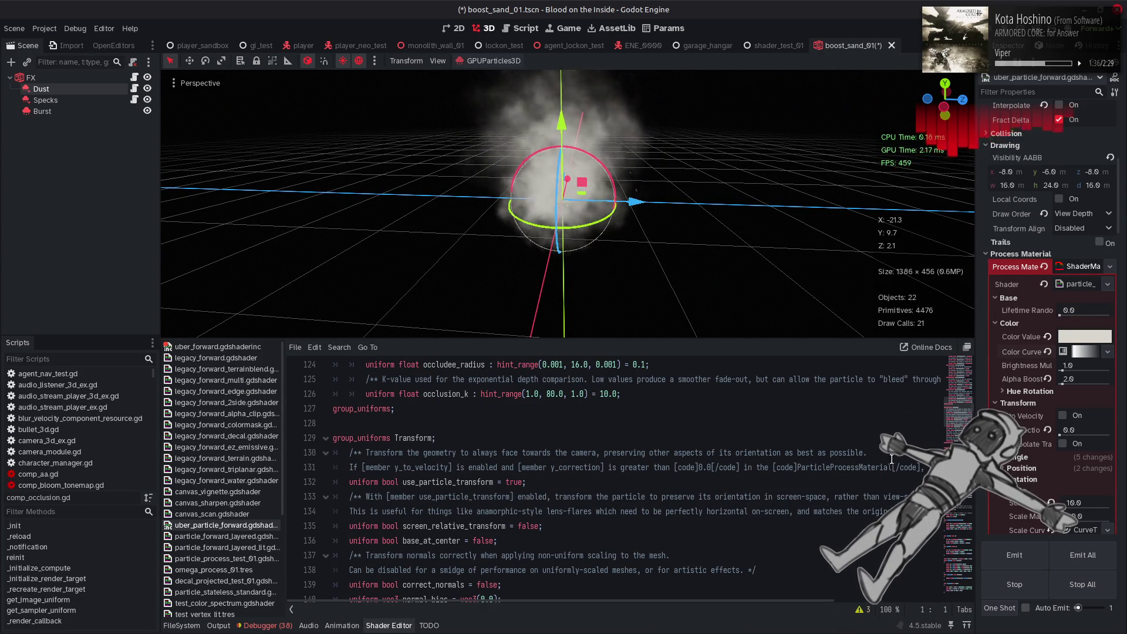
{"action": "scroll", "coordinate": [711, 432], "scroll_direction": "up", "scroll_amount": 20}
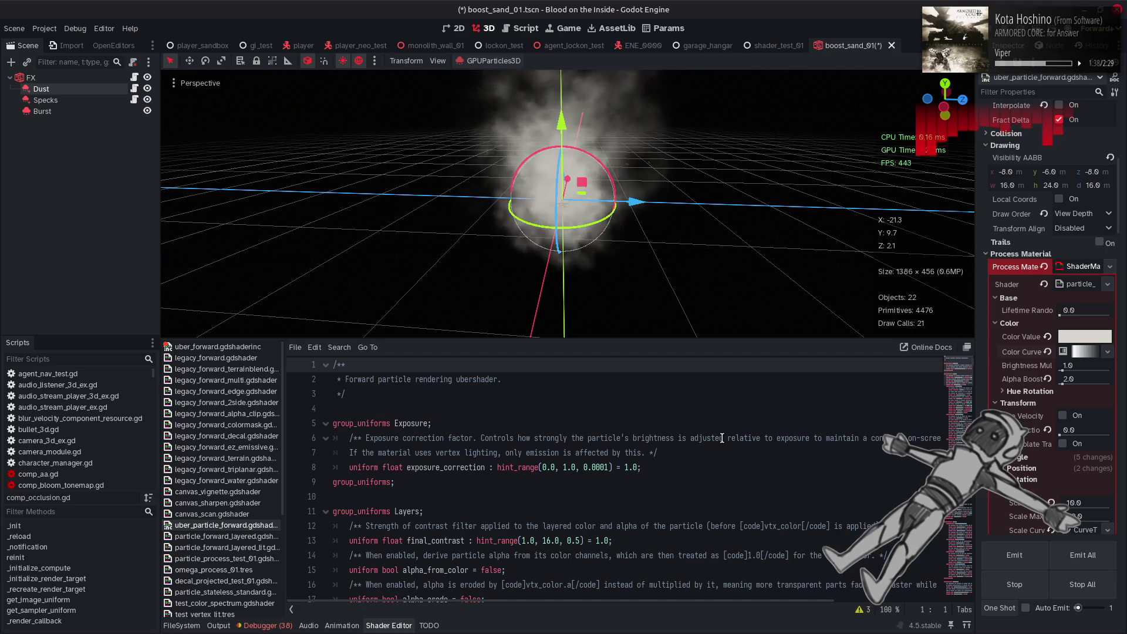
{"action": "scroll", "coordinate": [737, 459], "scroll_direction": "down", "scroll_amount": 3}
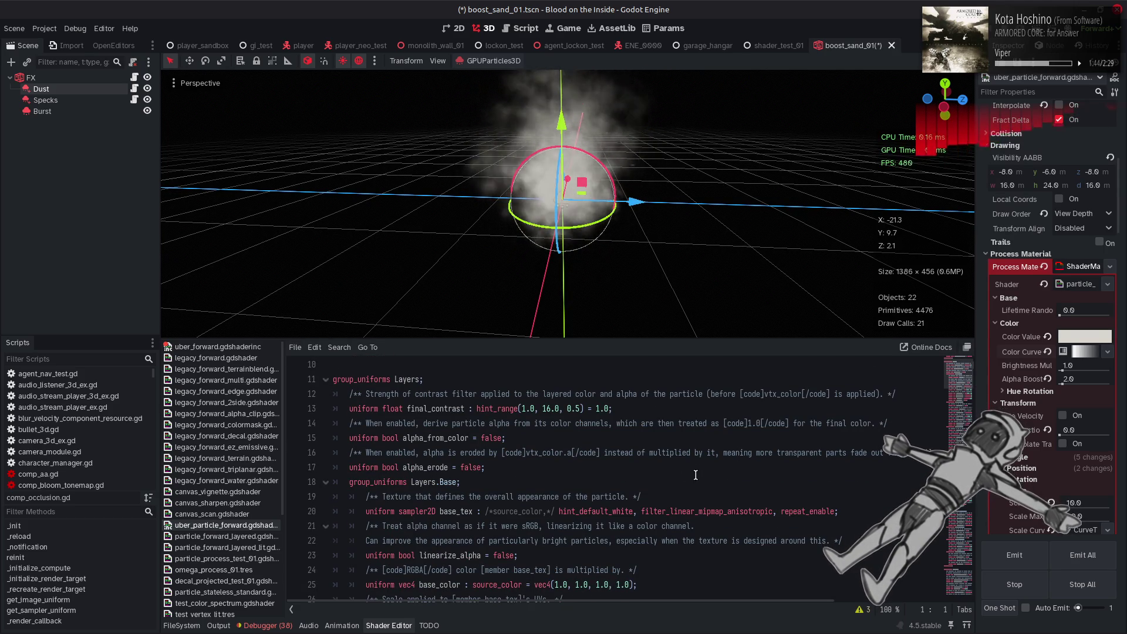
{"action": "scroll", "coordinate": [685, 475], "scroll_direction": "down", "scroll_amount": 2}
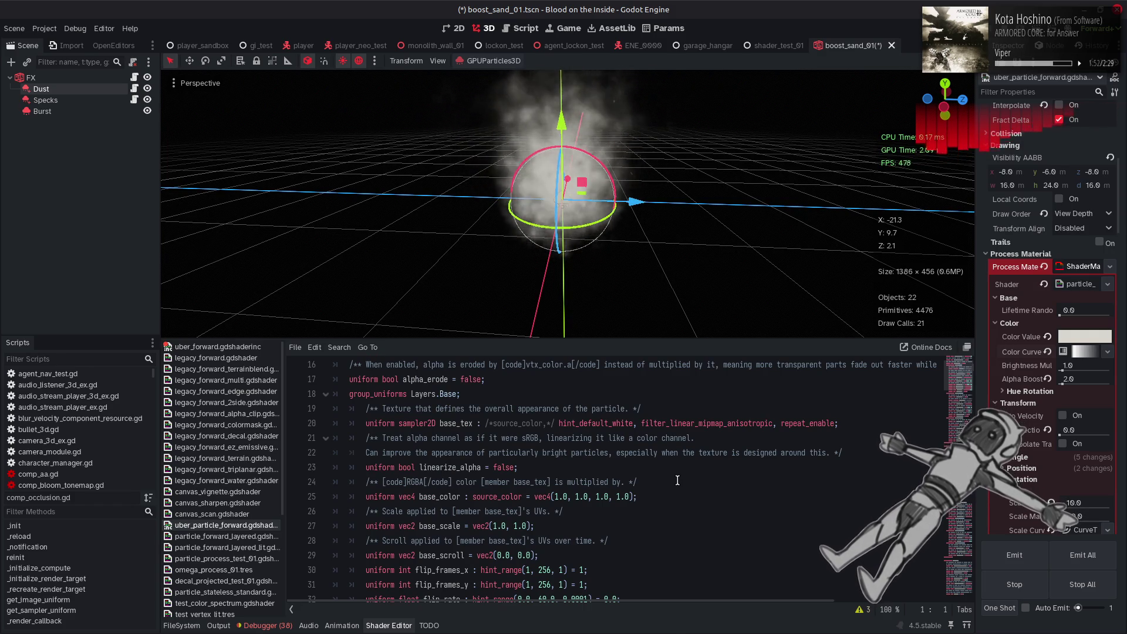
{"action": "scroll", "coordinate": [678, 480], "scroll_direction": "down", "scroll_amount": 5}
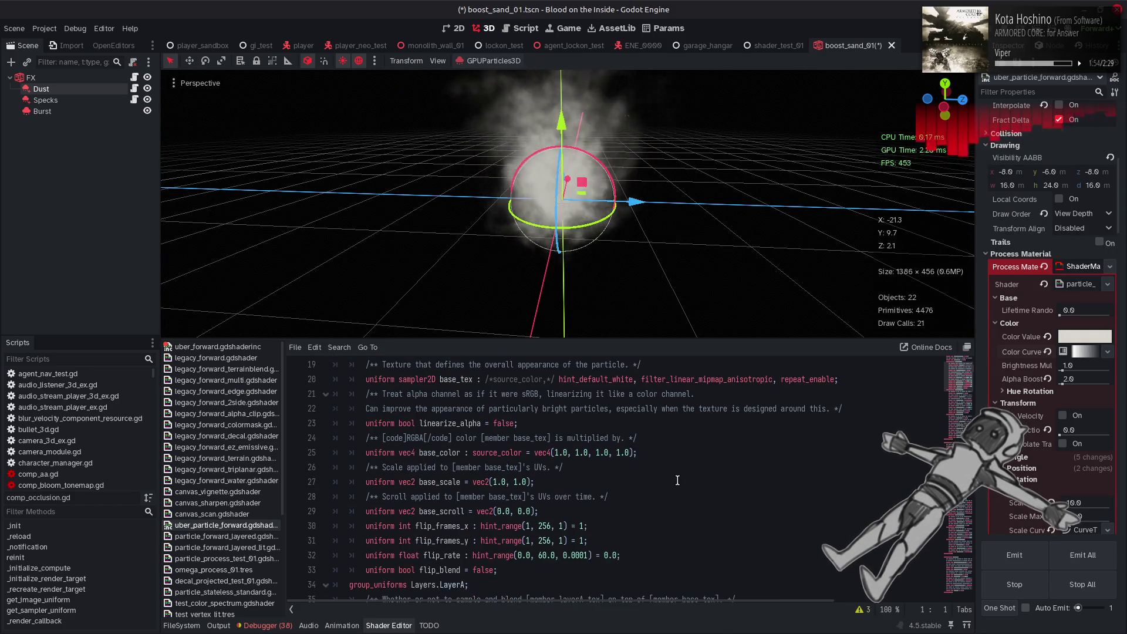
{"action": "scroll", "coordinate": [678, 480], "scroll_direction": "down", "scroll_amount": 2}
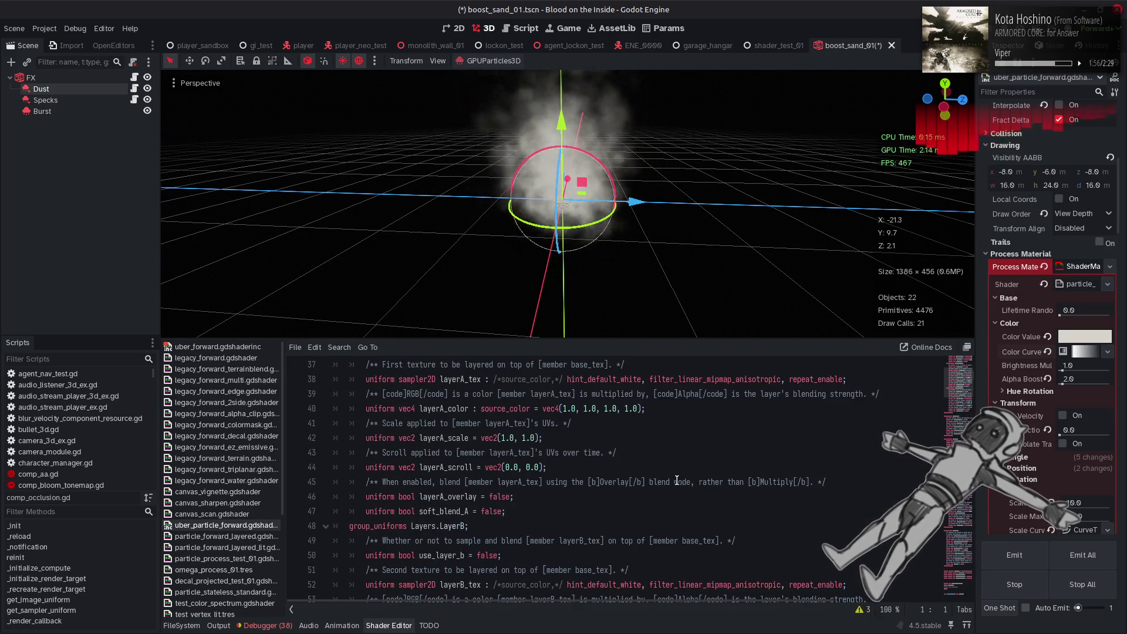
{"action": "scroll", "coordinate": [677, 480], "scroll_direction": "down", "scroll_amount": 3}
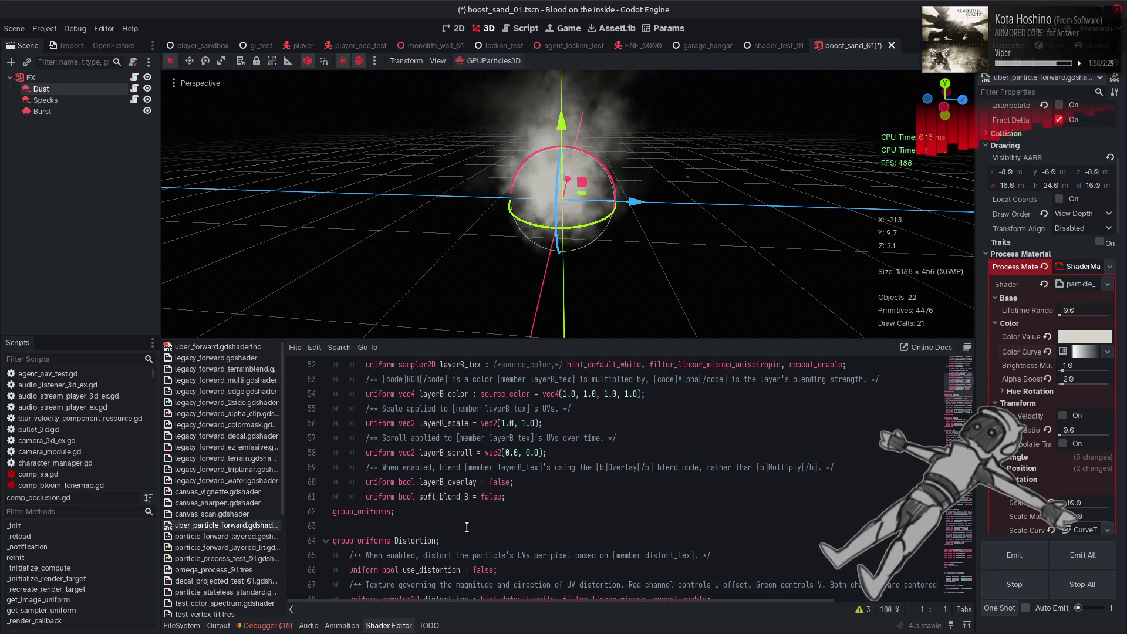
- Open particle_forward_layered_lit.gdshader and read down to the shader templates comment on line 58
{"action": "left_click", "coordinate": [262, 549]}
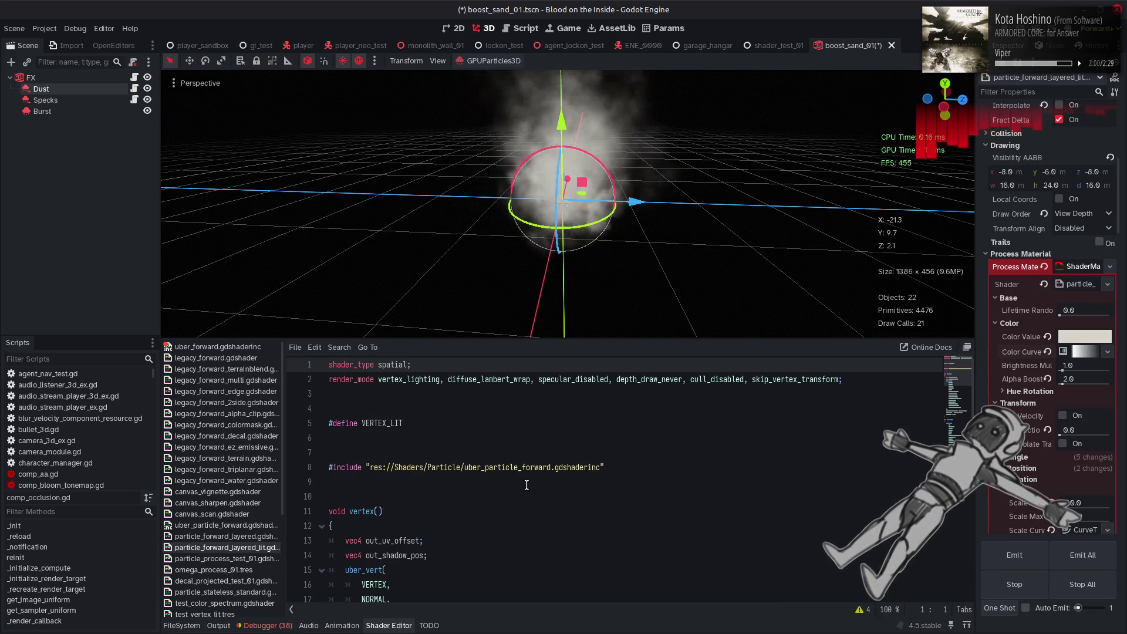
{"action": "scroll", "coordinate": [525, 485], "scroll_direction": "down", "scroll_amount": 9}
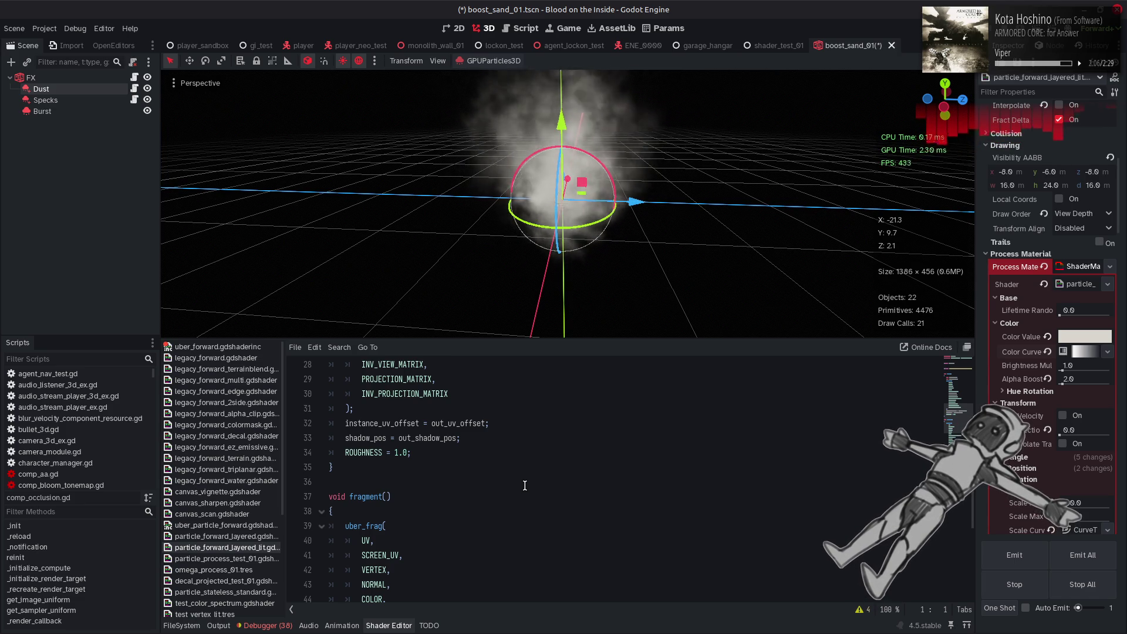
{"action": "scroll", "coordinate": [525, 486], "scroll_direction": "down", "scroll_amount": 6}
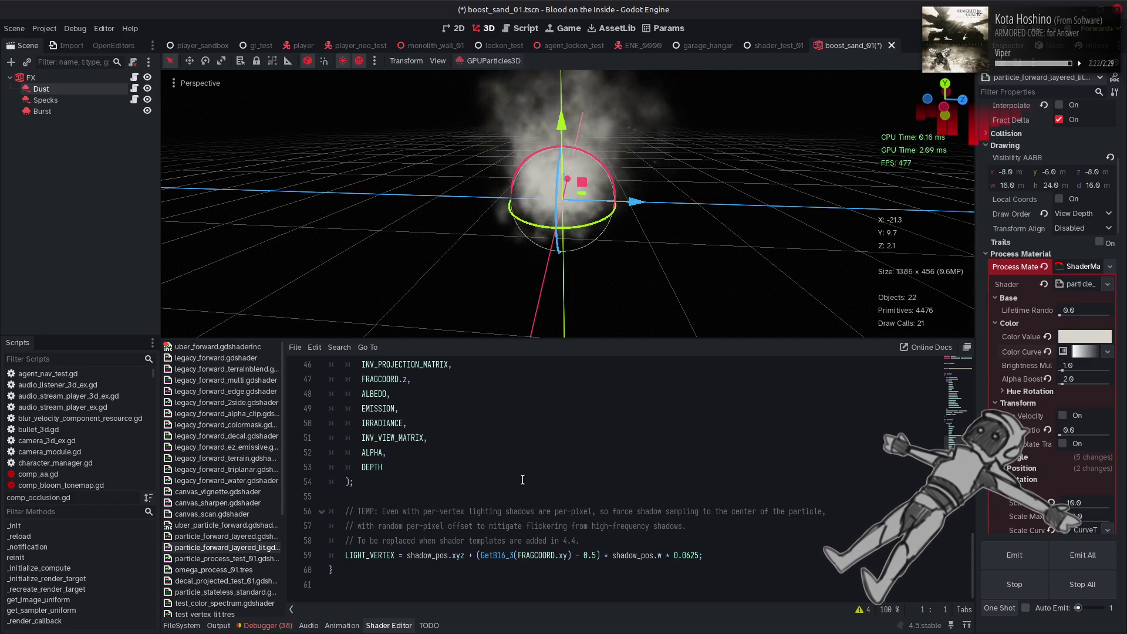
{"action": "left_click_drag", "start_coordinate": [345, 541], "coordinate": [590, 541]}
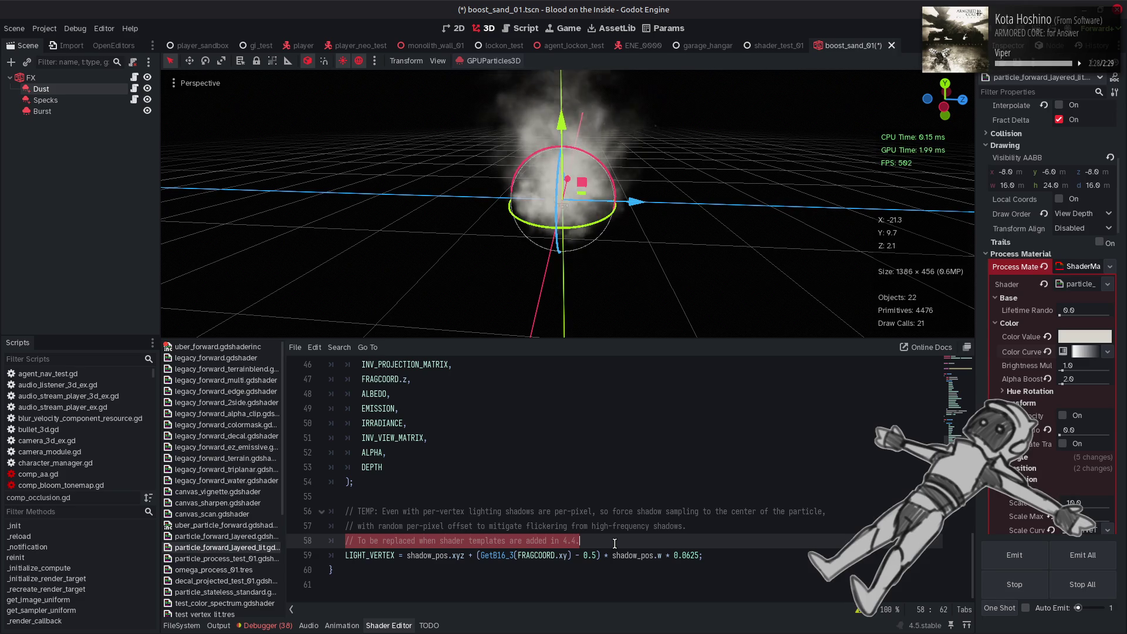
{"action": "left_click", "coordinate": [615, 543]}
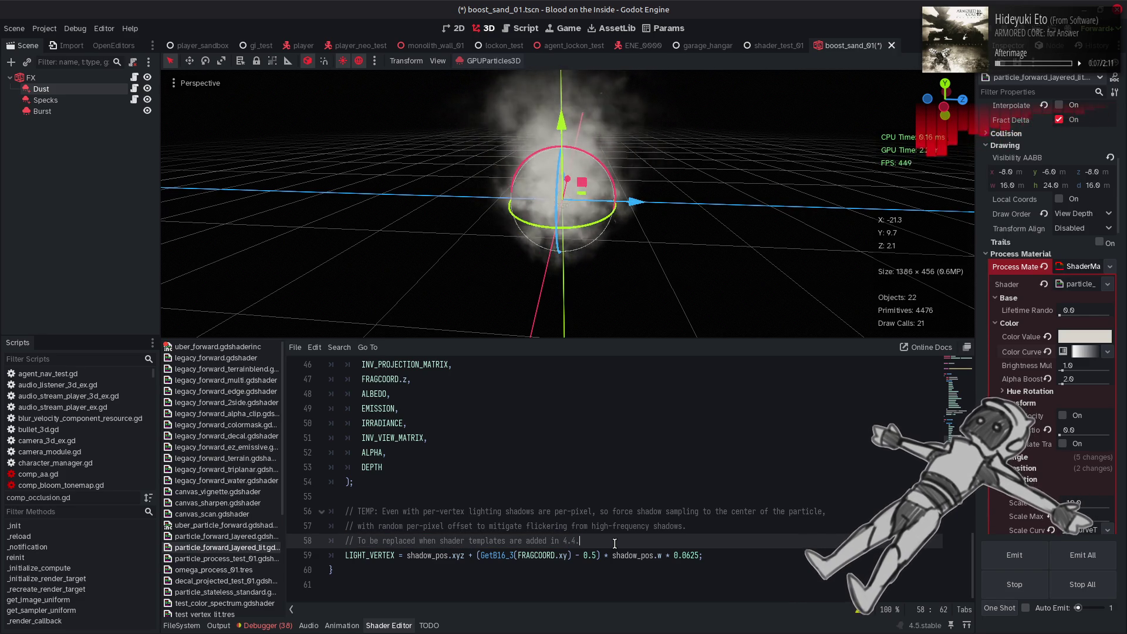
- Review the vertex() and fragment() code and select the ROUGHNESS value
{"action": "scroll", "coordinate": [615, 544], "scroll_direction": "up", "scroll_amount": 4}
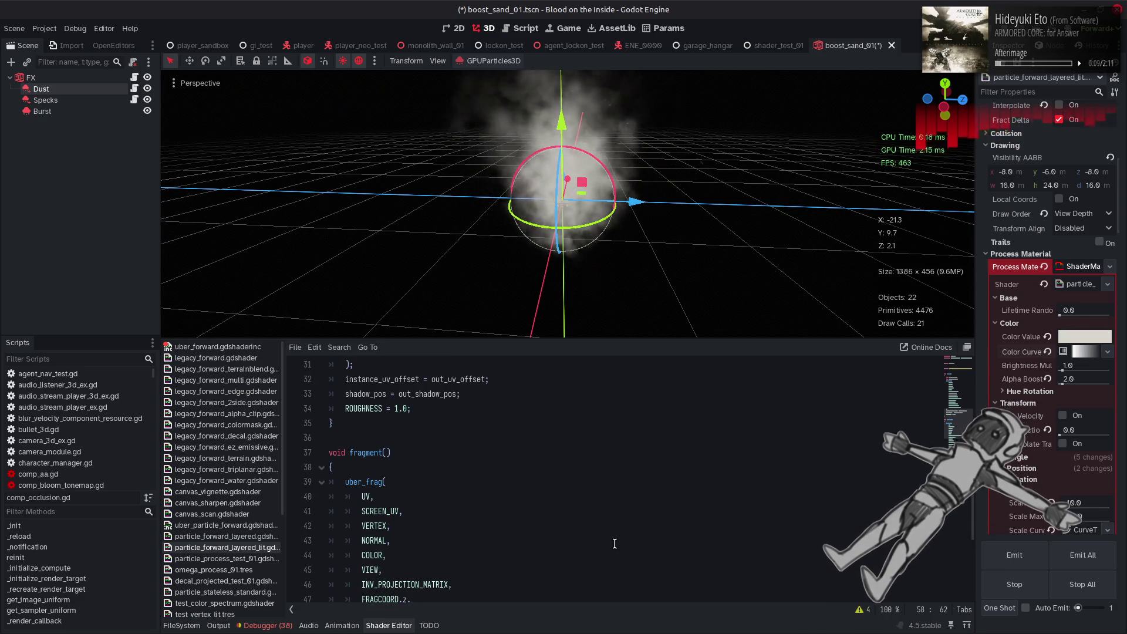
{"action": "scroll", "coordinate": [615, 543], "scroll_direction": "down", "scroll_amount": 2}
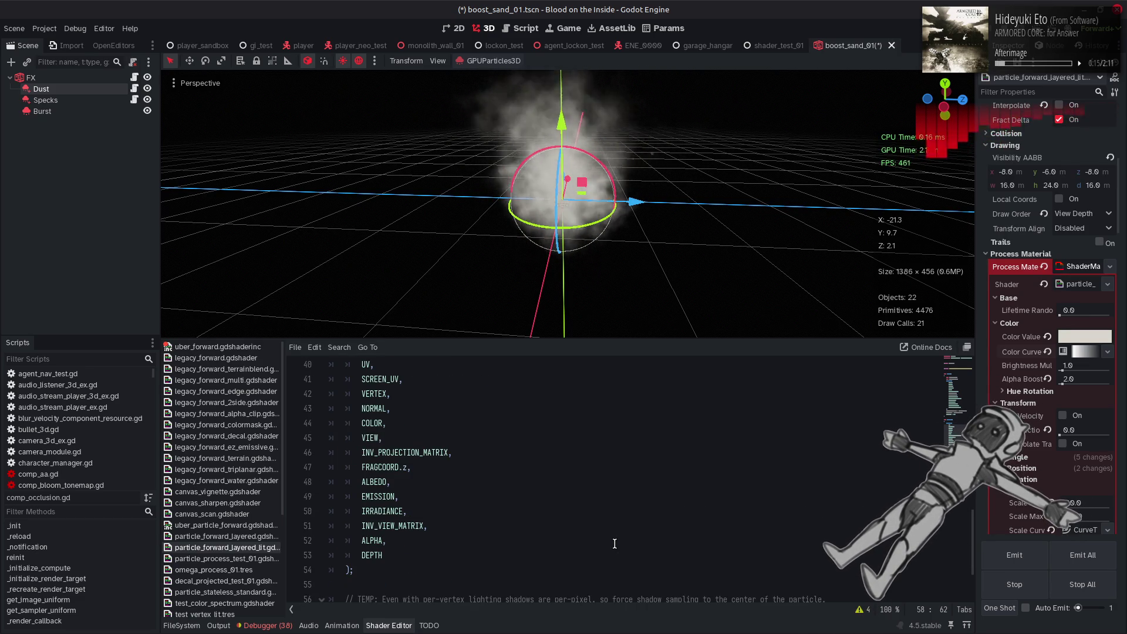
{"action": "scroll", "coordinate": [614, 544], "scroll_direction": "up", "scroll_amount": 1}
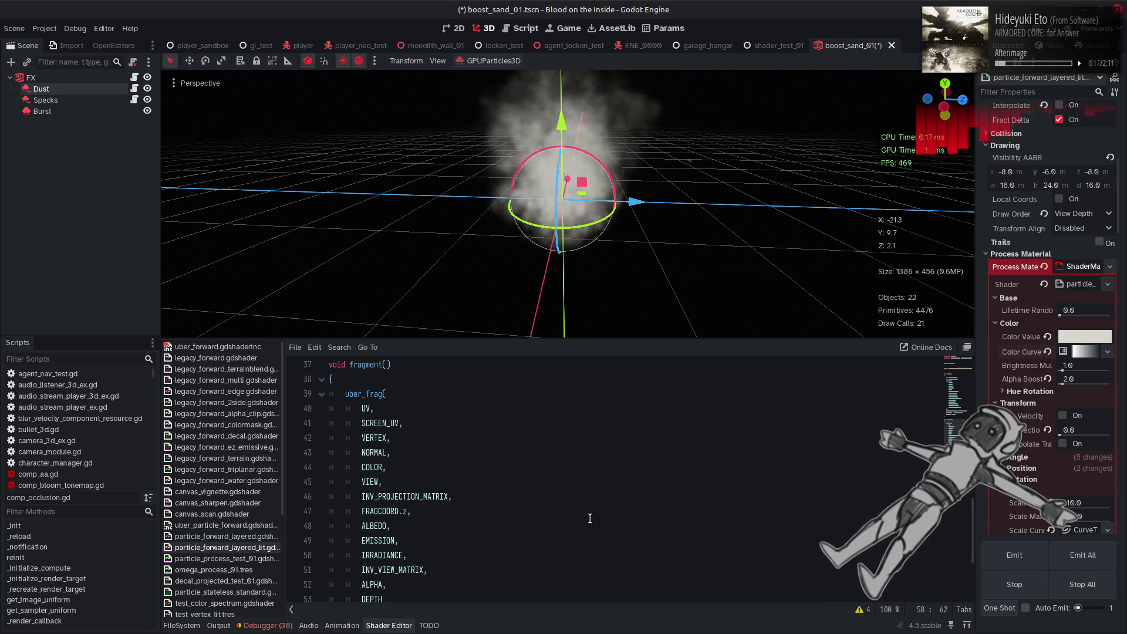
{"action": "scroll", "coordinate": [591, 518], "scroll_direction": "up", "scroll_amount": 3}
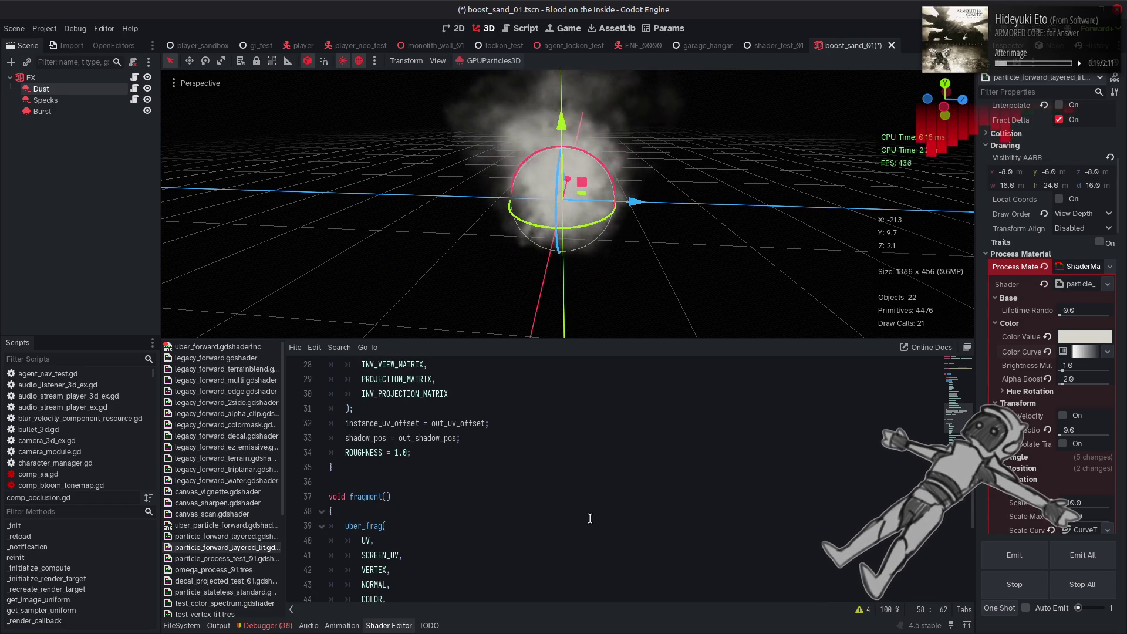
{"action": "scroll", "coordinate": [590, 519], "scroll_direction": "up", "scroll_amount": 3}
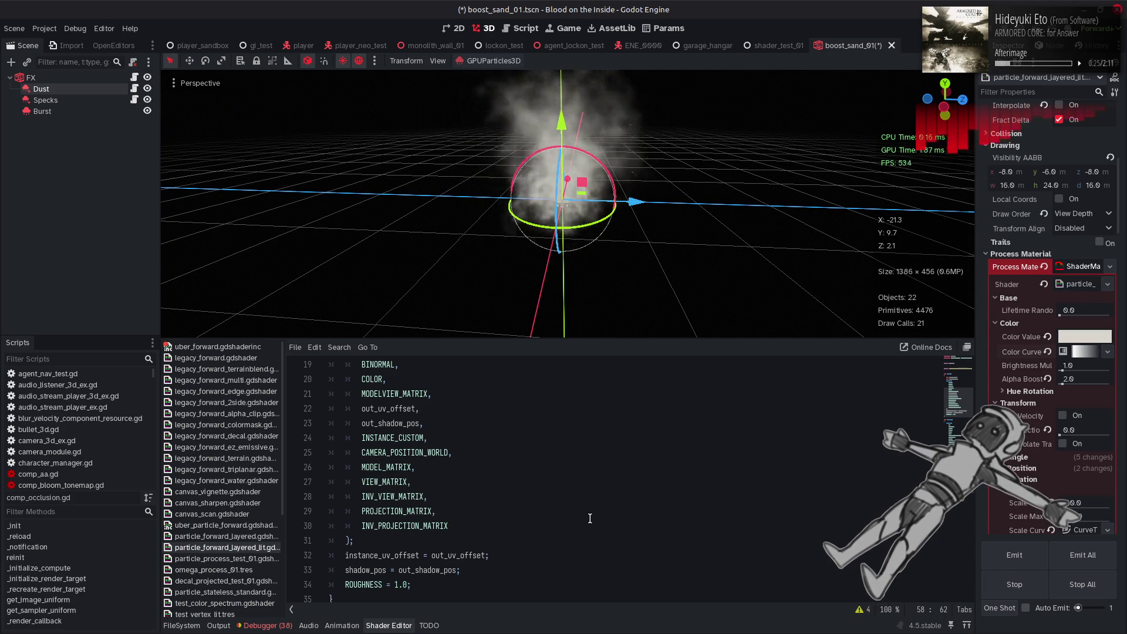
{"action": "scroll", "coordinate": [590, 519], "scroll_direction": "up", "scroll_amount": 6}
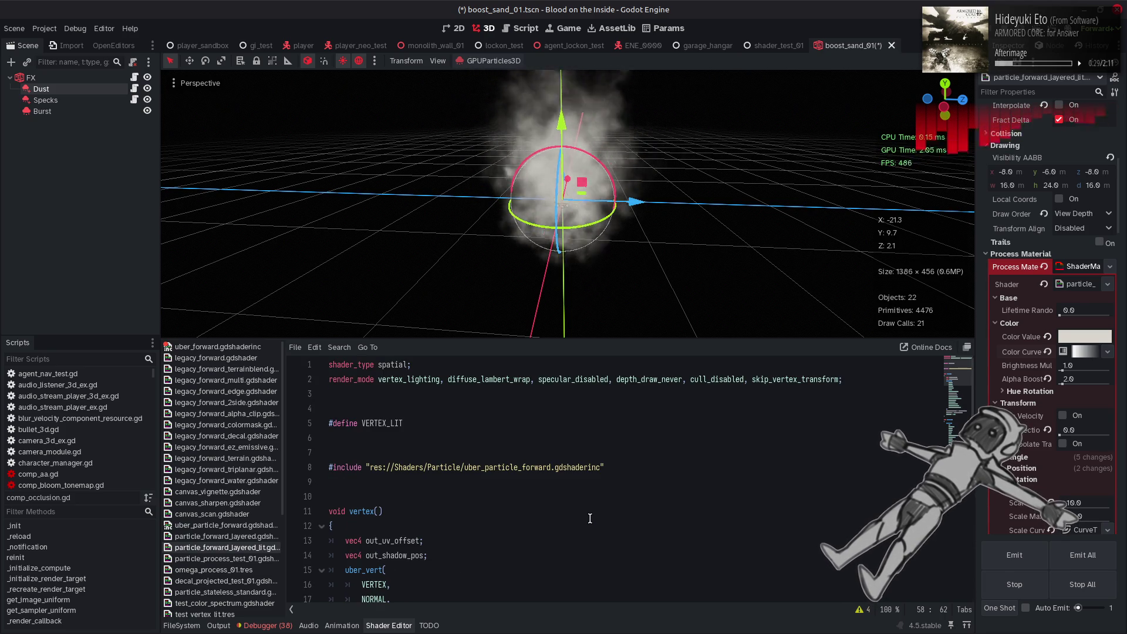
{"action": "scroll", "coordinate": [591, 519], "scroll_direction": "down", "scroll_amount": 8}
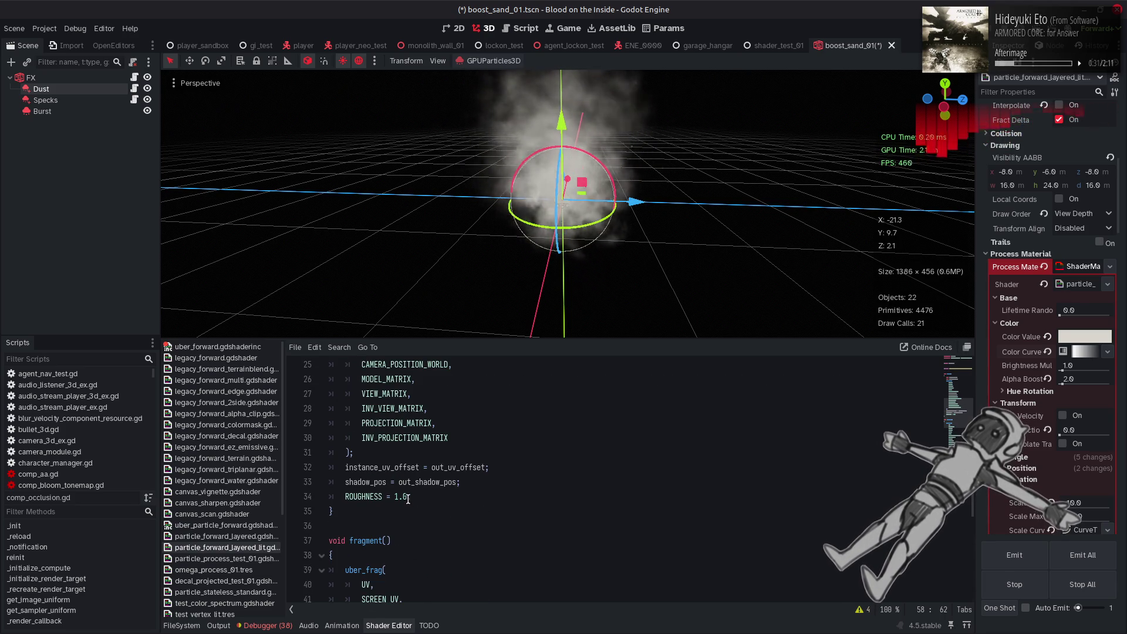
{"action": "double_click", "coordinate": [397, 497]}
- Set ROUGHNESS to 0 and compare the dust shading with preview sunlight off and on
{"action": "type", "text": "0"}
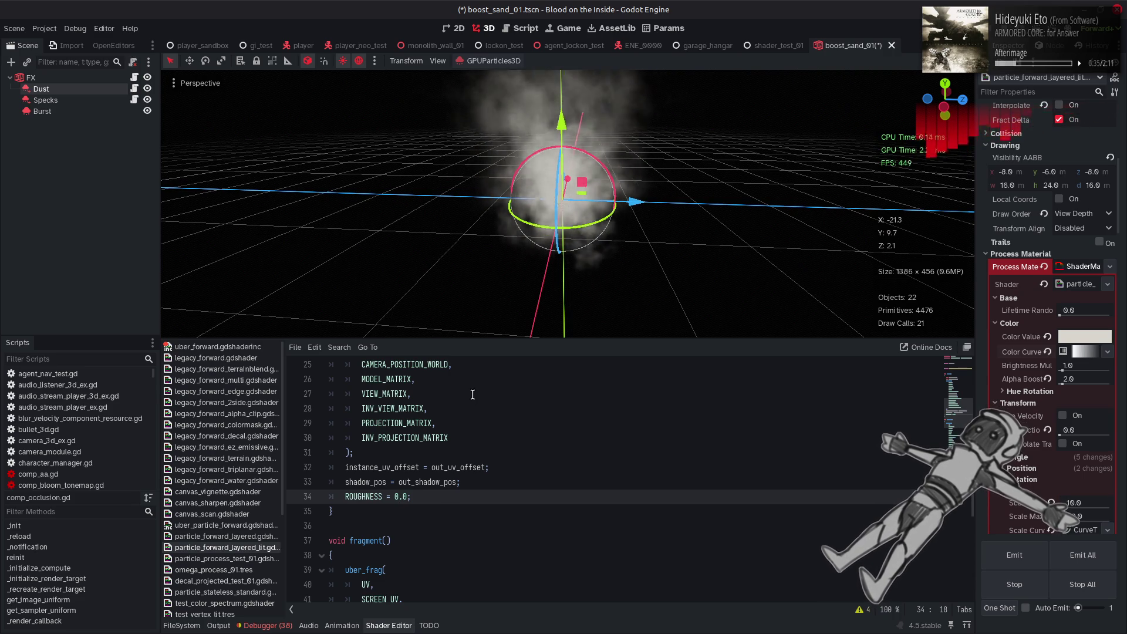
{"action": "mouse_move", "coordinate": [610, 266]}
{"action": "left_mouse_down"}
{"action": "mouse_move", "coordinate": [620, 125]}
{"action": "mouse_move", "coordinate": [615, 325]}
{"action": "mouse_move", "coordinate": [605, 279]}
{"action": "mouse_move", "coordinate": [615, 156]}
{"action": "mouse_move", "coordinate": [556, 224]}
{"action": "mouse_move", "coordinate": [572, 100]}
{"action": "mouse_move", "coordinate": [596, 307]}
{"action": "mouse_move", "coordinate": [590, 276]}
{"action": "left_mouse_up"}
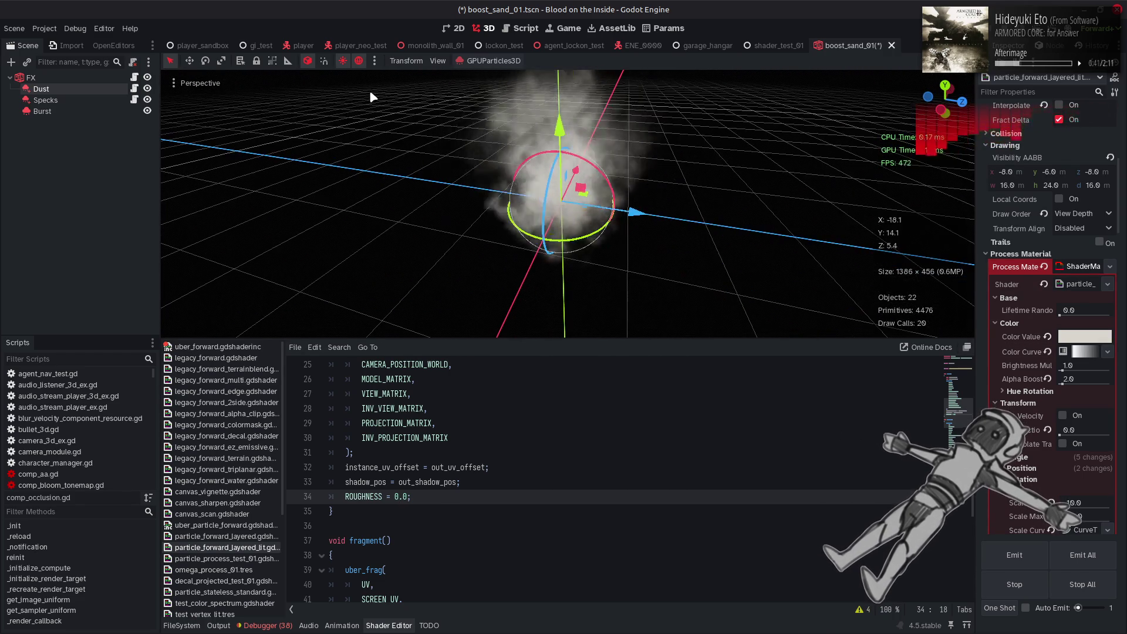
{"action": "left_click", "coordinate": [342, 61]}
{"action": "left_click_drag", "start_coordinate": [403, 188], "coordinate": [339, 75]}
{"action": "left_click", "coordinate": [343, 60]}
{"action": "mouse_move", "coordinate": [442, 146]}
{"action": "left_mouse_down"}
{"action": "mouse_move", "coordinate": [501, 116]}
{"action": "mouse_move", "coordinate": [629, 170]}
{"action": "mouse_move", "coordinate": [547, 285]}
{"action": "mouse_move", "coordinate": [528, 106]}
{"action": "left_mouse_up"}
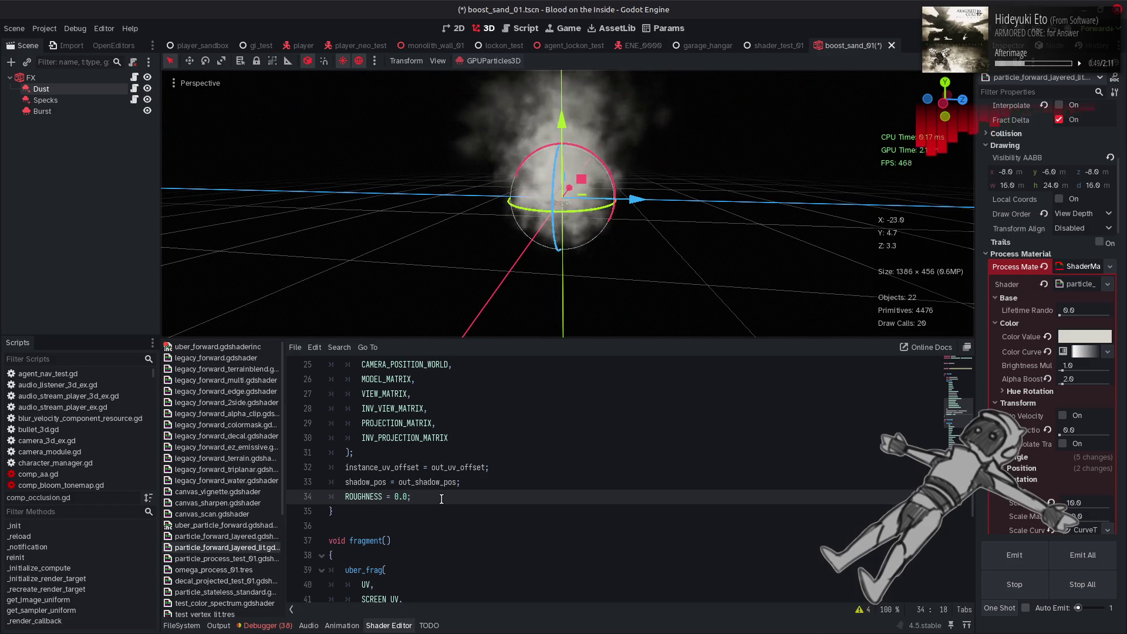
- Restore ROUGHNESS to 1.0 and save the boost_sand_01 scene
{"action": "key", "text": "ctrl+shift+Left"}
{"action": "type", "text": "1.0"}
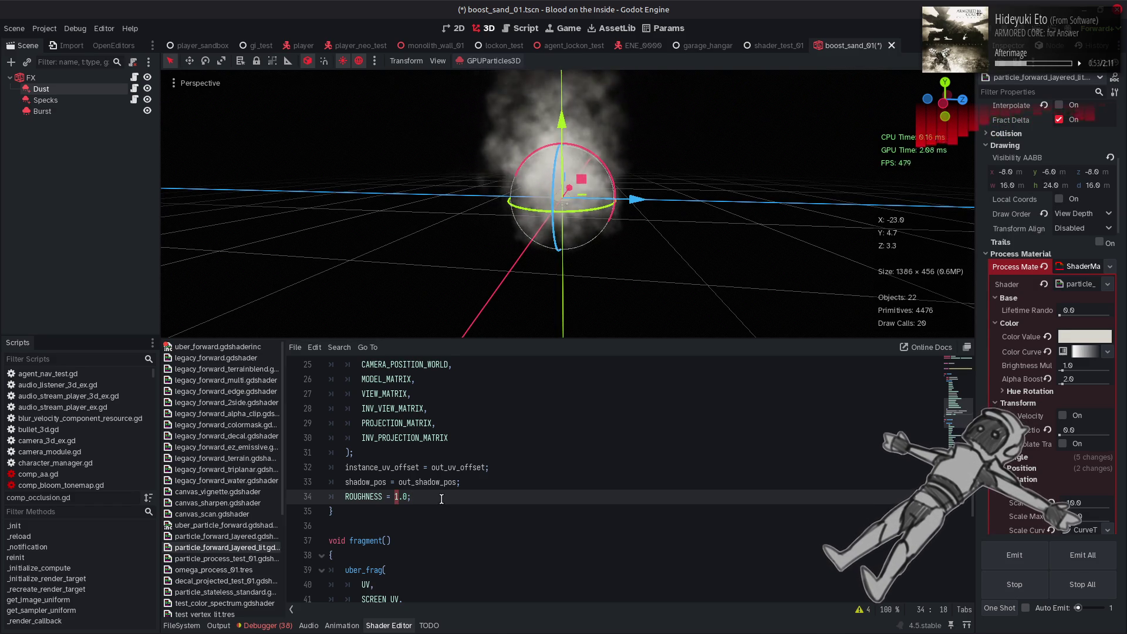
{"action": "key", "text": "End"}
{"action": "key", "text": "ctrl+s"}
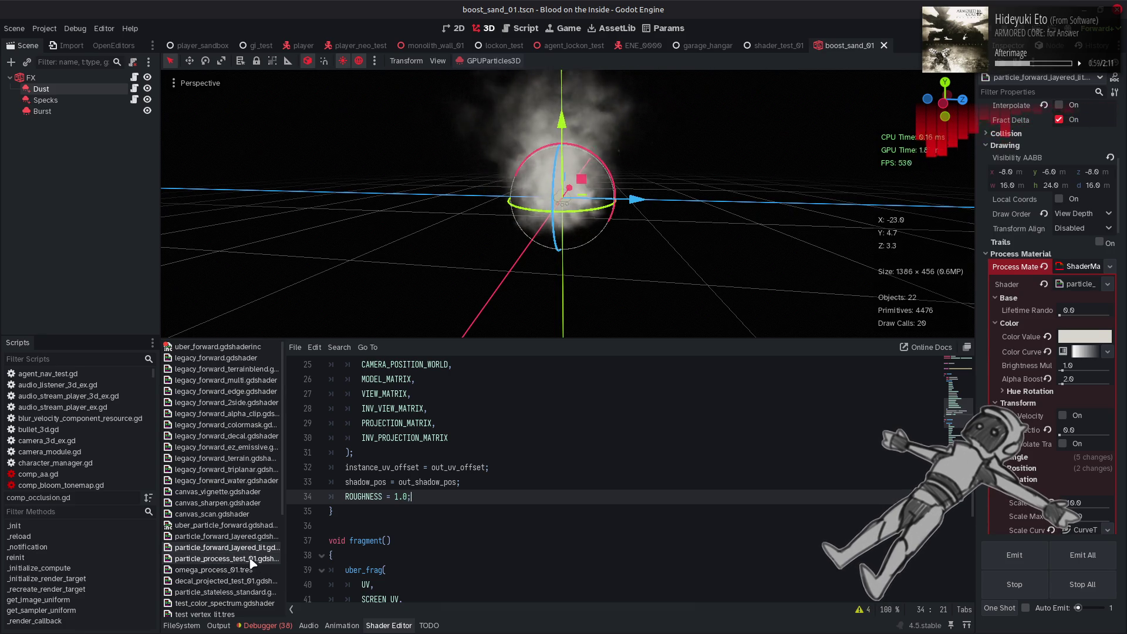
- Open uber_particle_forward.gdshaderinc and scroll down through its code
{"action": "left_click", "coordinate": [259, 526]}
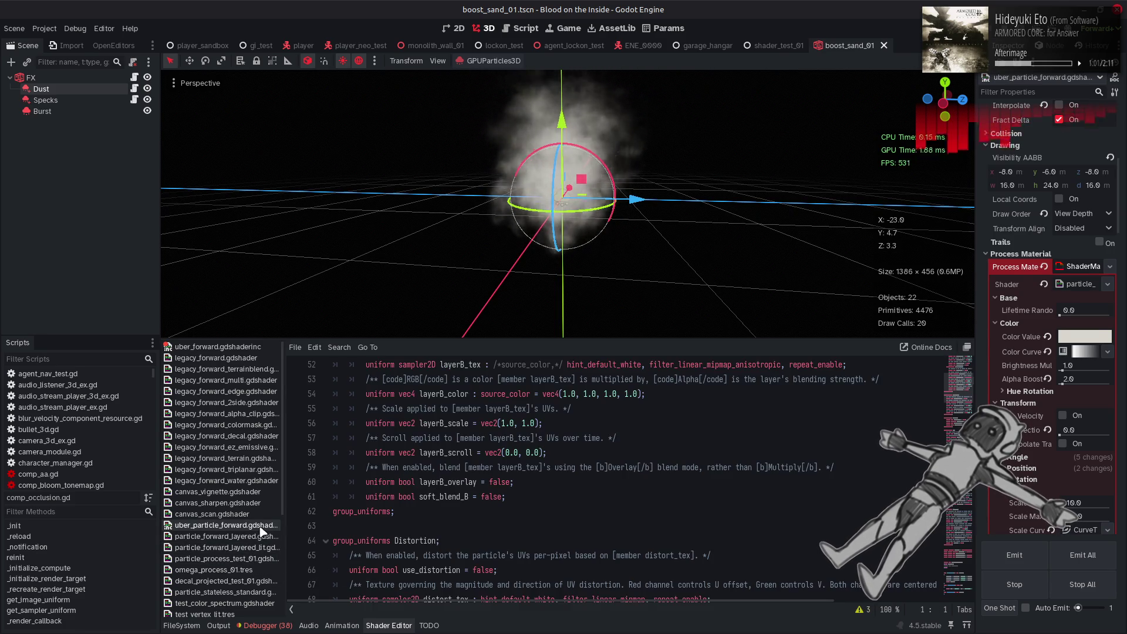
{"action": "scroll", "coordinate": [421, 488], "scroll_direction": "down", "scroll_amount": 7}
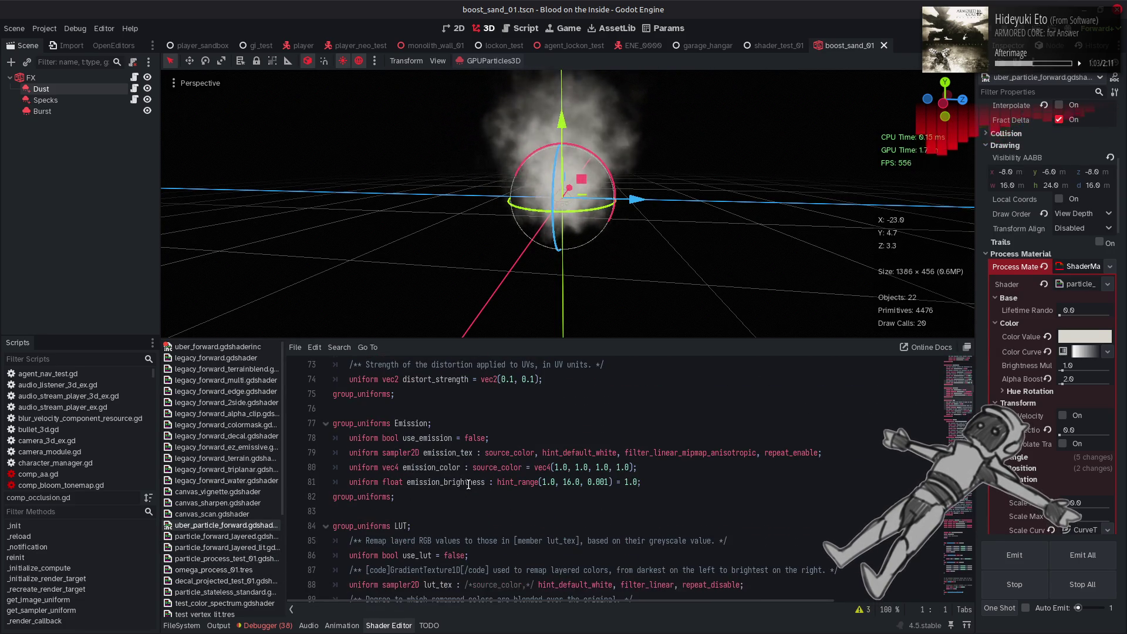
{"action": "scroll", "coordinate": [527, 491], "scroll_direction": "down", "scroll_amount": 4}
{"action": "scroll", "coordinate": [528, 491], "scroll_direction": "down", "scroll_amount": 20}
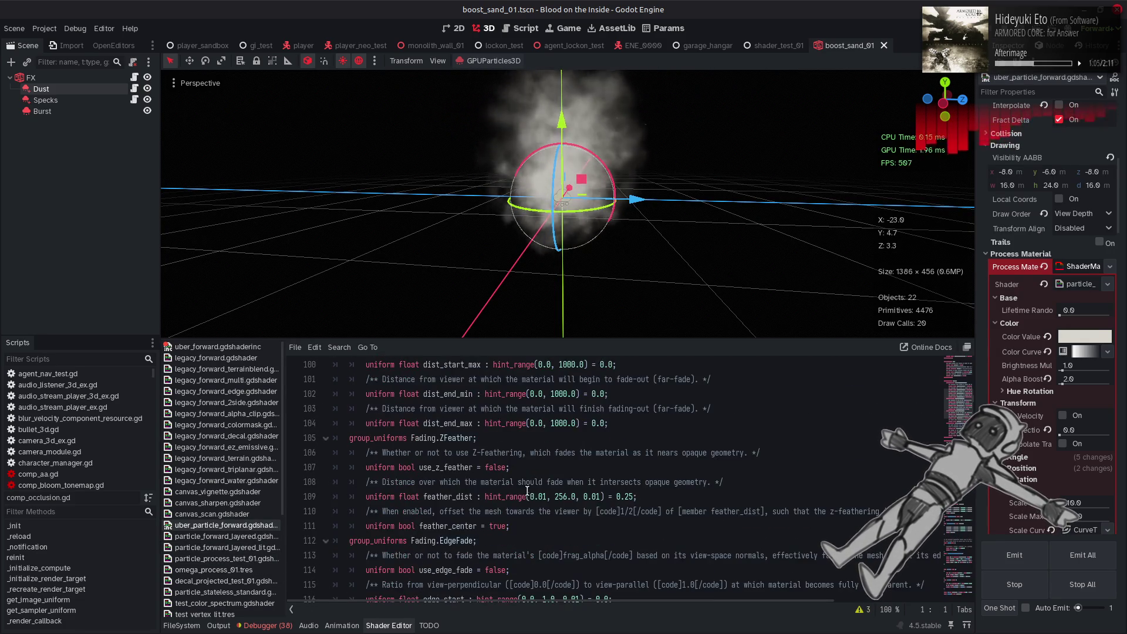
{"action": "scroll", "coordinate": [527, 491], "scroll_direction": "down", "scroll_amount": 5}
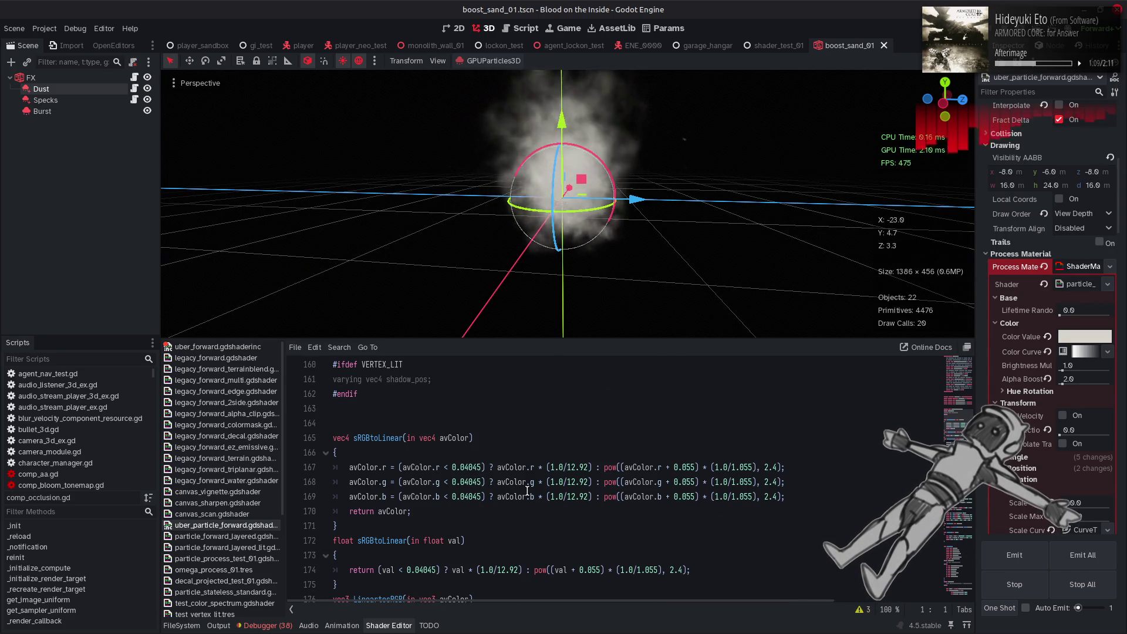
{"action": "scroll", "coordinate": [526, 492], "scroll_direction": "down", "scroll_amount": 2}
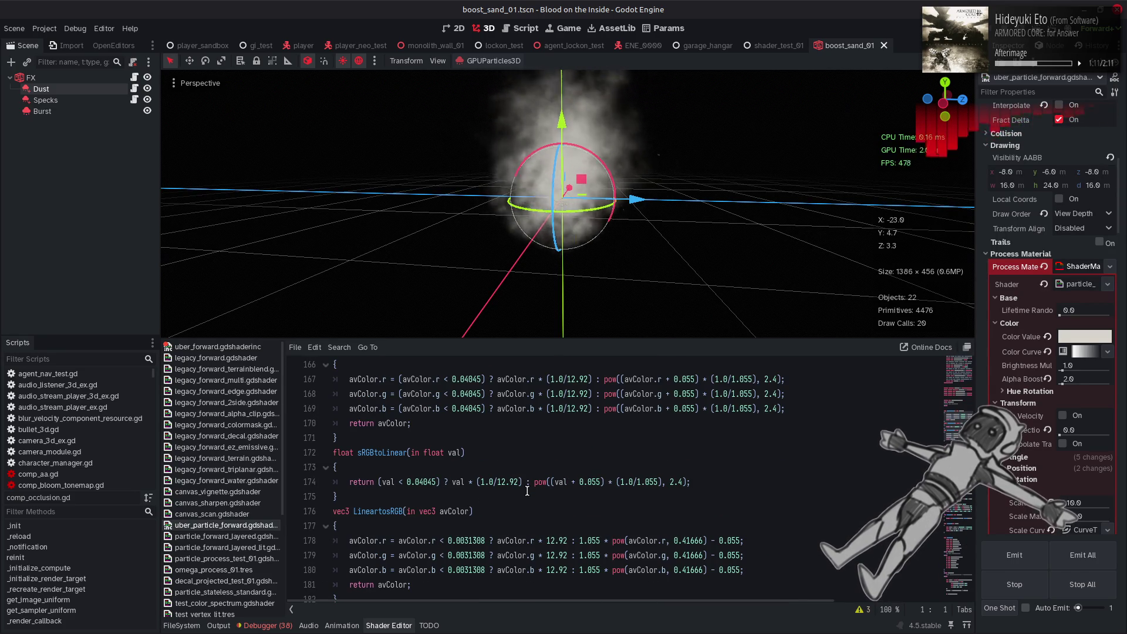
{"action": "scroll", "coordinate": [527, 491], "scroll_direction": "down", "scroll_amount": 5}
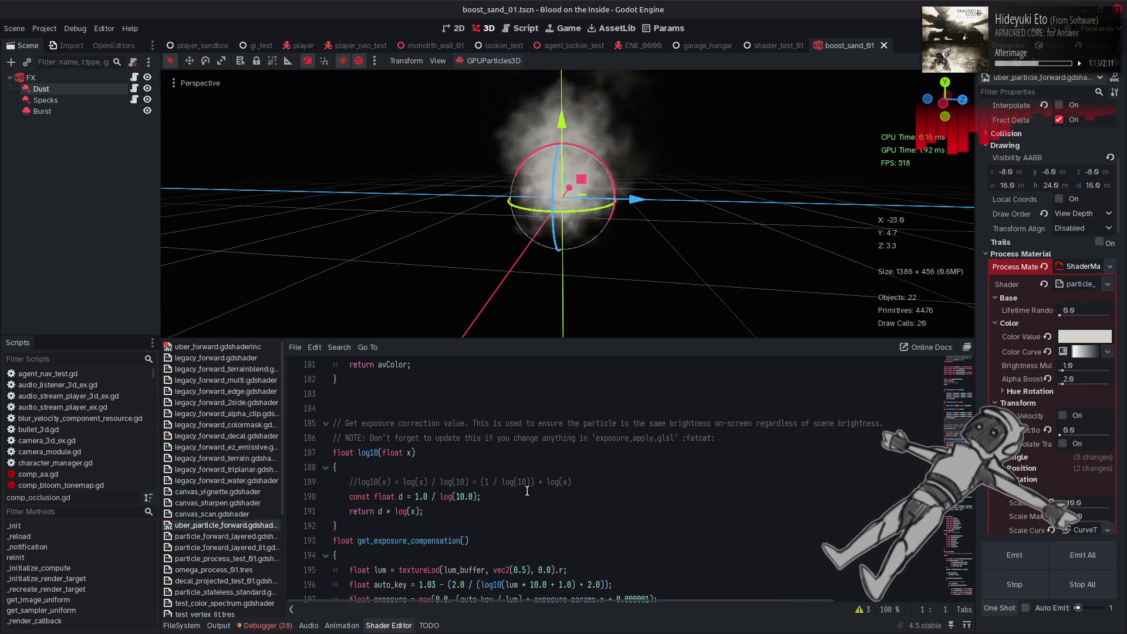
{"action": "scroll", "coordinate": [528, 490], "scroll_direction": "down", "scroll_amount": 20}
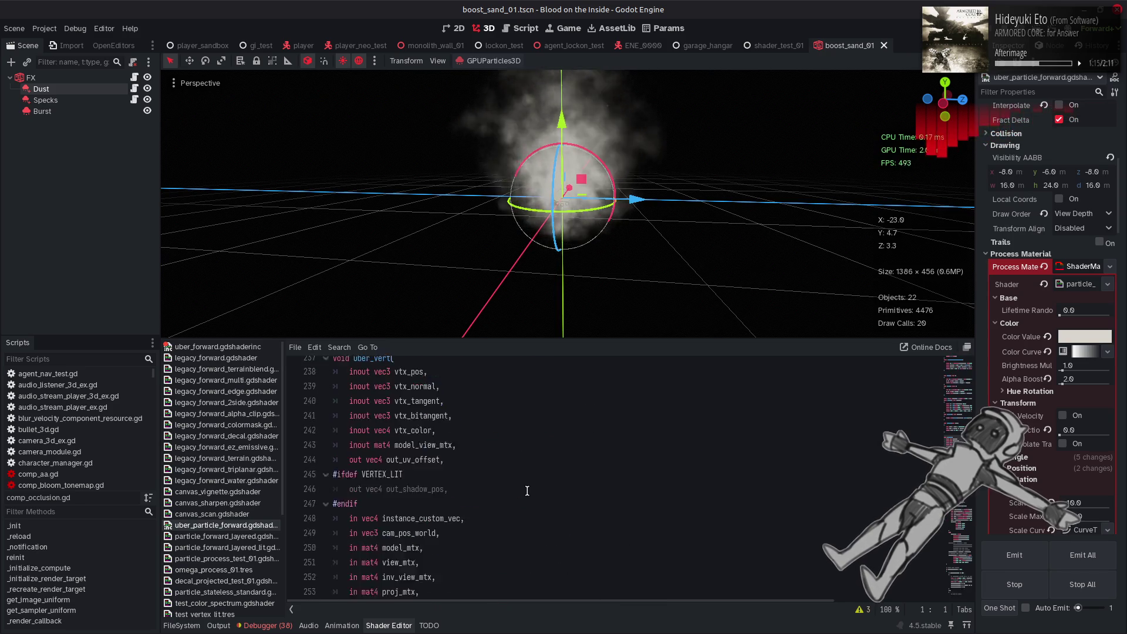
- Select VERTEX_LIT on the line 245 and 257 #ifdef blocks and search for it
{"action": "double_click", "coordinate": [382, 422]}
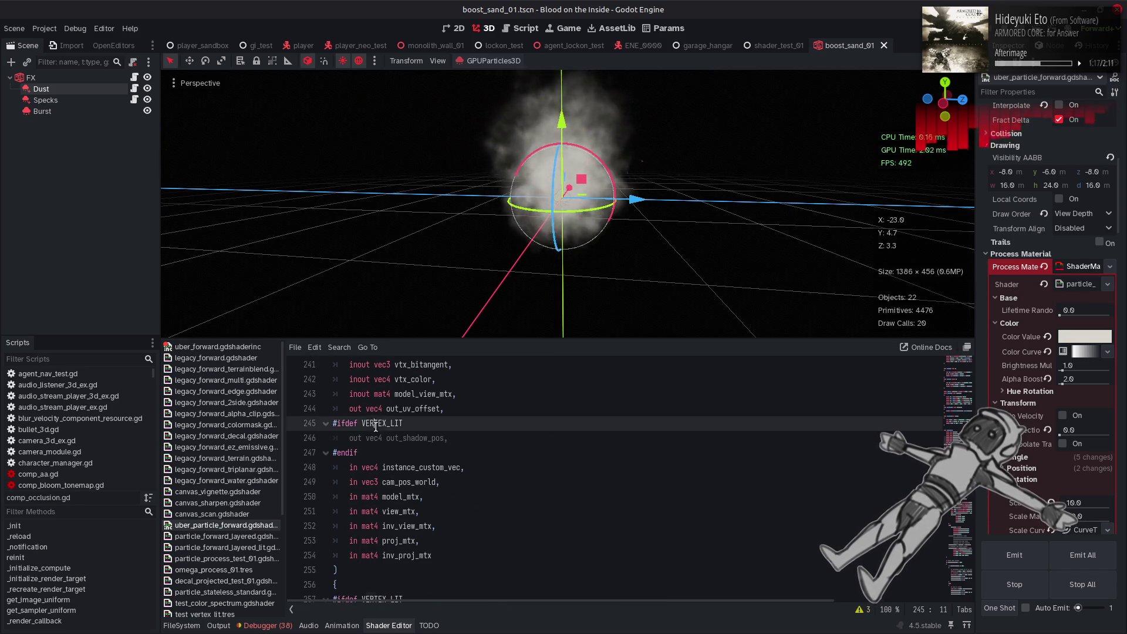
{"action": "scroll", "coordinate": [699, 545], "scroll_direction": "down", "scroll_amount": 3}
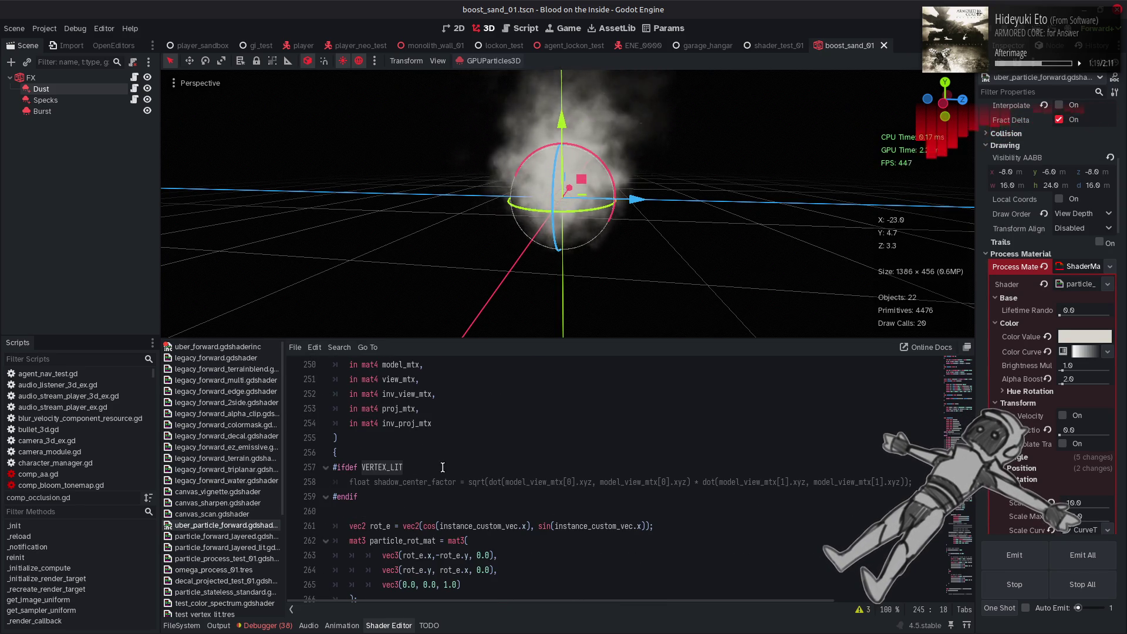
{"action": "left_click", "coordinate": [394, 467]}
{"action": "double_click", "coordinate": [395, 467]}
{"action": "key", "text": "ctrl+f"}
- Step through the VERTEX_LIT matches, including line 626, then close the search
{"action": "left_click", "coordinate": [828, 611]}
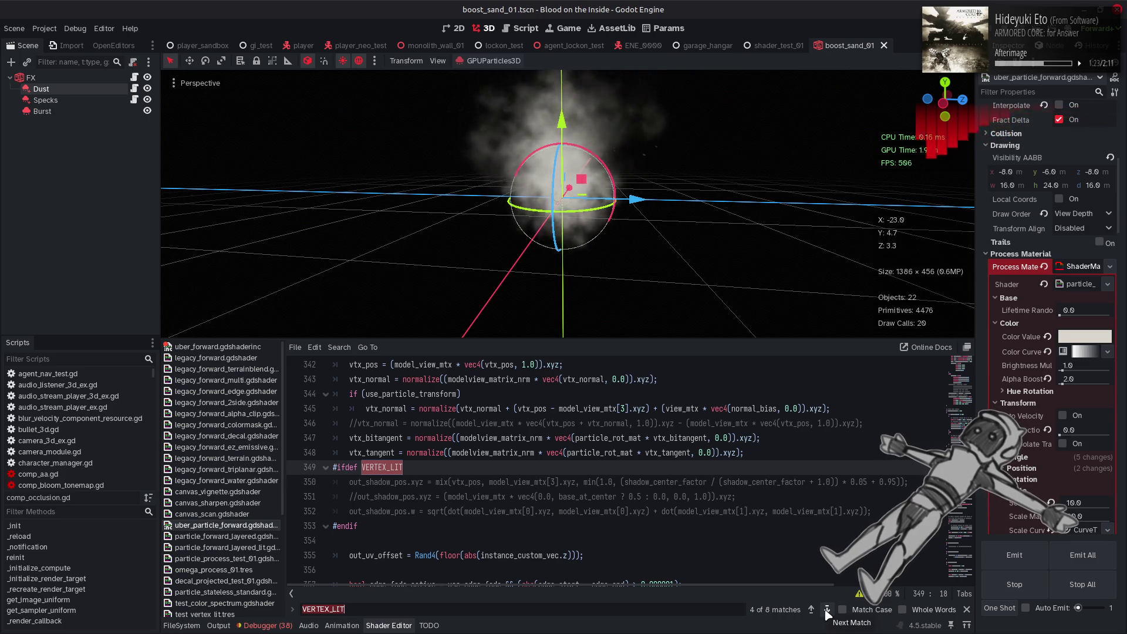
{"action": "left_click", "coordinate": [827, 611]}
{"action": "left_click", "coordinate": [828, 611]}
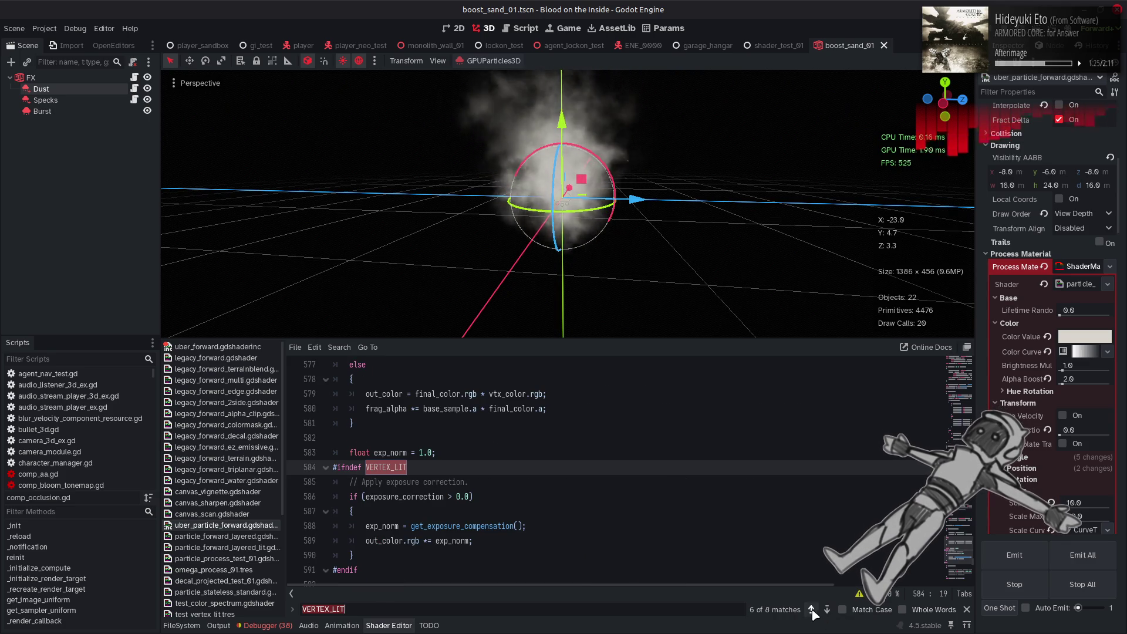
{"action": "left_click", "coordinate": [812, 610]}
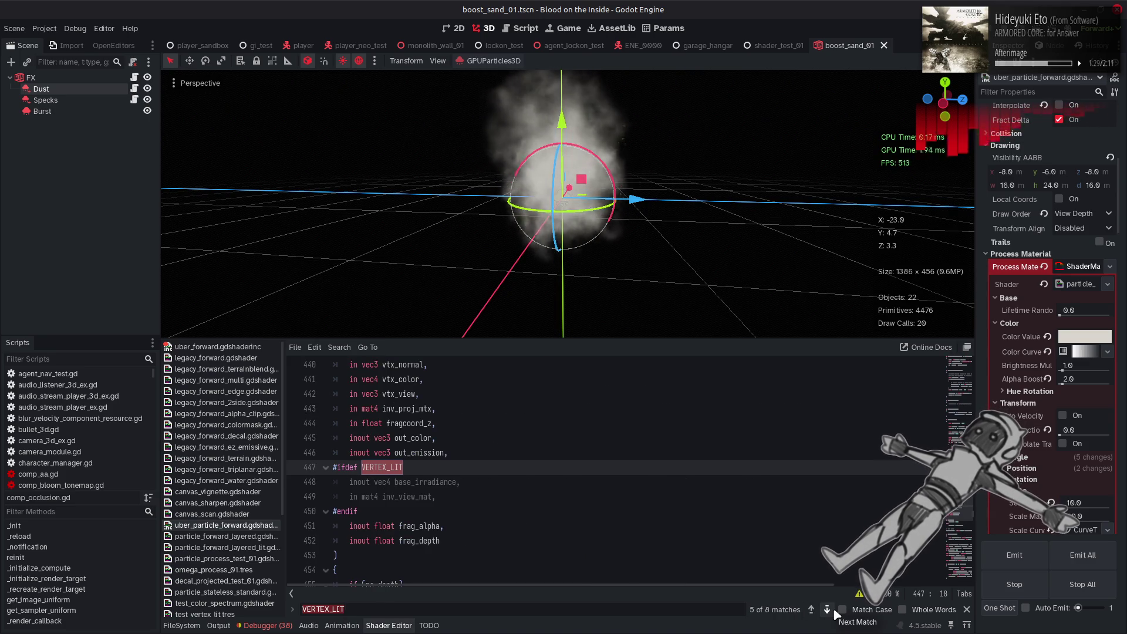
{"action": "left_click", "coordinate": [834, 610]}
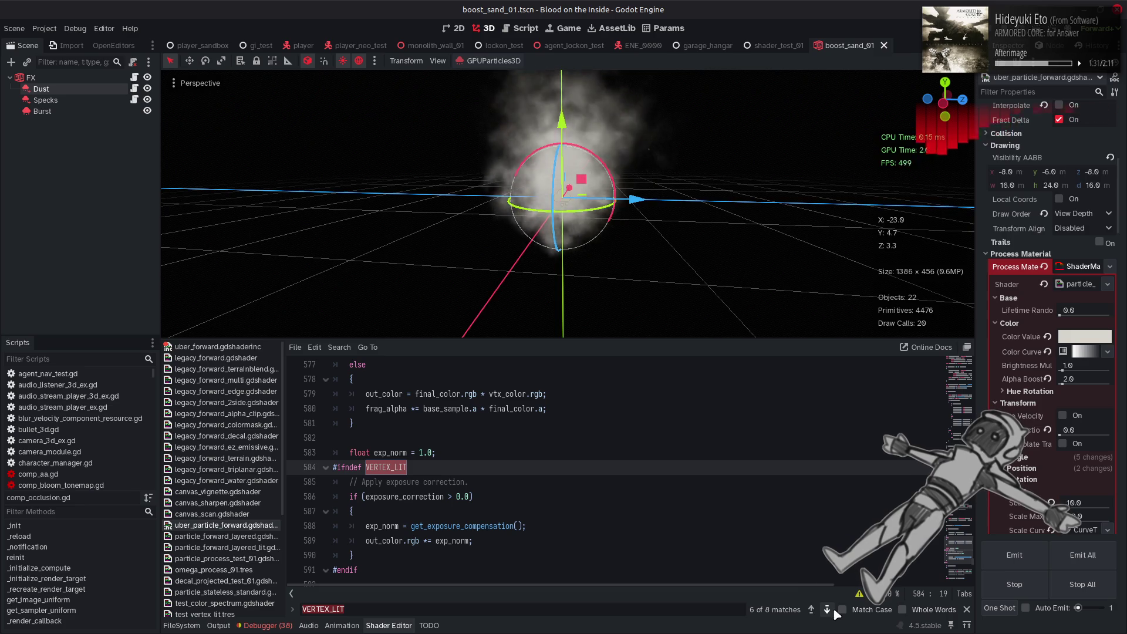
{"action": "left_click", "coordinate": [833, 610]}
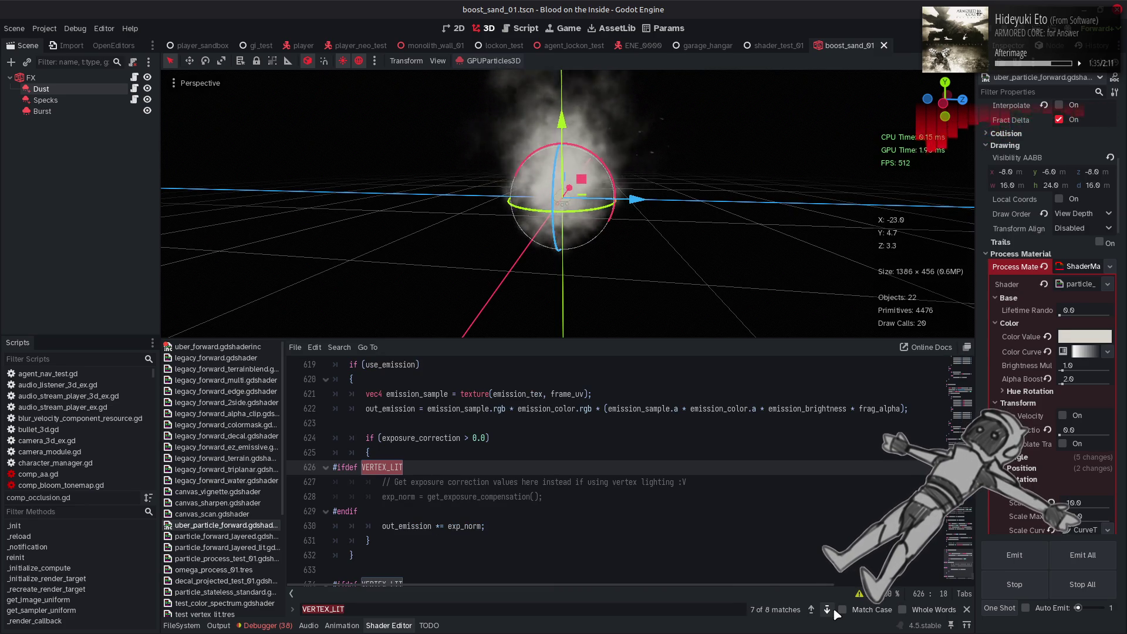
{"action": "left_click", "coordinate": [834, 609]}
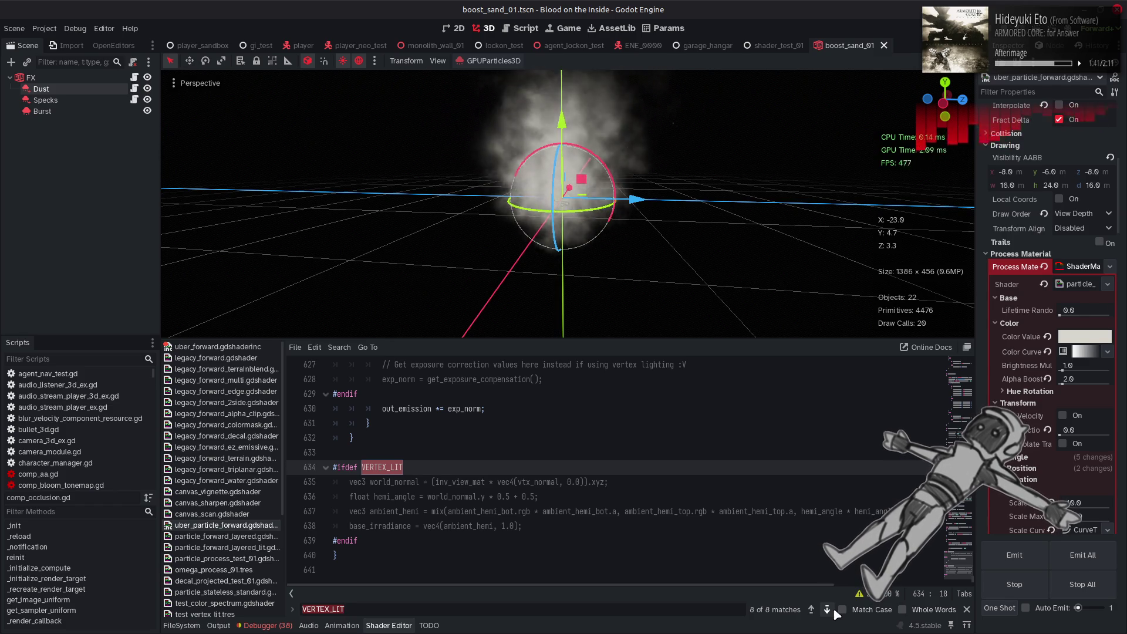
{"action": "key", "text": "Escape"}
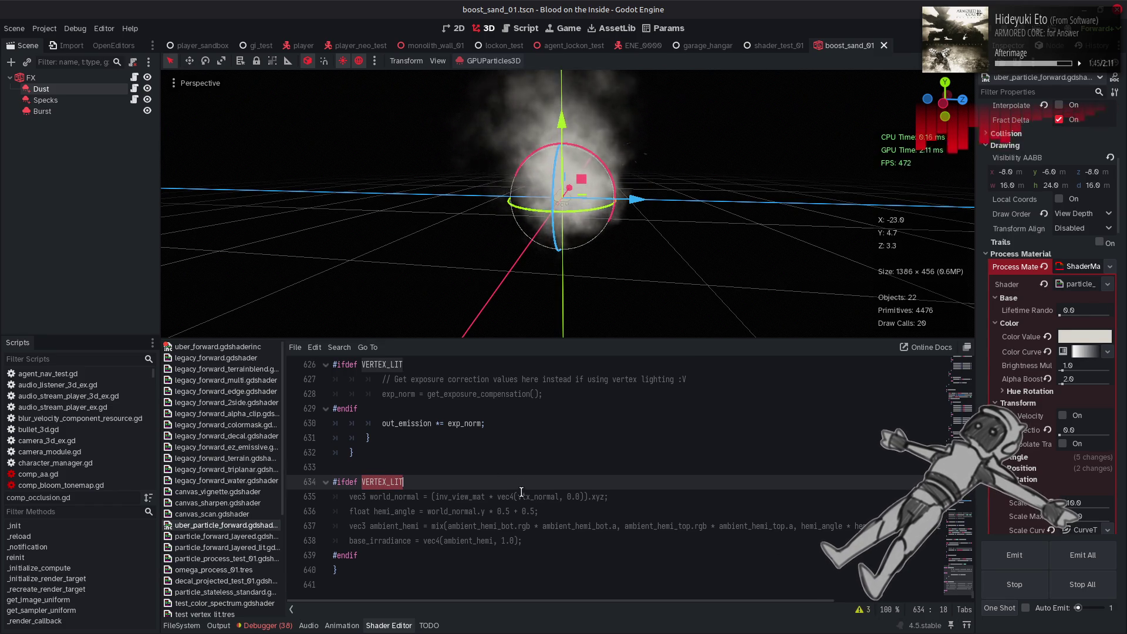
- Search for every use of vtx_normal from line 635
{"action": "scroll", "coordinate": [522, 492], "scroll_direction": "up", "scroll_amount": 15}
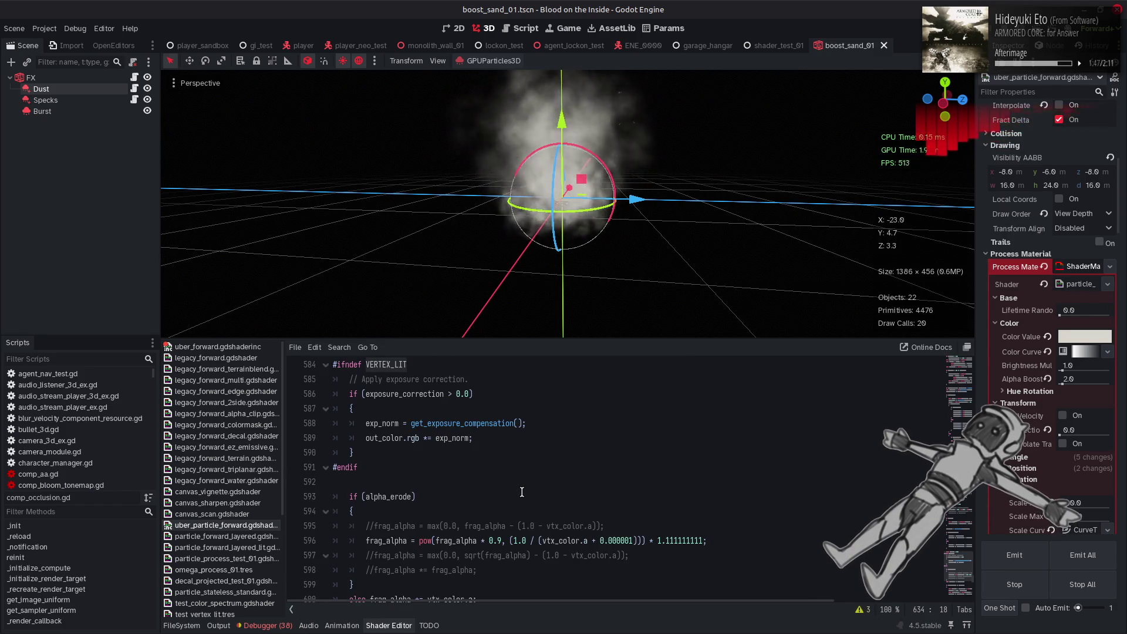
{"action": "scroll", "coordinate": [522, 493], "scroll_direction": "up", "scroll_amount": 7}
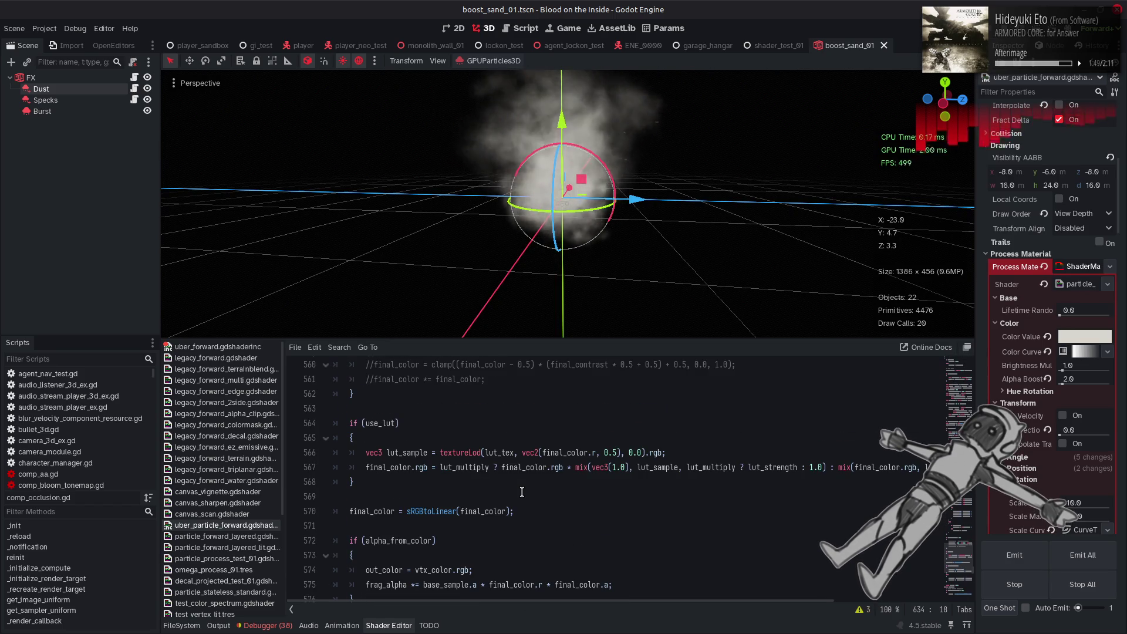
{"action": "scroll", "coordinate": [522, 492], "scroll_direction": "down", "scroll_amount": 3}
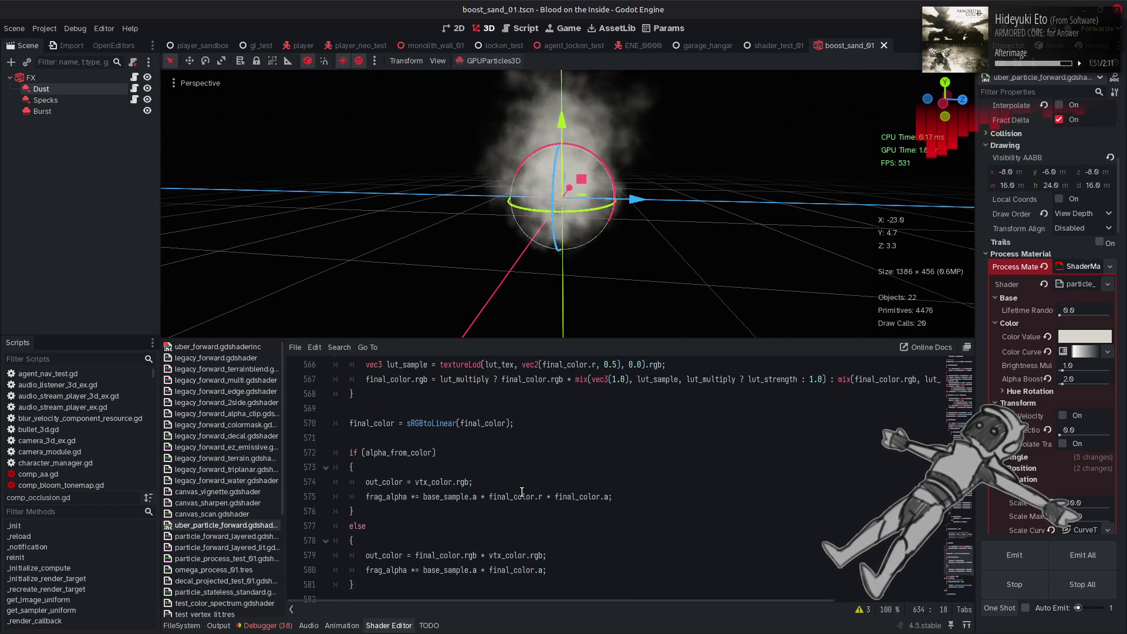
{"action": "scroll", "coordinate": [522, 492], "scroll_direction": "down", "scroll_amount": 5}
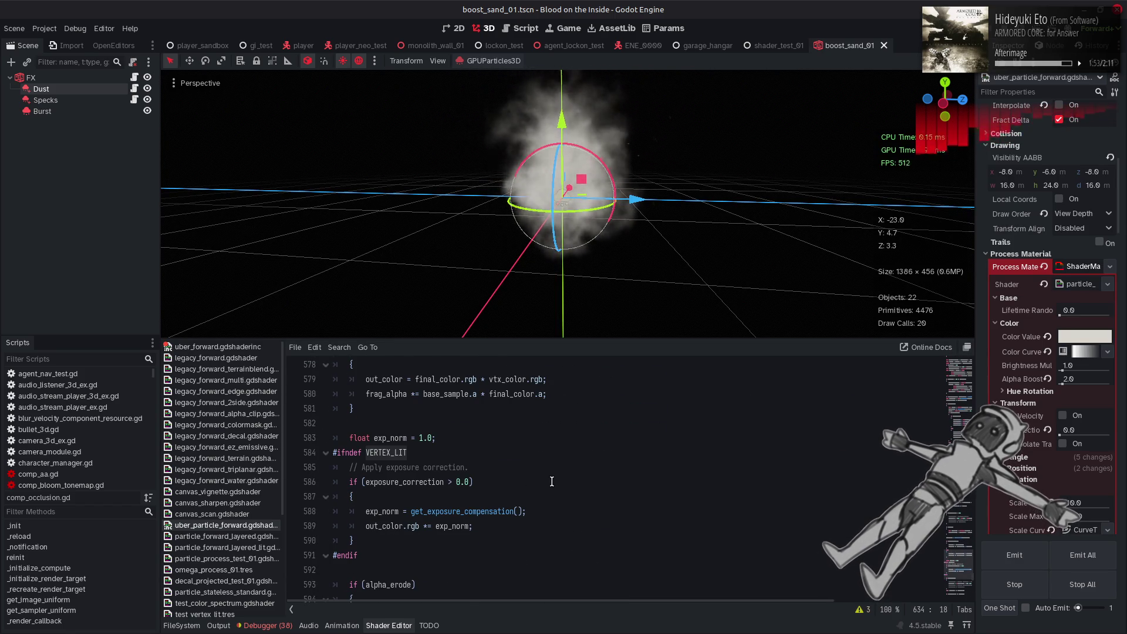
{"action": "scroll", "coordinate": [552, 481], "scroll_direction": "down", "scroll_amount": 6}
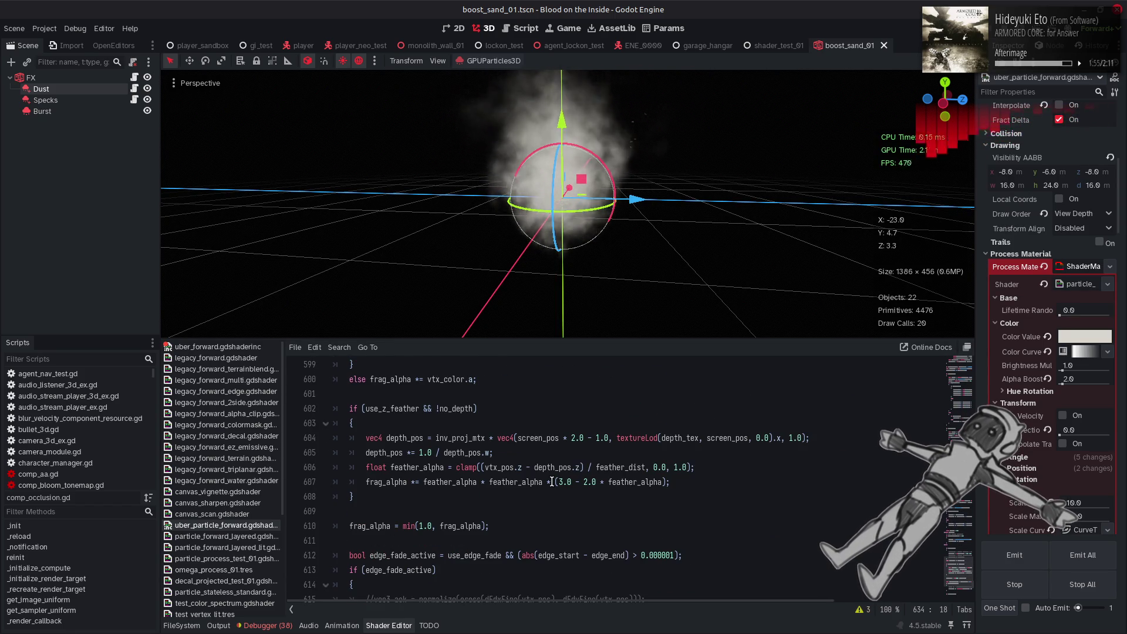
{"action": "scroll", "coordinate": [552, 481], "scroll_direction": "down", "scroll_amount": 6}
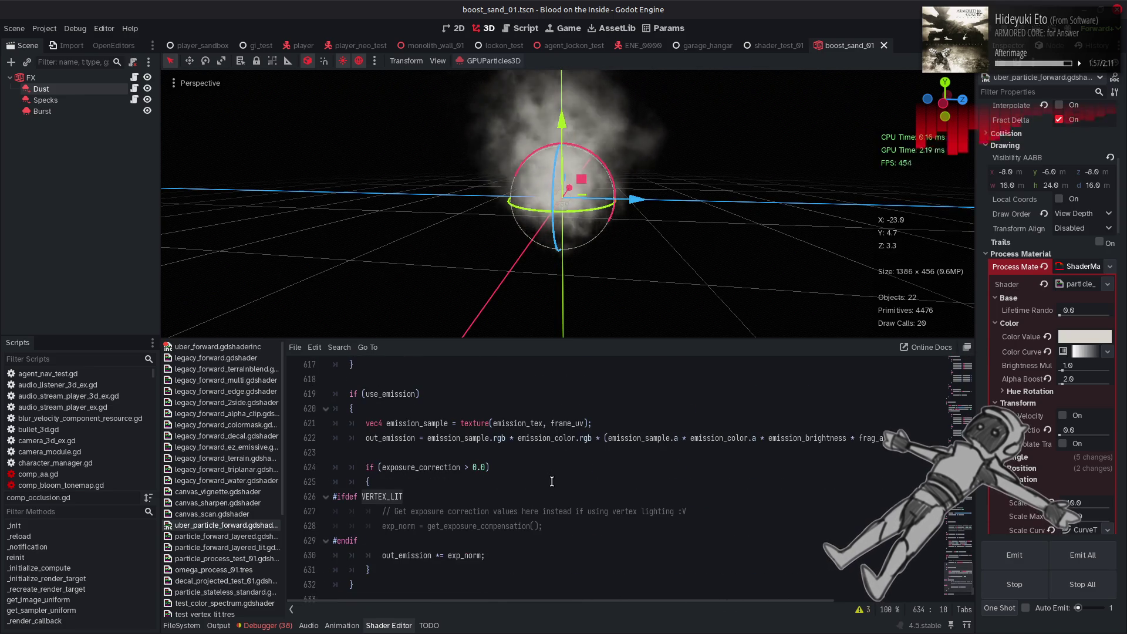
{"action": "scroll", "coordinate": [552, 481], "scroll_direction": "down", "scroll_amount": 1}
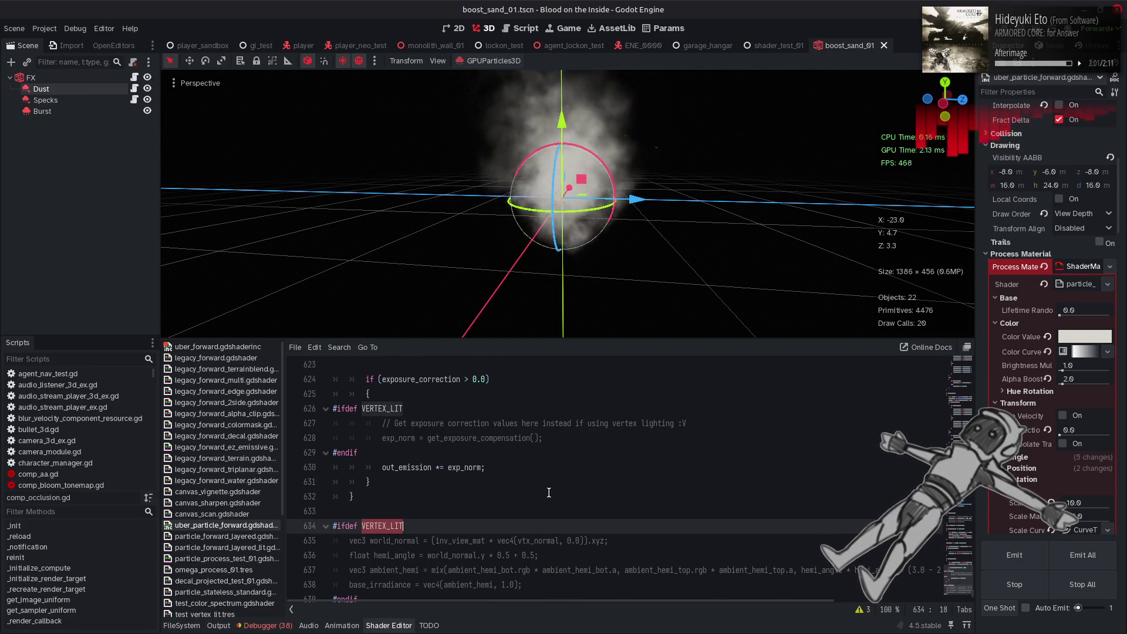
{"action": "double_click", "coordinate": [536, 534]}
{"action": "key", "text": "ctrl+f"}
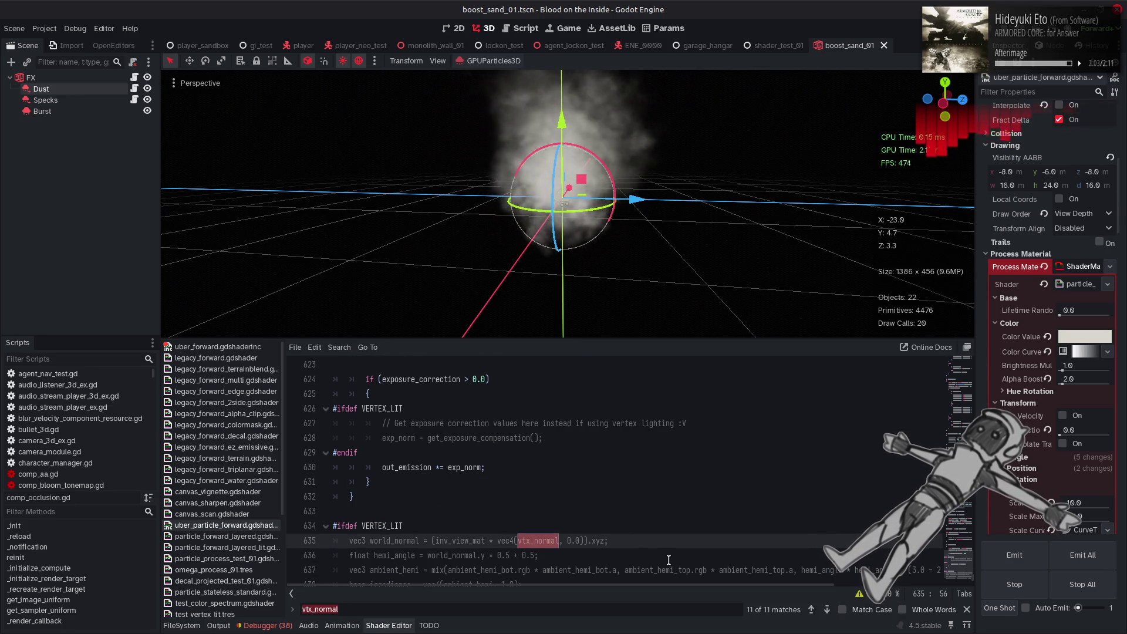
{"action": "left_click", "coordinate": [968, 610]}
- Open the layered particle shader and locate NORMAL passed into uber_frag
{"action": "left_click", "coordinate": [258, 538]}
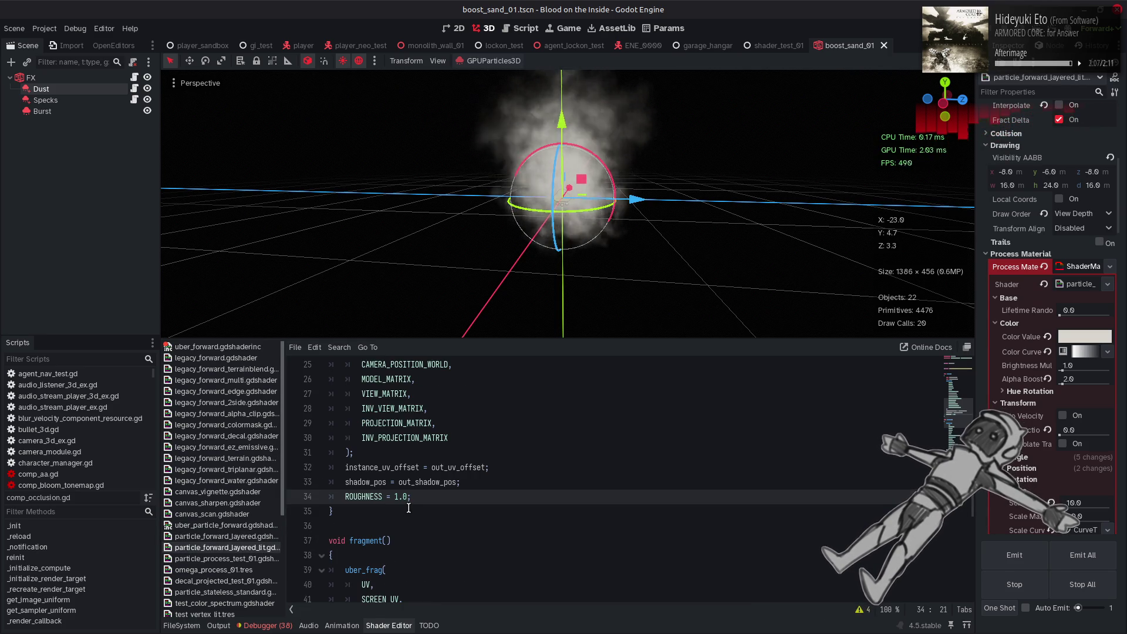
{"action": "scroll", "coordinate": [408, 508], "scroll_direction": "down", "scroll_amount": 5}
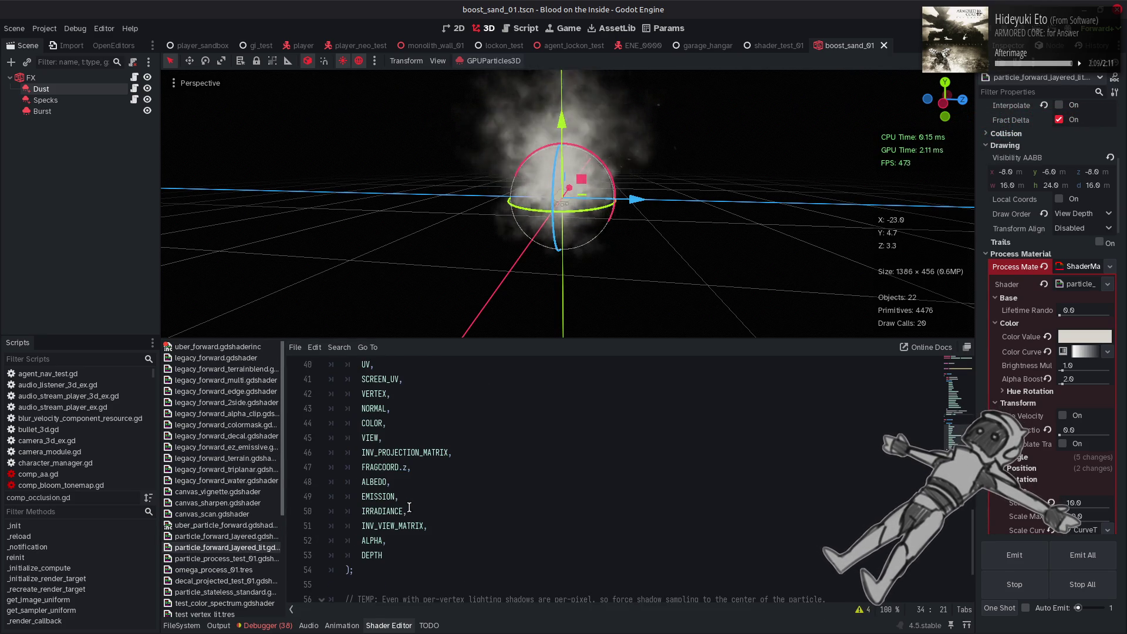
{"action": "double_click", "coordinate": [374, 409]}
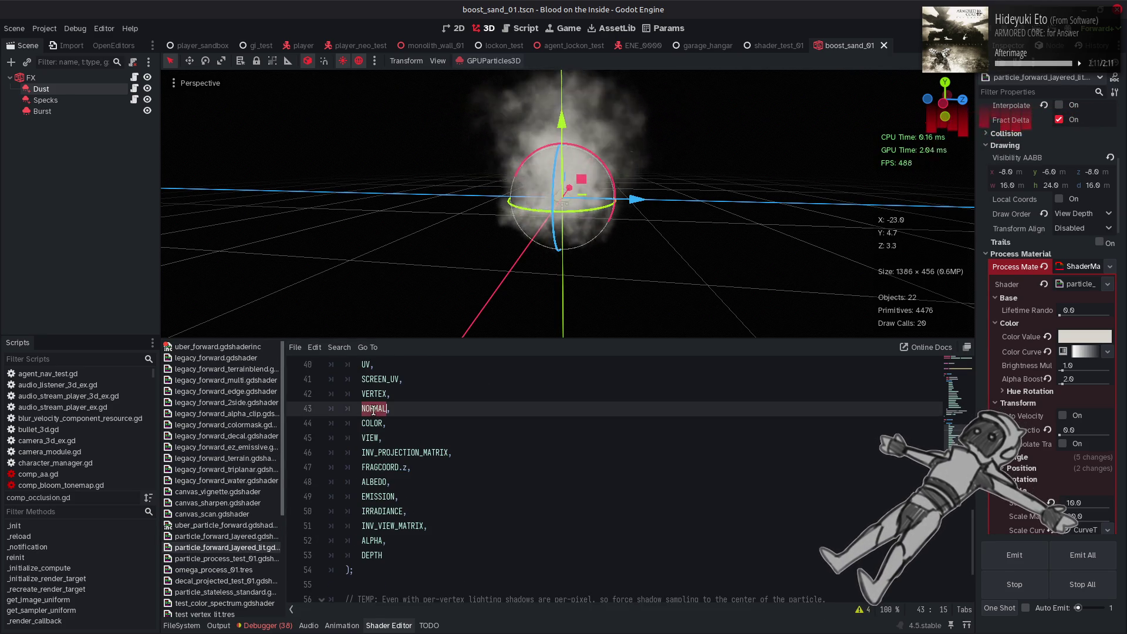
{"action": "scroll", "coordinate": [376, 411], "scroll_direction": "up", "scroll_amount": 1}
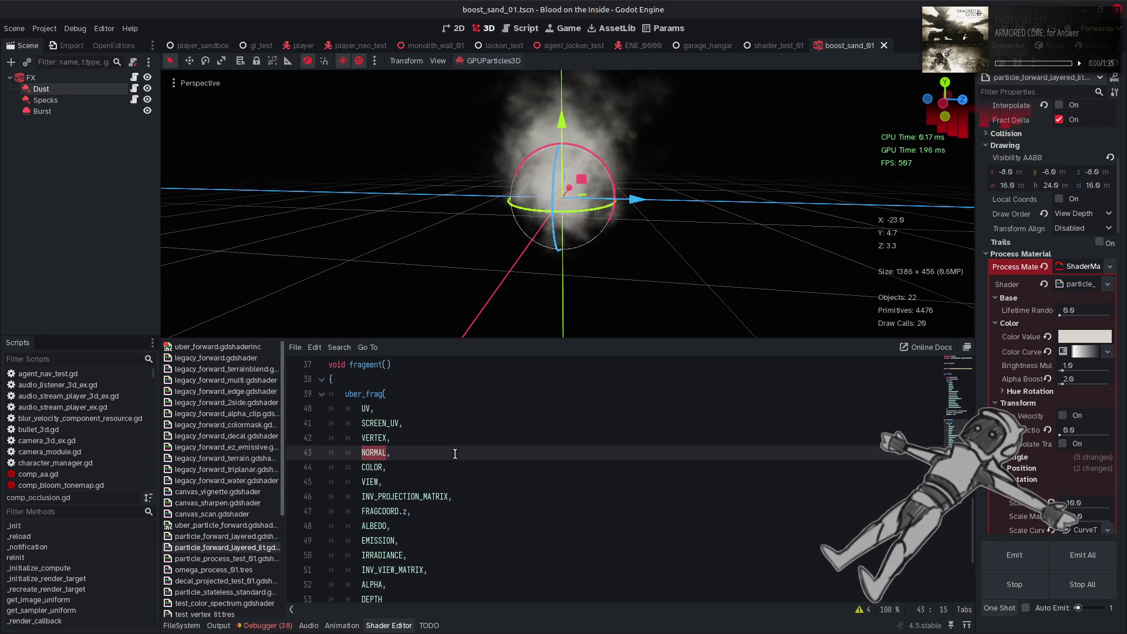
- Return to uber_particle_forward.gdshaderinc and scroll to uber_frag's vtx_normal parameter via the minimap
{"action": "left_click", "coordinate": [243, 526]}
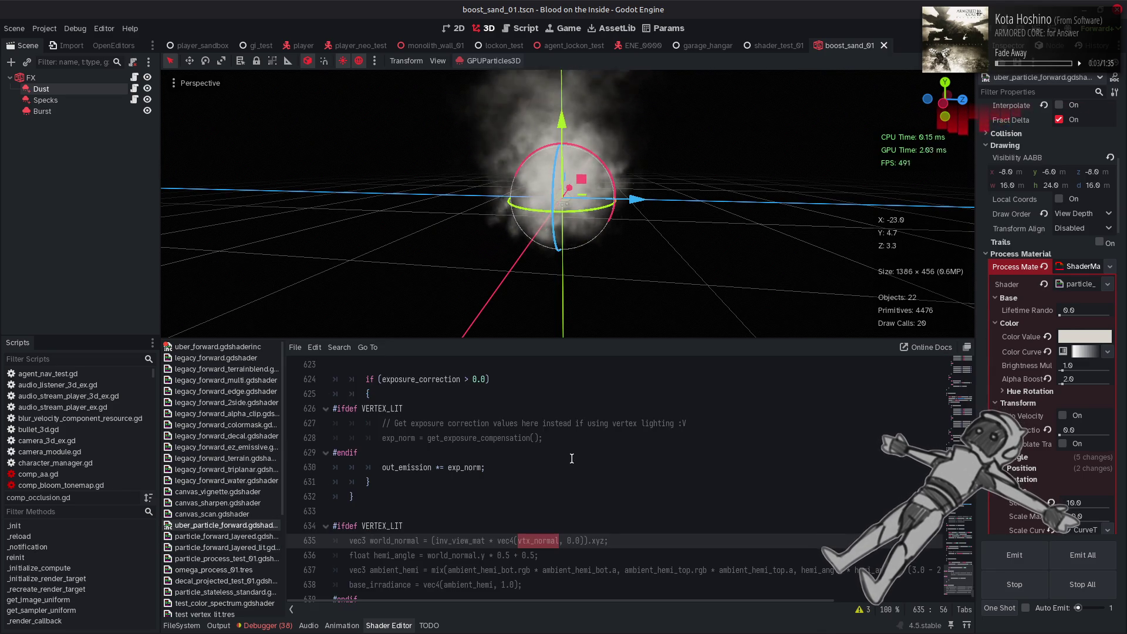
{"action": "scroll", "coordinate": [962, 574], "scroll_direction": "up", "scroll_amount": 3}
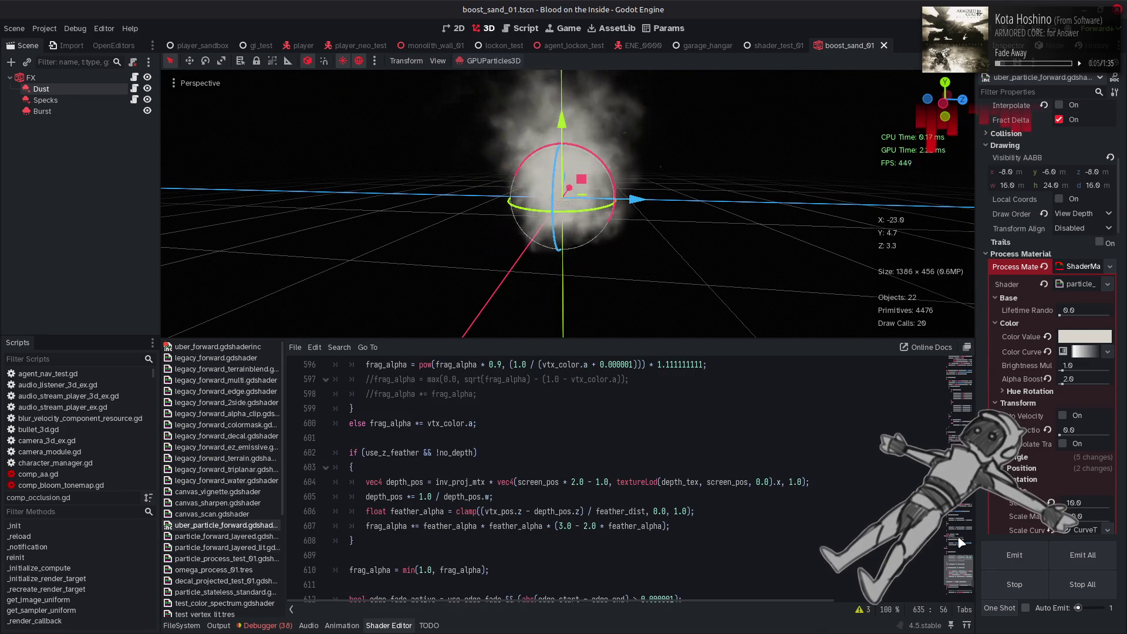
{"action": "mouse_move", "coordinate": [960, 573]}
{"action": "left_mouse_down"}
{"action": "mouse_move", "coordinate": [942, 398]}
{"action": "mouse_move", "coordinate": [943, 433]}
{"action": "left_mouse_up"}
{"action": "scroll", "coordinate": [944, 433], "scroll_direction": "down", "scroll_amount": 15}
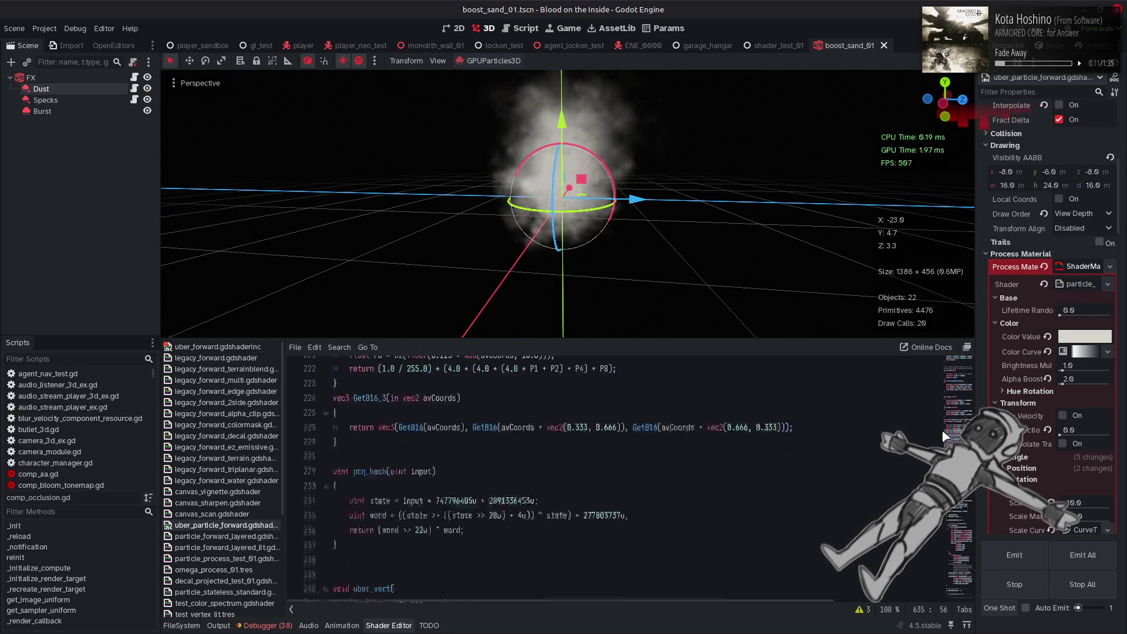
{"action": "scroll", "coordinate": [943, 433], "scroll_direction": "up", "scroll_amount": 5}
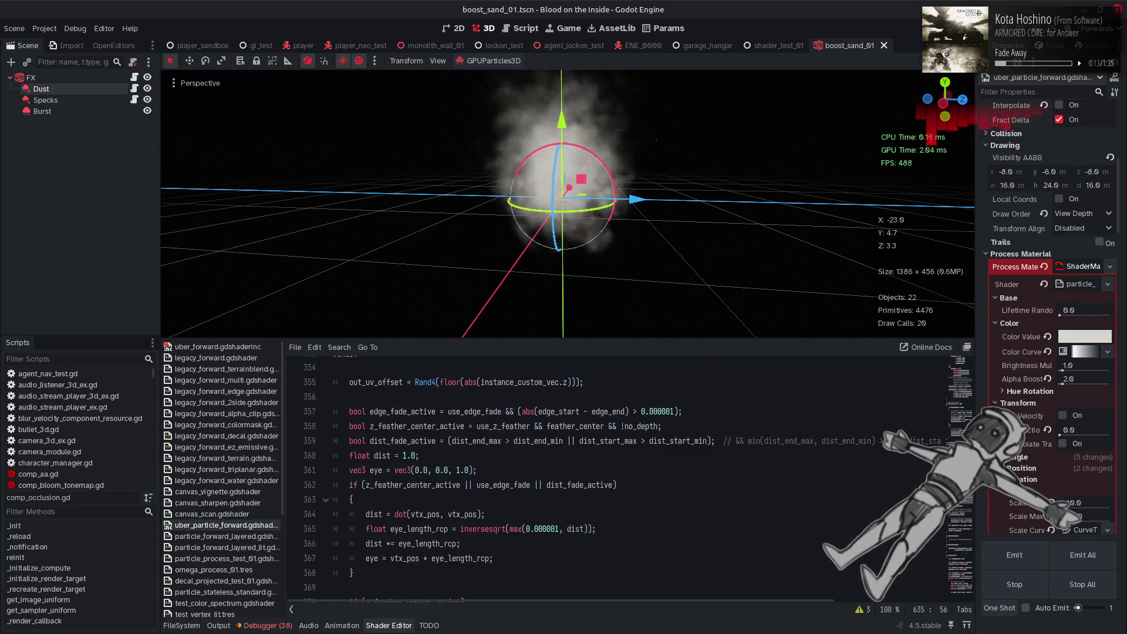
{"action": "left_click_drag", "start_coordinate": [944, 433], "coordinate": [949, 514]}
{"action": "scroll", "coordinate": [473, 430], "scroll_direction": "down", "scroll_amount": 2}
{"action": "double_click", "coordinate": [397, 415]}
{"action": "key", "text": "ctrl+f"}
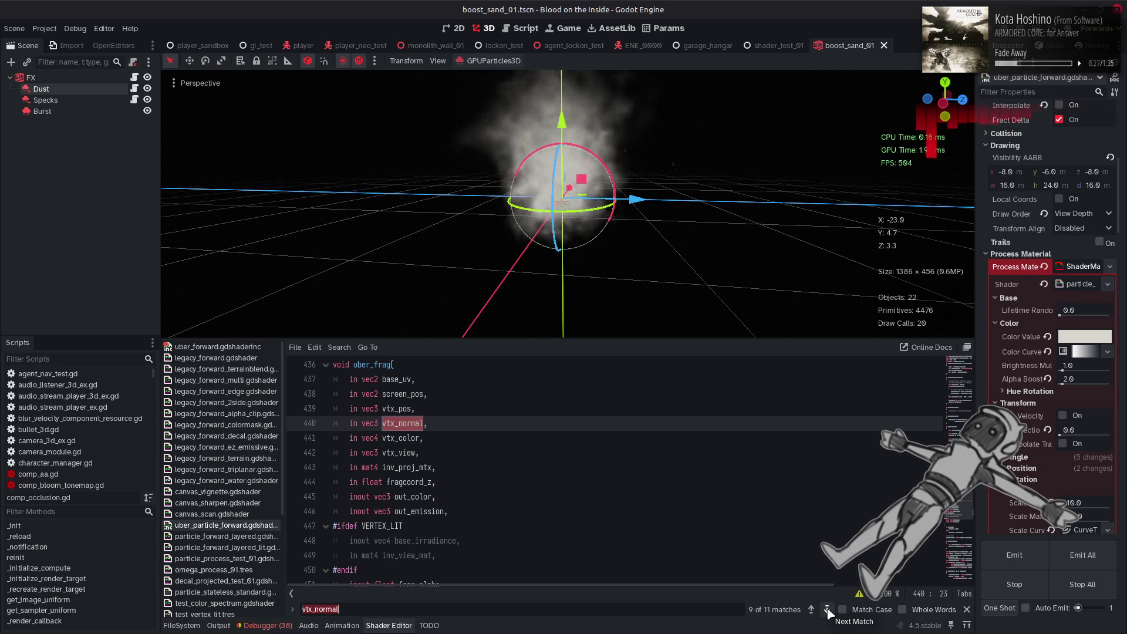
{"action": "left_click", "coordinate": [828, 612]}
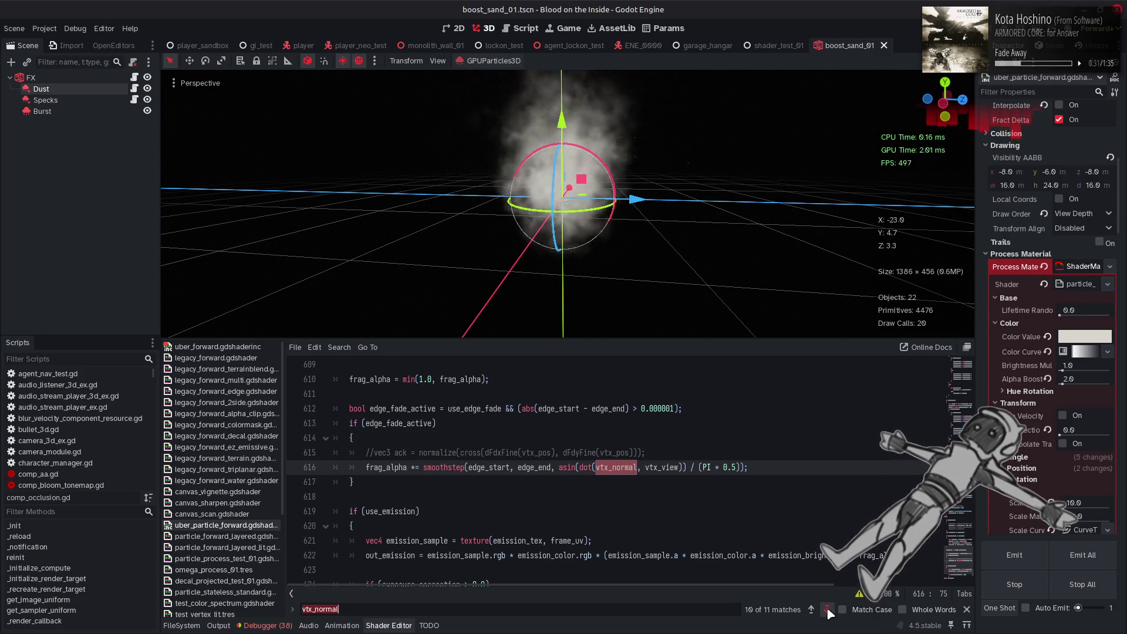
{"action": "left_click", "coordinate": [828, 612]}
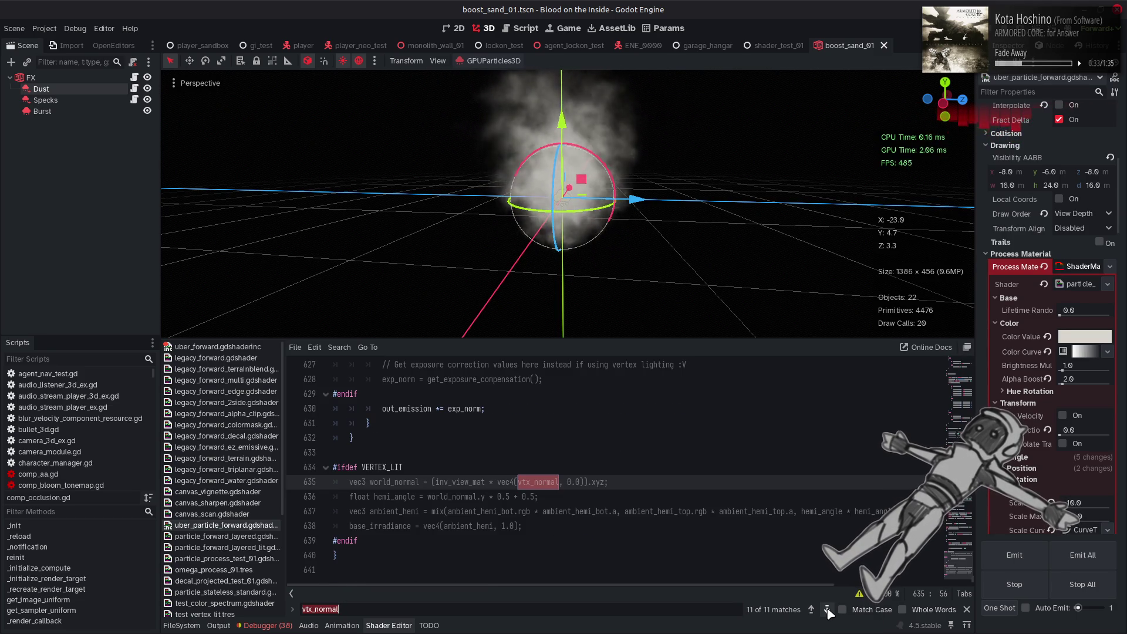
{"action": "left_click", "coordinate": [965, 609]}
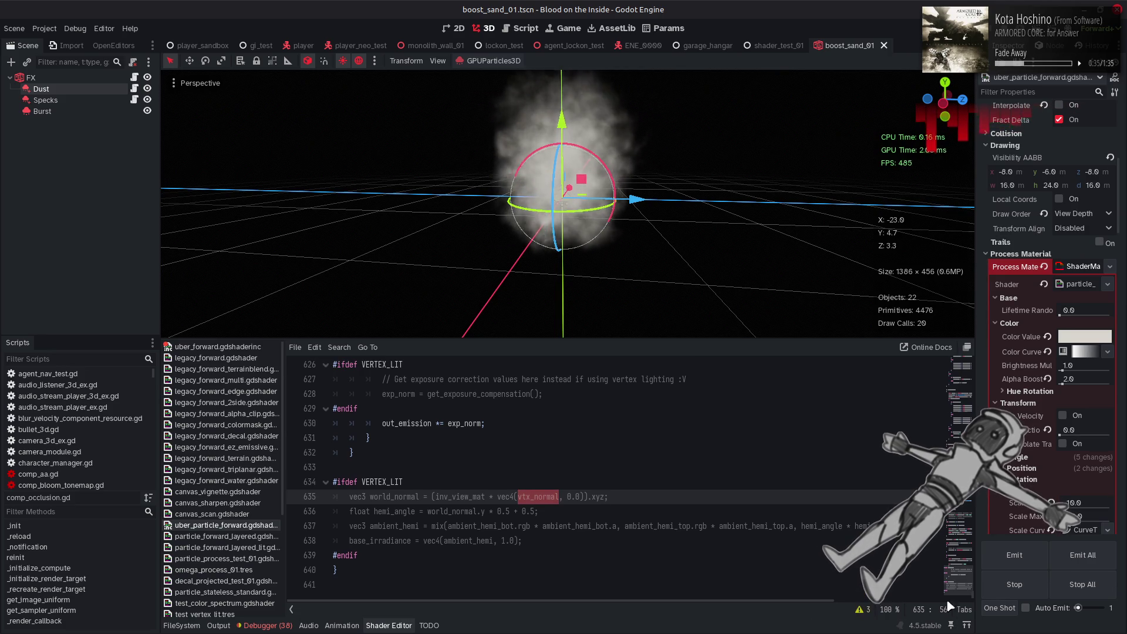
{"action": "mouse_move", "coordinate": [645, 602]}
{"action": "left_mouse_down"}
{"action": "mouse_move", "coordinate": [770, 590]}
{"action": "mouse_move", "coordinate": [569, 559]}
{"action": "left_mouse_up"}
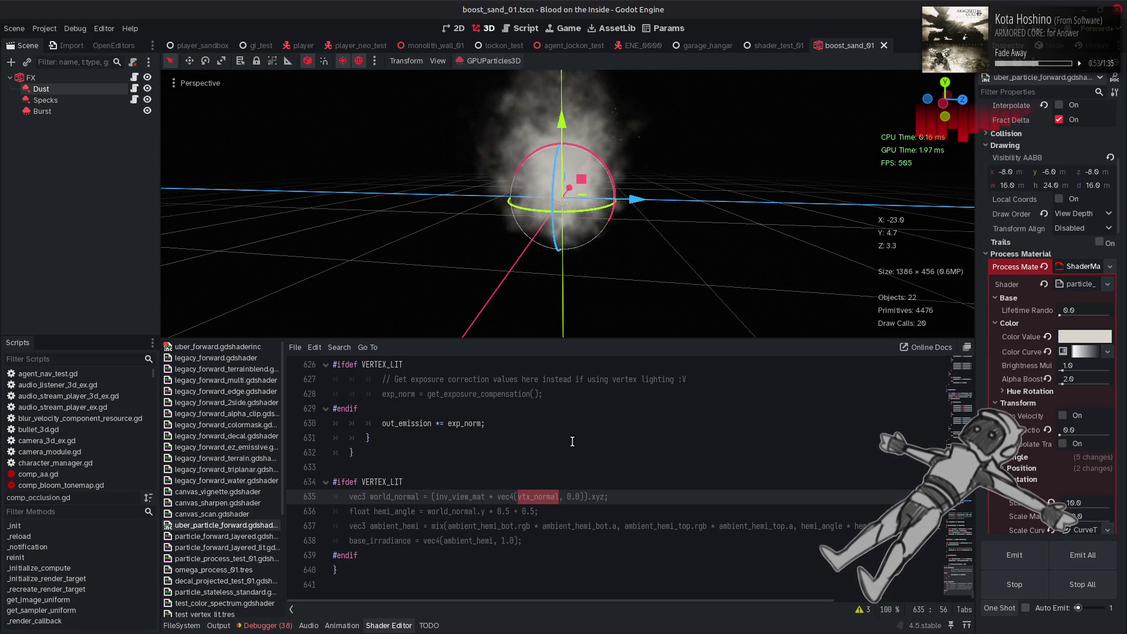
{"action": "mouse_move", "coordinate": [586, 320]}
{"action": "left_mouse_down"}
{"action": "mouse_move", "coordinate": [488, 231]}
{"action": "mouse_move", "coordinate": [520, 237]}
{"action": "left_mouse_up"}
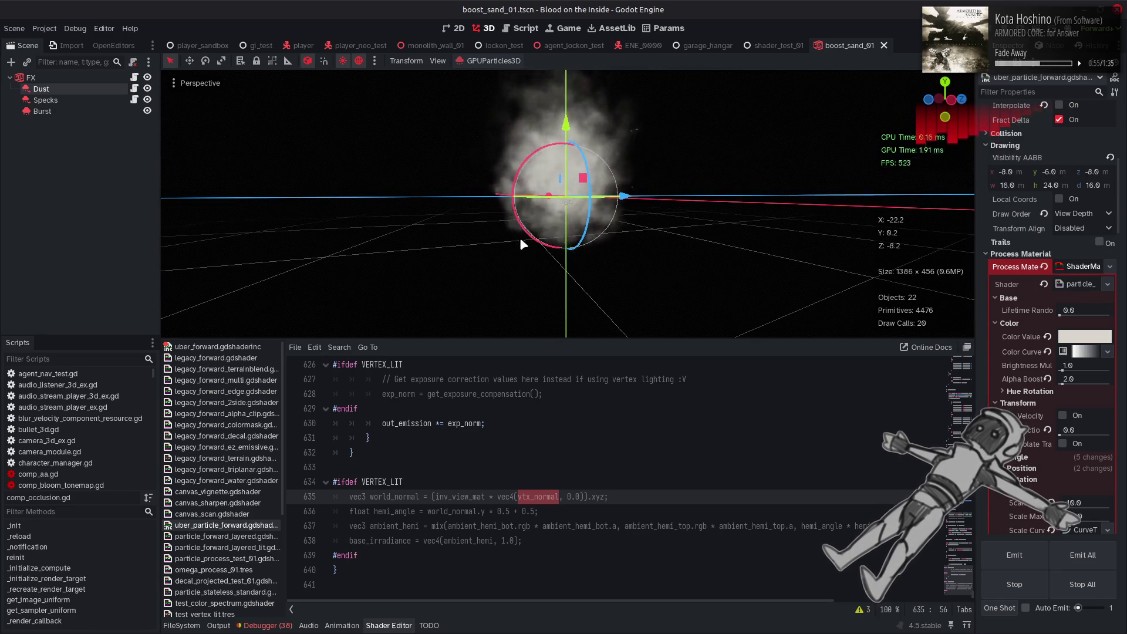
- Turn the viewport preview environment off and back on, then drag the material's final Contrast value
{"action": "left_click", "coordinate": [376, 61]}
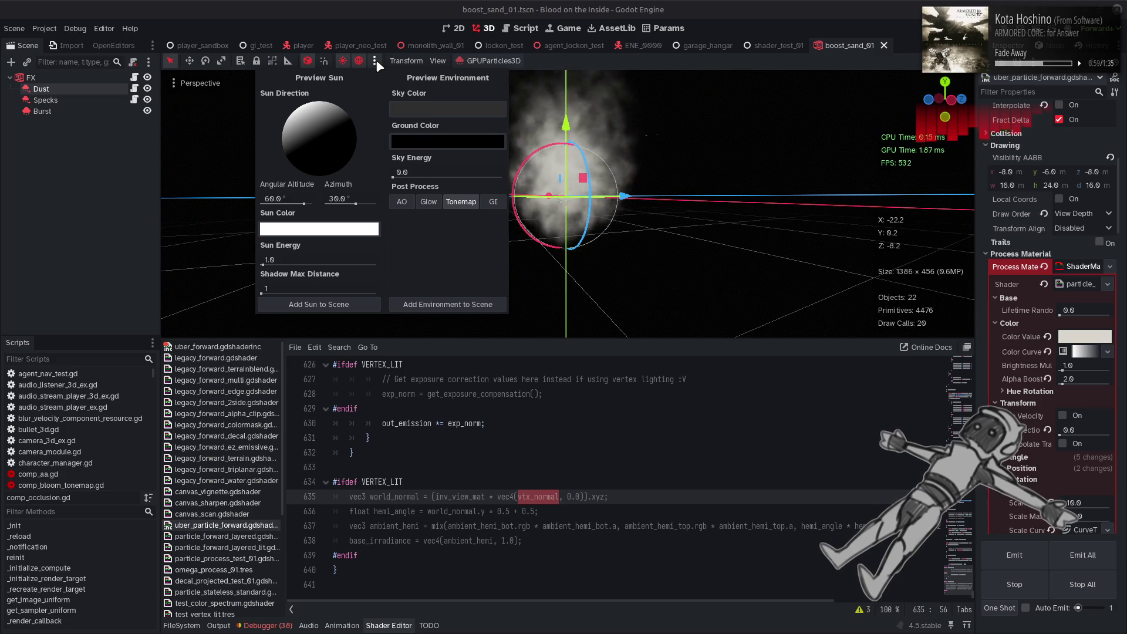
{"action": "left_click", "coordinate": [359, 61]}
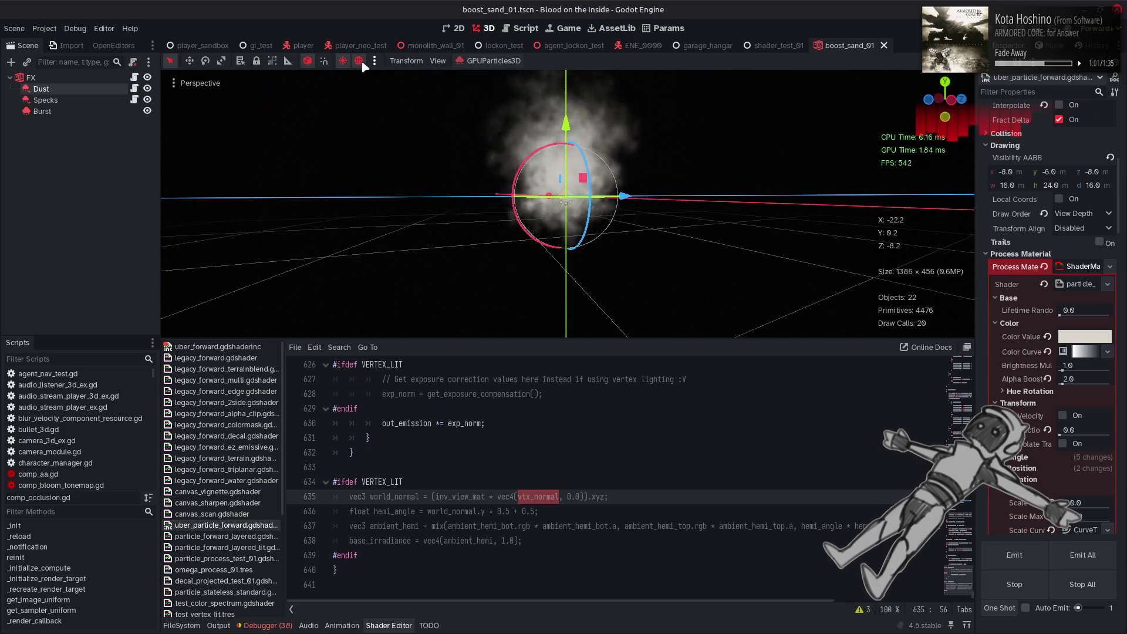
{"action": "left_click", "coordinate": [359, 60]}
{"action": "left_click", "coordinate": [376, 61]}
{"action": "left_click", "coordinate": [359, 60]}
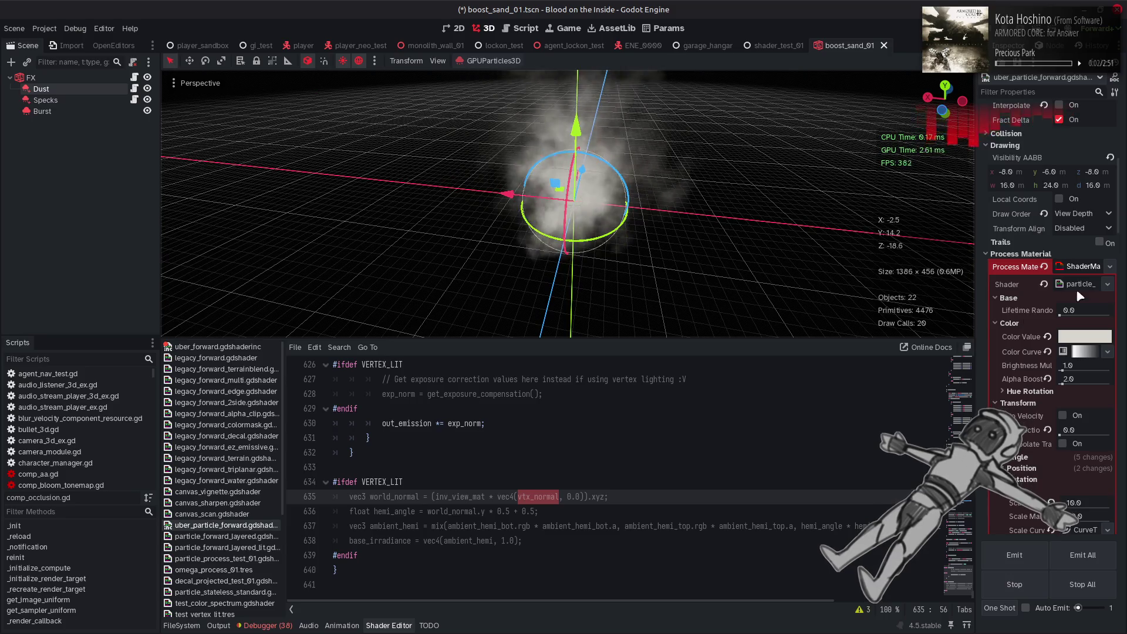
{"action": "scroll", "coordinate": [1004, 389], "scroll_direction": "down", "scroll_amount": 10}
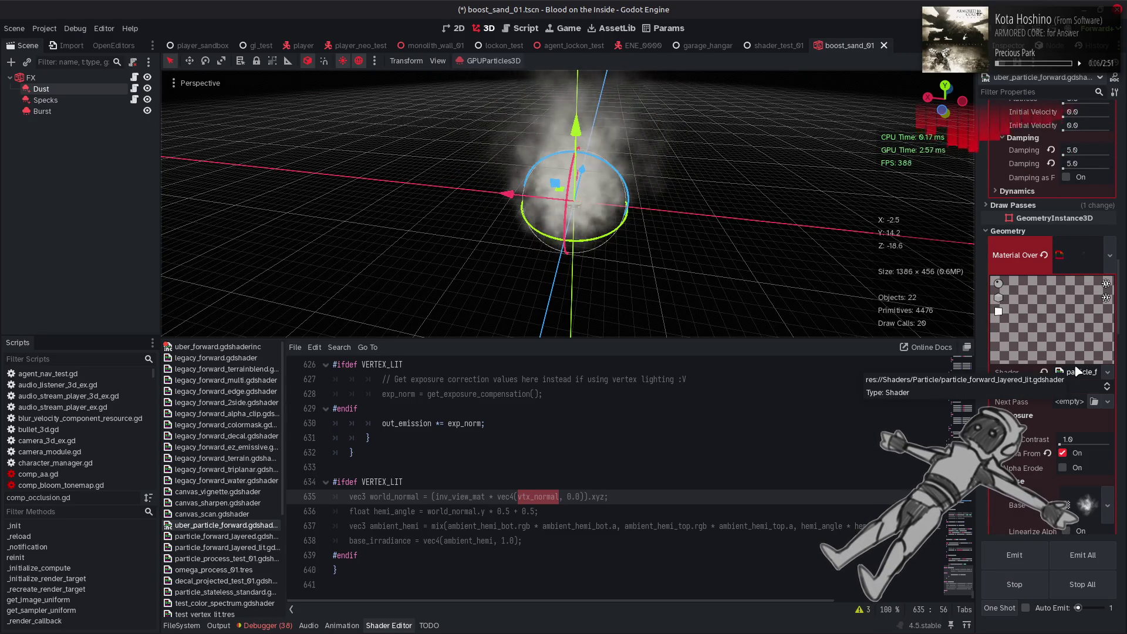
{"action": "mouse_move", "coordinate": [1064, 447]}
{"action": "left_mouse_down"}
{"action": "mouse_move", "coordinate": [1078, 452]}
{"action": "mouse_move", "coordinate": [1029, 455]}
{"action": "left_mouse_up"}
{"action": "left_click_drag", "start_coordinate": [736, 202], "coordinate": [603, 169]}
{"action": "left_click_drag", "start_coordinate": [787, 277], "coordinate": [764, 280]}
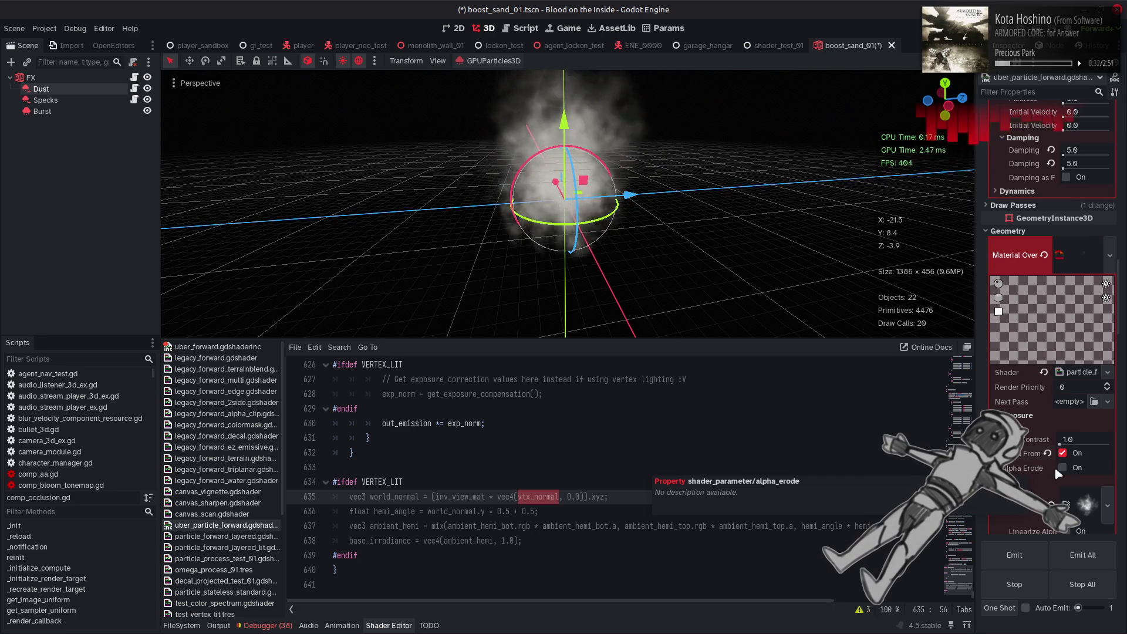
{"action": "left_click", "coordinate": [1064, 468]}
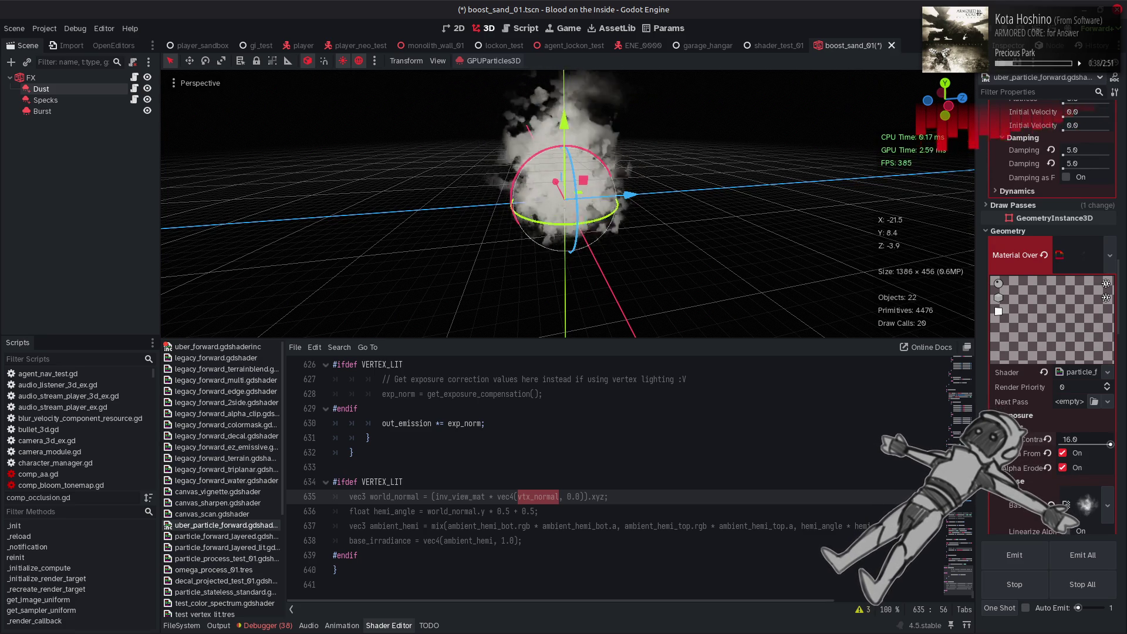
{"action": "left_click", "coordinate": [1062, 468]}
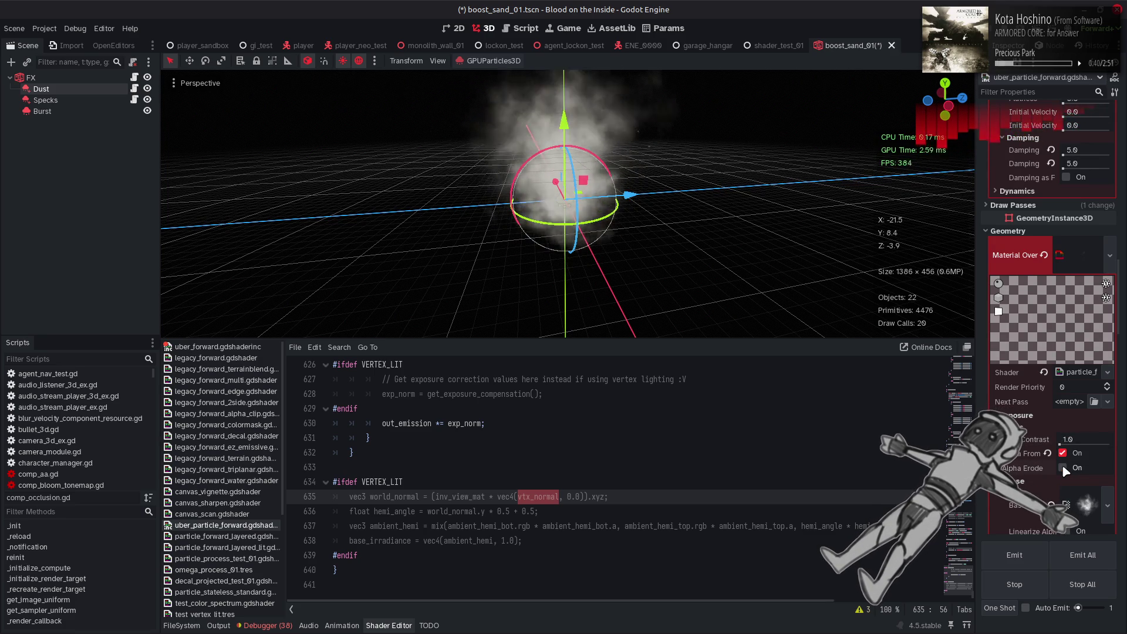
- Try Linearize Alpha on the base texture, then turn it back off
{"action": "scroll", "coordinate": [1065, 470], "scroll_direction": "down", "scroll_amount": 3}
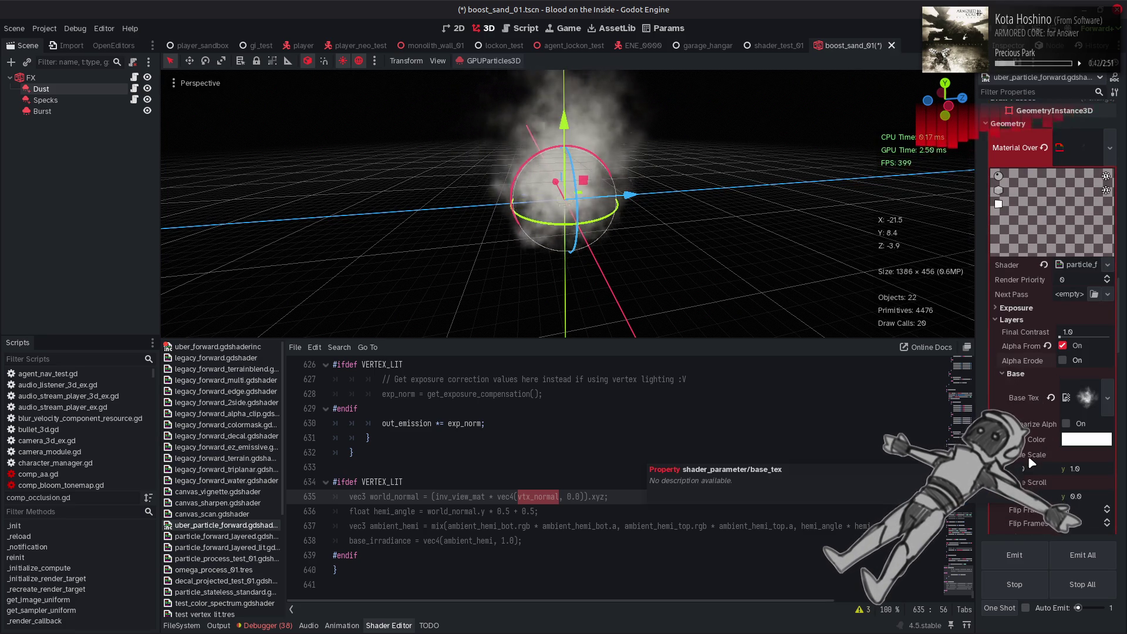
{"action": "left_click", "coordinate": [1066, 423]}
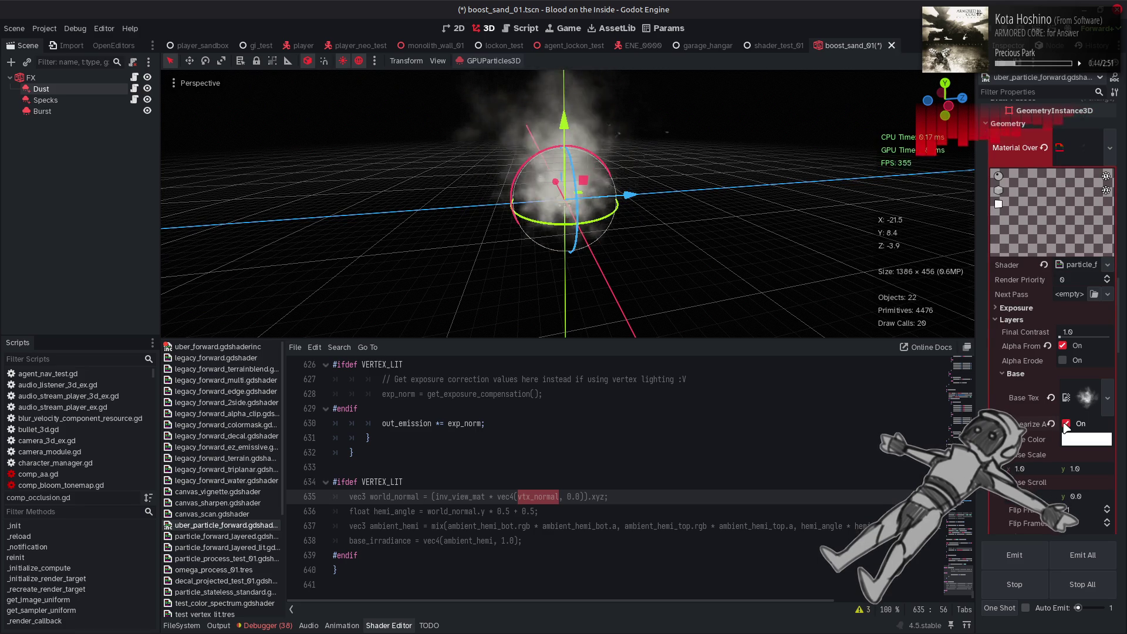
{"action": "scroll", "coordinate": [685, 238], "scroll_direction": "down", "scroll_amount": 3}
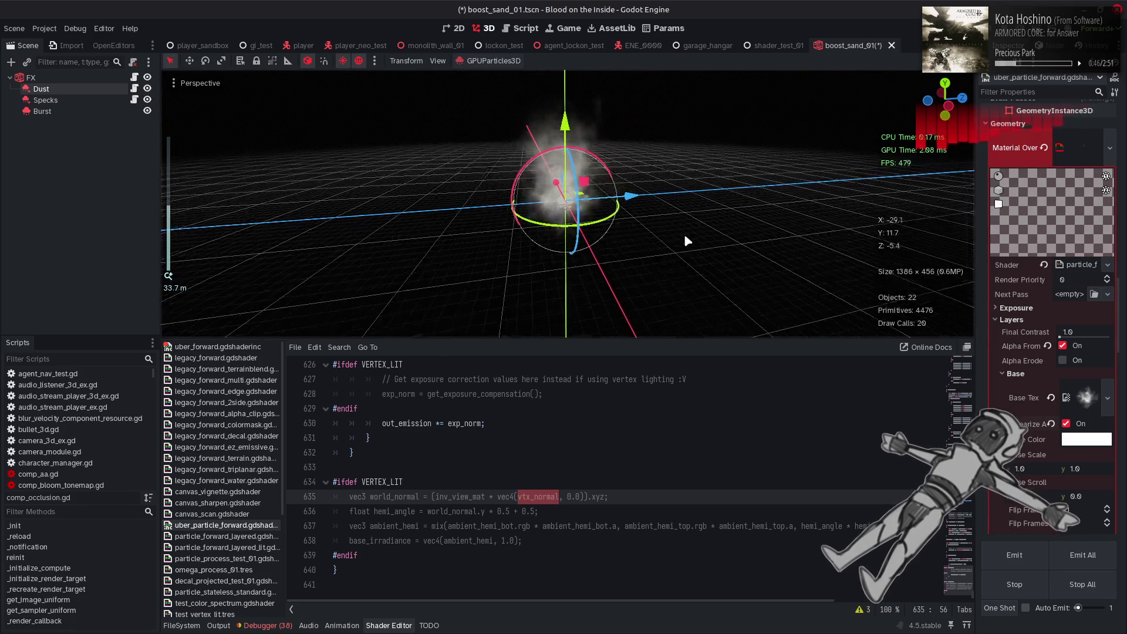
{"action": "scroll", "coordinate": [670, 214], "scroll_direction": "up", "scroll_amount": 3}
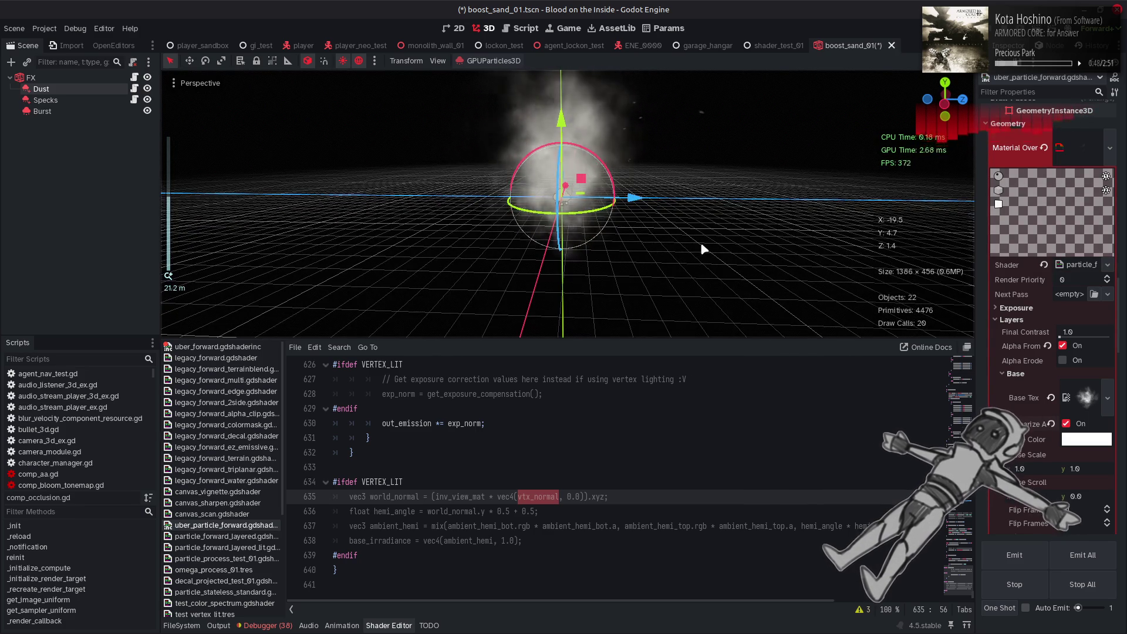
{"action": "left_click", "coordinate": [1070, 429]}
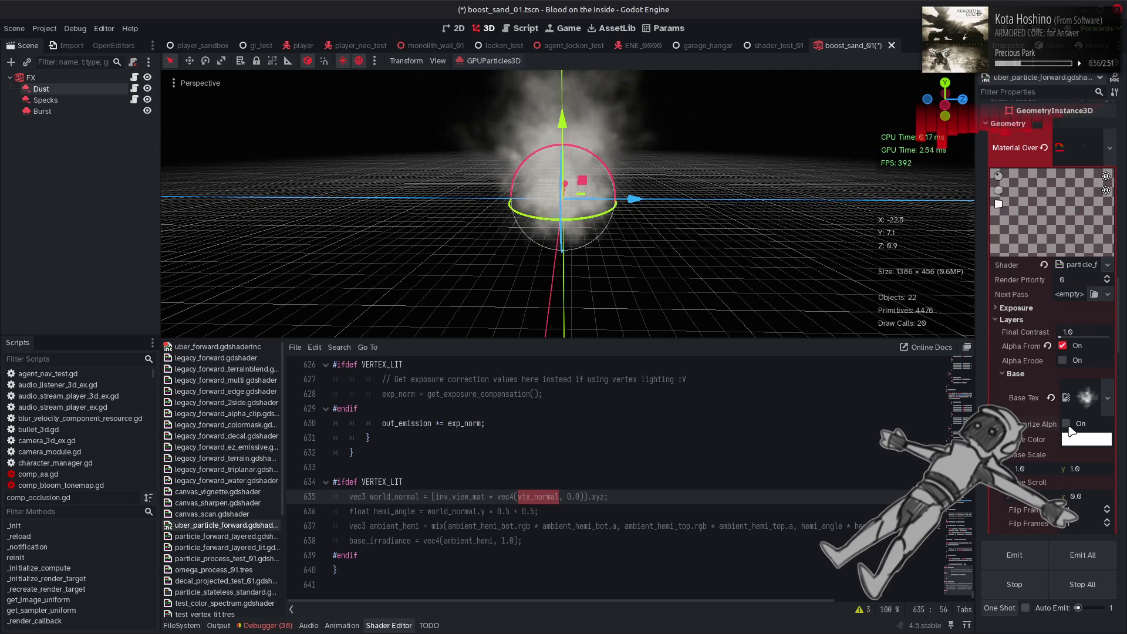
- Toggle Layer A off and on to compare the smoke, then enable Layer B
{"action": "scroll", "coordinate": [1037, 405], "scroll_direction": "down", "scroll_amount": 4}
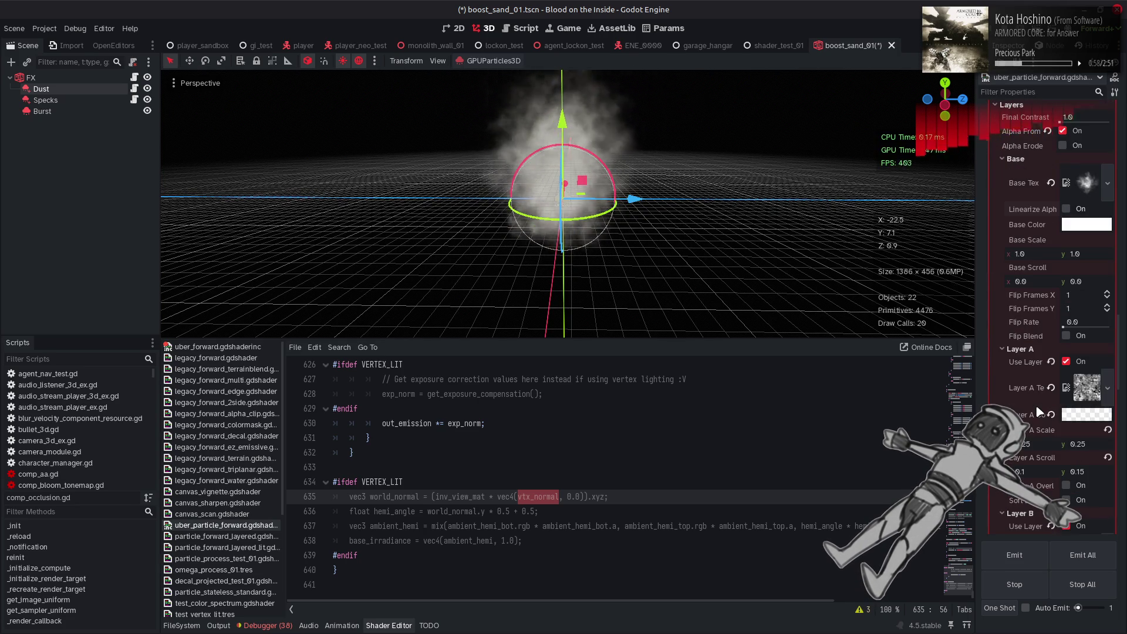
{"action": "left_click", "coordinate": [1066, 362]}
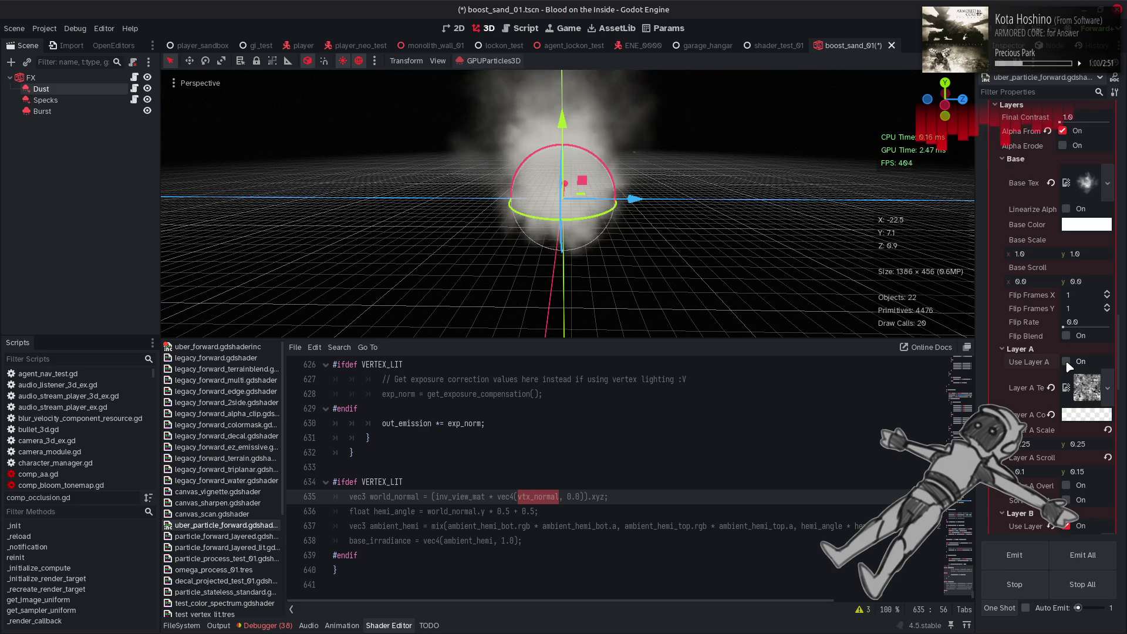
{"action": "left_click", "coordinate": [1067, 362]}
{"action": "scroll", "coordinate": [1068, 482], "scroll_direction": "down", "scroll_amount": 2}
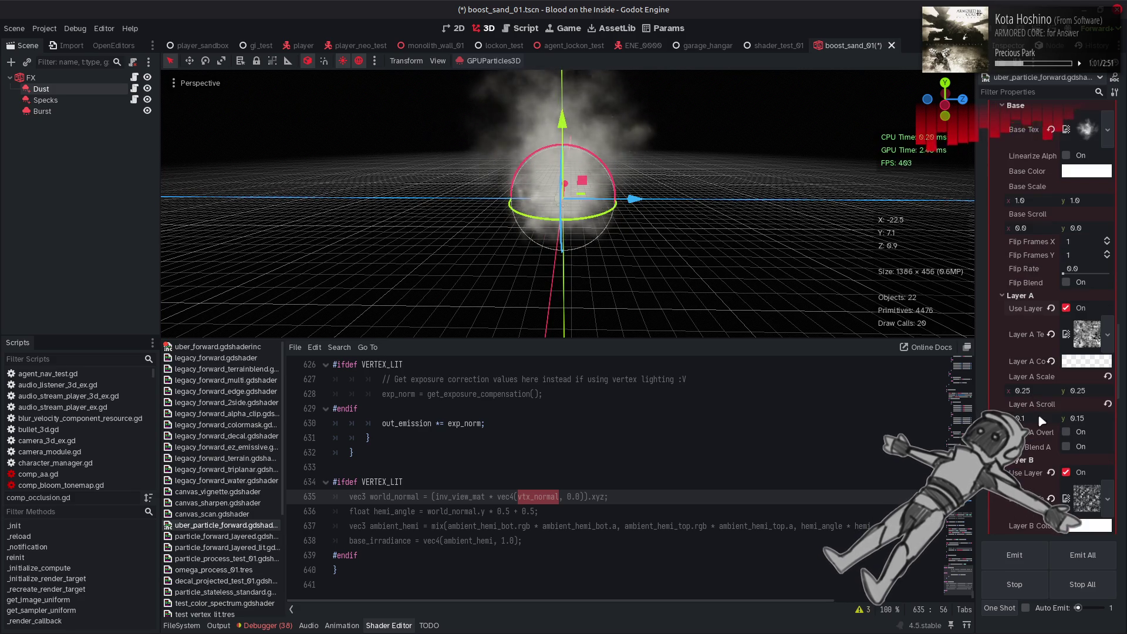
{"action": "left_click", "coordinate": [1066, 474]}
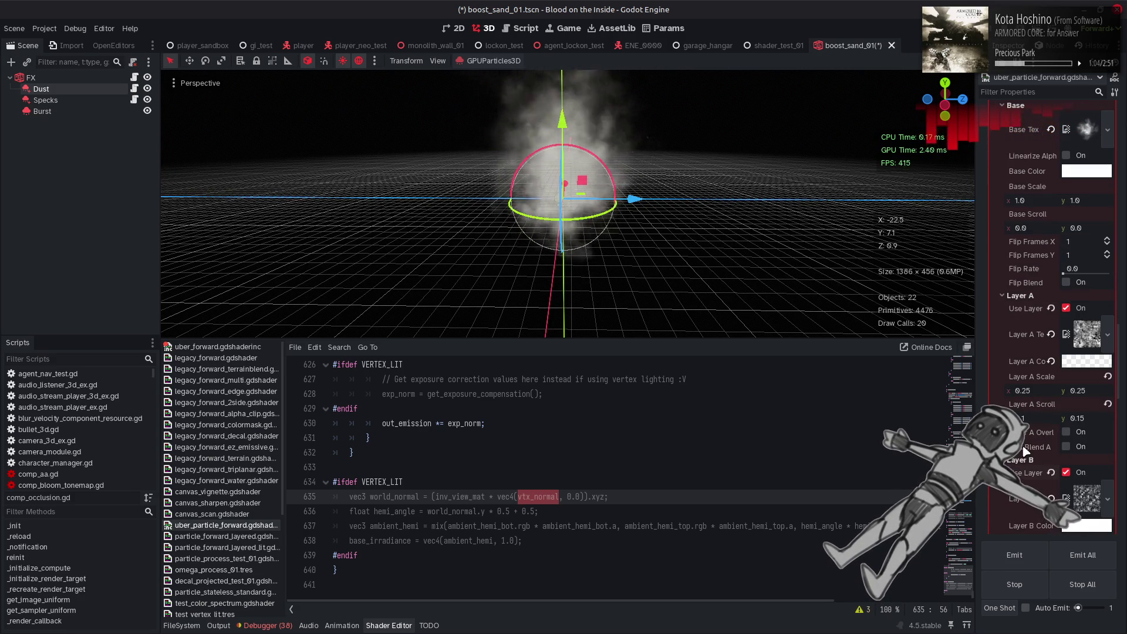
- Expand the Distortion settings and collapse them again
{"action": "scroll", "coordinate": [1067, 481], "scroll_direction": "down", "scroll_amount": 4}
{"action": "scroll", "coordinate": [1029, 475], "scroll_direction": "down", "scroll_amount": 4}
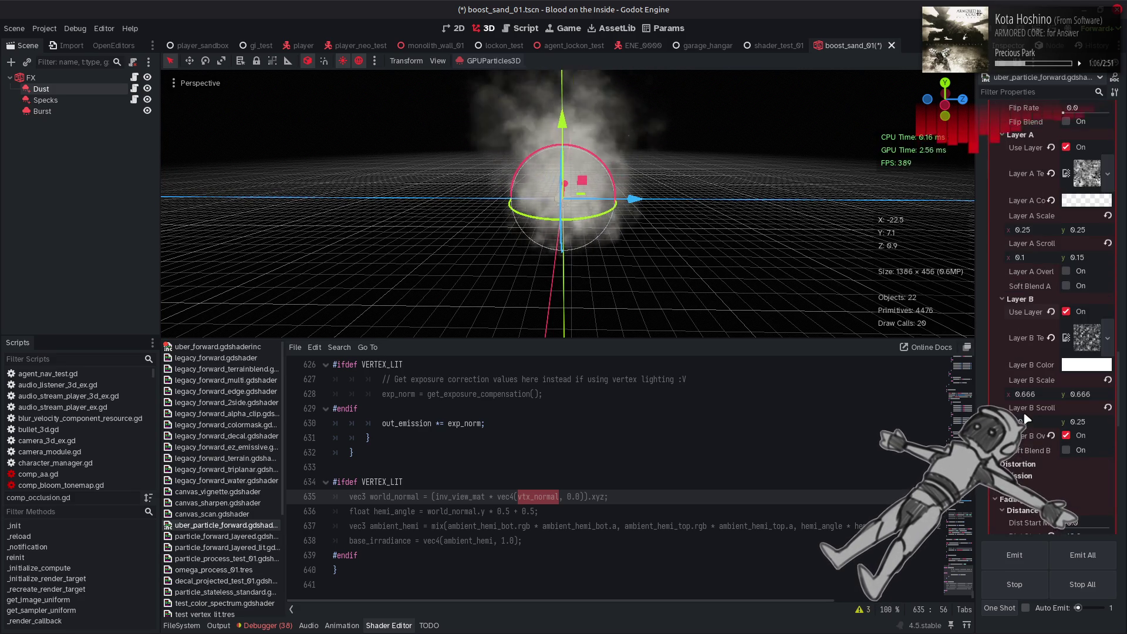
{"action": "left_click", "coordinate": [1030, 411]}
{"action": "left_click", "coordinate": [1021, 413]}
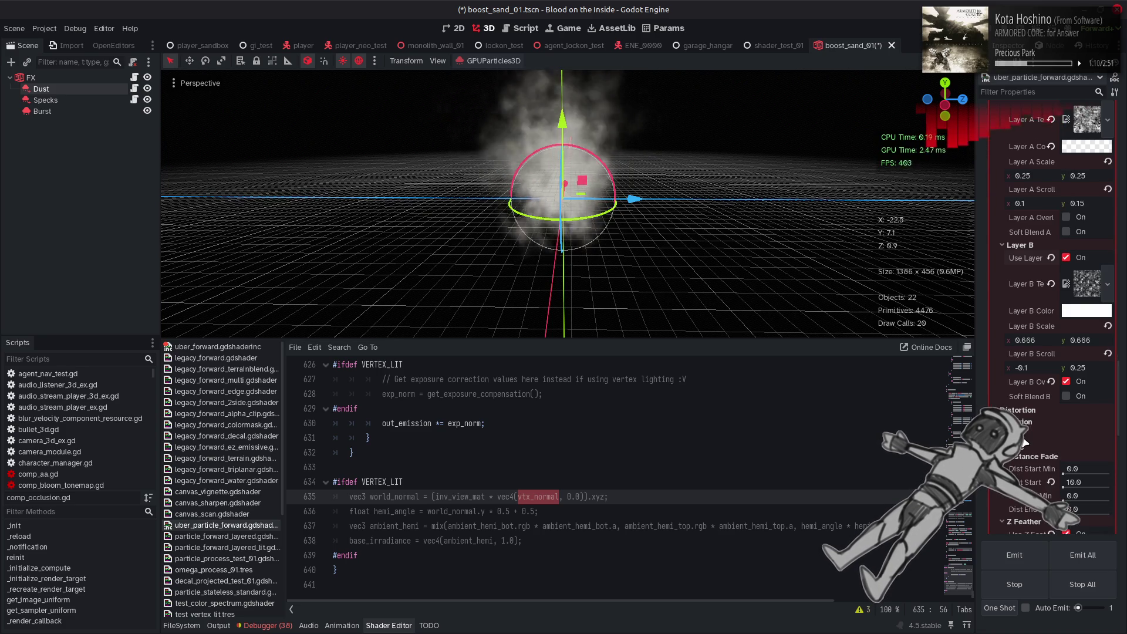
- Enable Use Particle Transform, and try Screen Relative before unchecking it
{"action": "scroll", "coordinate": [1025, 425], "scroll_direction": "down", "scroll_amount": 4}
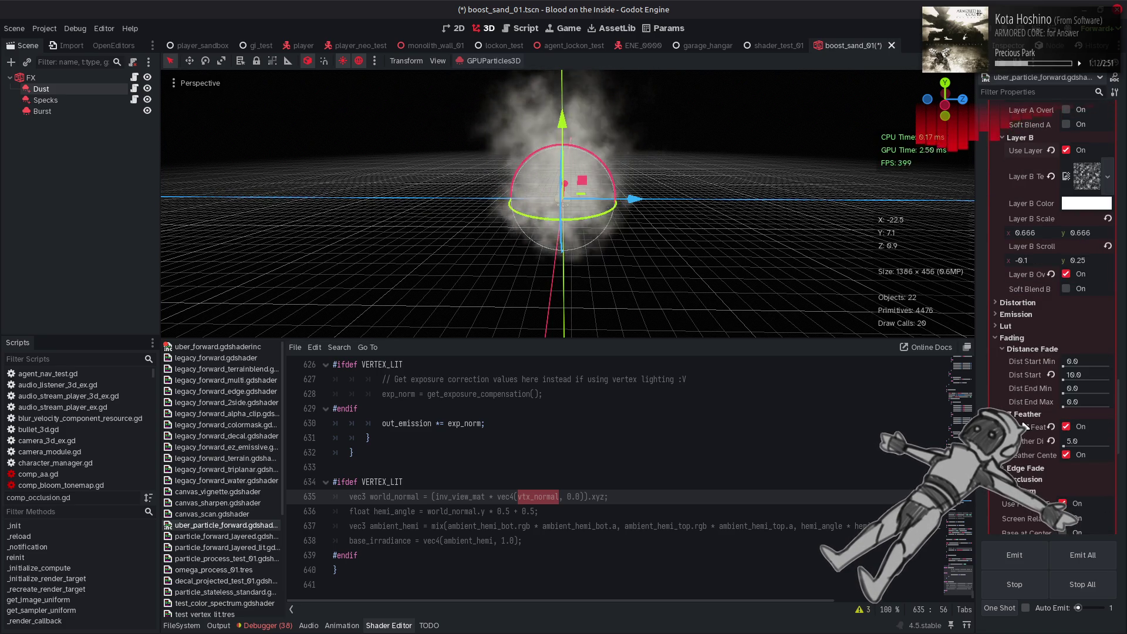
{"action": "scroll", "coordinate": [1024, 444], "scroll_direction": "down", "scroll_amount": 2}
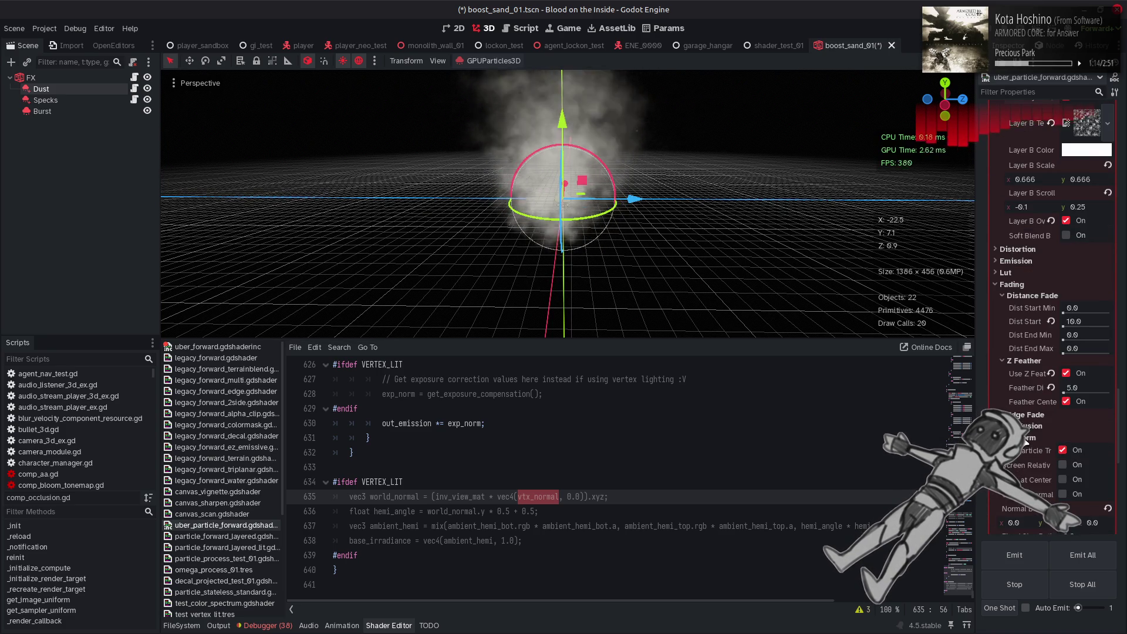
{"action": "left_click", "coordinate": [1073, 450]}
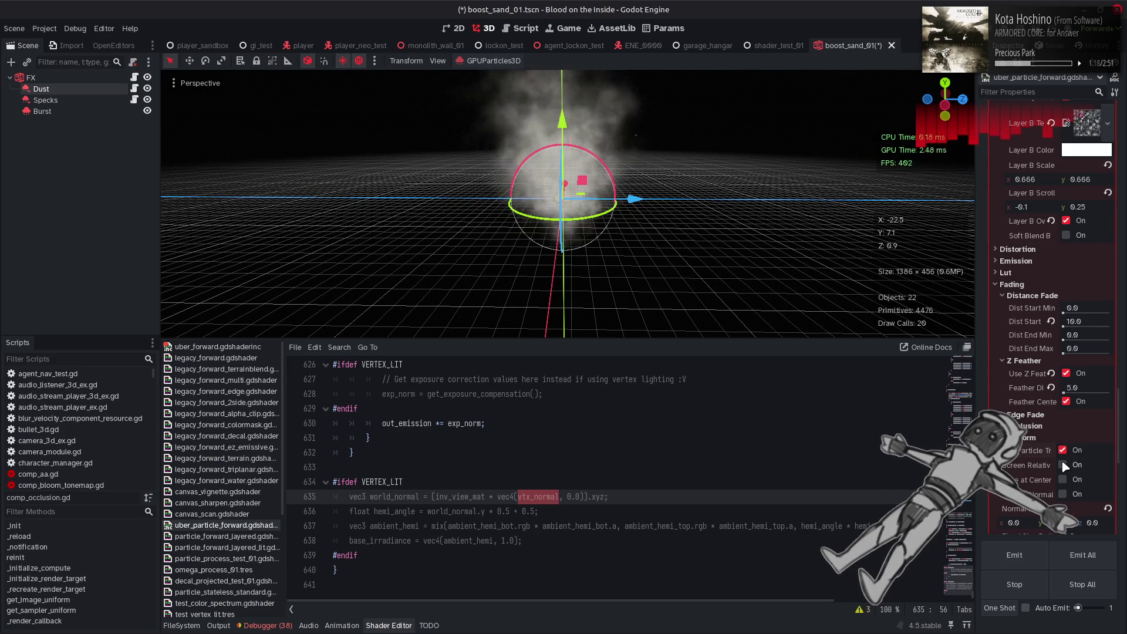
{"action": "left_click", "coordinate": [1063, 465]}
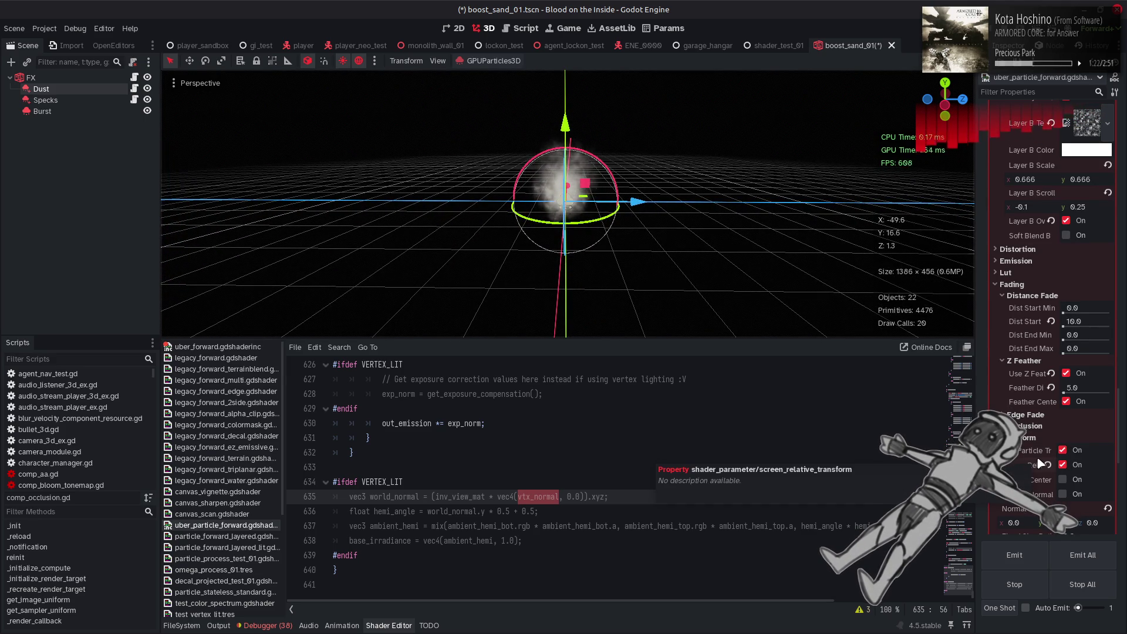
{"action": "left_click", "coordinate": [1064, 466]}
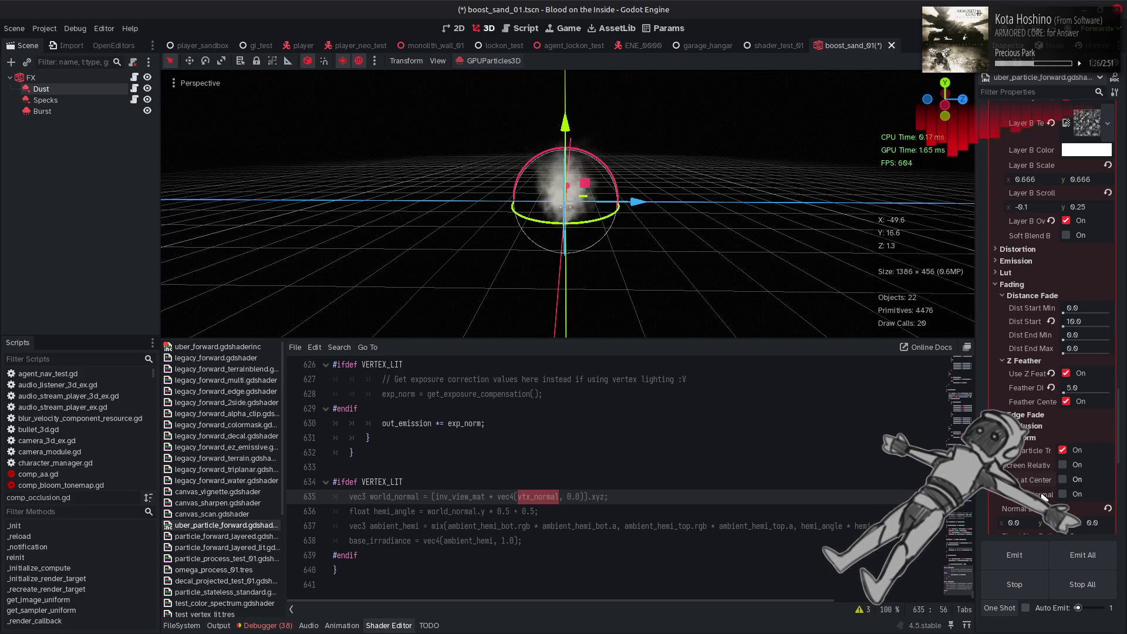
- Set the material's Normal Bias Y to 0
{"action": "scroll", "coordinate": [1042, 423], "scroll_direction": "down", "scroll_amount": 4}
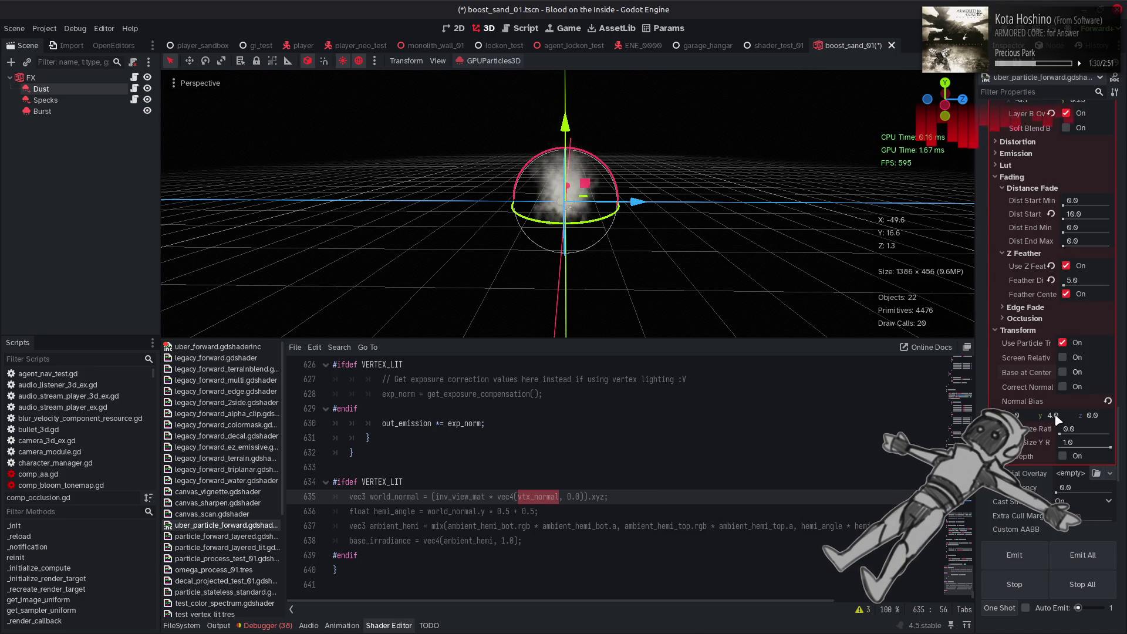
{"action": "scroll", "coordinate": [759, 224], "scroll_direction": "up", "scroll_amount": 5}
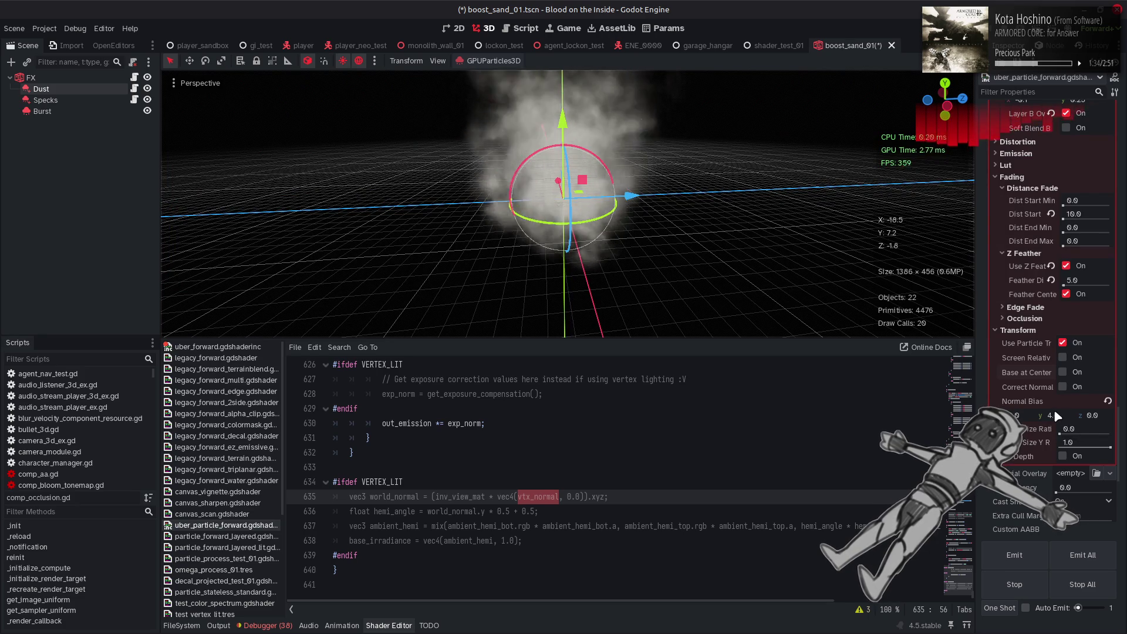
{"action": "left_click", "coordinate": [1061, 412]}
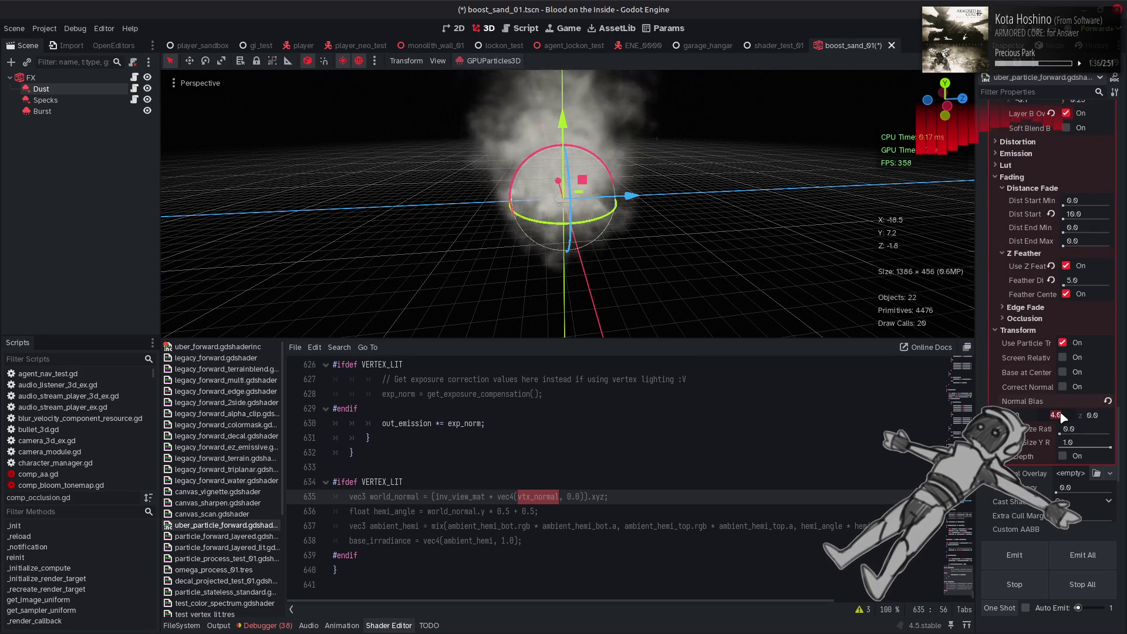
{"action": "type", "text": "0"}
- Orbit the dust cloud with preview lighting toggled off and on, then open particle_forward_layered_lit
{"action": "mouse_move", "coordinate": [587, 146]}
{"action": "left_mouse_down"}
{"action": "mouse_move", "coordinate": [602, 259]}
{"action": "mouse_move", "coordinate": [597, 175]}
{"action": "left_mouse_up"}
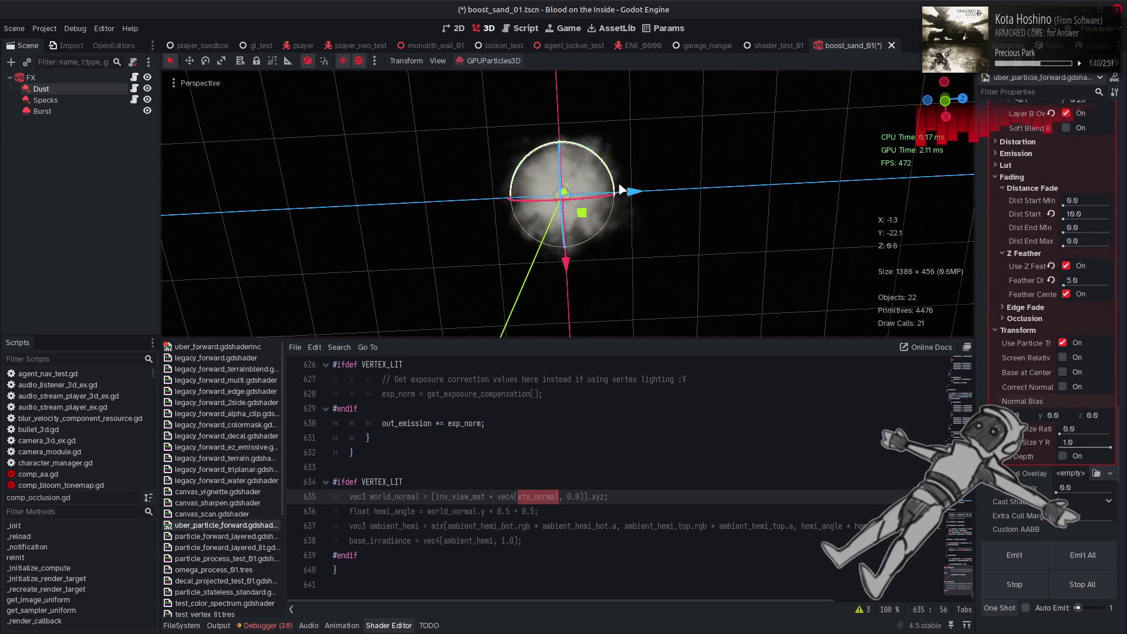
{"action": "left_click", "coordinate": [341, 60]}
{"action": "left_click", "coordinate": [342, 61]}
{"action": "left_click_drag", "start_coordinate": [586, 158], "coordinate": [574, 171]}
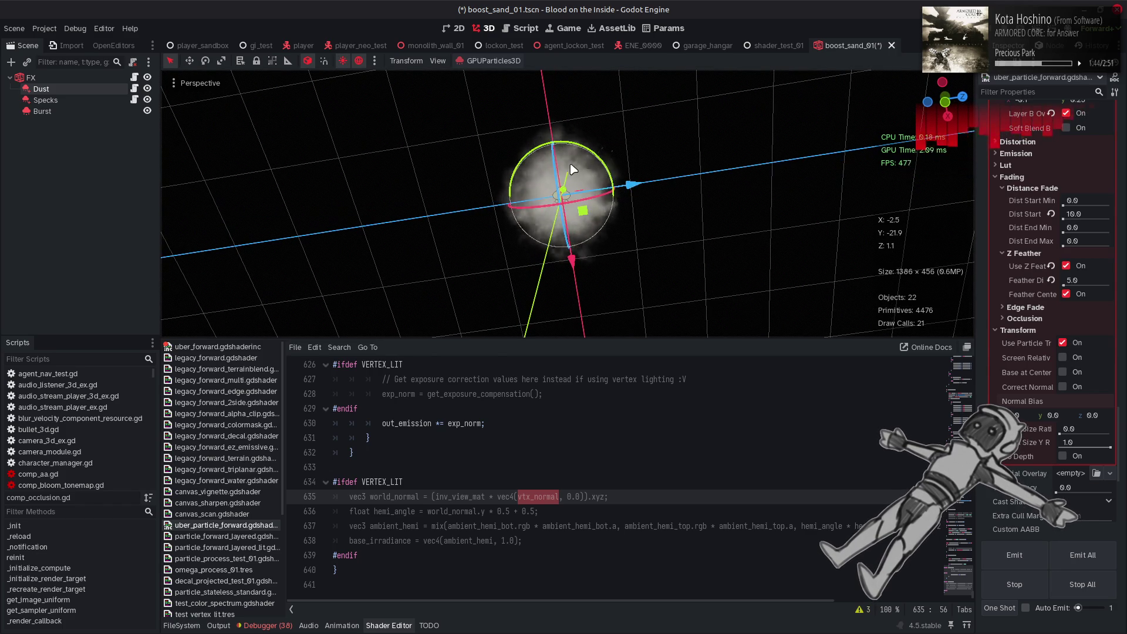
{"action": "left_click", "coordinate": [226, 547]}
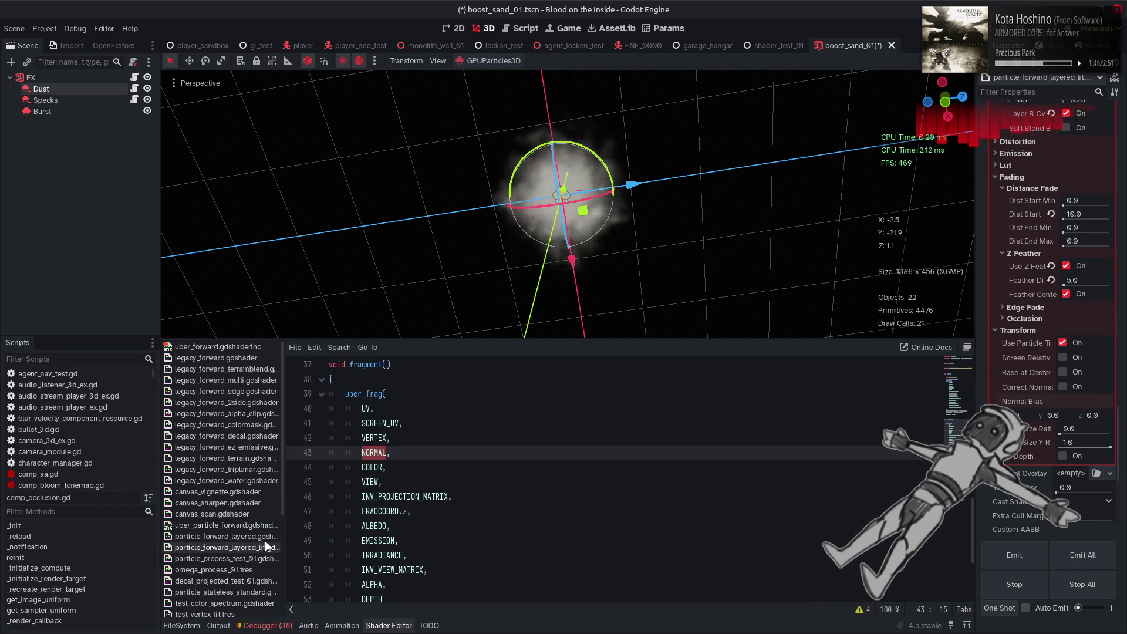
- Change line 34 of particle_forward_layered_lit.gdshader to ROUGHNESS = 0.0
{"action": "scroll", "coordinate": [419, 481], "scroll_direction": "down", "scroll_amount": 3}
{"action": "scroll", "coordinate": [417, 481], "scroll_direction": "up", "scroll_amount": 7}
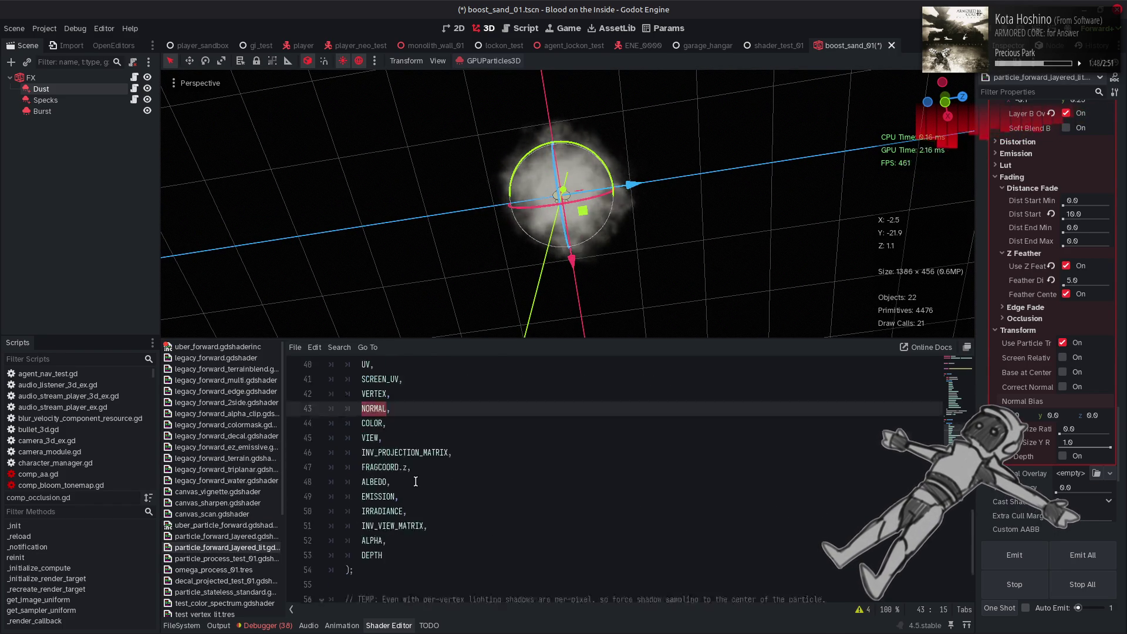
{"action": "double_click", "coordinate": [397, 496]}
{"action": "type", "text": "0"}
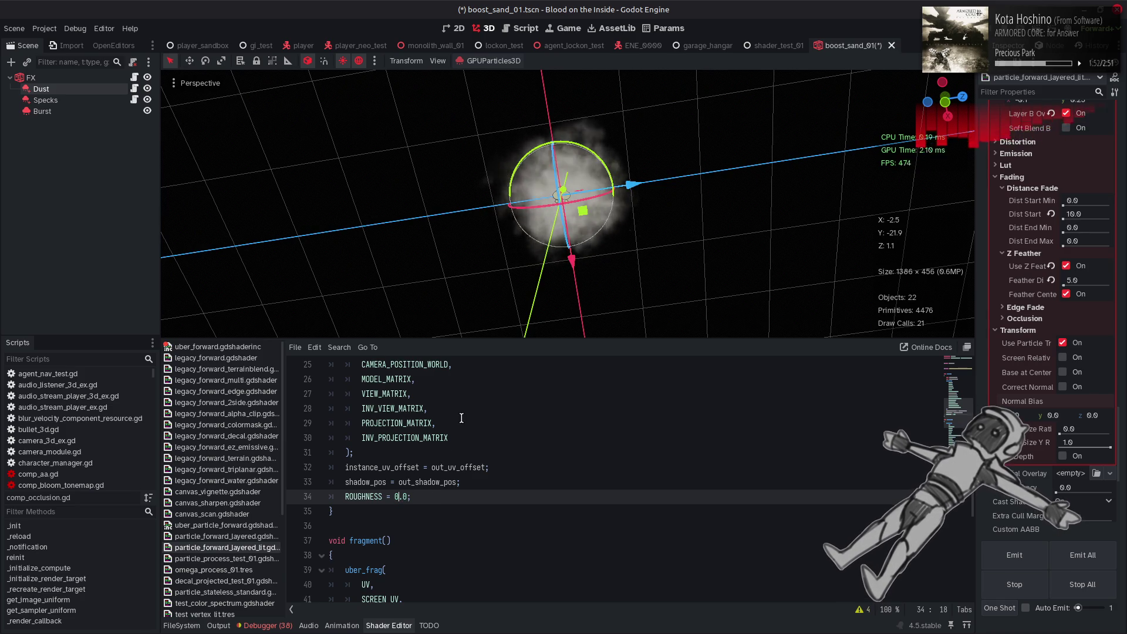
{"action": "mouse_move", "coordinate": [452, 85]}
{"action": "left_mouse_down"}
{"action": "mouse_move", "coordinate": [536, 319]}
{"action": "mouse_move", "coordinate": [569, 176]}
{"action": "mouse_move", "coordinate": [622, 203]}
{"action": "left_mouse_up"}
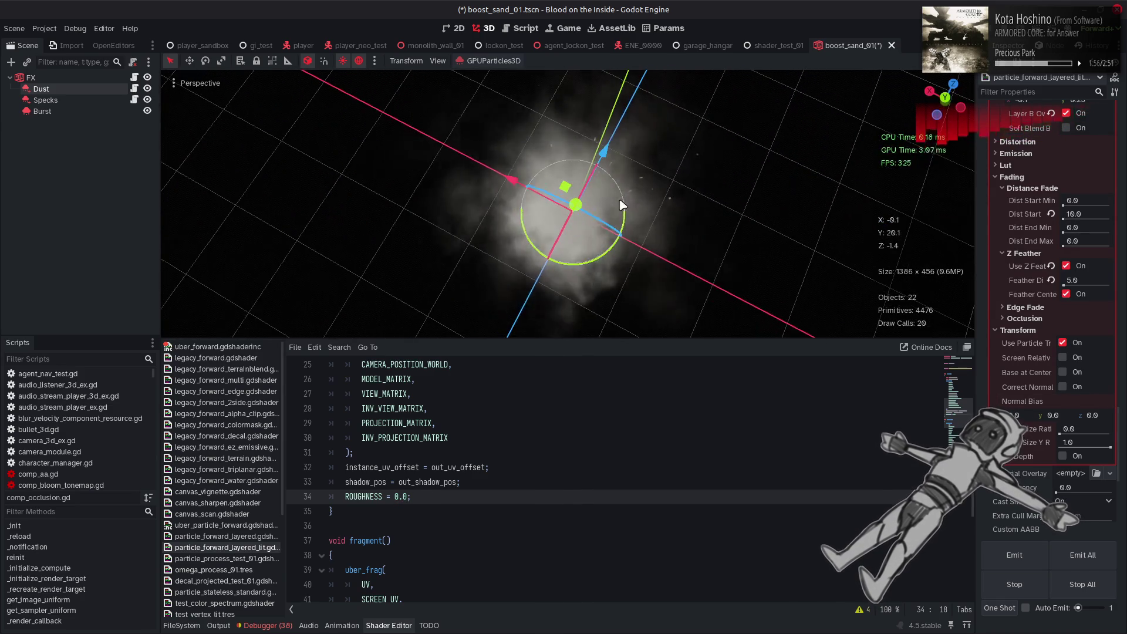
{"action": "mouse_move", "coordinate": [683, 251]}
{"action": "left_mouse_down"}
{"action": "mouse_move", "coordinate": [635, 193]}
{"action": "mouse_move", "coordinate": [540, 128]}
{"action": "mouse_move", "coordinate": [517, 146]}
{"action": "mouse_move", "coordinate": [534, 172]}
{"action": "left_mouse_up"}
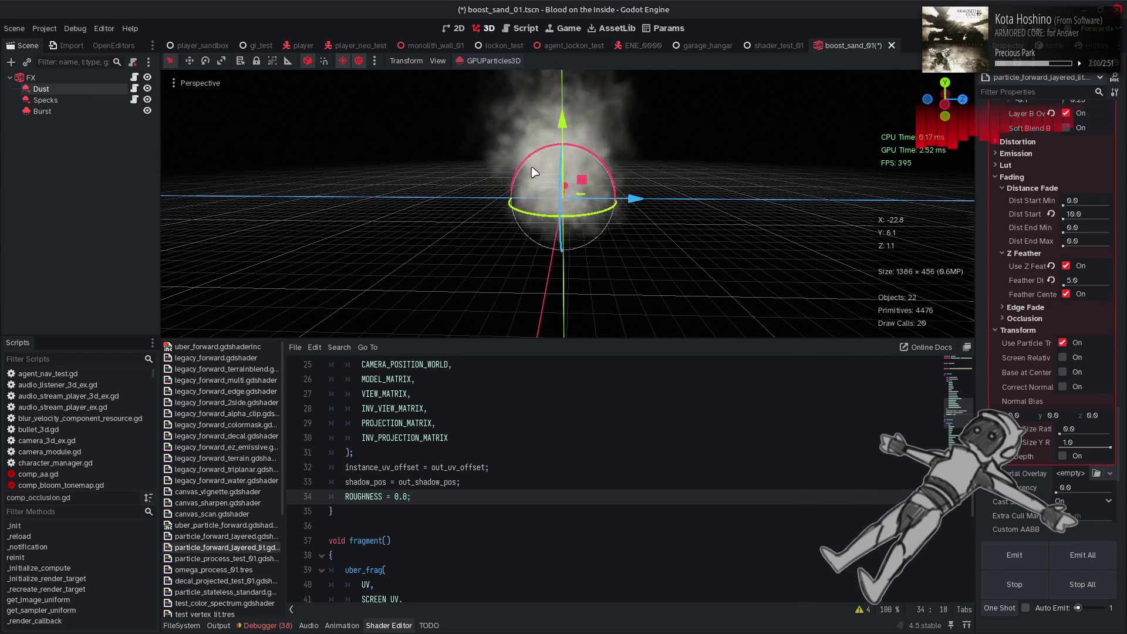
{"action": "left_click", "coordinate": [1057, 415]}
{"action": "type", "text": "4"}
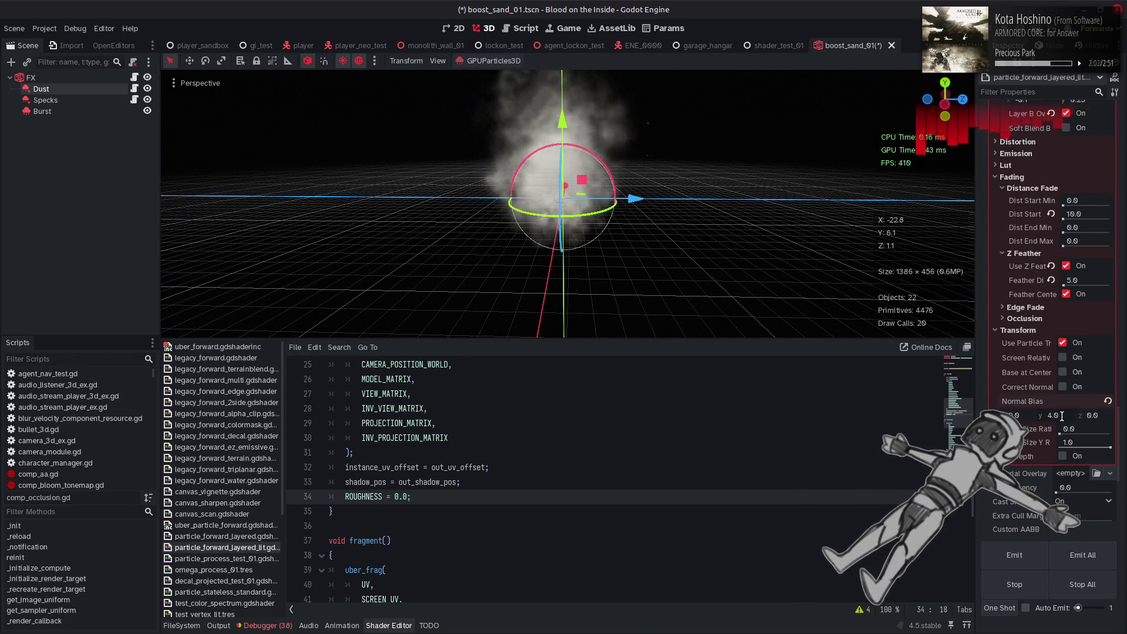
{"action": "key", "text": "Home"}
{"action": "type", "text": "-"}
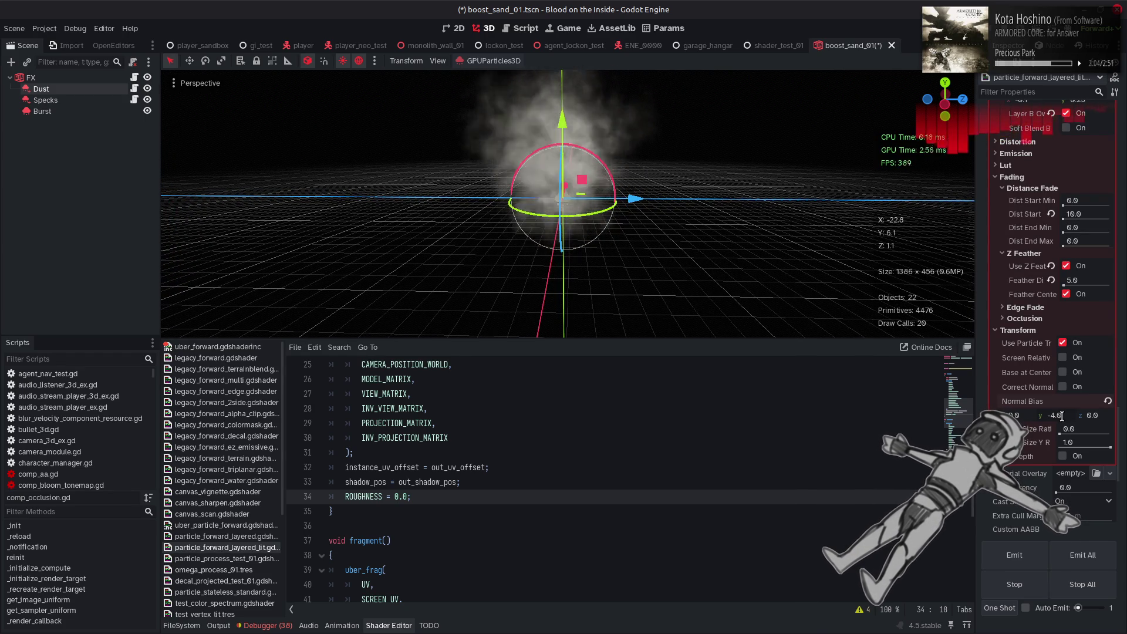
{"action": "double_click", "coordinate": [1063, 416]}
{"action": "type", "text": "0"}
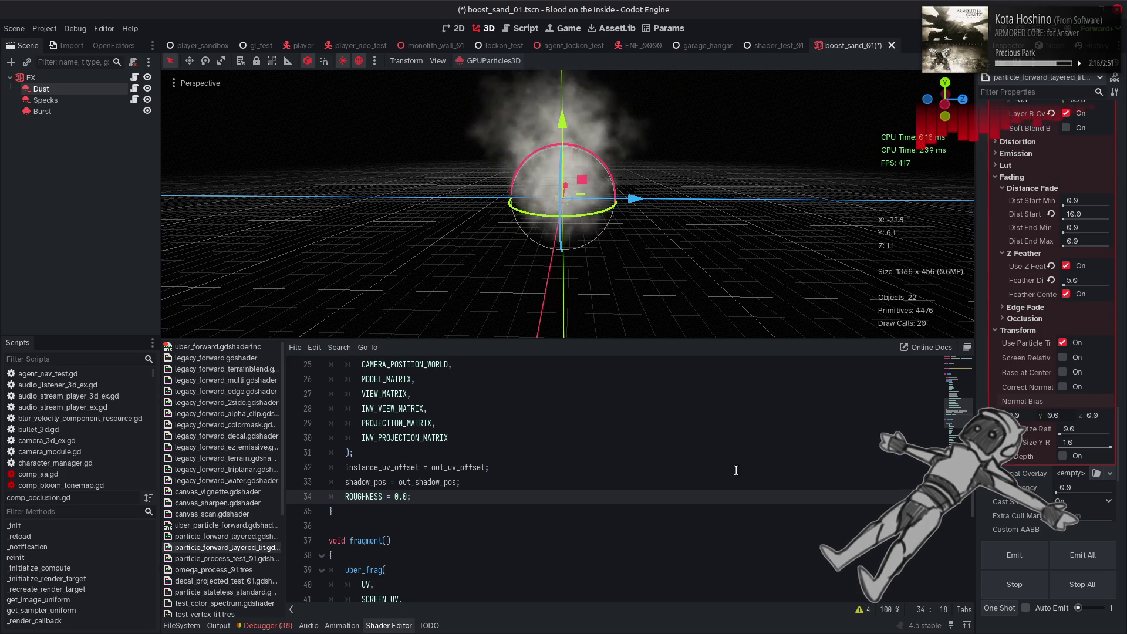
{"action": "scroll", "coordinate": [735, 471], "scroll_direction": "down", "scroll_amount": 7}
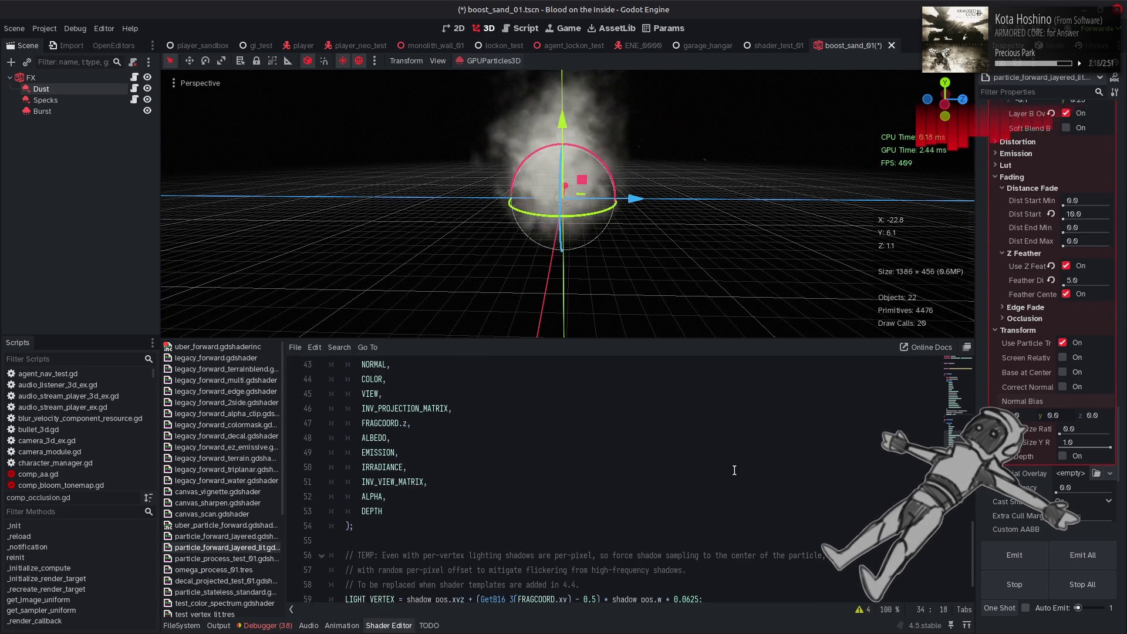
- Select the NORMAL argument in the uber_frag call and open uber_particle_forward.gdshader
{"action": "scroll", "coordinate": [735, 470], "scroll_direction": "up", "scroll_amount": 2}
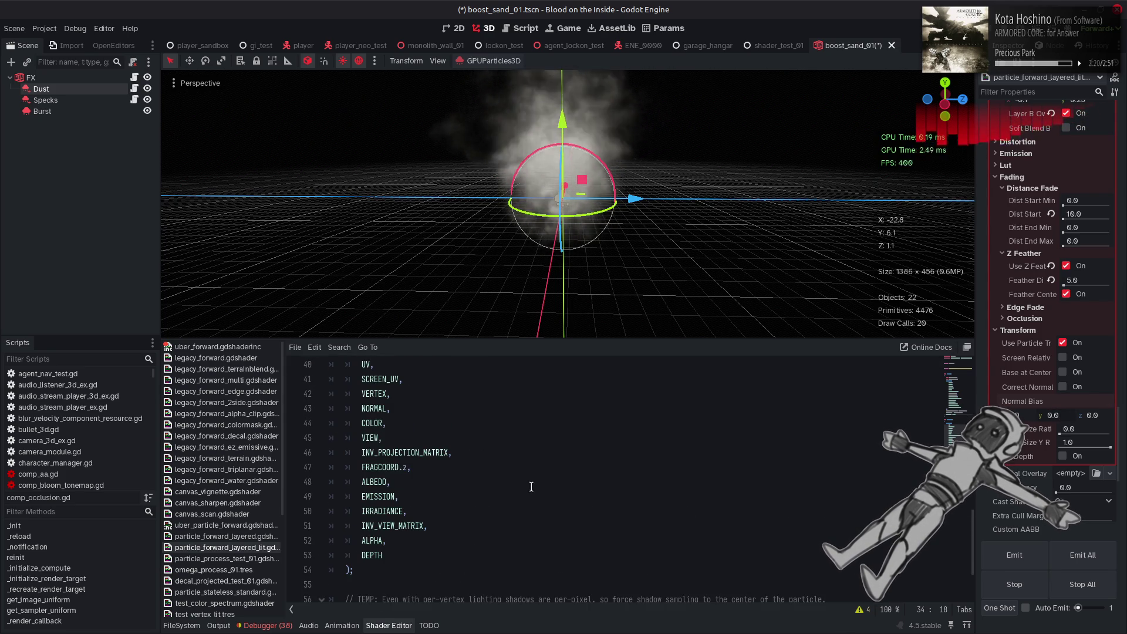
{"action": "double_click", "coordinate": [372, 409]}
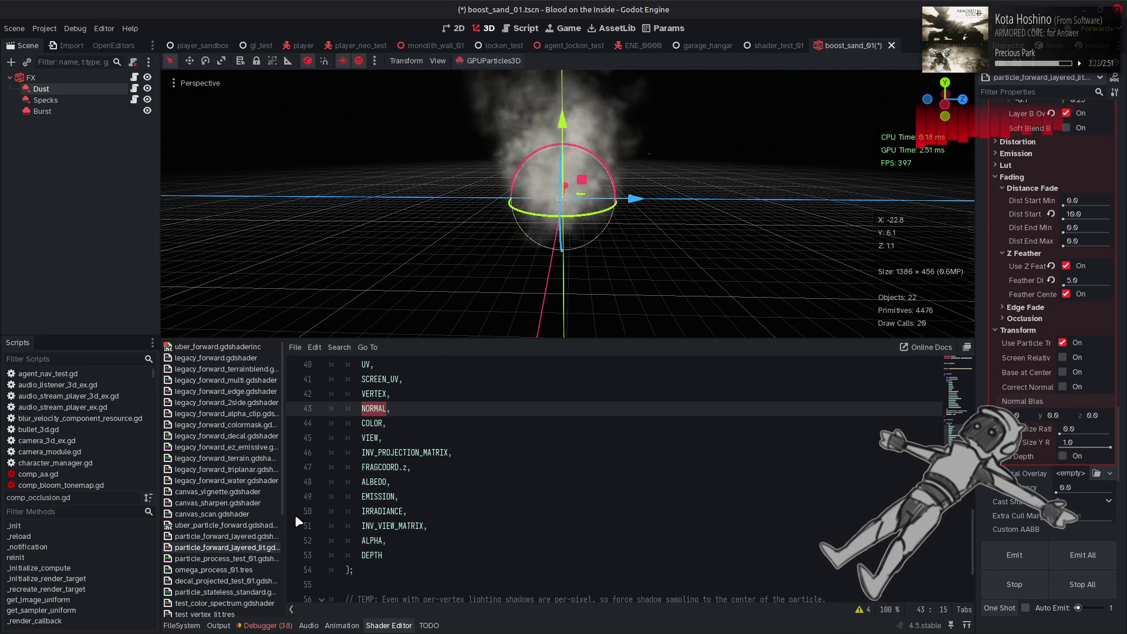
{"action": "left_click", "coordinate": [249, 527]}
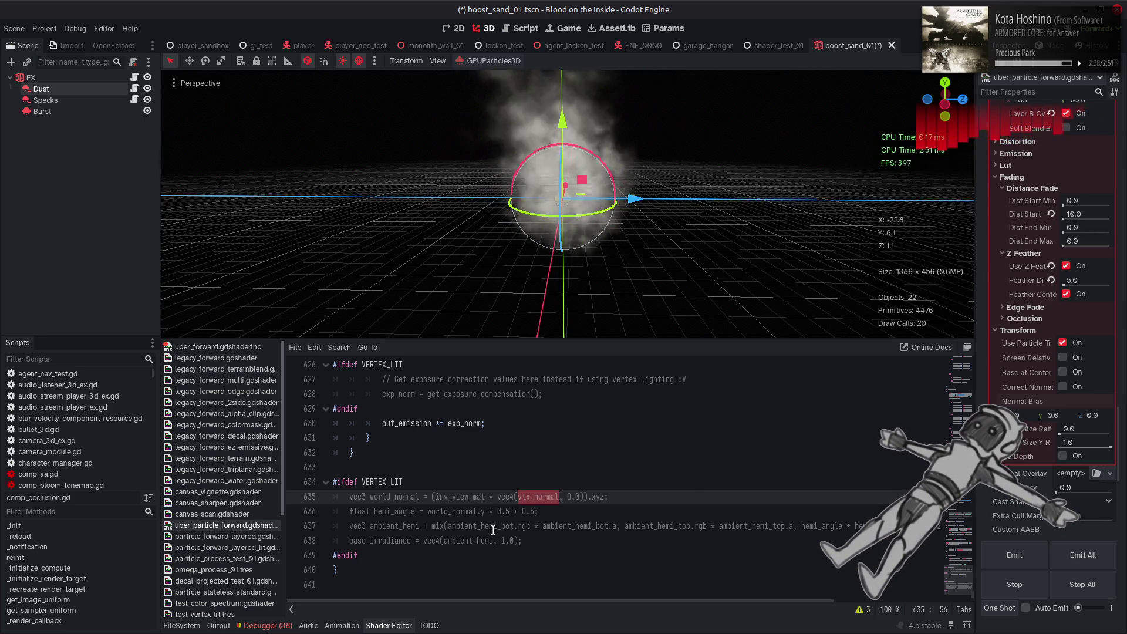
{"action": "scroll", "coordinate": [493, 531], "scroll_direction": "up", "scroll_amount": 4}
{"action": "scroll", "coordinate": [493, 530], "scroll_direction": "down", "scroll_amount": 4}
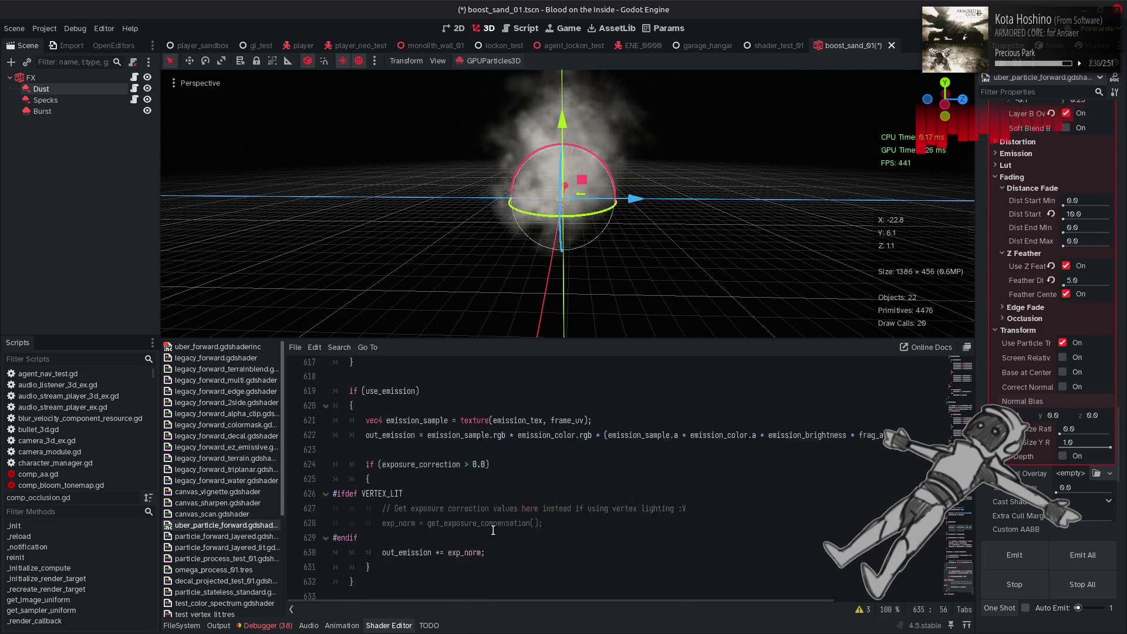
- Recheck the layered lit shader, then return to uber_particle_forward's uniform block near line 140
{"action": "left_click", "coordinate": [264, 548]}
{"action": "scroll", "coordinate": [354, 542], "scroll_direction": "up", "scroll_amount": 5}
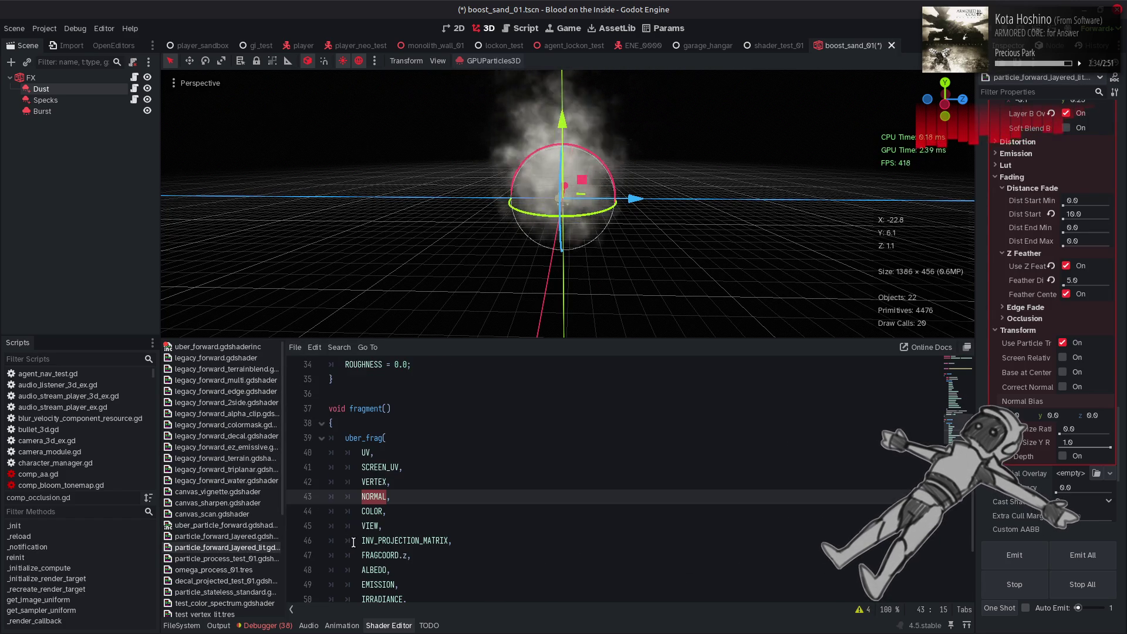
{"action": "scroll", "coordinate": [354, 542], "scroll_direction": "down", "scroll_amount": 5}
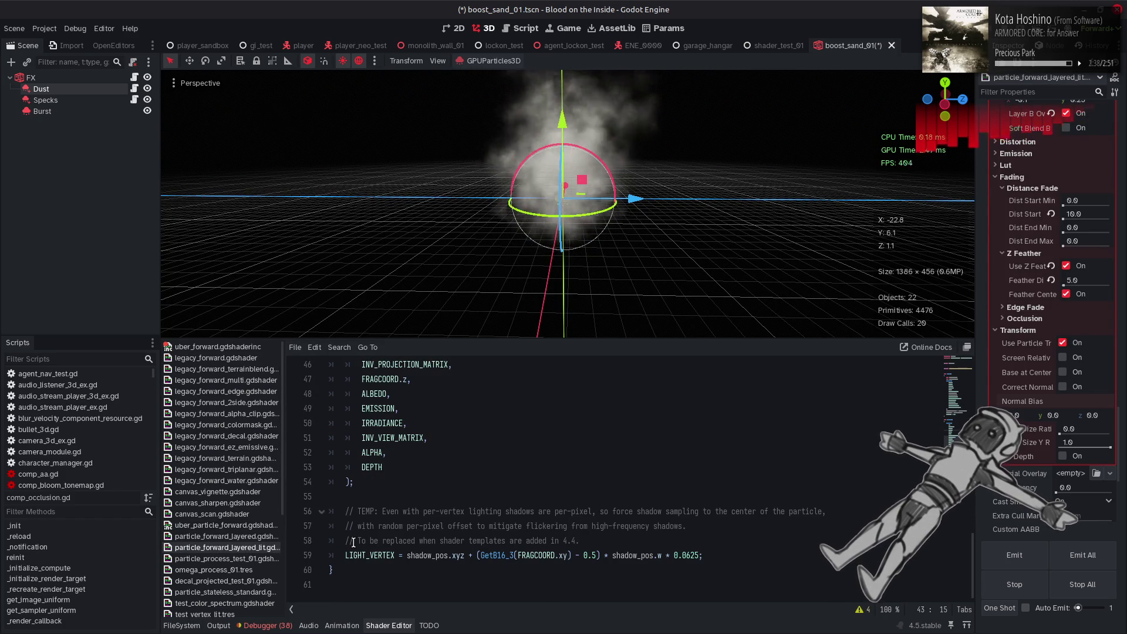
{"action": "left_click", "coordinate": [242, 525]}
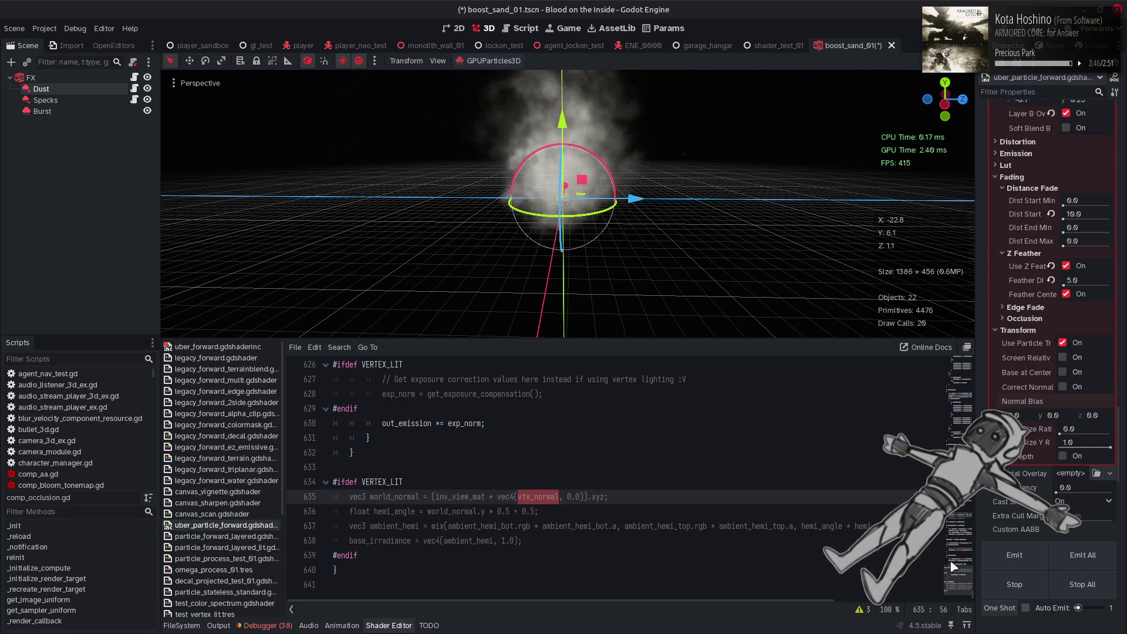
{"action": "left_click", "coordinate": [950, 392]}
{"action": "mouse_move", "coordinate": [949, 392]}
{"action": "left_mouse_down"}
{"action": "mouse_move", "coordinate": [945, 445]}
{"action": "mouse_move", "coordinate": [940, 396]}
{"action": "left_mouse_up"}
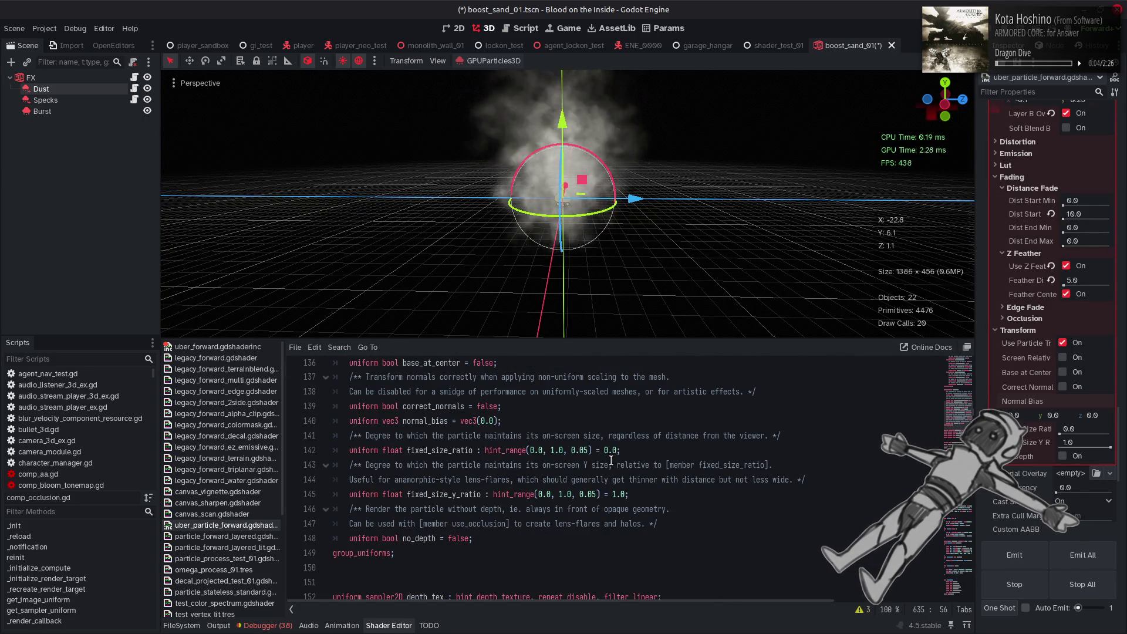
- Search for normal_bias, jump to its use on line 345, and select vtx_normal there
{"action": "double_click", "coordinate": [429, 421]}
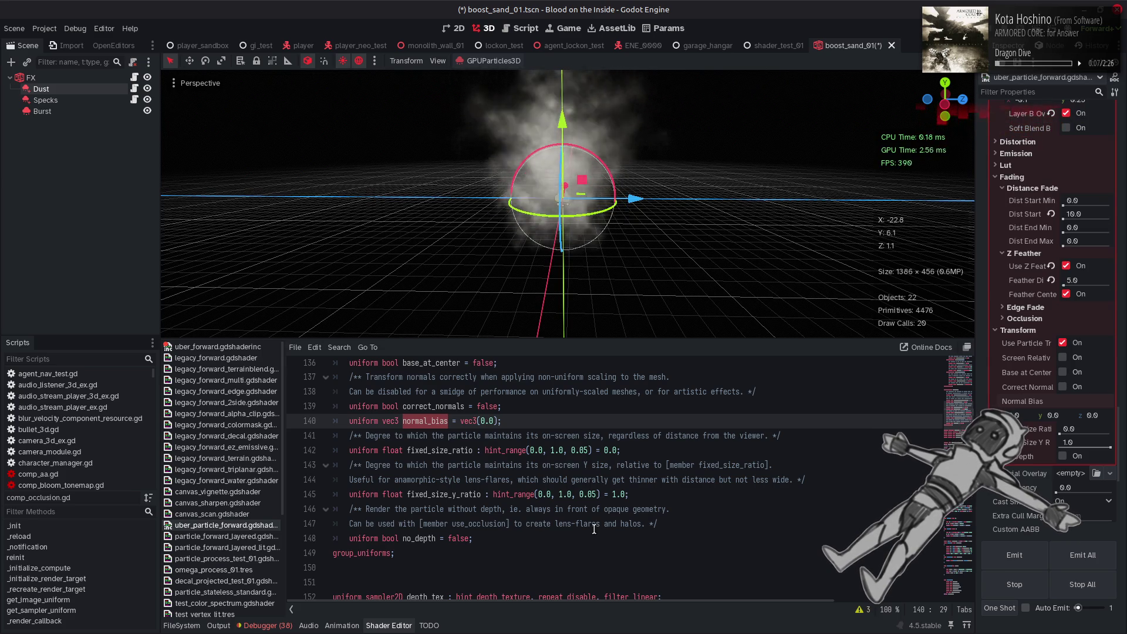
{"action": "key", "text": "ctrl+f"}
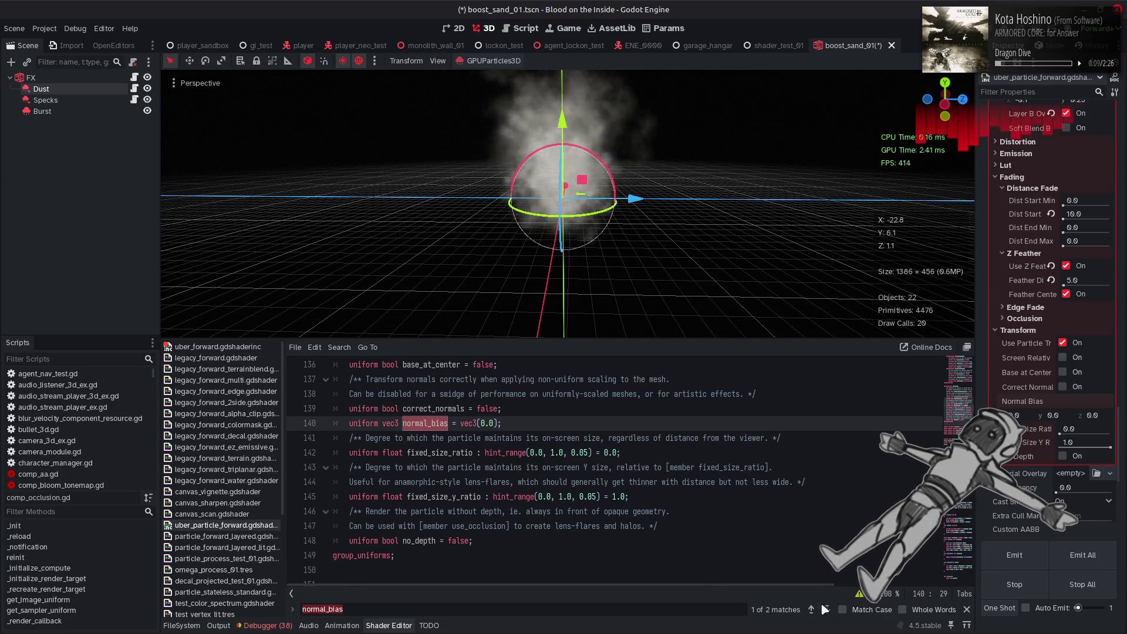
{"action": "left_click", "coordinate": [827, 610]}
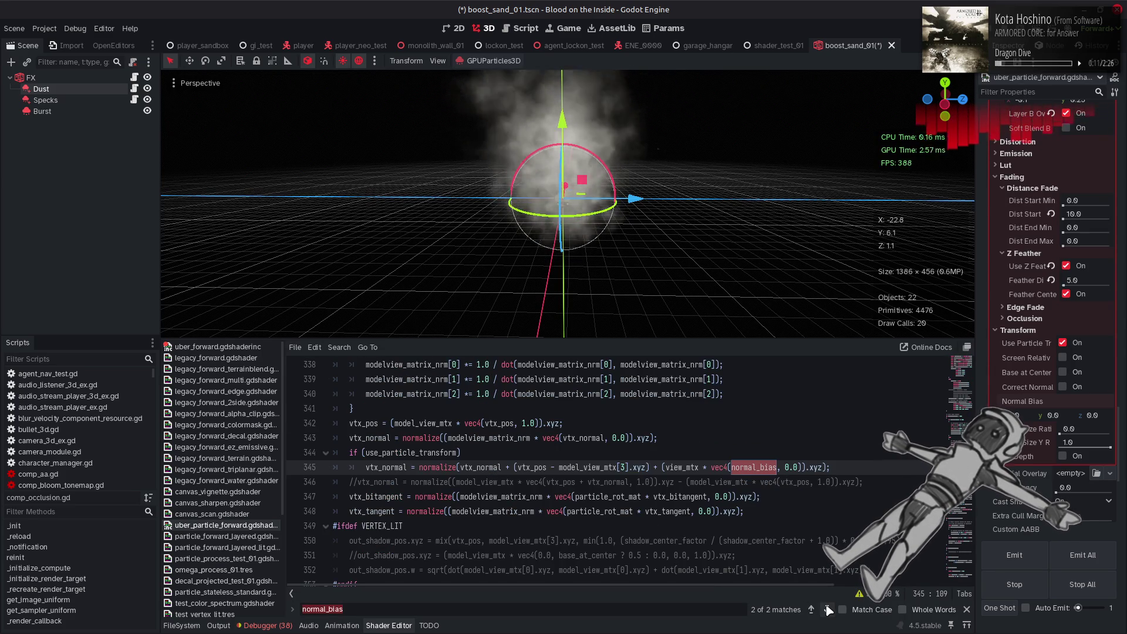
{"action": "left_click", "coordinate": [965, 611]}
{"action": "double_click", "coordinate": [386, 468]}
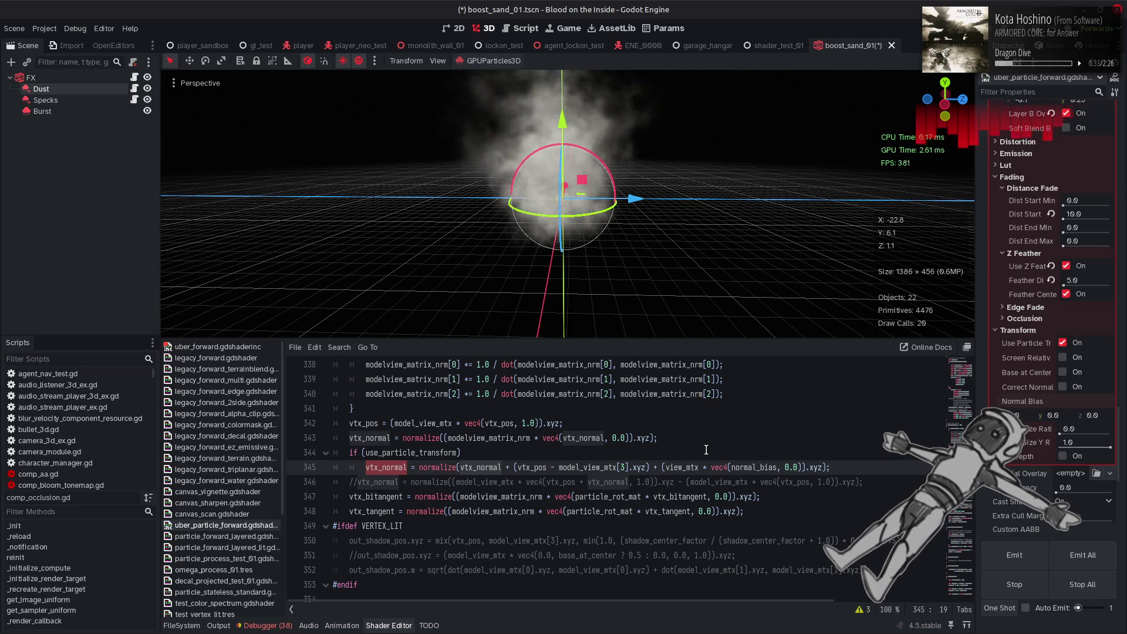
- Duplicate the line 345 vtx_normal calculation and comment out the copy
{"action": "left_click_drag", "start_coordinate": [834, 465], "coordinate": [364, 467]}
{"action": "left_click", "coordinate": [364, 468]}
{"action": "key", "text": "ctrl+k"}
{"action": "key", "text": "ctrl+shift+Return"}
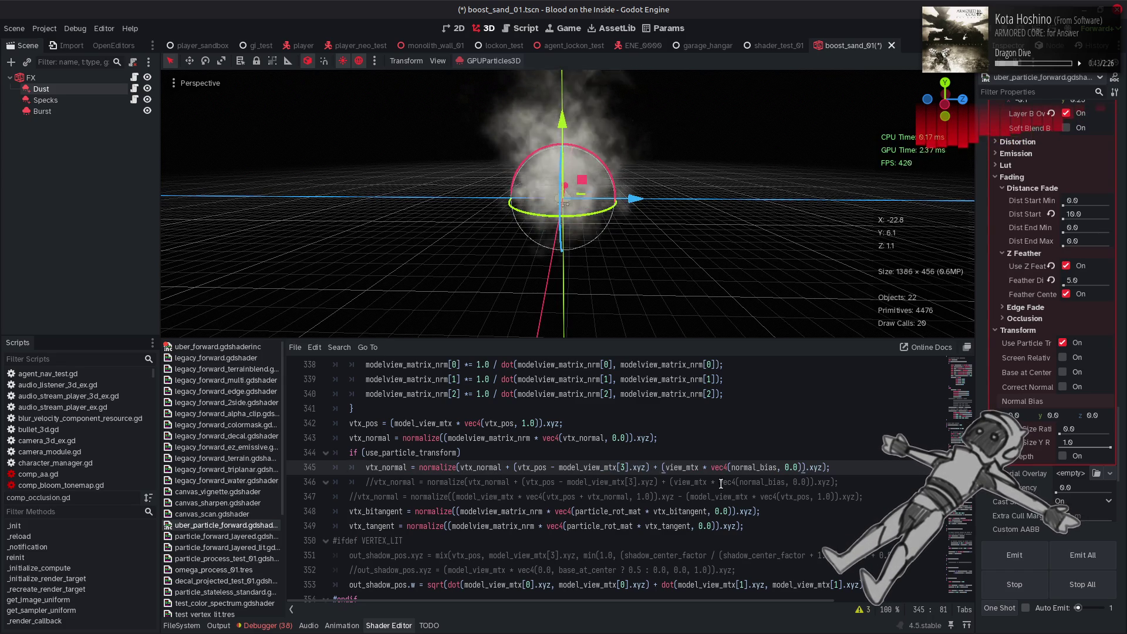
- Remove 'vtx_normal + ' from the active line, fix its closing parenthesis, and view the dust from above
{"action": "left_click", "coordinate": [826, 468]}
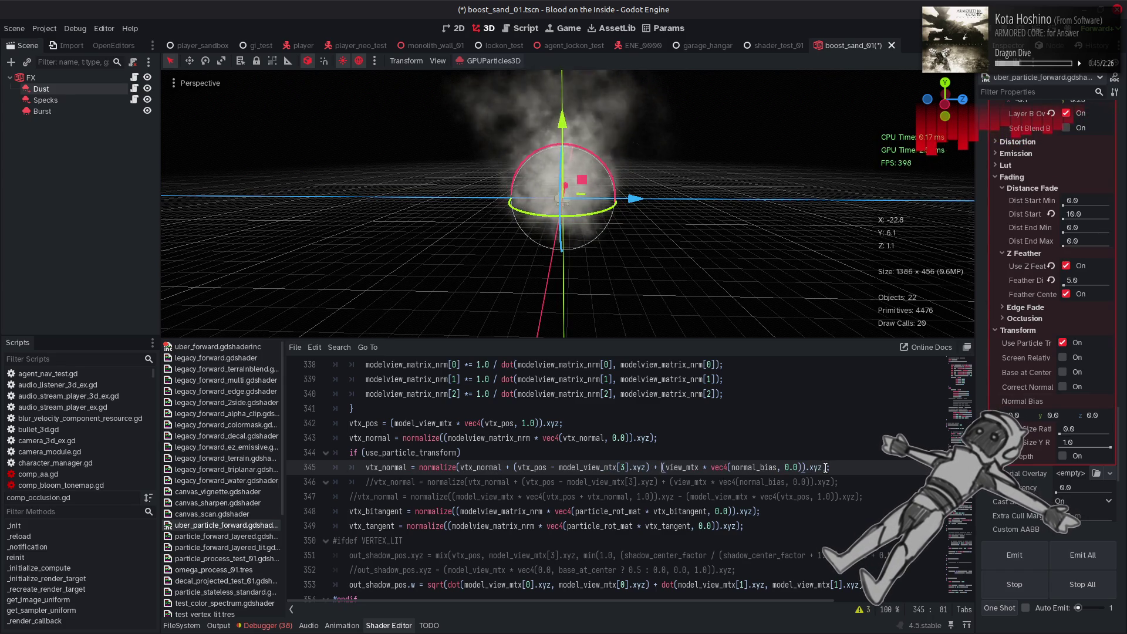
{"action": "type", "text": ")"}
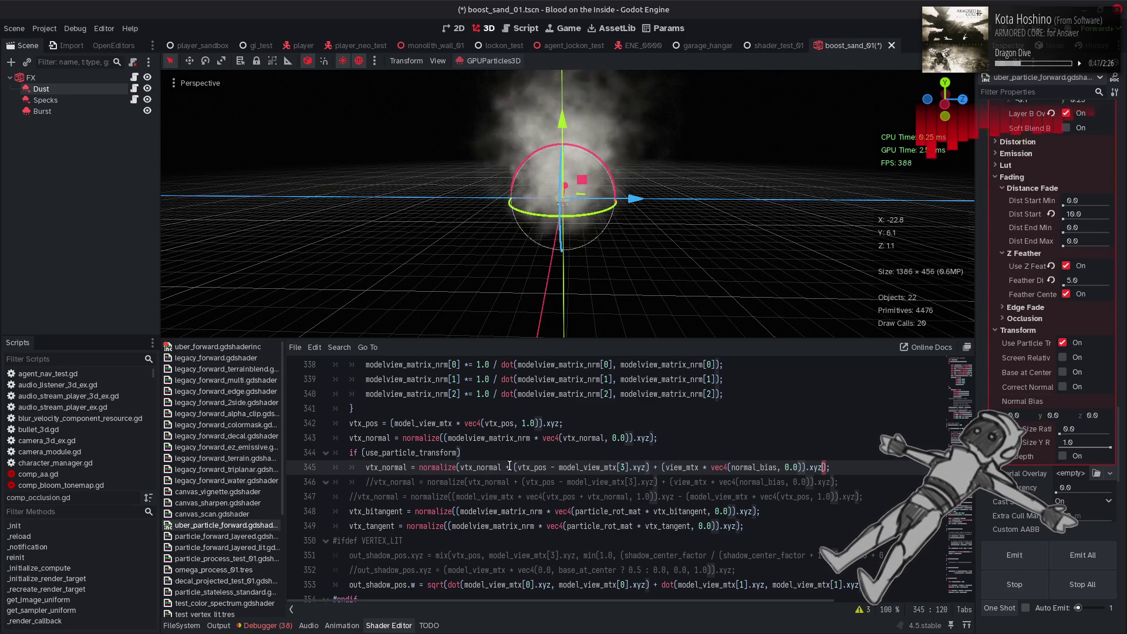
{"action": "left_click", "coordinate": [487, 468]}
{"action": "left_click_drag", "start_coordinate": [461, 468], "coordinate": [515, 468]}
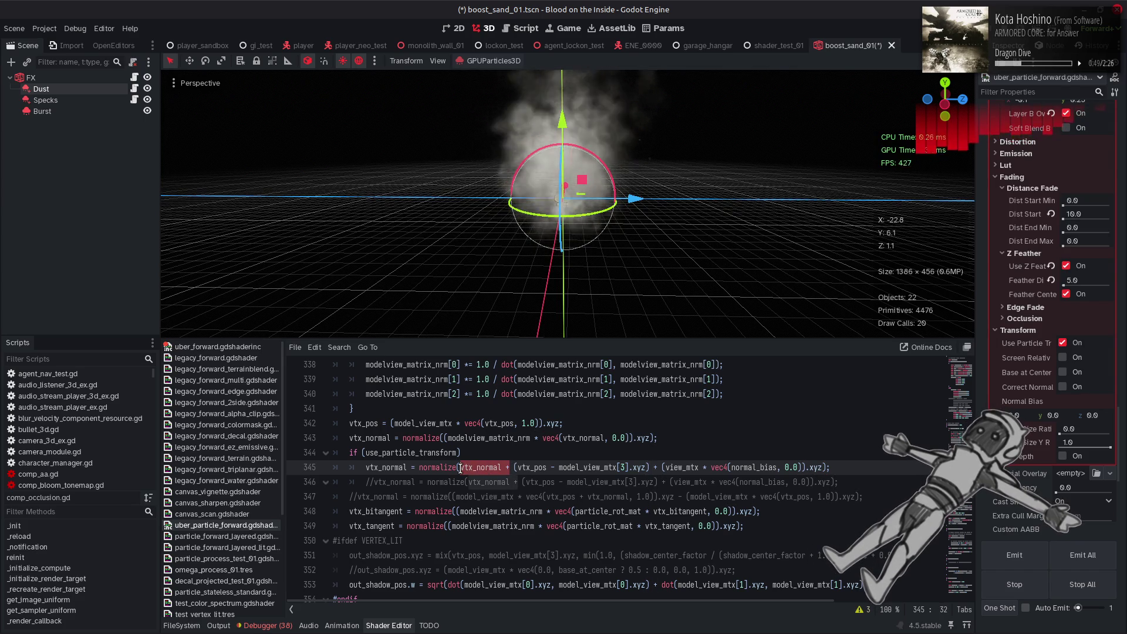
{"action": "key", "text": "BackSpace"}
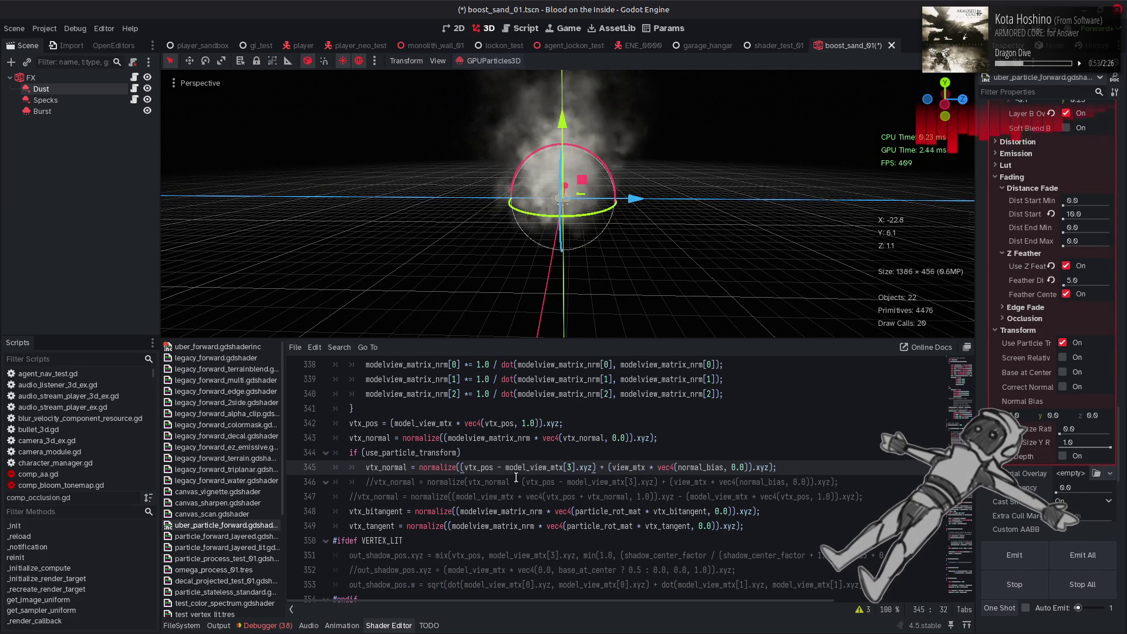
{"action": "mouse_move", "coordinate": [632, 258]}
{"action": "left_mouse_down"}
{"action": "mouse_move", "coordinate": [631, 134]}
{"action": "mouse_move", "coordinate": [622, 333]}
{"action": "mouse_move", "coordinate": [624, 106]}
{"action": "mouse_move", "coordinate": [619, 308]}
{"action": "mouse_move", "coordinate": [617, 124]}
{"action": "left_mouse_up"}
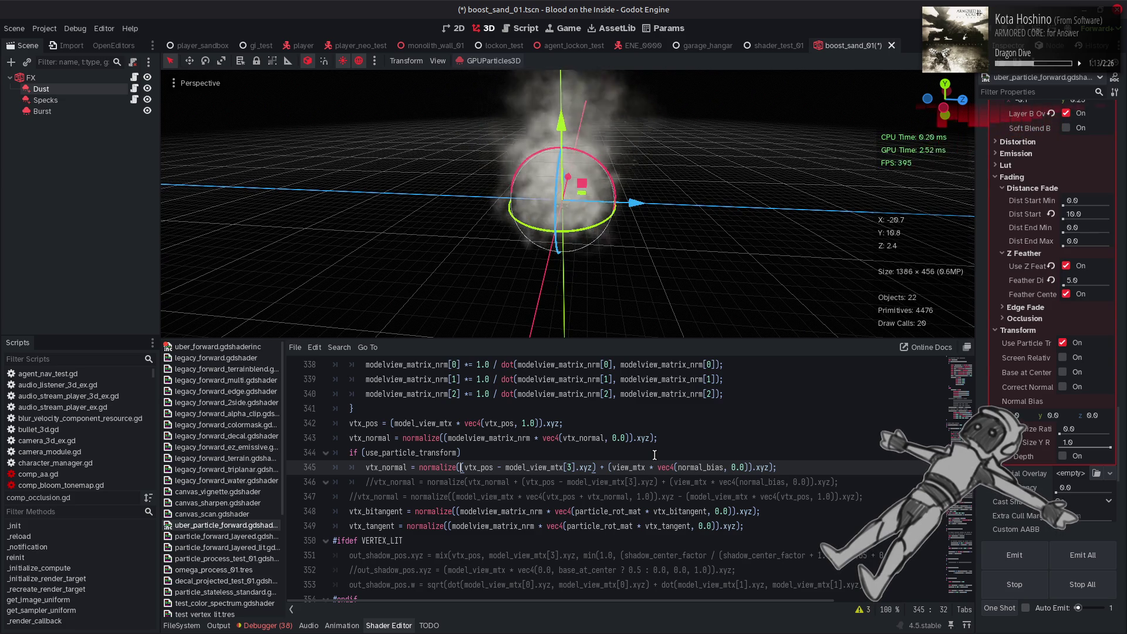
{"action": "key", "text": "ctrl+z"}
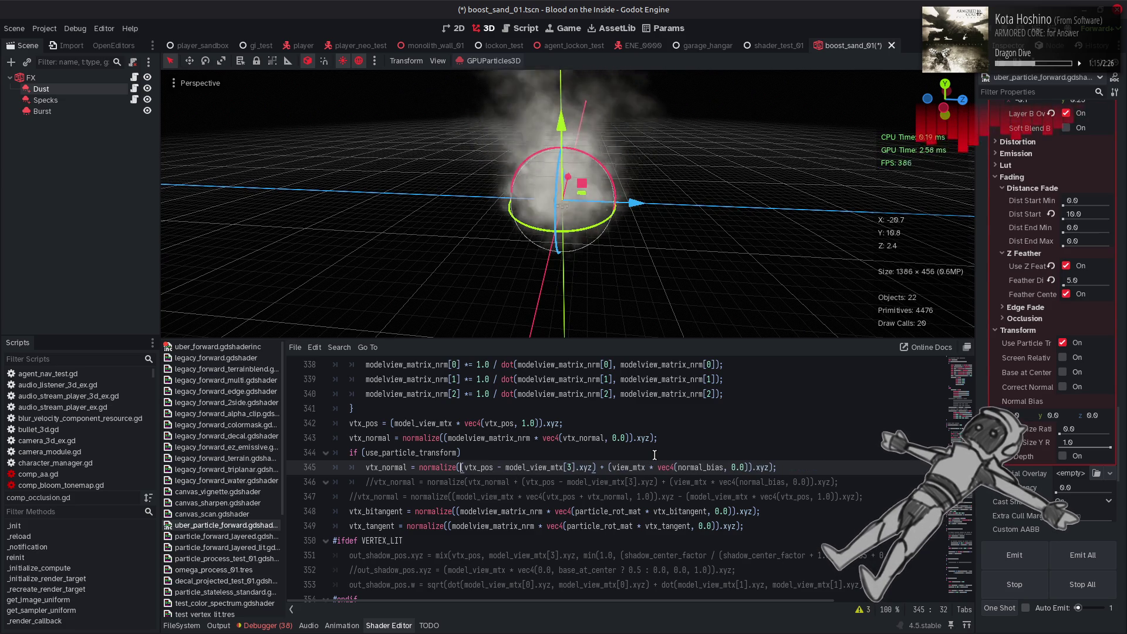
{"action": "double_click", "coordinate": [487, 438]}
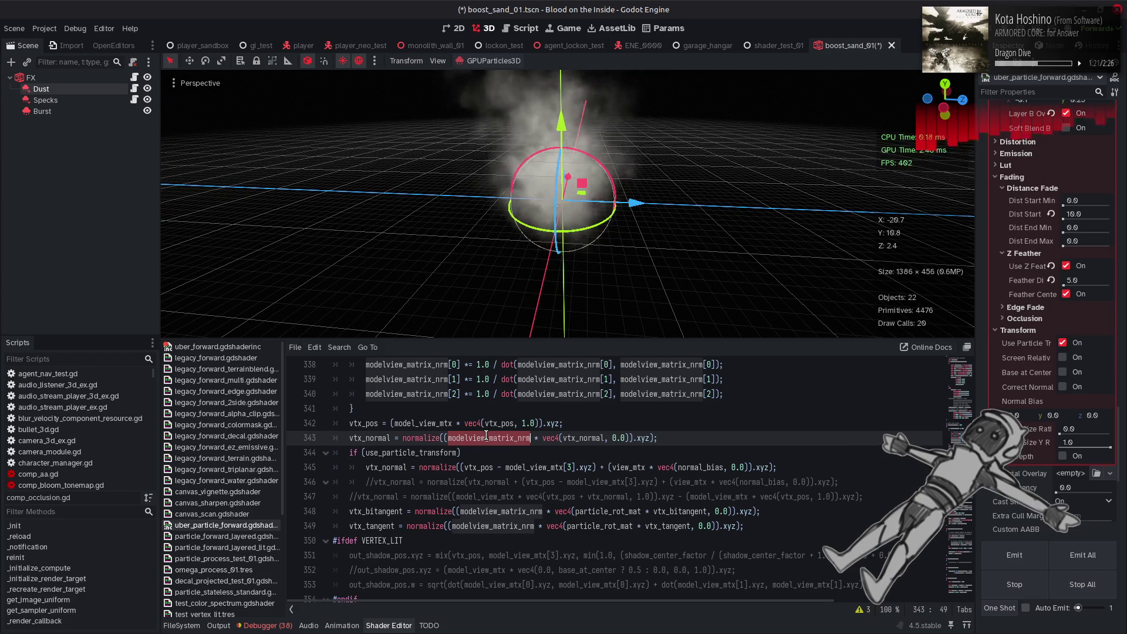
{"action": "double_click", "coordinate": [416, 423]}
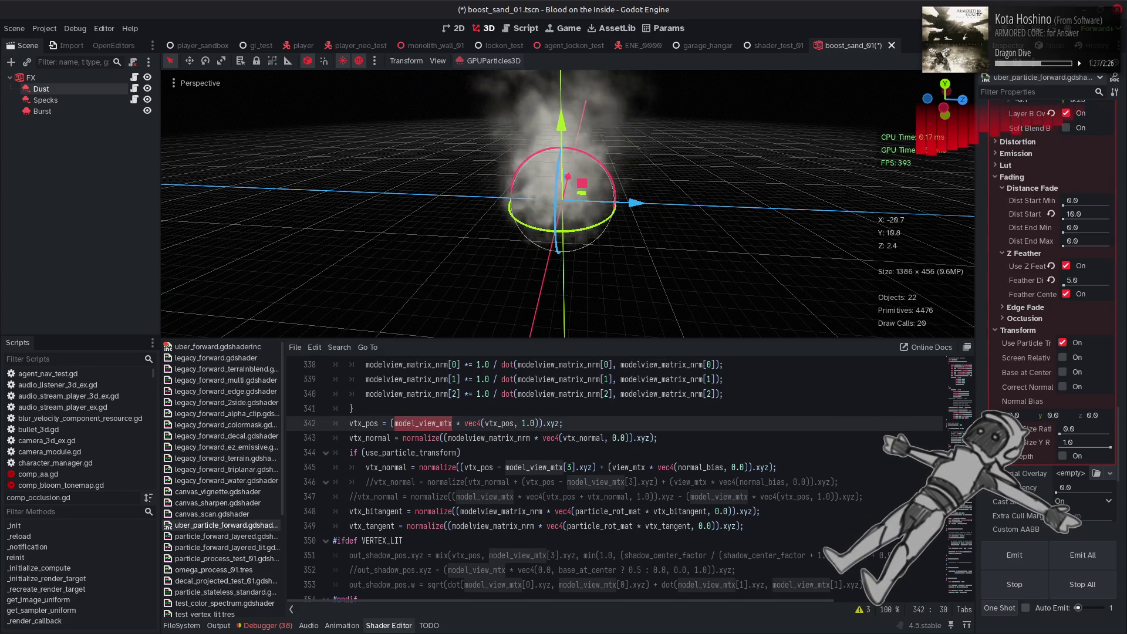
{"action": "left_click_drag", "start_coordinate": [1066, 420], "coordinate": [1033, 420]}
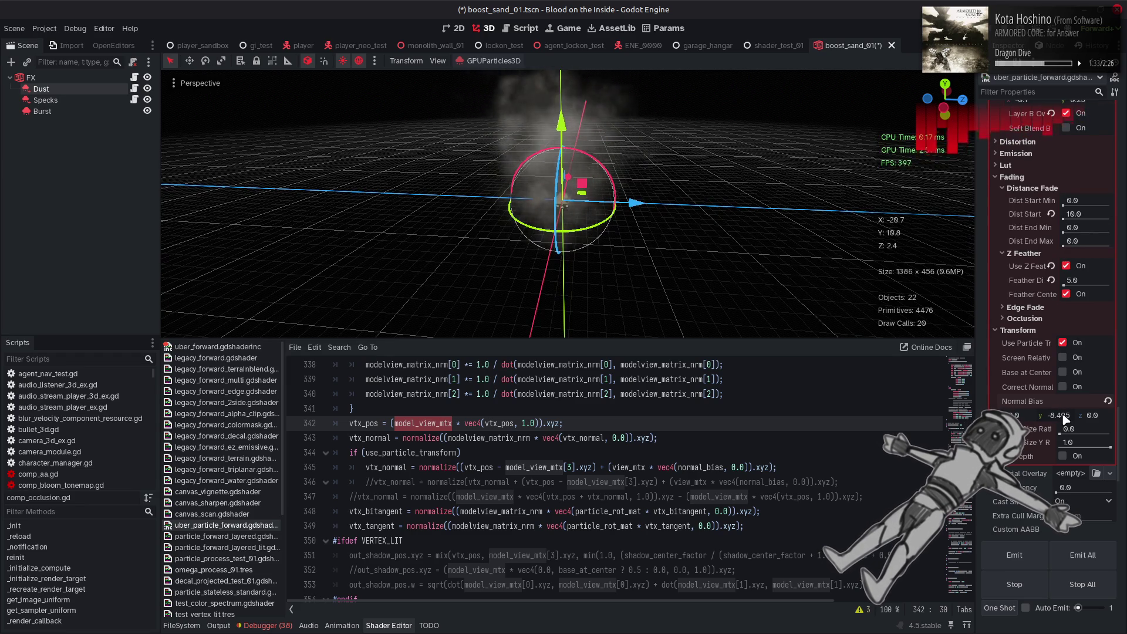
{"action": "type", "text": "4"}
{"action": "key", "text": "Return"}
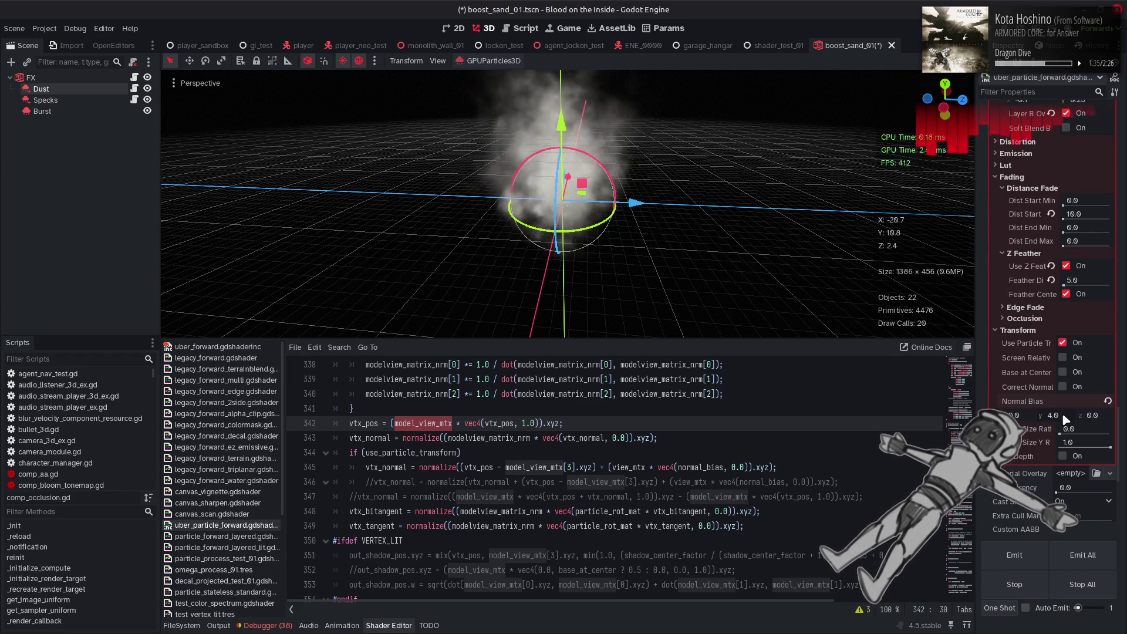
{"action": "left_click", "coordinate": [1108, 402]}
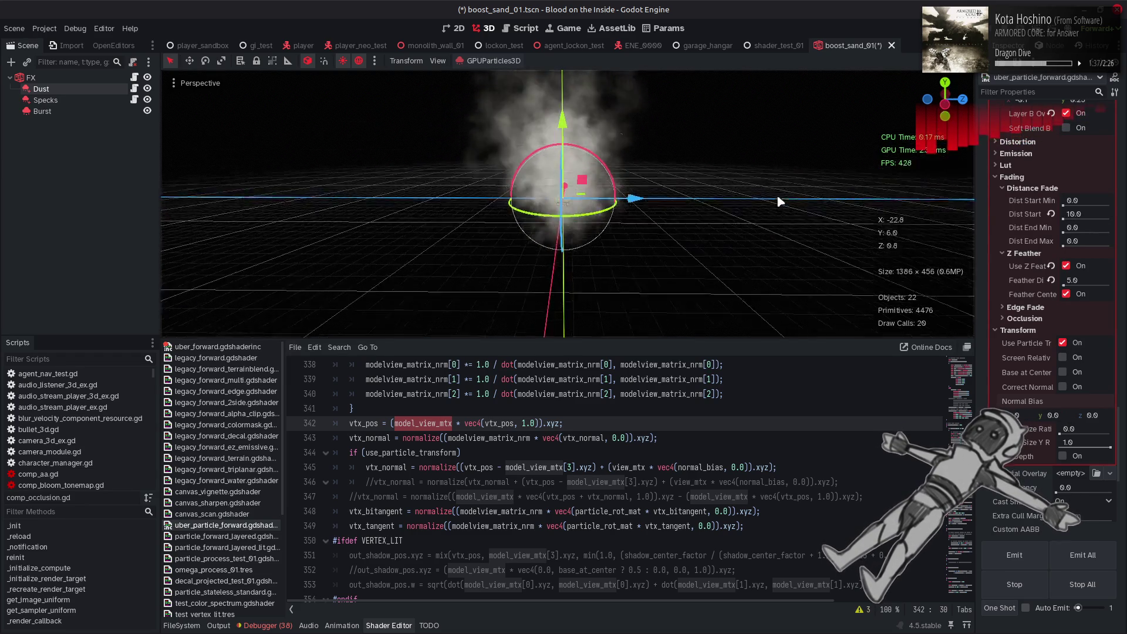
{"action": "mouse_move", "coordinate": [730, 259]}
{"action": "left_mouse_down"}
{"action": "mouse_move", "coordinate": [685, 113]}
{"action": "mouse_move", "coordinate": [675, 138]}
{"action": "mouse_move", "coordinate": [589, 145]}
{"action": "mouse_move", "coordinate": [474, 196]}
{"action": "mouse_move", "coordinate": [687, 207]}
{"action": "mouse_move", "coordinate": [611, 200]}
{"action": "mouse_move", "coordinate": [646, 242]}
{"action": "mouse_move", "coordinate": [702, 169]}
{"action": "mouse_move", "coordinate": [707, 259]}
{"action": "mouse_move", "coordinate": [702, 232]}
{"action": "left_mouse_up"}
{"action": "left_click", "coordinate": [709, 266]}
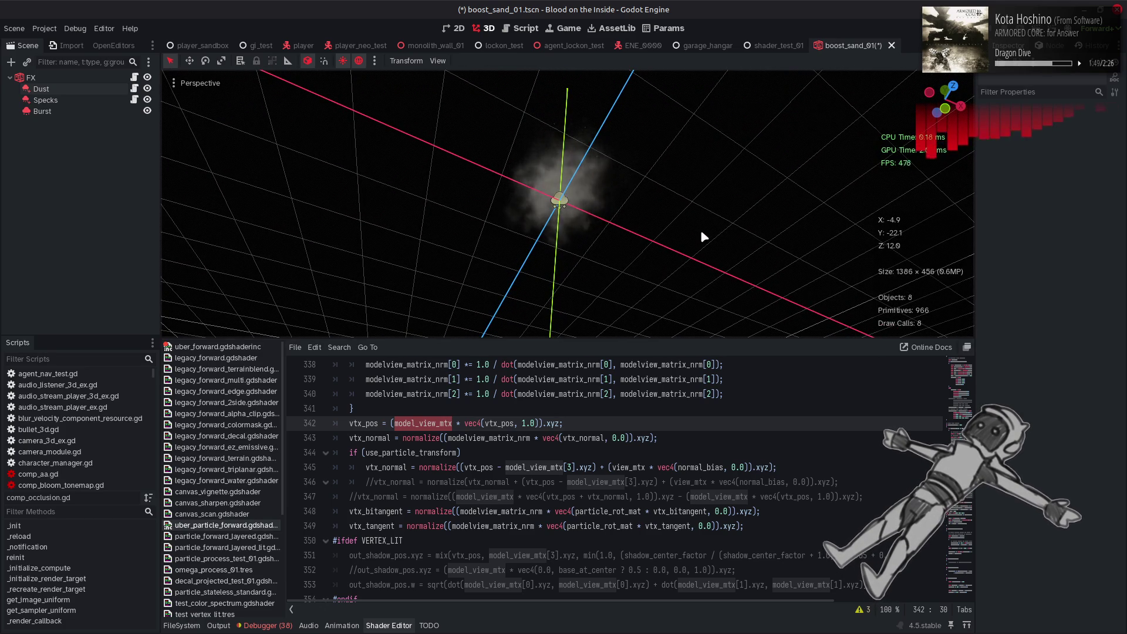
- Select Dust and expand its Draw Passes Pass 1 octagon mesh in the Inspector
{"action": "left_click", "coordinate": [559, 199]}
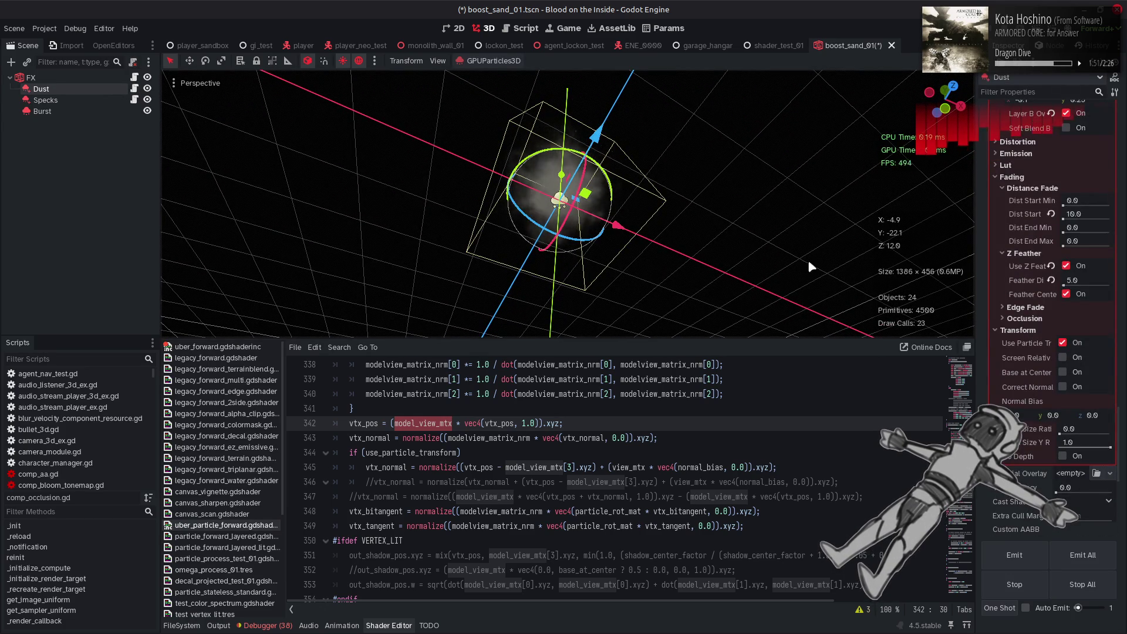
{"action": "scroll", "coordinate": [1023, 324], "scroll_direction": "down", "scroll_amount": 5}
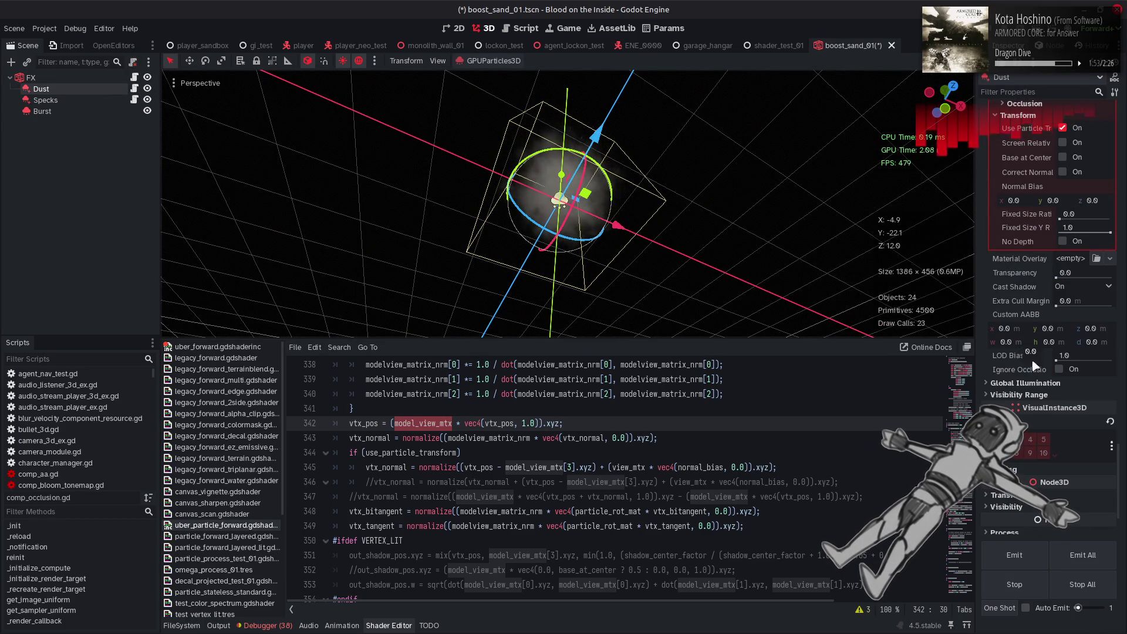
{"action": "mouse_move", "coordinate": [1107, 453]}
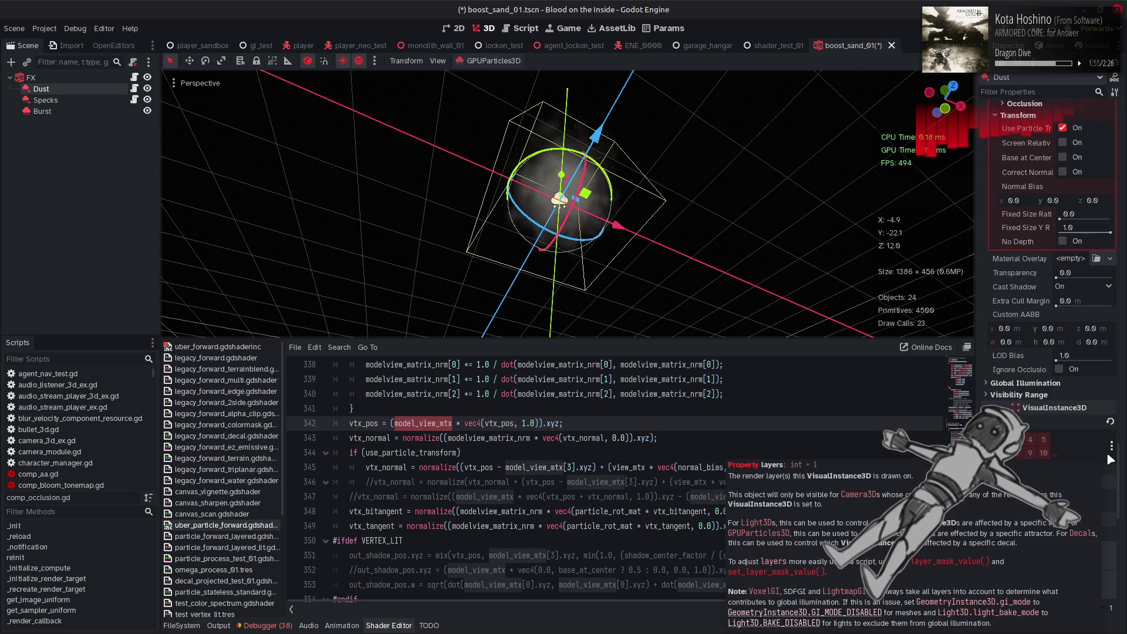
{"action": "scroll", "coordinate": [1057, 414], "scroll_direction": "up", "scroll_amount": 10}
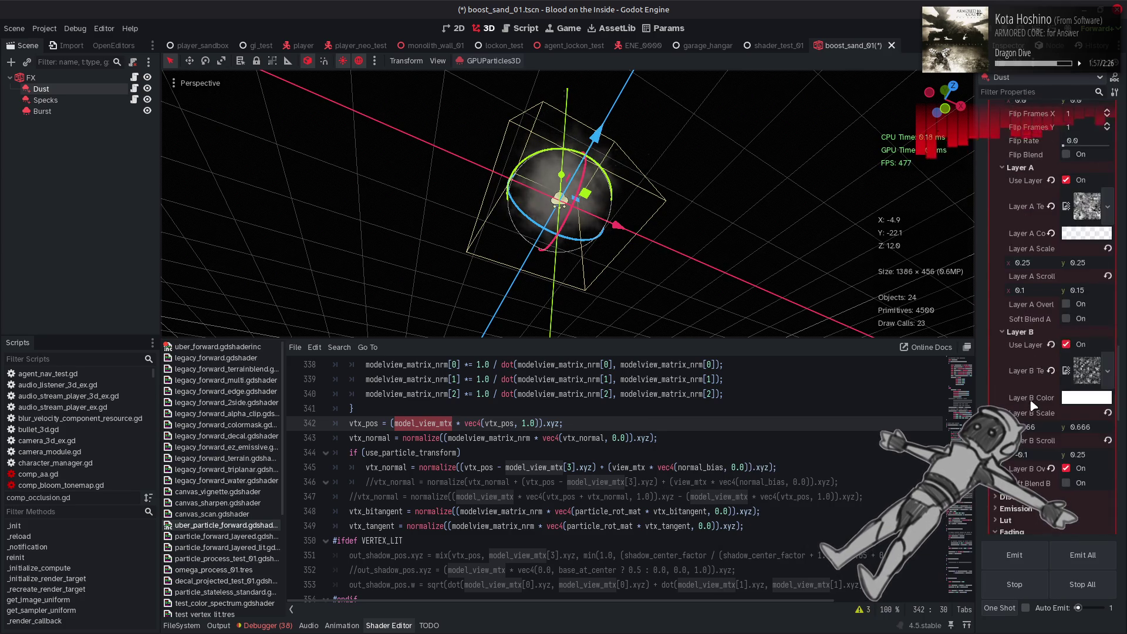
{"action": "scroll", "coordinate": [1030, 399], "scroll_direction": "up", "scroll_amount": 4}
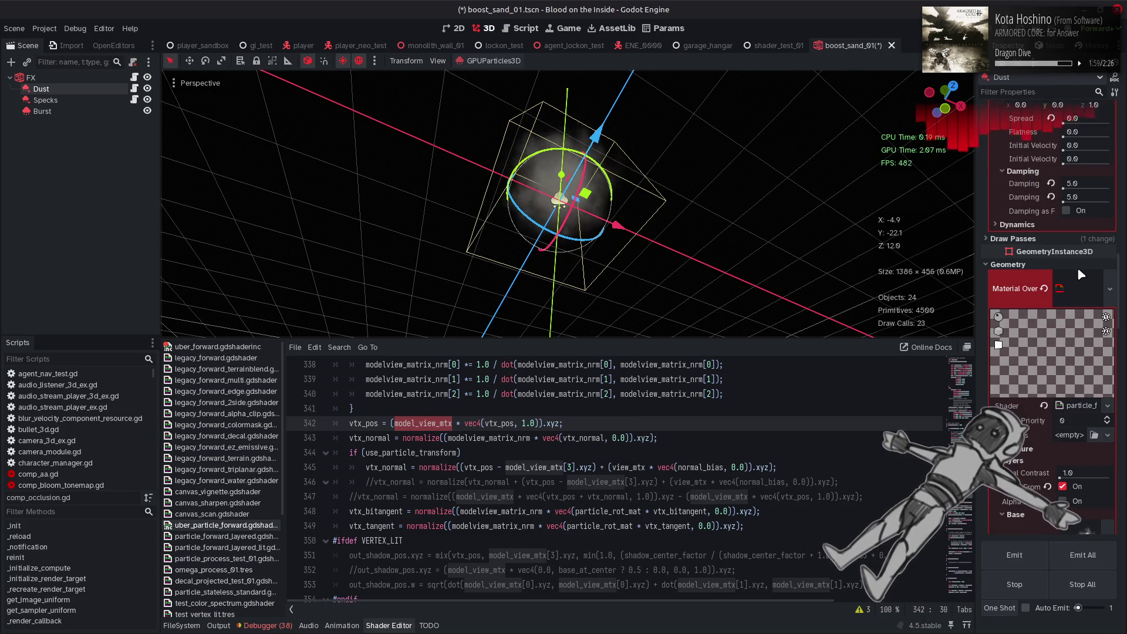
{"action": "scroll", "coordinate": [1037, 322], "scroll_direction": "up", "scroll_amount": 3}
{"action": "scroll", "coordinate": [1037, 321], "scroll_direction": "down", "scroll_amount": 4}
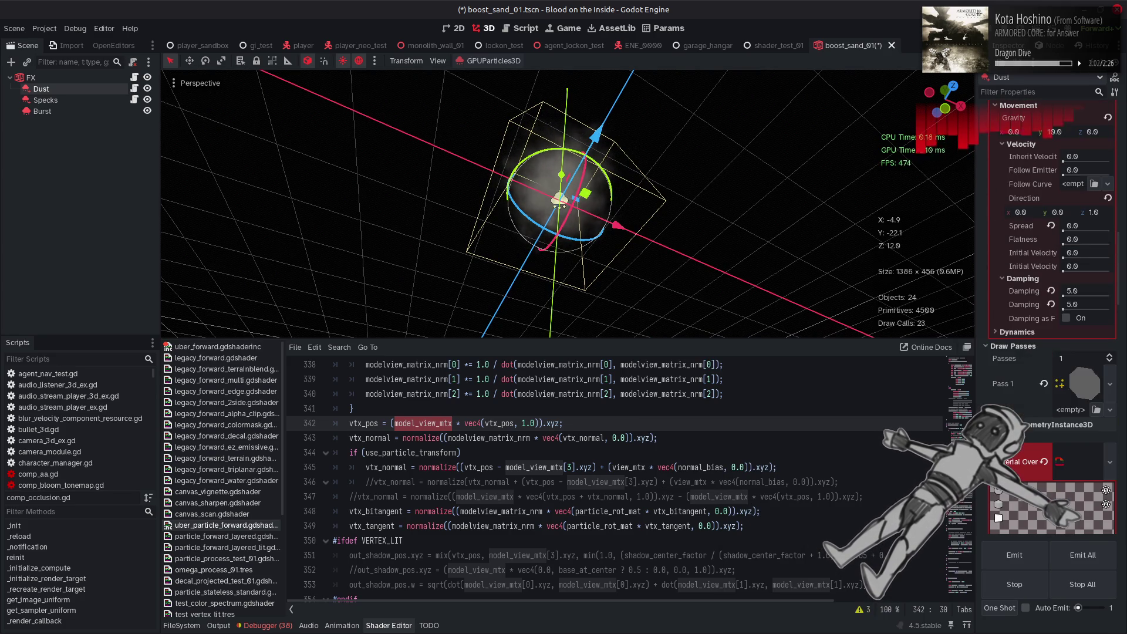
{"action": "left_click", "coordinate": [1085, 387]}
{"action": "scroll", "coordinate": [1089, 390], "scroll_direction": "down", "scroll_amount": 4}
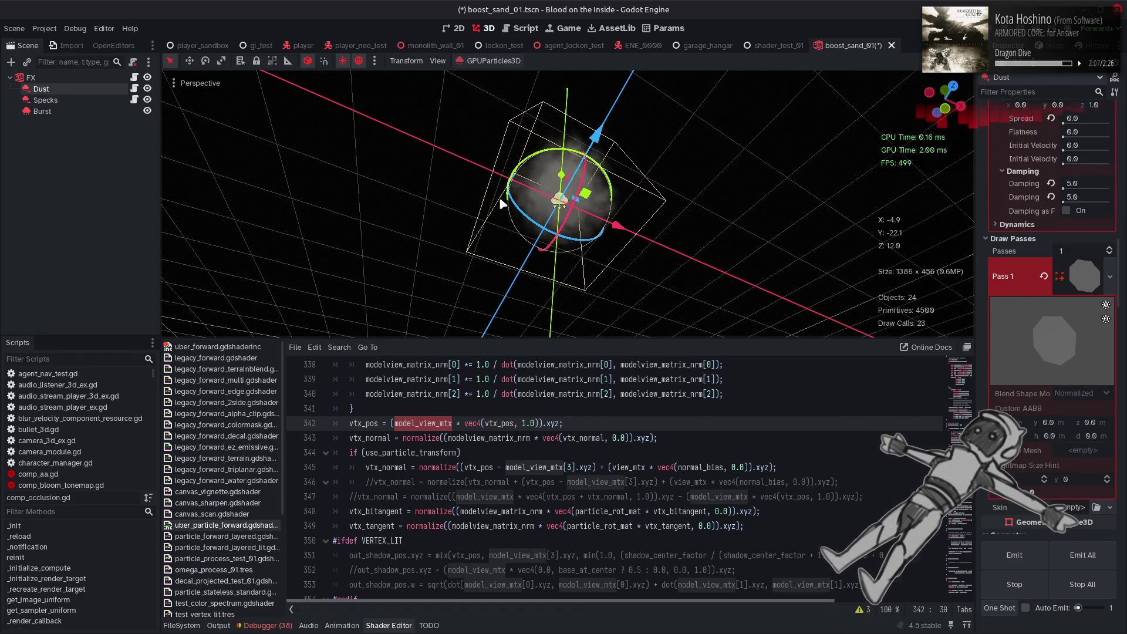
- Launch Blender from the app launcher and open a file manager window on a recent folder
{"action": "key", "text": "super"}
{"action": "type", "text": "obj"}
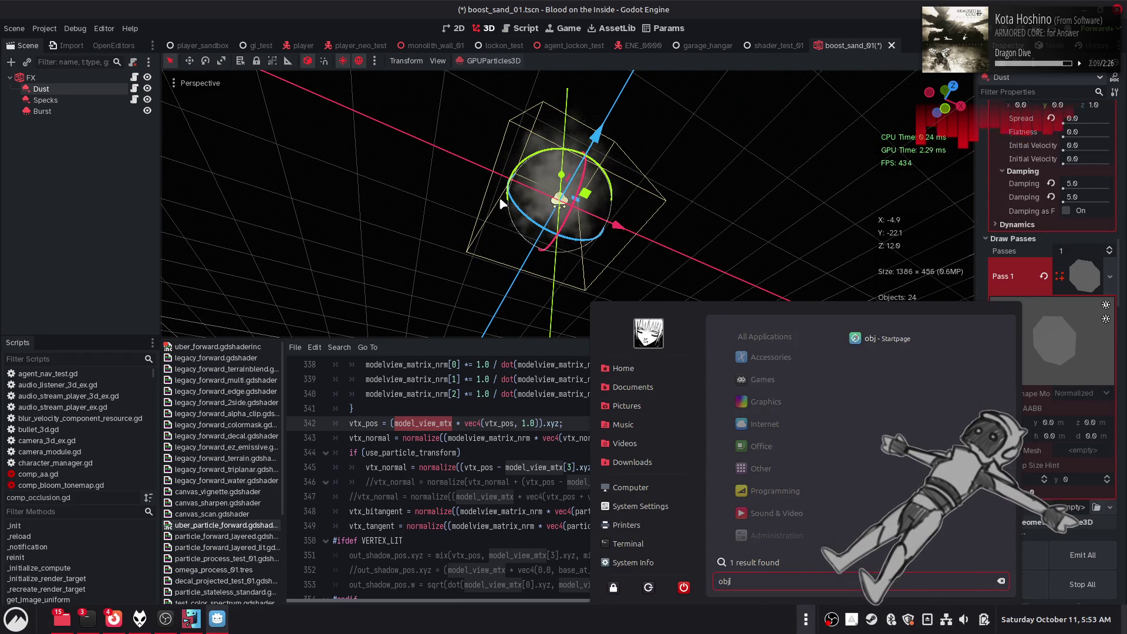
{"action": "key", "text": "BackSpace"}
{"action": "key", "text": "BackSpace"}
{"action": "key", "text": "BackSpace"}
{"action": "type", "text": "bl"}
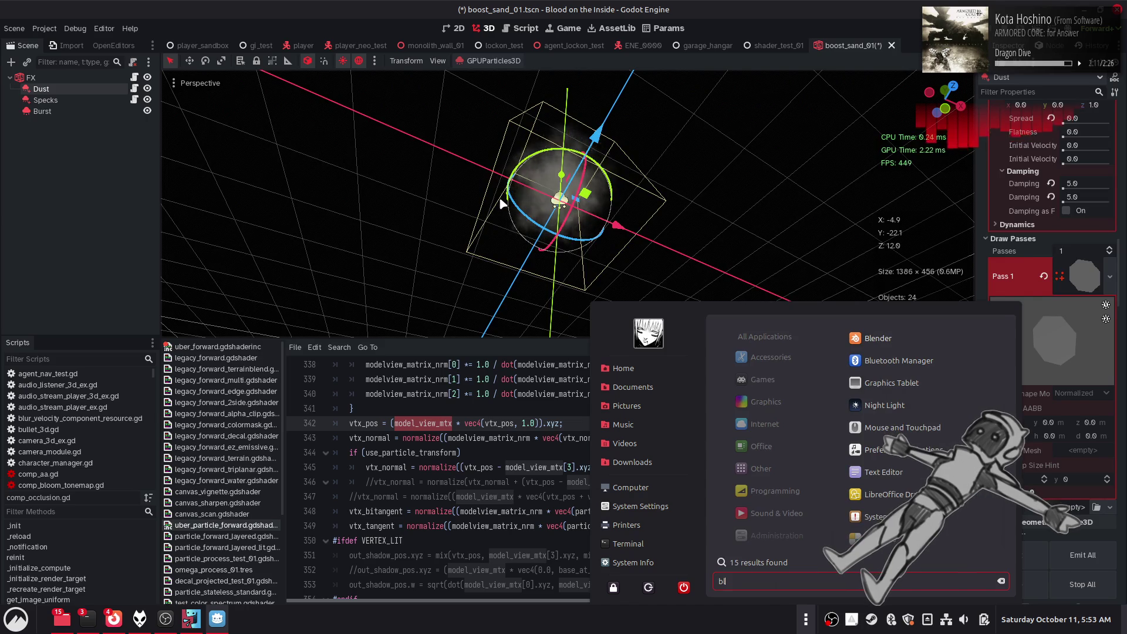
{"action": "key", "text": "Return"}
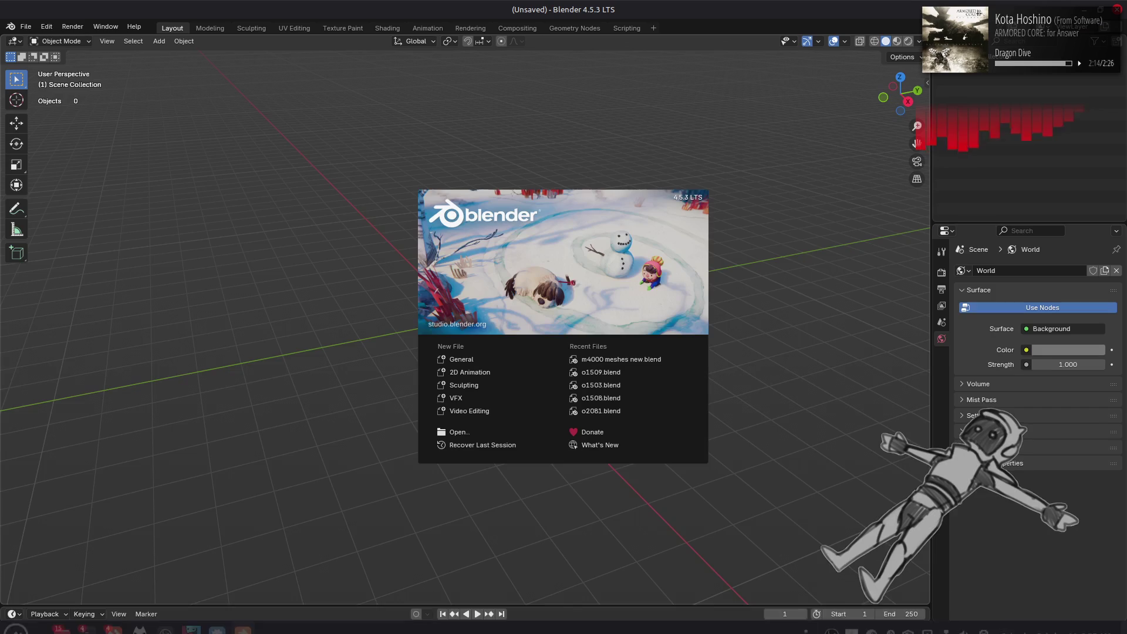
{"action": "right_click", "coordinate": [68, 626]}
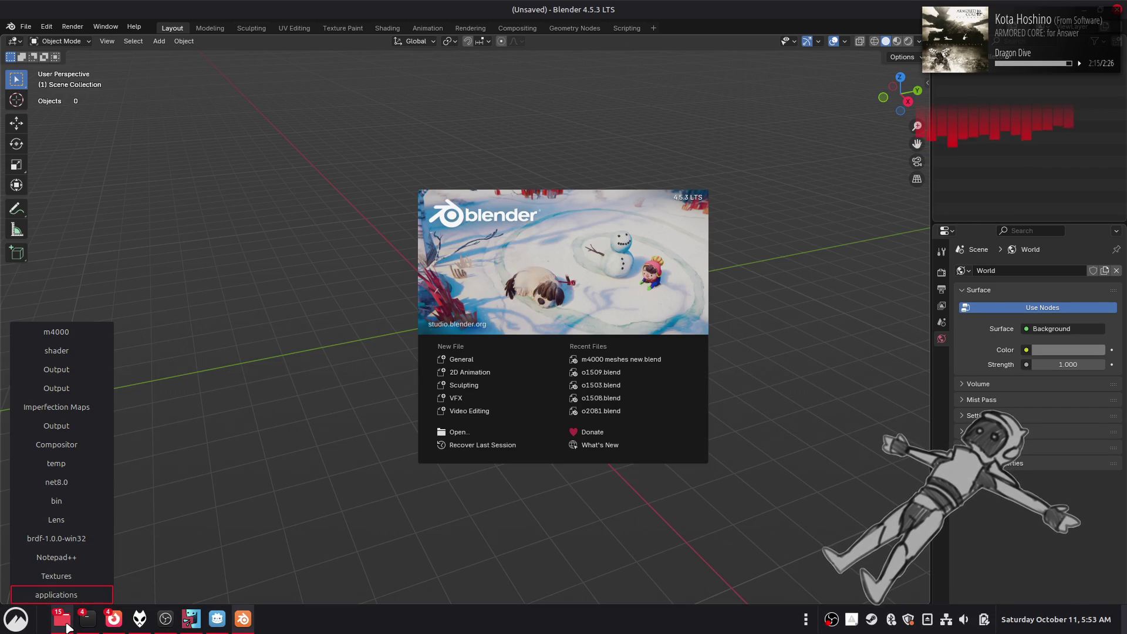
{"action": "left_click", "coordinate": [56, 445]}
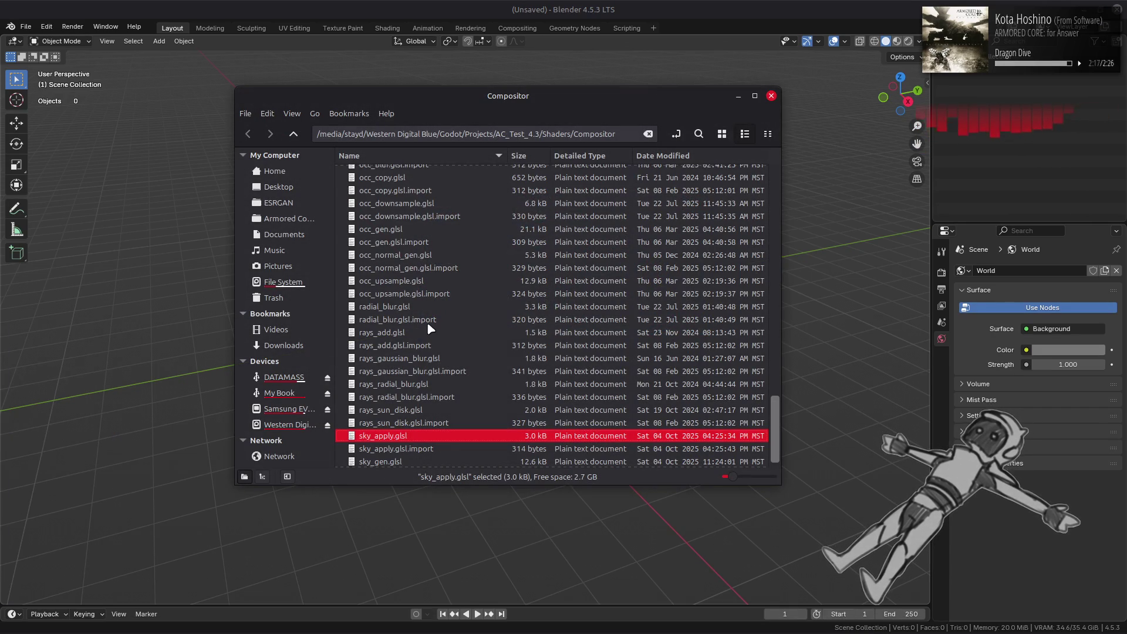
- Go up to AC_Test_4.3 and browse Particles > Effects > Player > Boost in list view
{"action": "left_click", "coordinate": [293, 134]}
{"action": "left_click", "coordinate": [293, 135]}
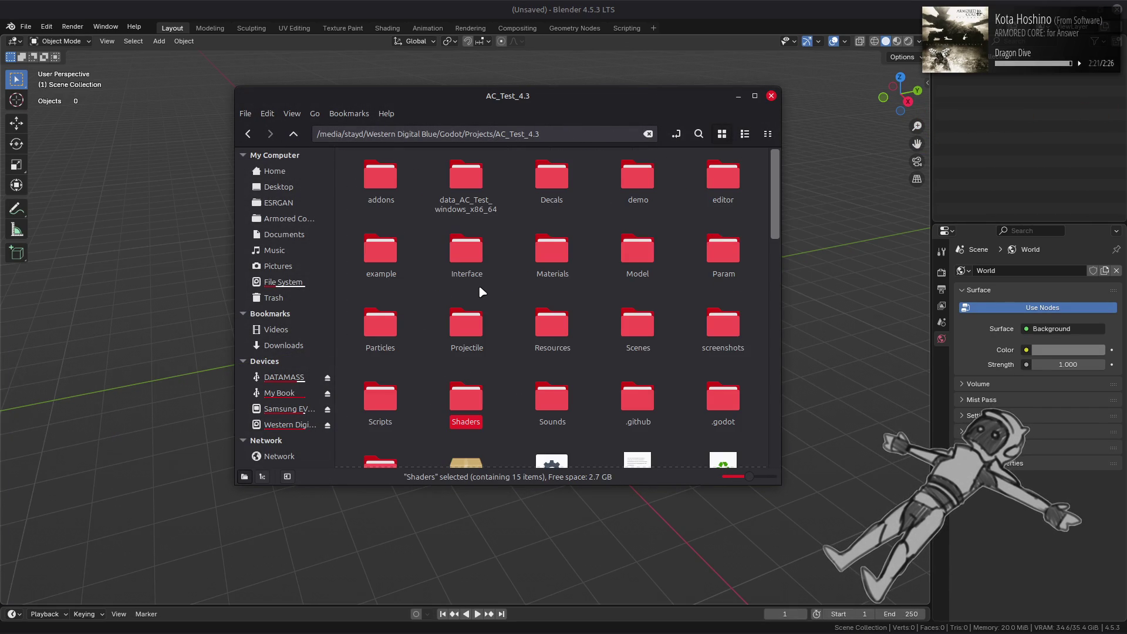
{"action": "left_click", "coordinate": [744, 135]}
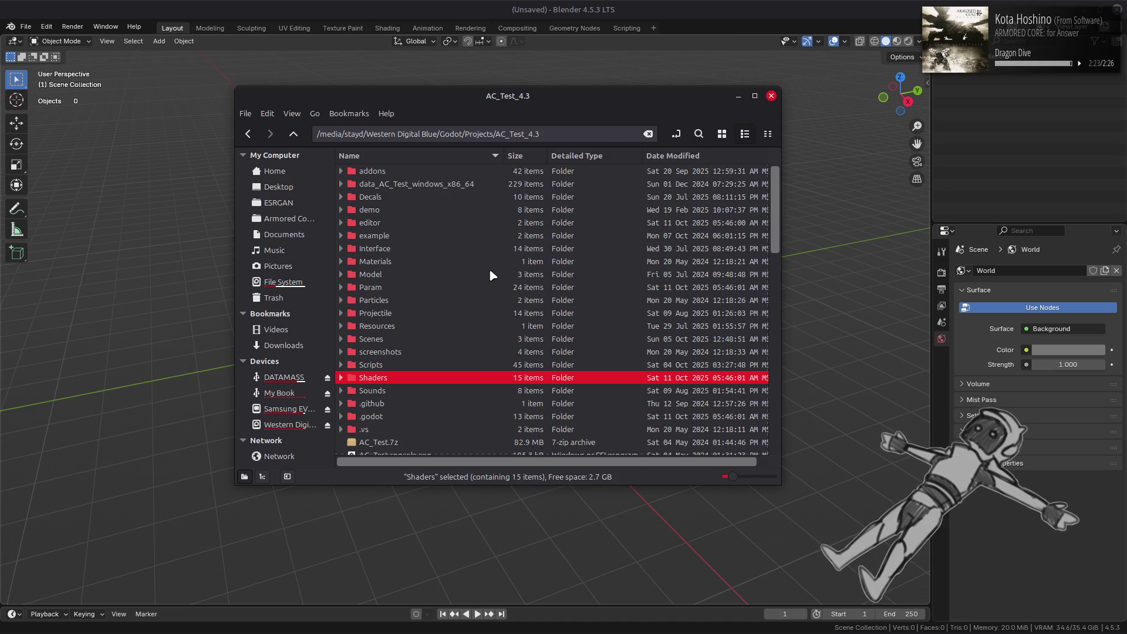
{"action": "double_click", "coordinate": [391, 301]}
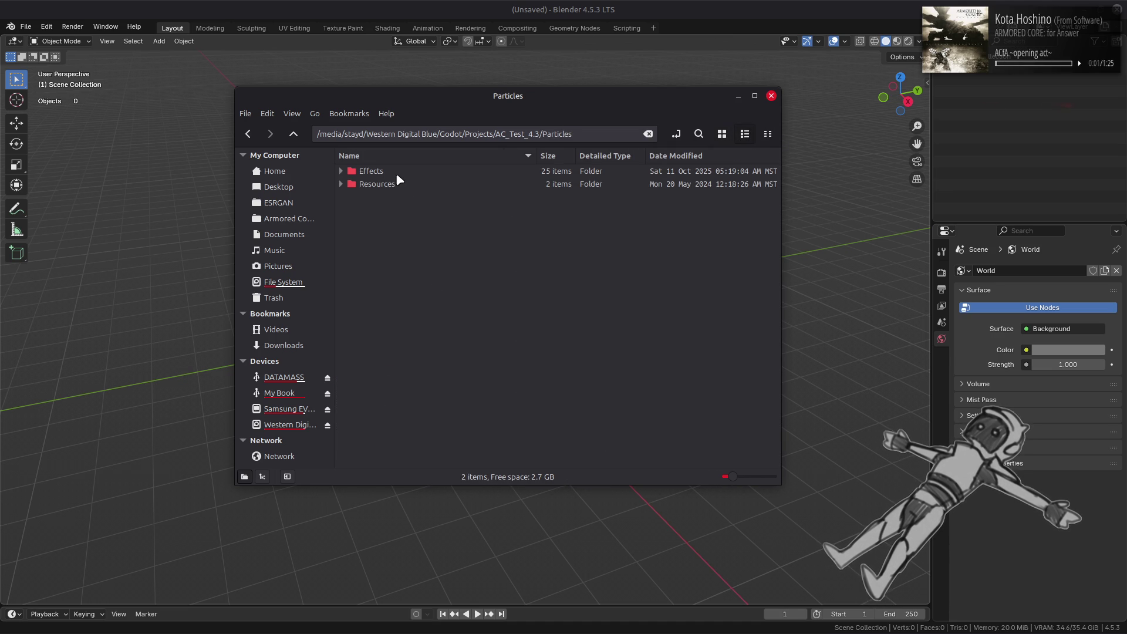
{"action": "double_click", "coordinate": [396, 173]}
{"action": "left_click", "coordinate": [745, 135]}
{"action": "double_click", "coordinate": [370, 210]}
{"action": "key", "text": "ctrl+2"}
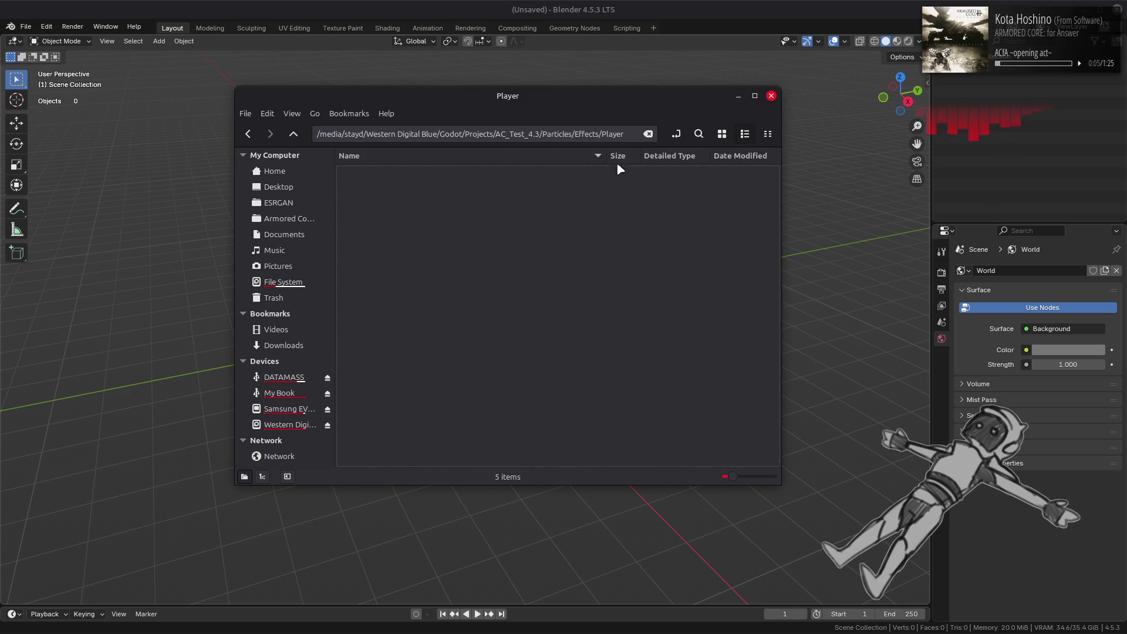
{"action": "left_click", "coordinate": [405, 172]}
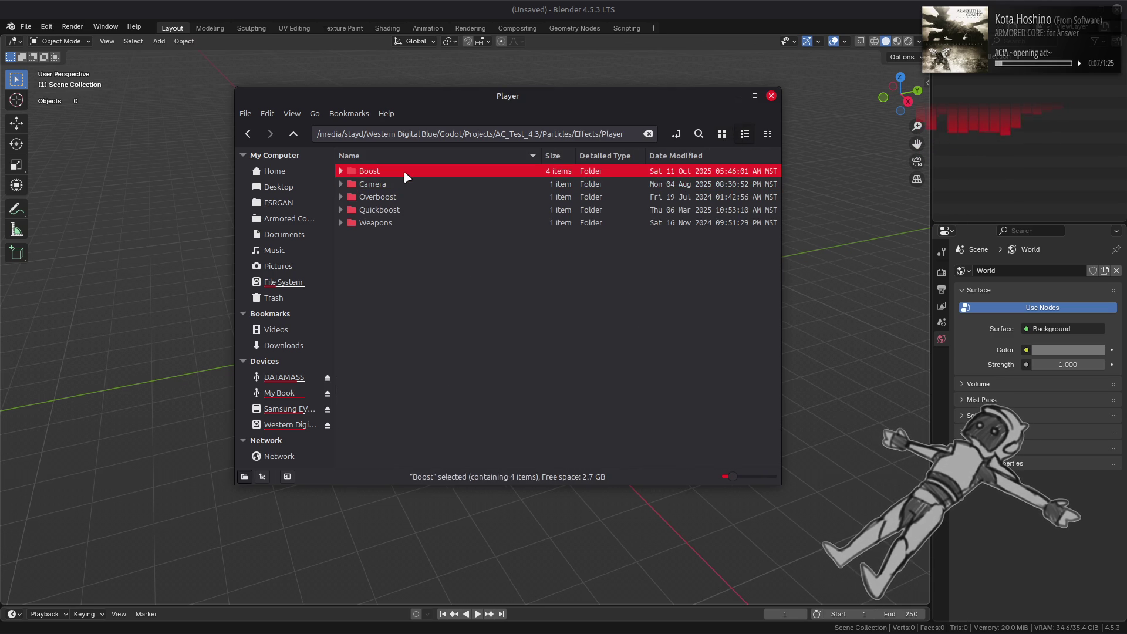
{"action": "double_click", "coordinate": [406, 173]}
{"action": "left_click", "coordinate": [745, 133]}
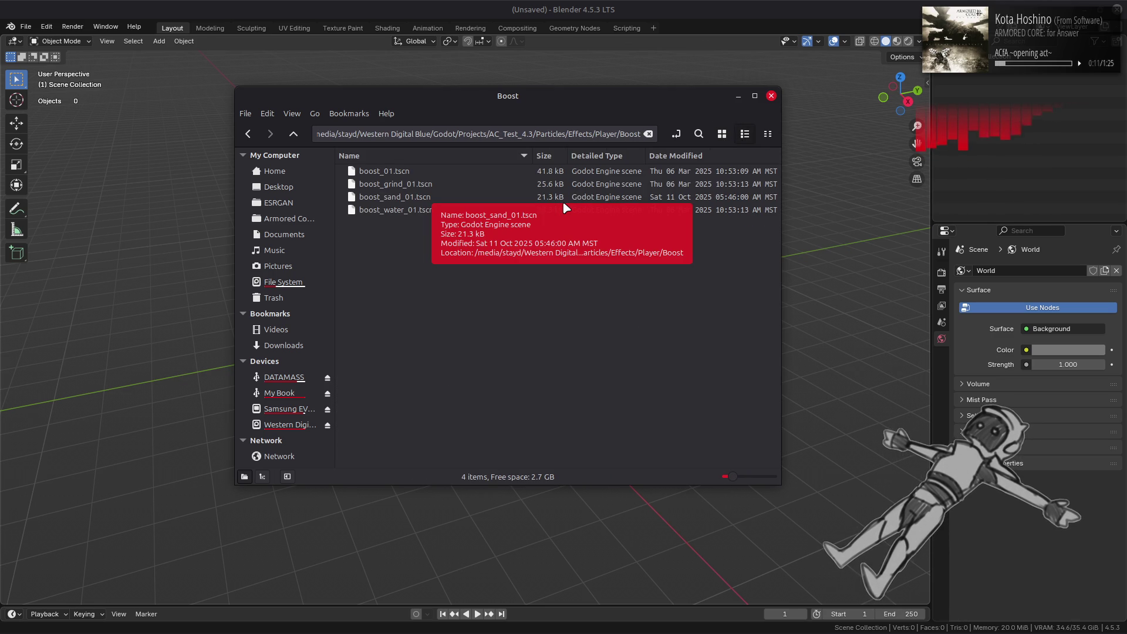
- Back out to Particles and open Resources > Meshes as a detailed list
{"action": "key", "text": "alt+Left"}
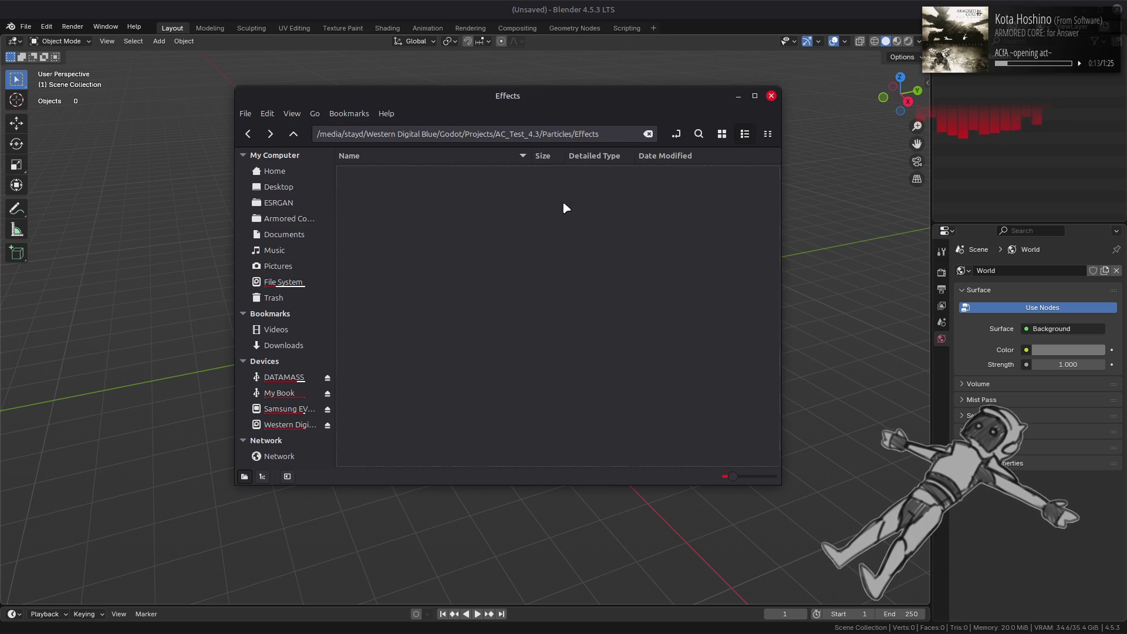
{"action": "key", "text": "alt+Left"}
{"action": "key", "text": "alt+Left"}
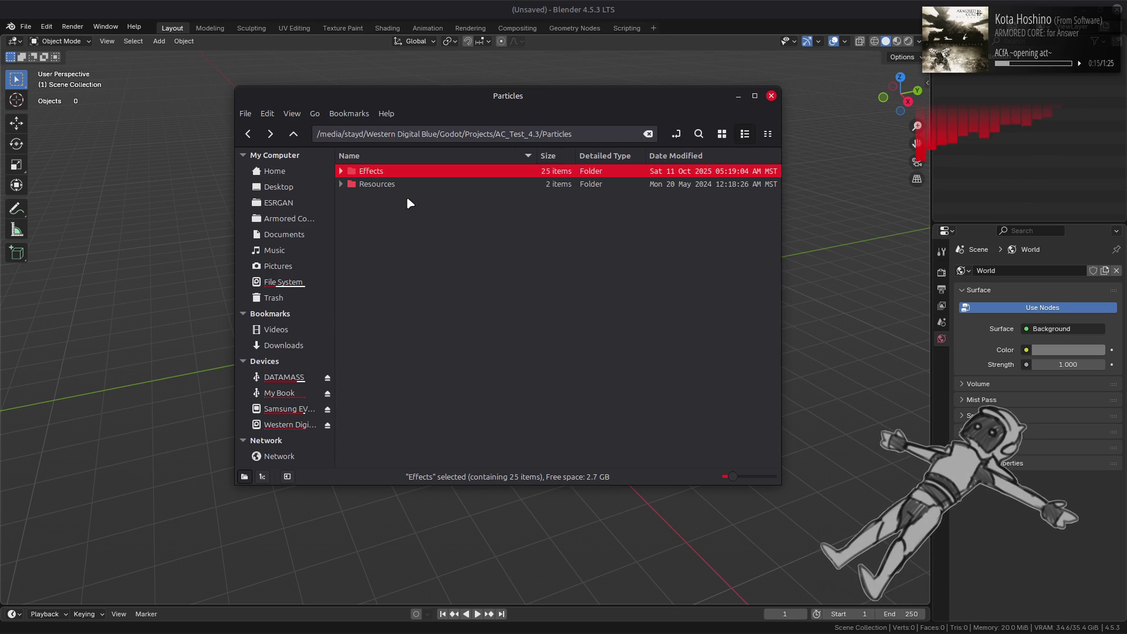
{"action": "double_click", "coordinate": [404, 185]}
{"action": "double_click", "coordinate": [367, 174]}
{"action": "left_click", "coordinate": [747, 135]}
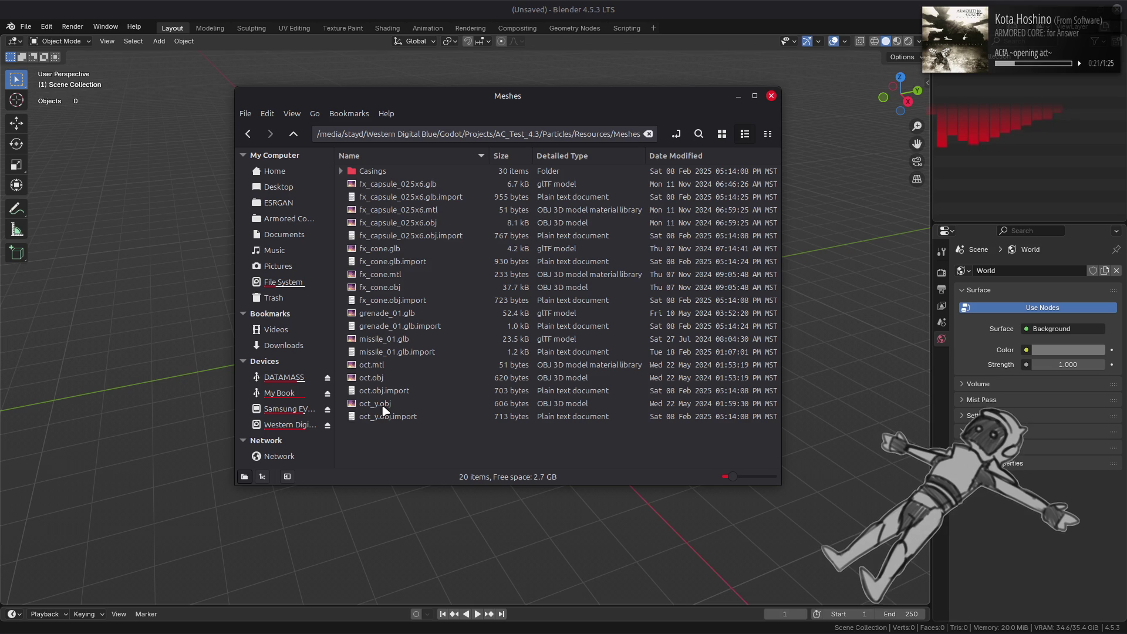
{"action": "key", "text": "alt+Tab"}
{"action": "key", "text": "alt+Tab"}
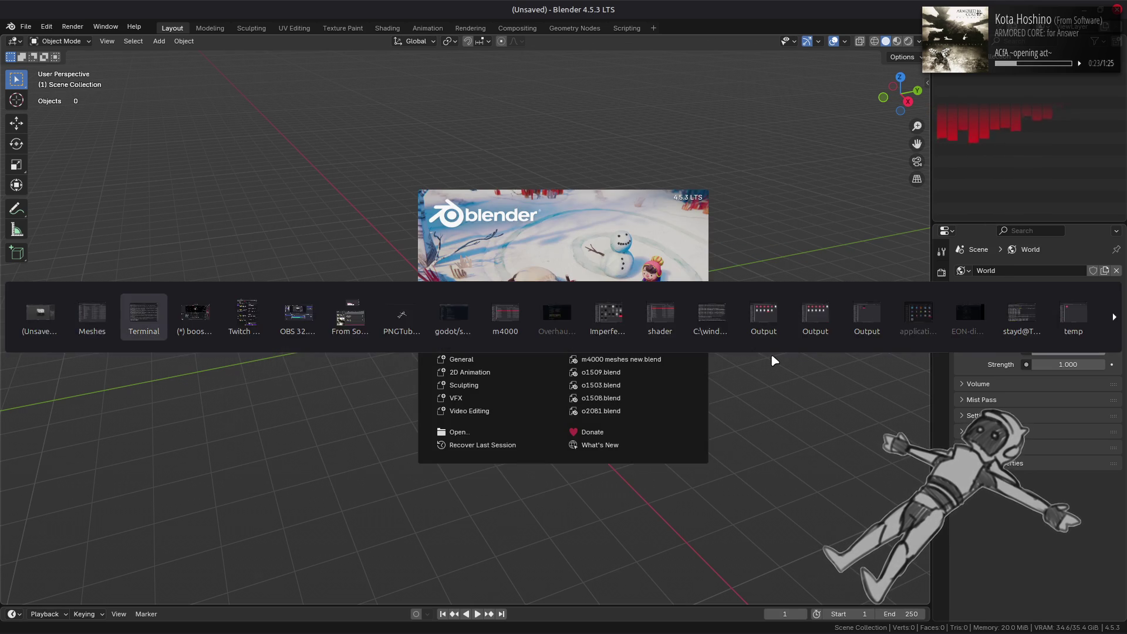
{"action": "key", "text": "alt+Tab"}
{"action": "key", "text": "alt+Tab"}
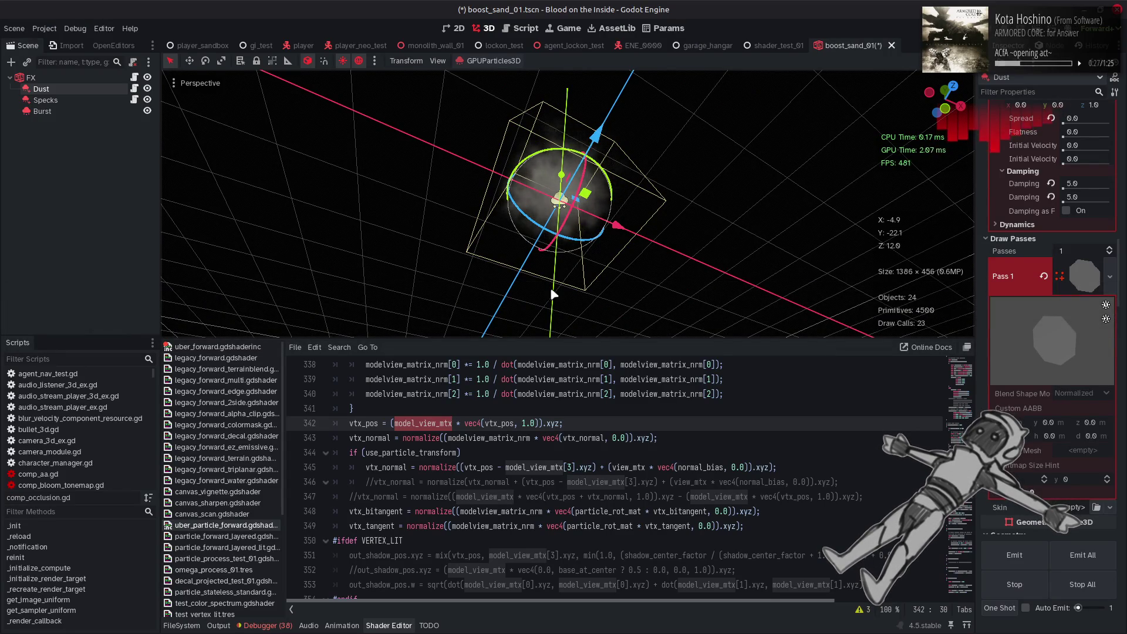
- Drag oct.obj from the Meshes folder into Blender and confirm the OBJ import
{"action": "key", "text": "alt+Tab"}
{"action": "key", "text": "alt+Tab"}
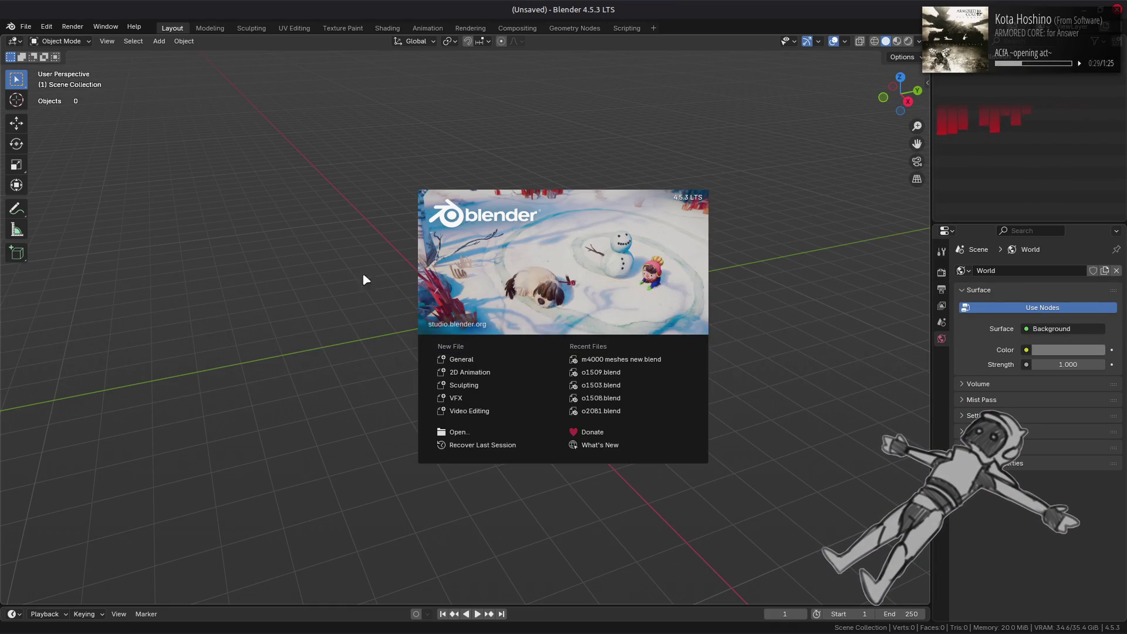
{"action": "key", "text": "alt+Tab"}
{"action": "key", "text": "alt+Tab"}
{"action": "key", "text": "alt+Tab"}
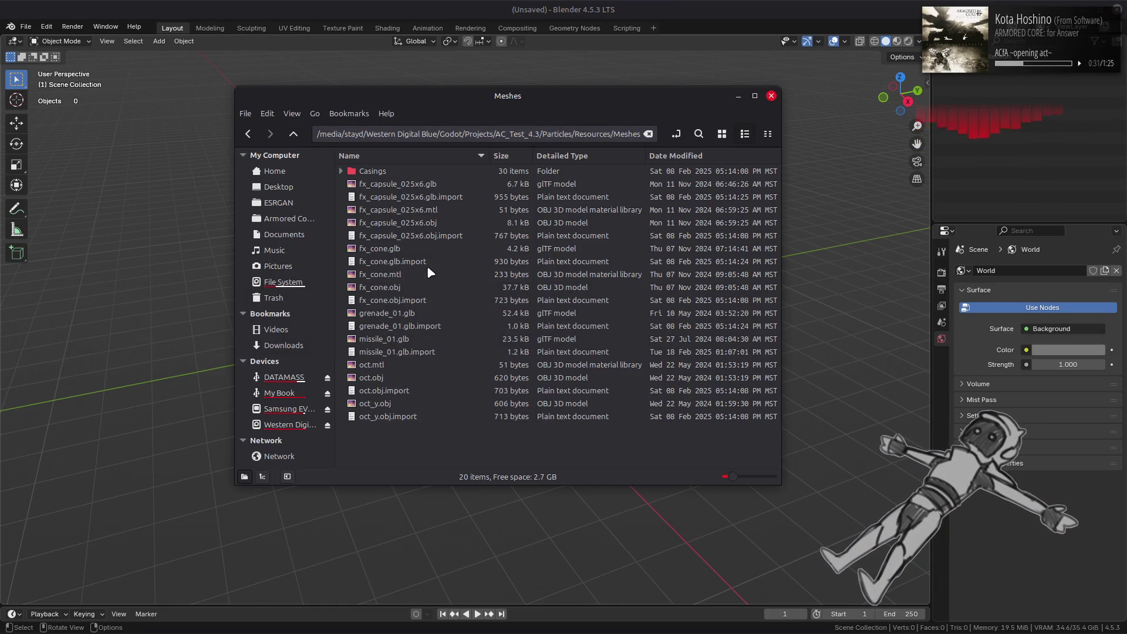
{"action": "left_click_drag", "start_coordinate": [366, 377], "coordinate": [199, 270]}
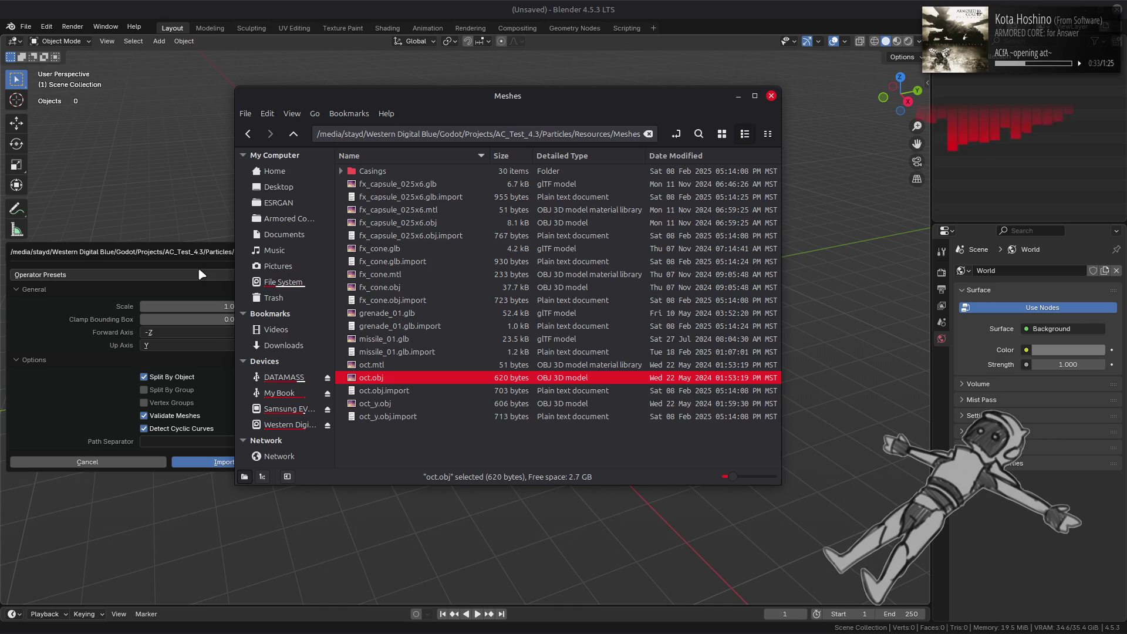
{"action": "left_click", "coordinate": [195, 465]}
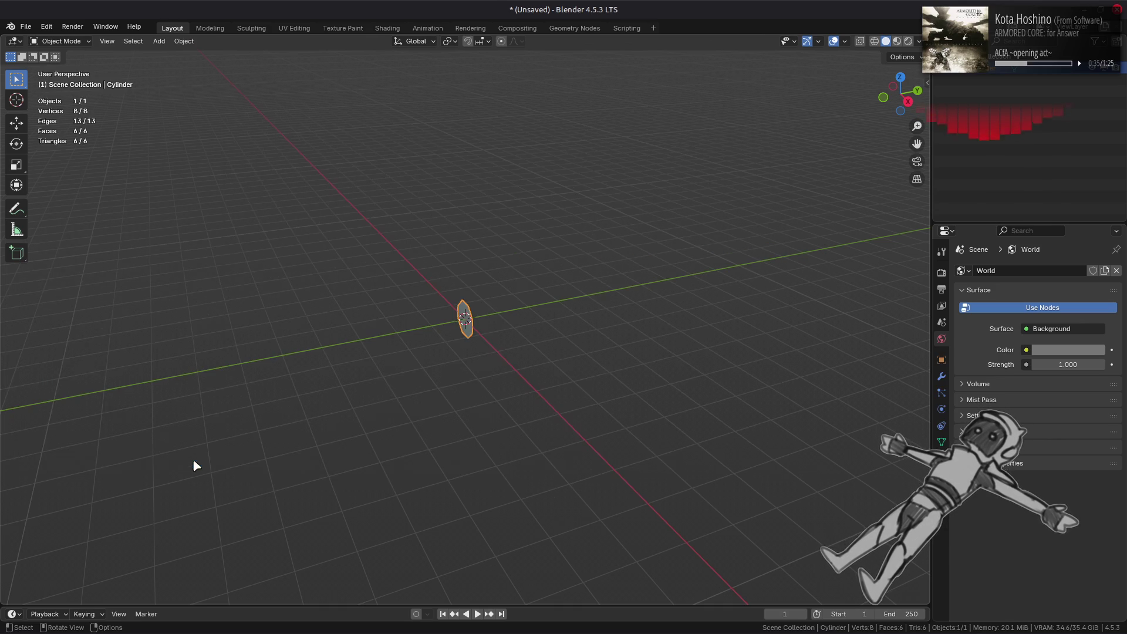
- In Edit Mode, select all faces and Limited Dissolve the octagon into a single face
{"action": "key", "text": "Tab"}
{"action": "scroll", "coordinate": [412, 270], "scroll_direction": "up", "scroll_amount": 5}
{"action": "scroll", "coordinate": [475, 254], "scroll_direction": "up", "scroll_amount": 3}
{"action": "key", "text": "3"}
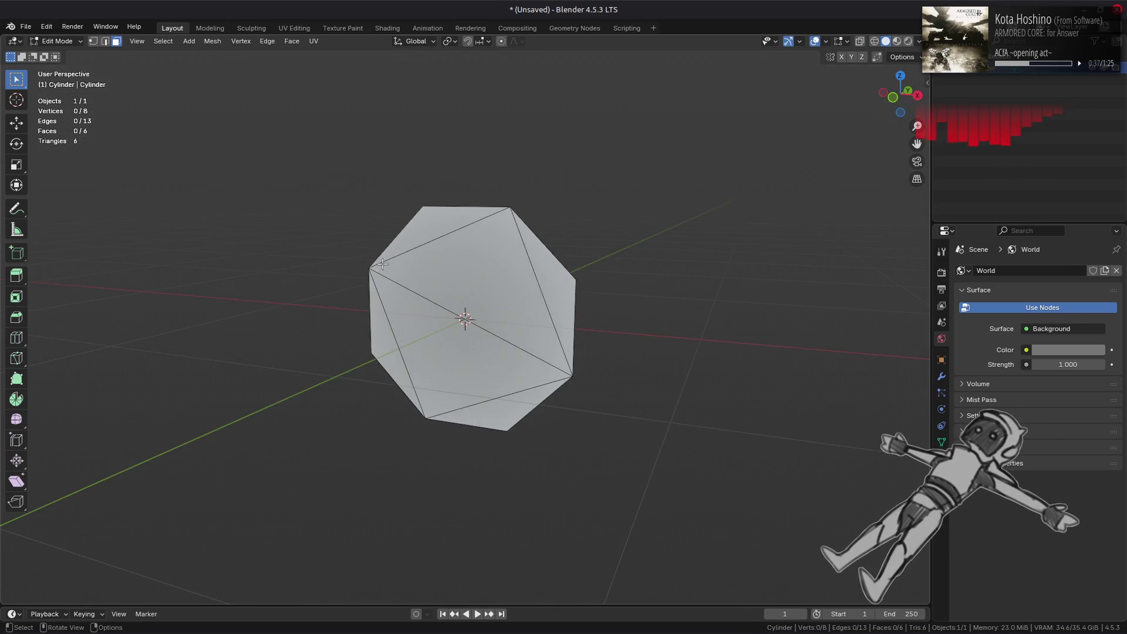
{"action": "key", "text": "a"}
{"action": "left_click", "coordinate": [212, 41]}
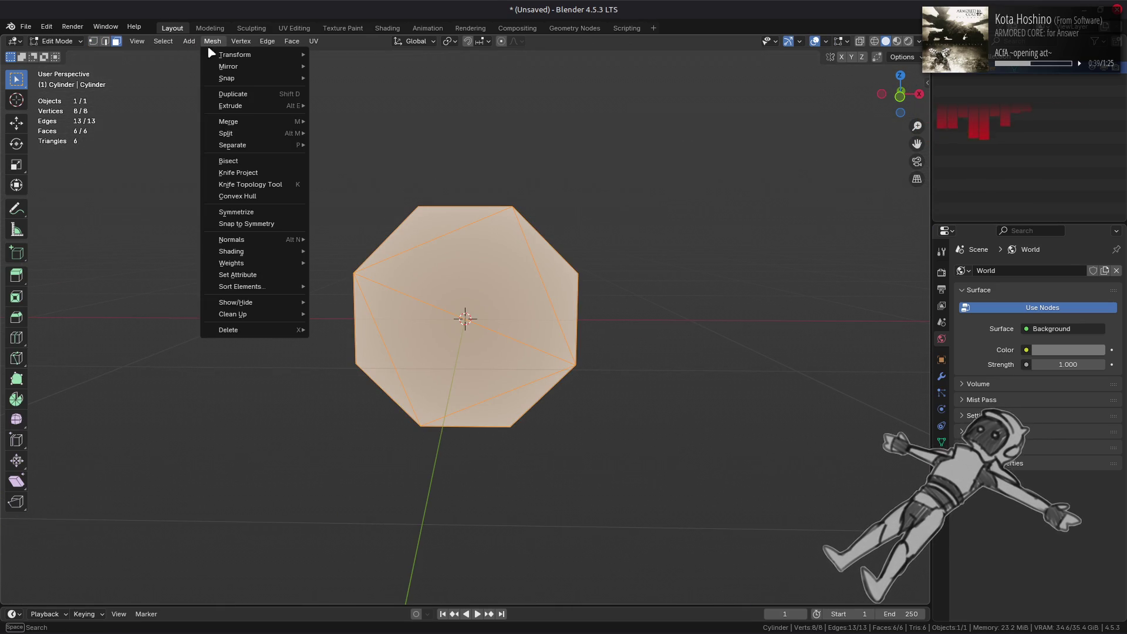
{"action": "mouse_move", "coordinate": [276, 312]}
{"action": "left_click", "coordinate": [340, 355]}
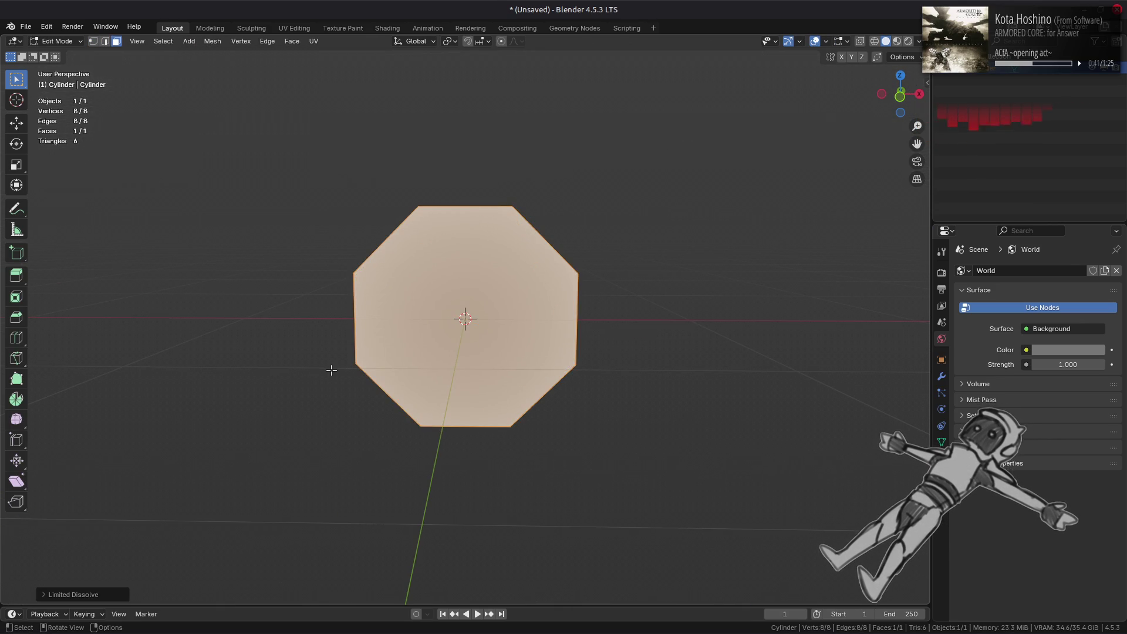
- Poke the octagon face into eight triangles around a centre vertex and return to Object Mode
{"action": "left_click", "coordinate": [427, 309]}
{"action": "left_click", "coordinate": [292, 41]}
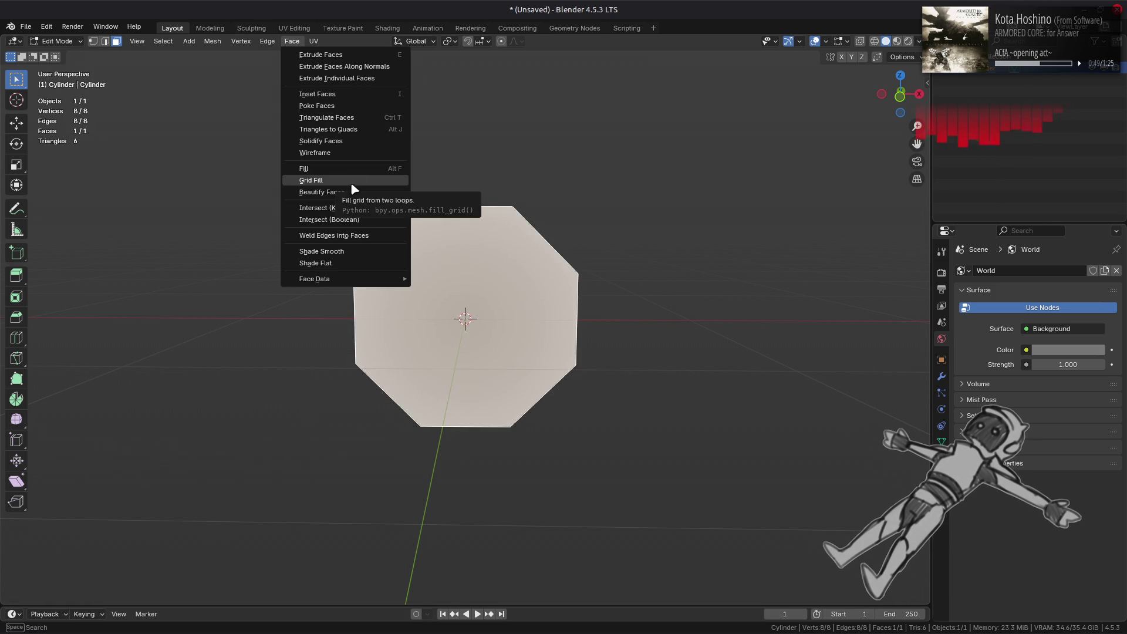
{"action": "left_click", "coordinate": [352, 106]}
{"action": "scroll", "coordinate": [482, 297], "scroll_direction": "up", "scroll_amount": 2}
{"action": "key", "text": "Tab"}
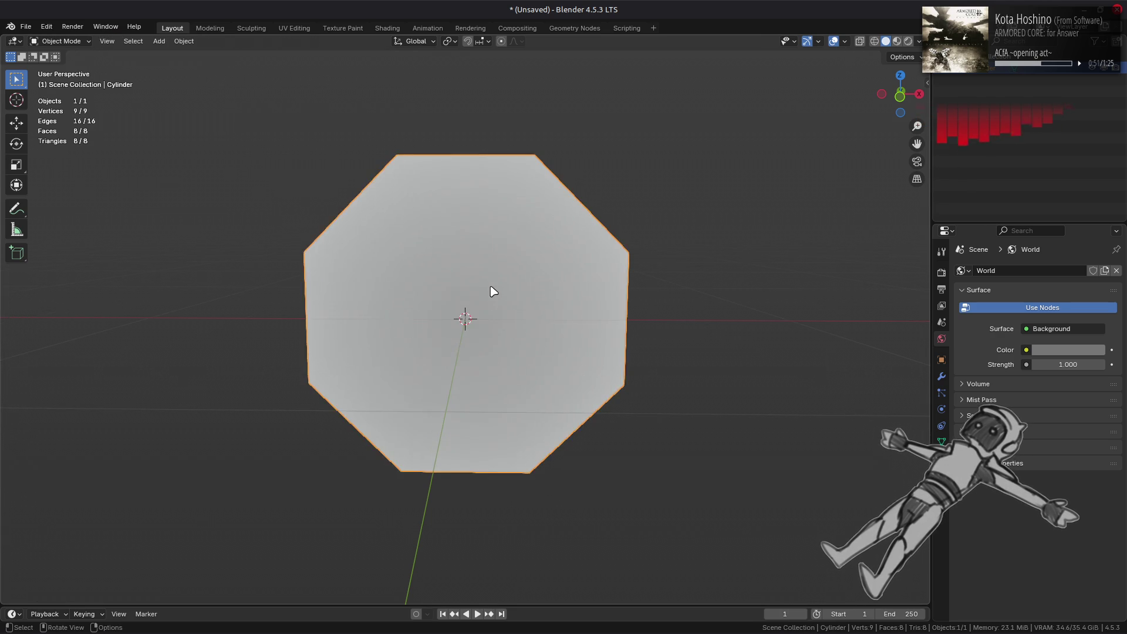
- Inspect the octagon's UV unwrap in the UV Editing workspace, then go back to Layout
{"action": "key", "text": "Tab"}
{"action": "left_click", "coordinate": [299, 29]}
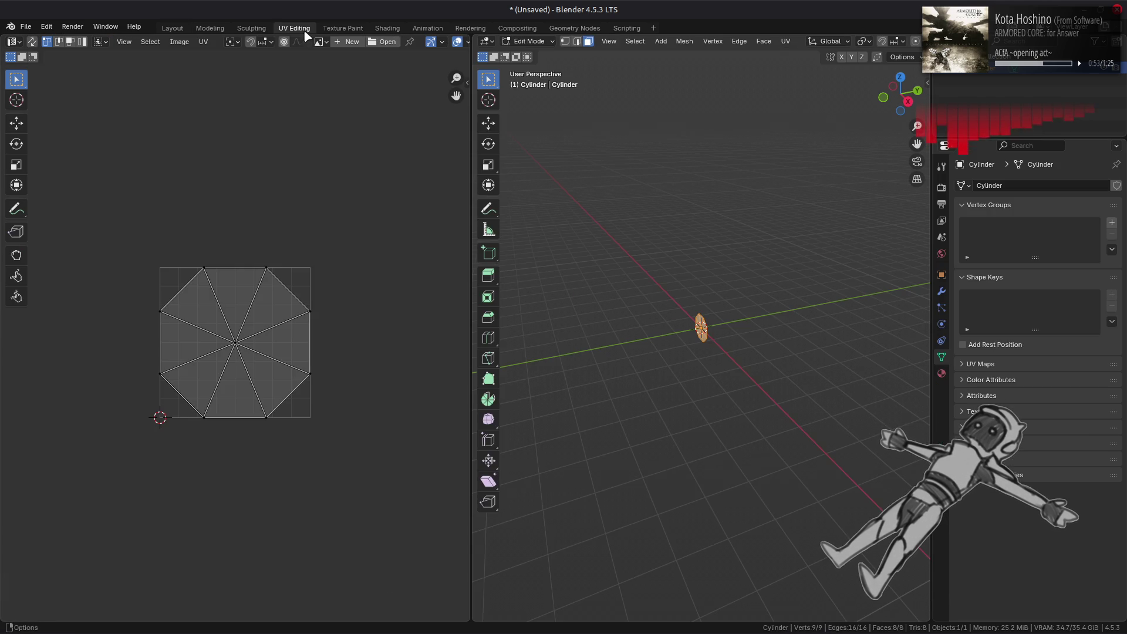
{"action": "left_click", "coordinate": [172, 29]}
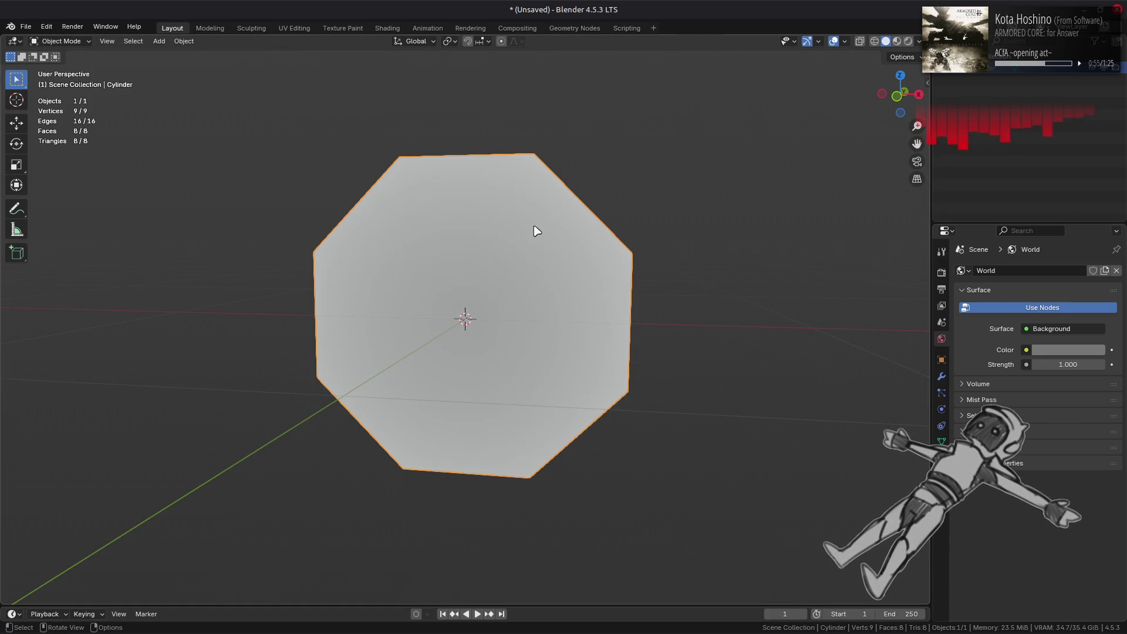
- Rename the octagon object to OCT
{"action": "left_click", "coordinate": [942, 441]}
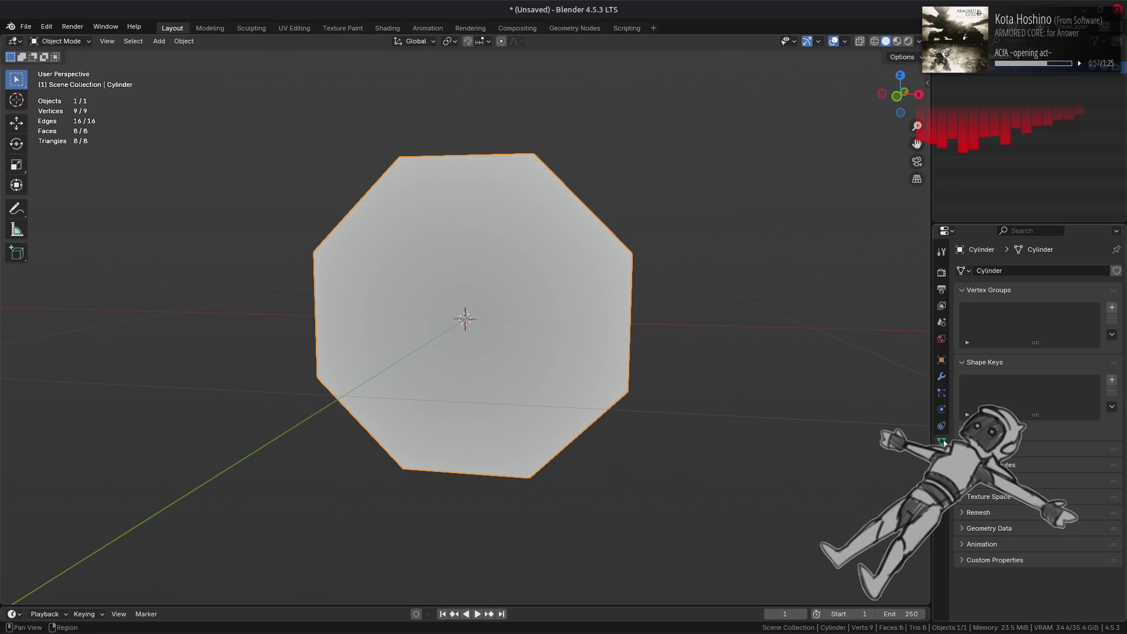
{"action": "left_click", "coordinate": [967, 415]}
{"action": "left_click", "coordinate": [999, 430]}
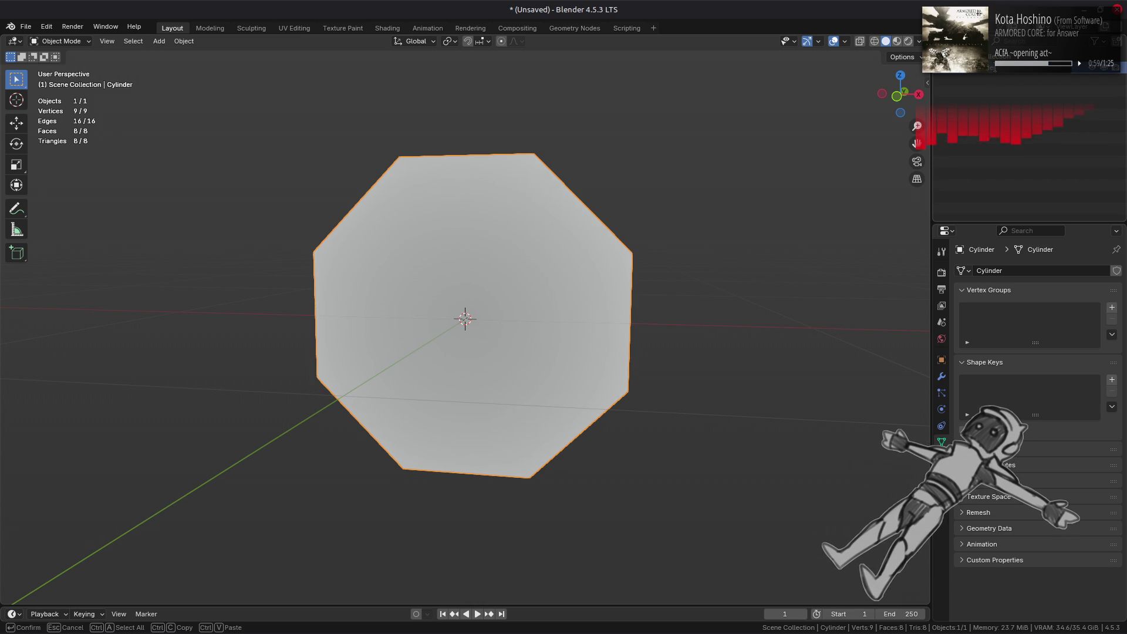
{"action": "key", "text": "Return"}
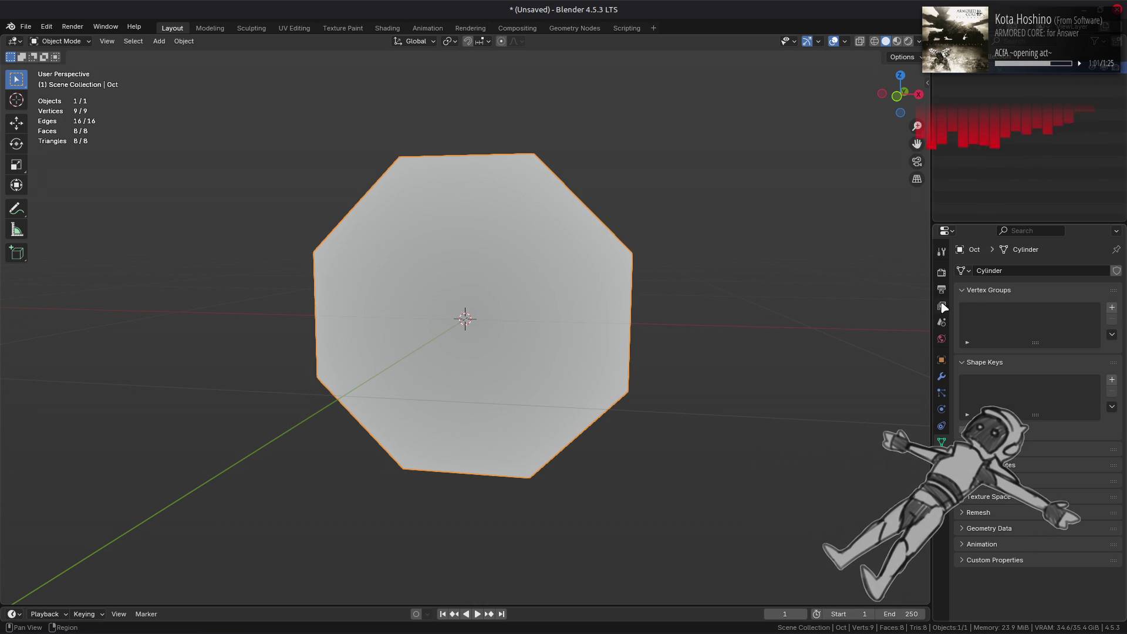
{"action": "left_click", "coordinate": [998, 430]}
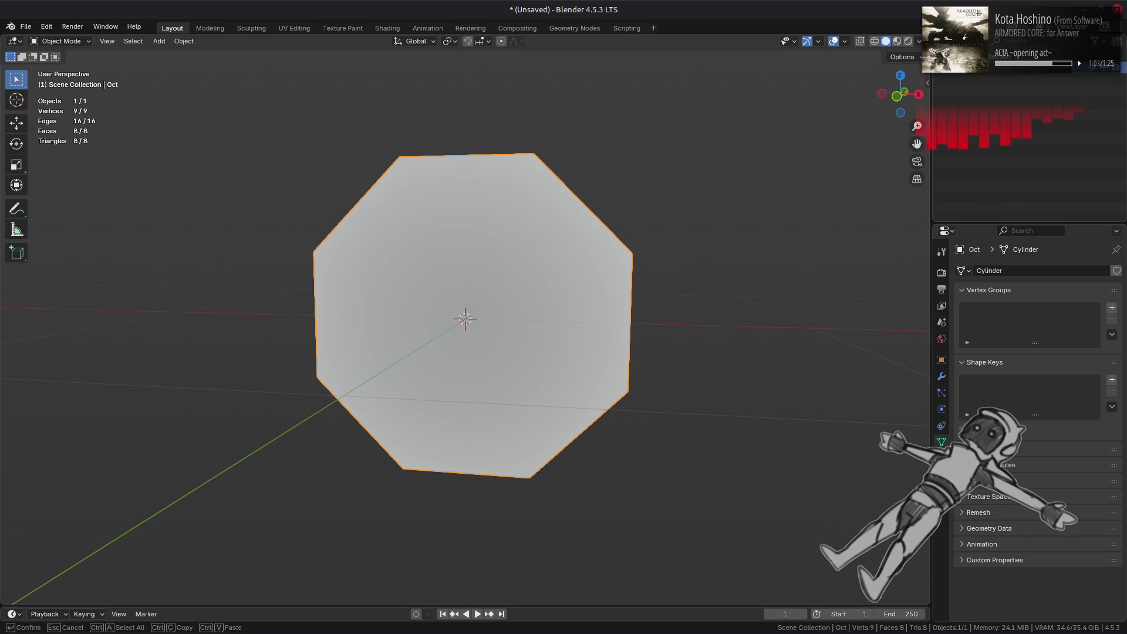
{"action": "key", "text": "Return"}
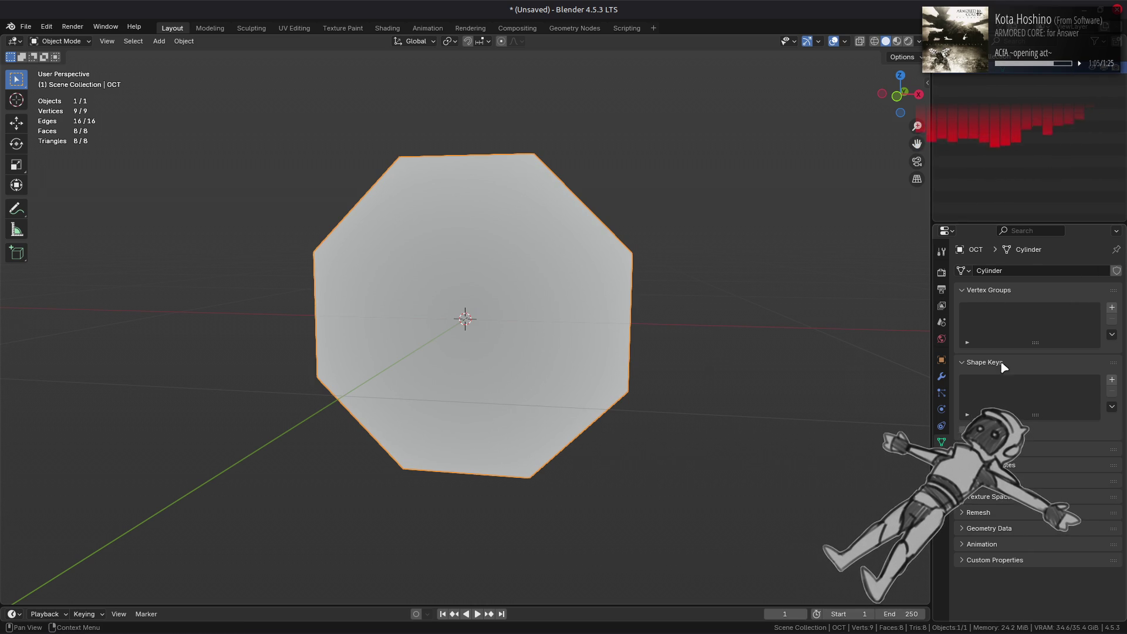
- Collapse Shape Keys and expand UV Maps to confirm the mesh has a UVMap
{"action": "left_click", "coordinate": [1003, 364]}
{"action": "left_click", "coordinate": [1003, 380]}
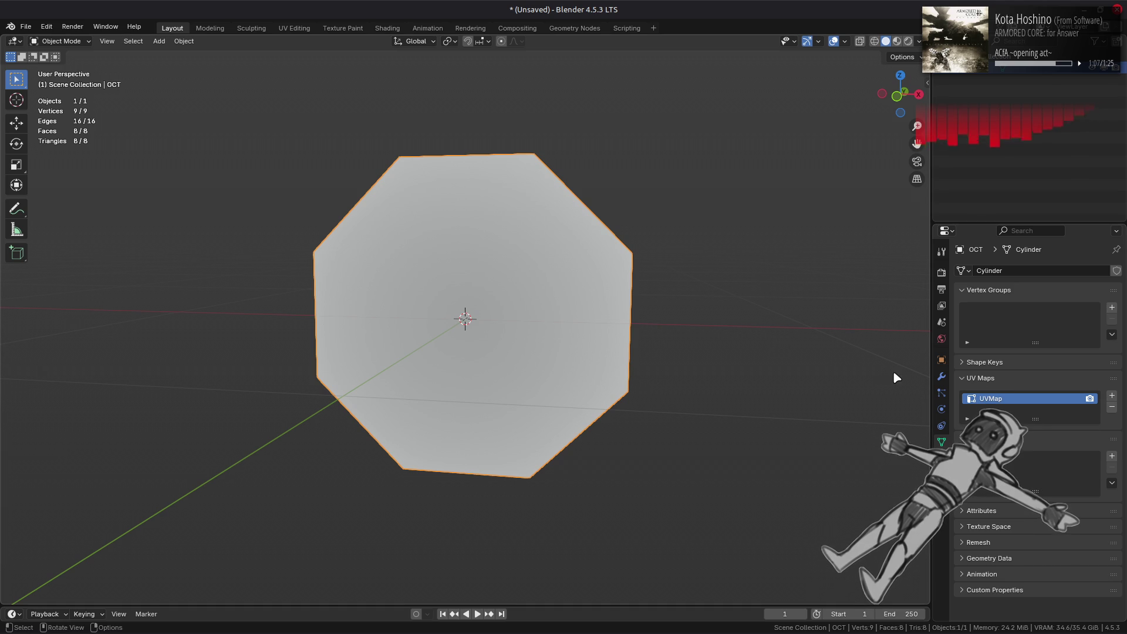
{"action": "left_click", "coordinate": [26, 27]}
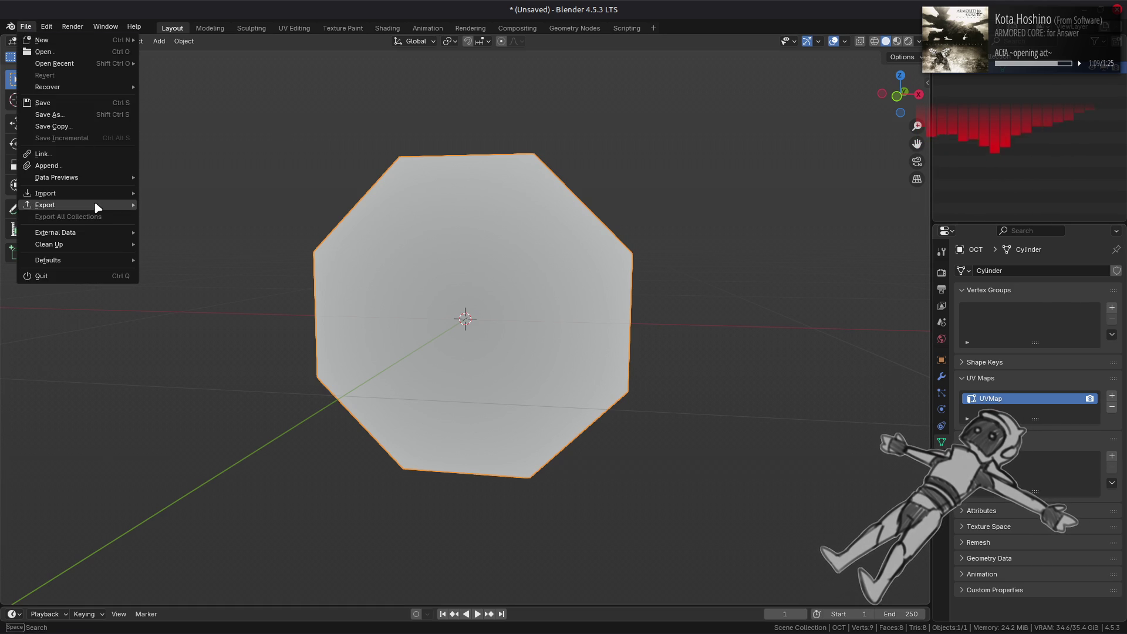
- Start a File > Export > Wavefront (.obj) export of the OCT mesh
{"action": "mouse_move", "coordinate": [98, 207]}
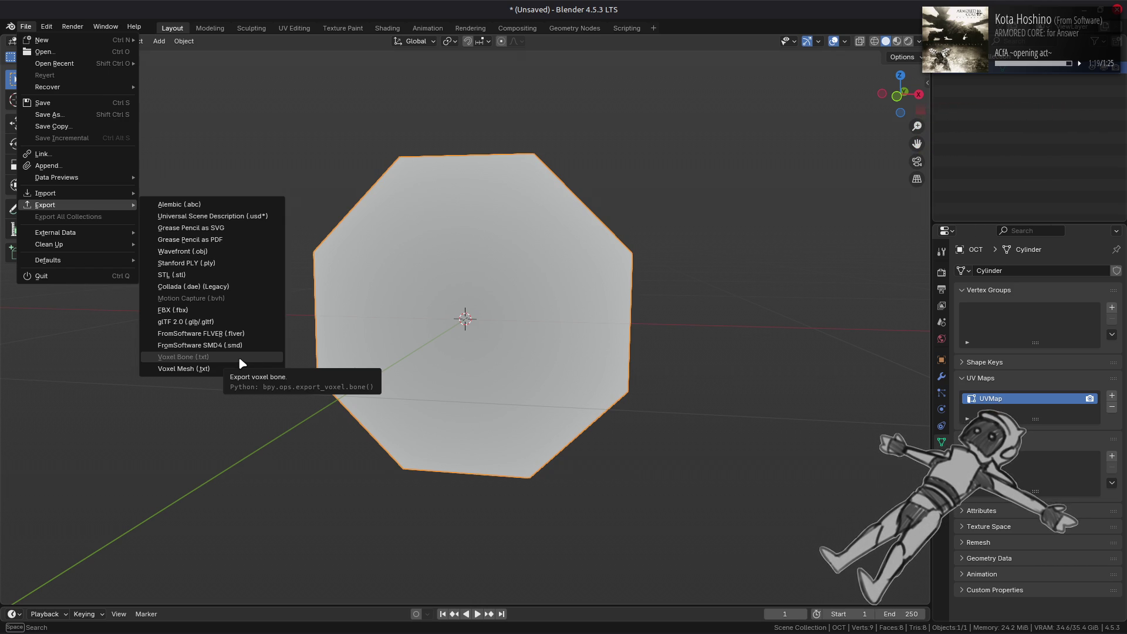
{"action": "left_click", "coordinate": [234, 253]}
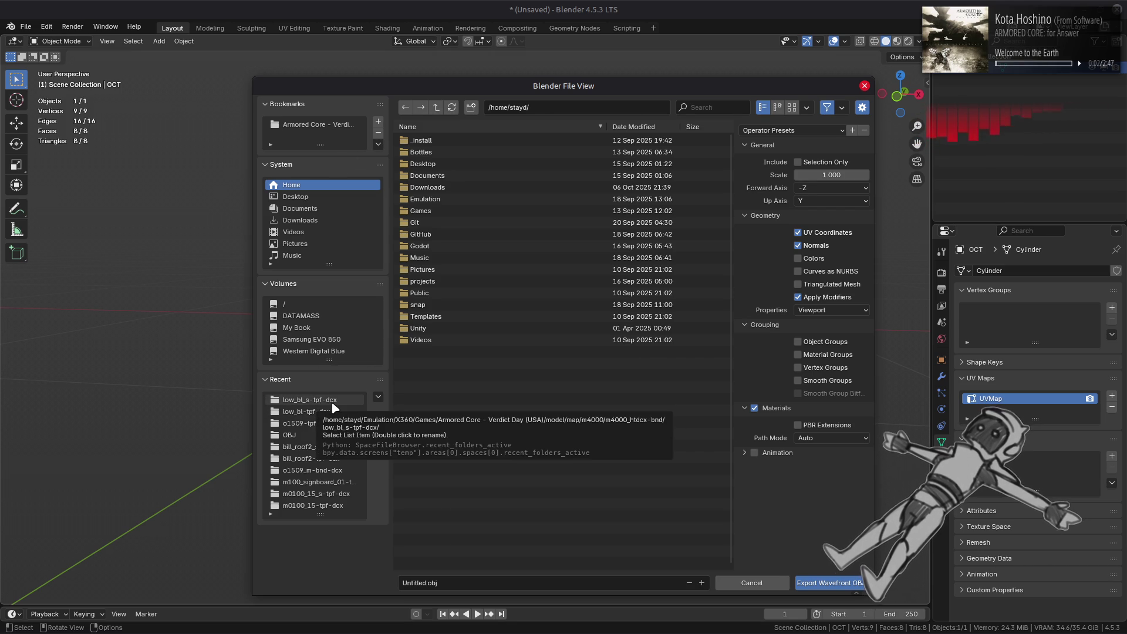
- Point the export at Western Digital Blue/Godot/Projects/AC_Test_4.3/Particles/Resources/Meshes, reusing oct.obj's name
{"action": "left_click", "coordinate": [333, 405]}
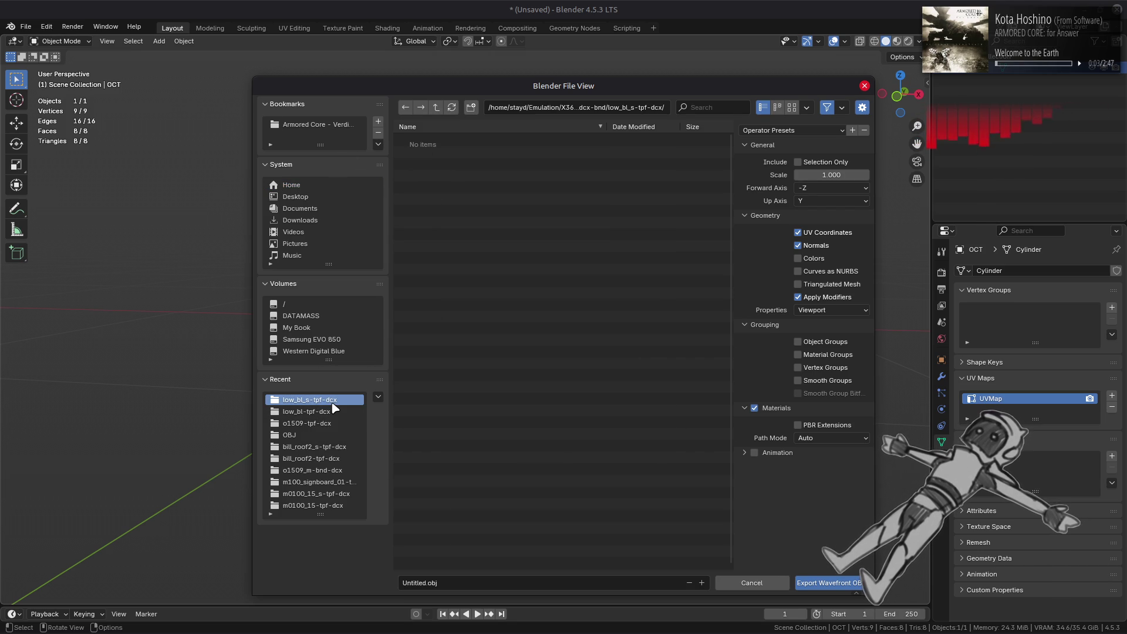
{"action": "left_click", "coordinate": [323, 351]}
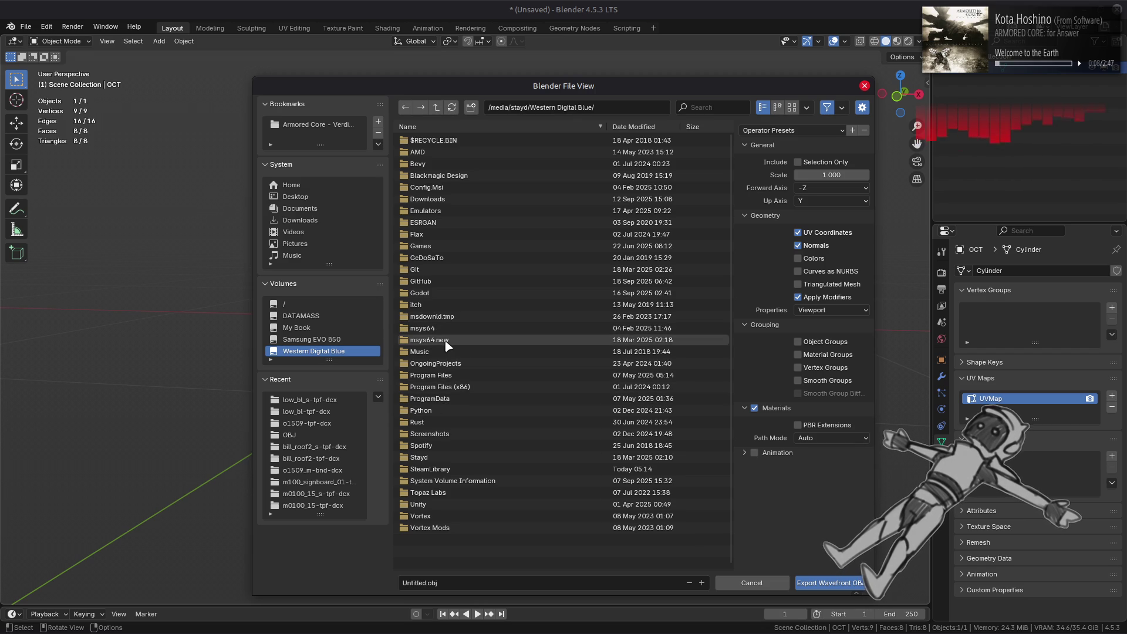
{"action": "left_click", "coordinate": [450, 293]}
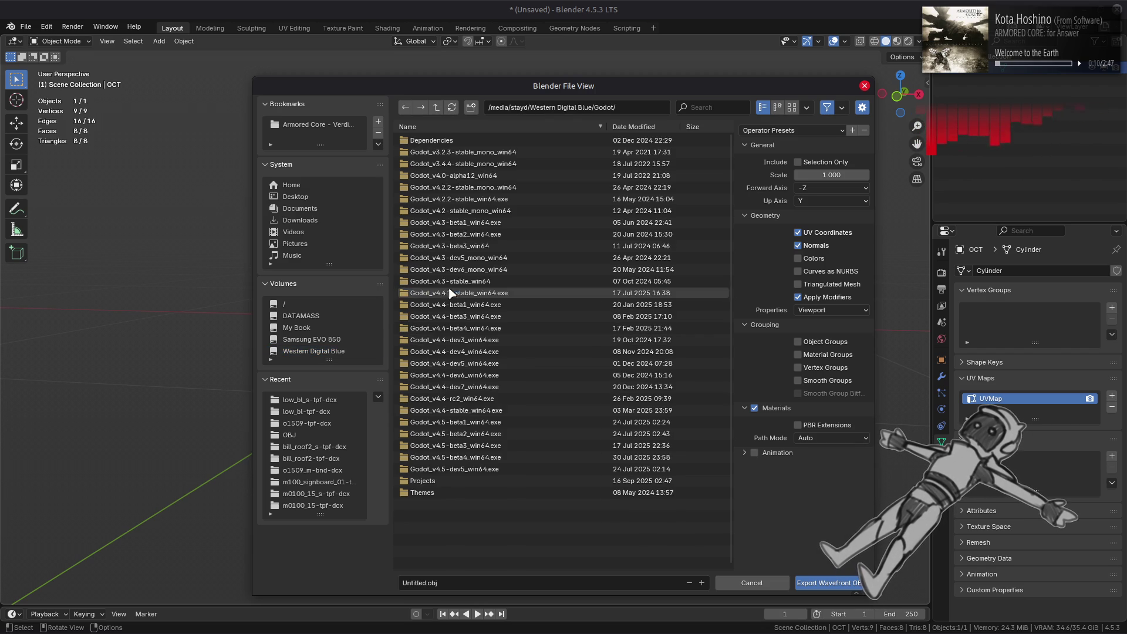
{"action": "left_click", "coordinate": [470, 482]}
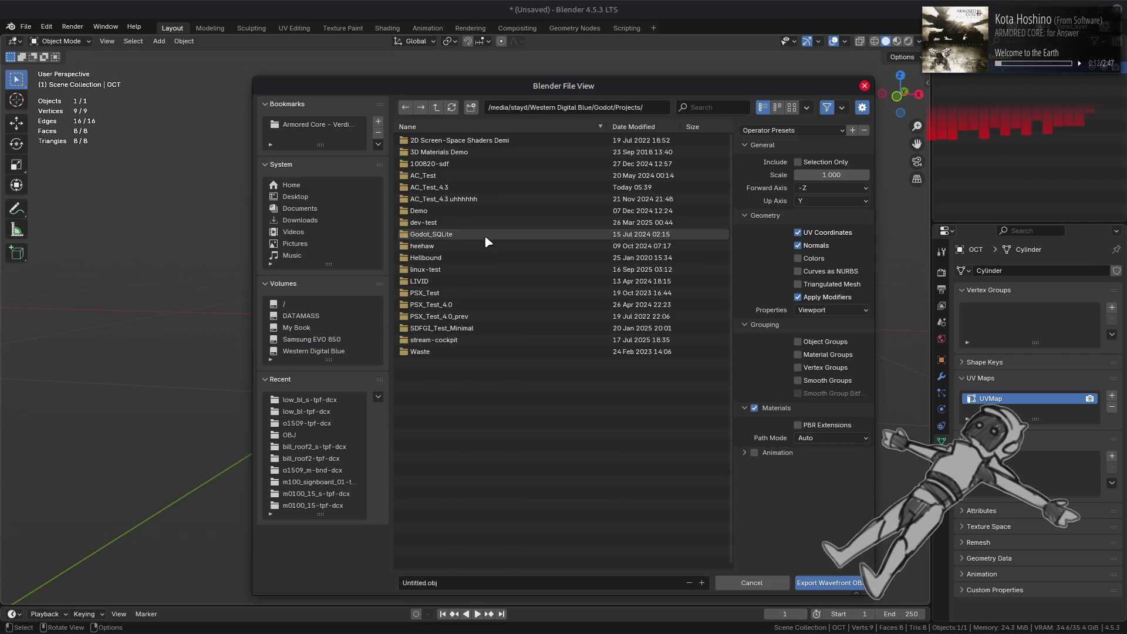
{"action": "left_click", "coordinate": [474, 187]}
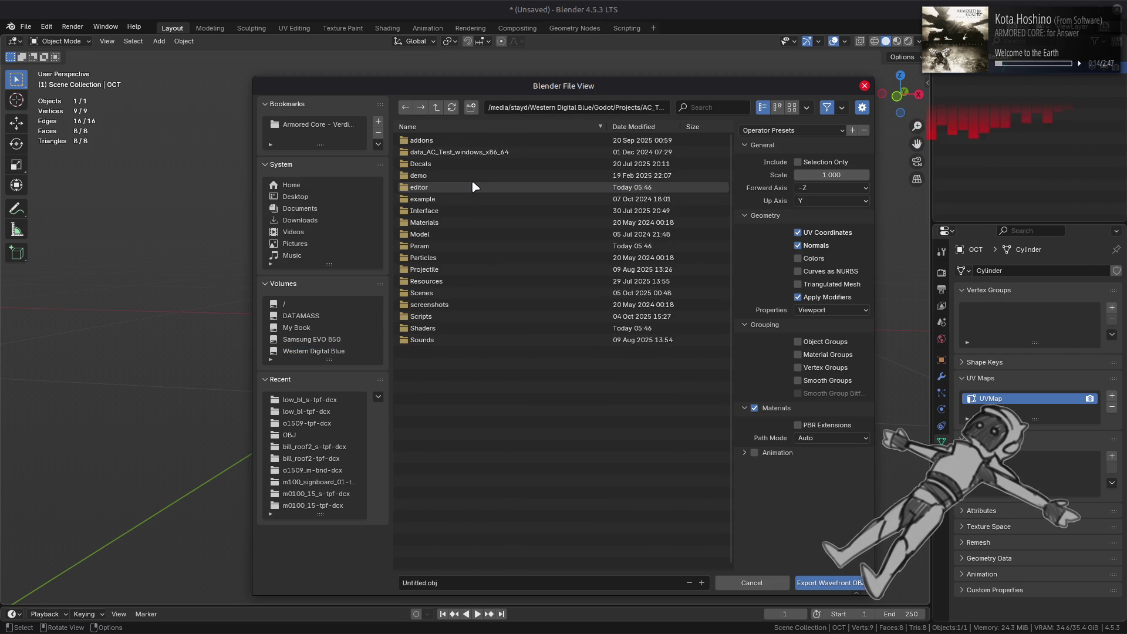
{"action": "left_click", "coordinate": [445, 259]}
{"action": "left_click", "coordinate": [454, 152]}
{"action": "left_click", "coordinate": [446, 141]}
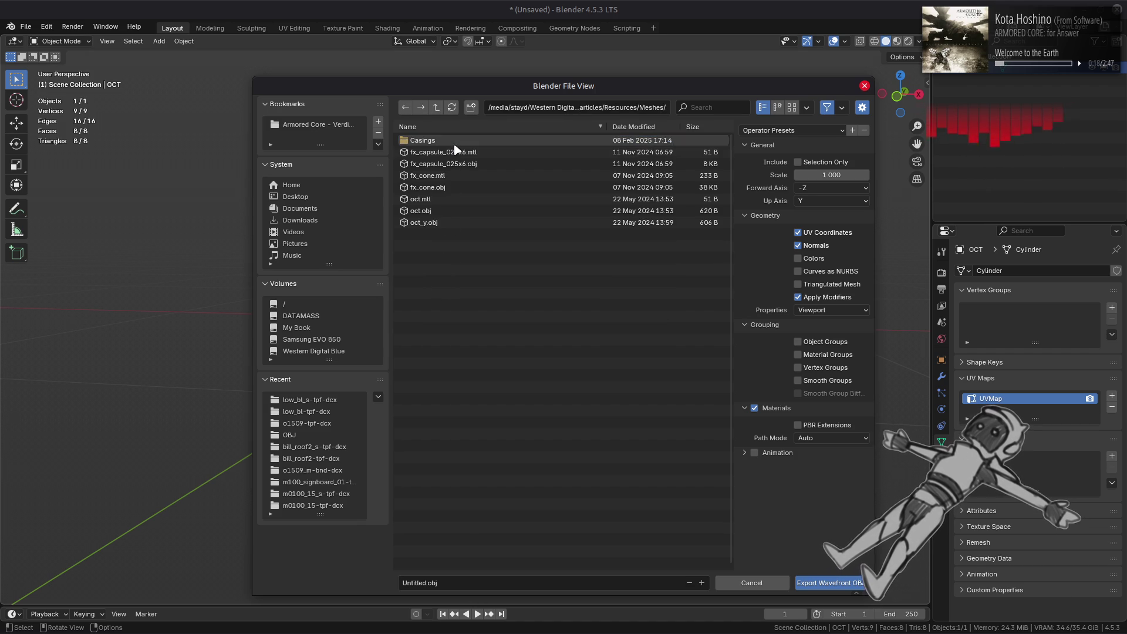
{"action": "left_click", "coordinate": [449, 210]}
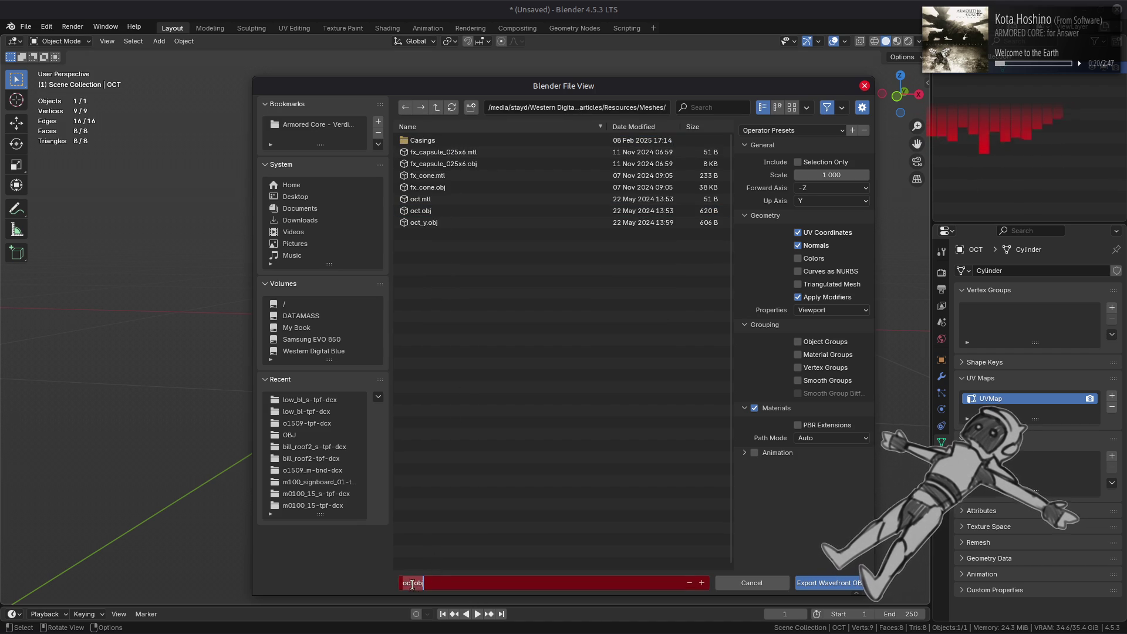
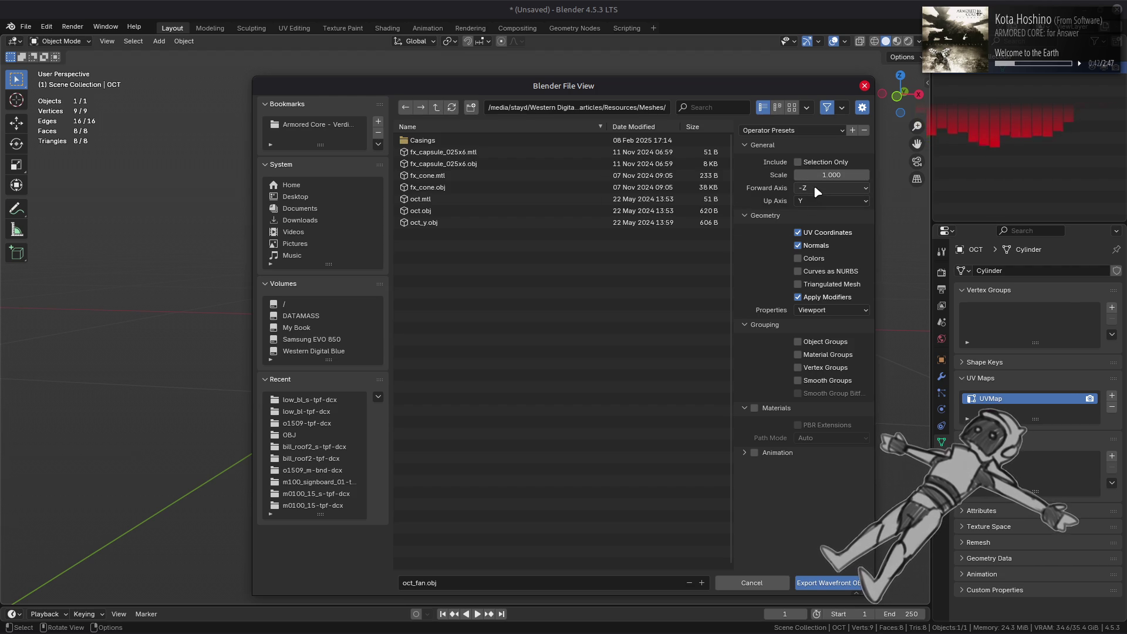
- Export the octagon mesh from Blender as oct_fan.obj and return to Godot
{"action": "left_click", "coordinate": [841, 589]}
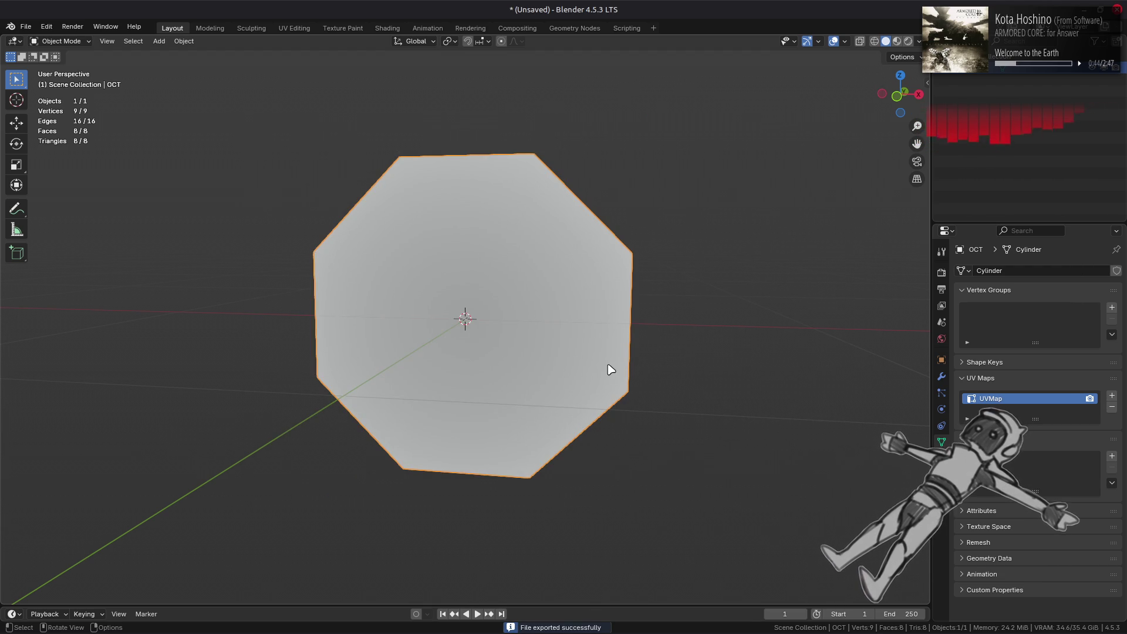
{"action": "key", "text": "alt+Tab"}
{"action": "key", "text": "alt+Tab"}
{"action": "key", "text": "alt+Tab"}
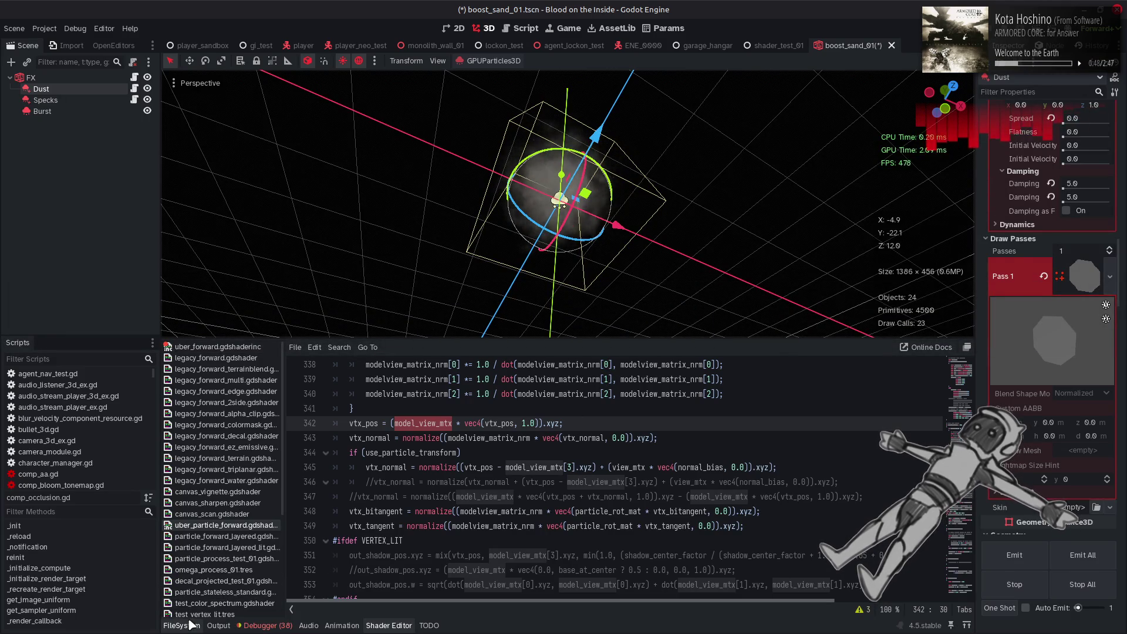
- Browse the FileSystem to the Resources/Meshes folder
{"action": "left_click", "coordinate": [181, 625]}
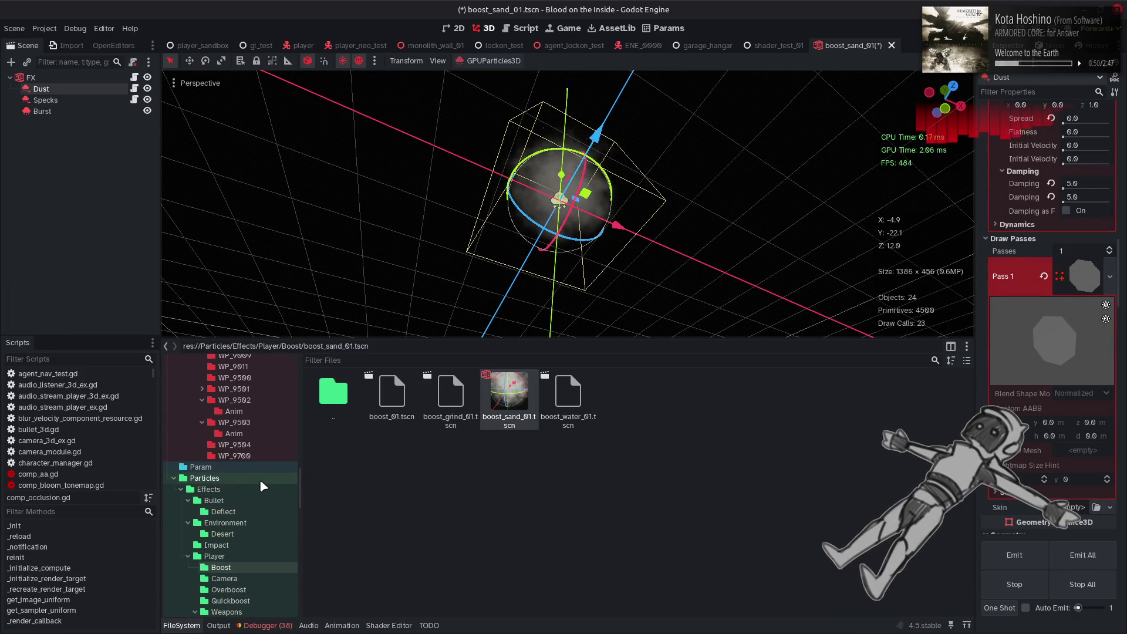
{"action": "scroll", "coordinate": [259, 481], "scroll_direction": "down", "scroll_amount": 5}
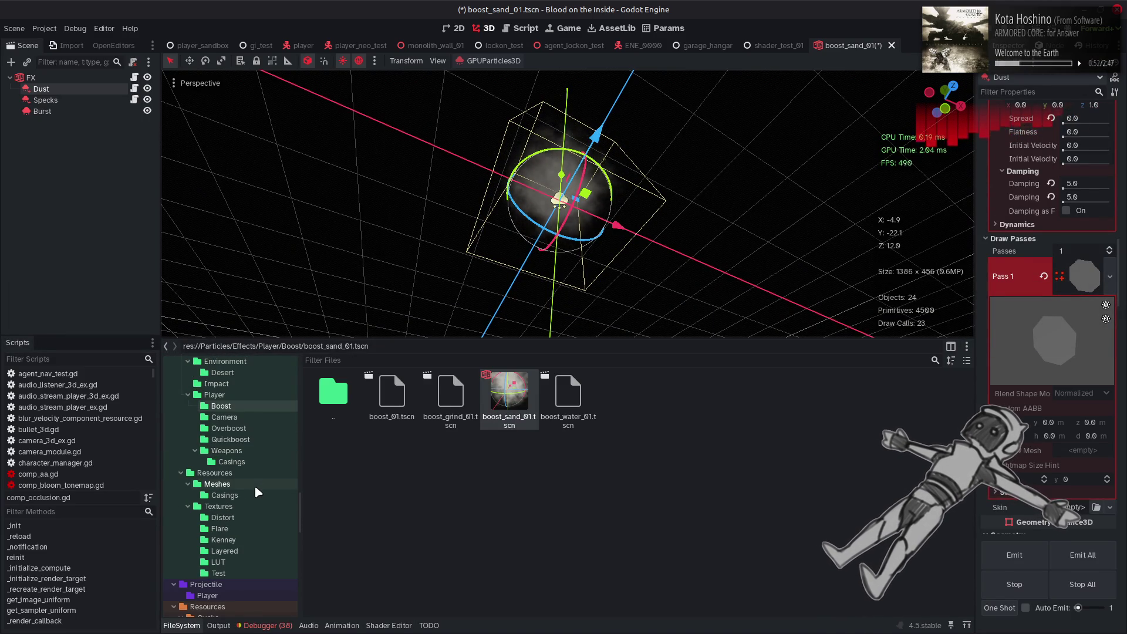
{"action": "left_click", "coordinate": [268, 485]}
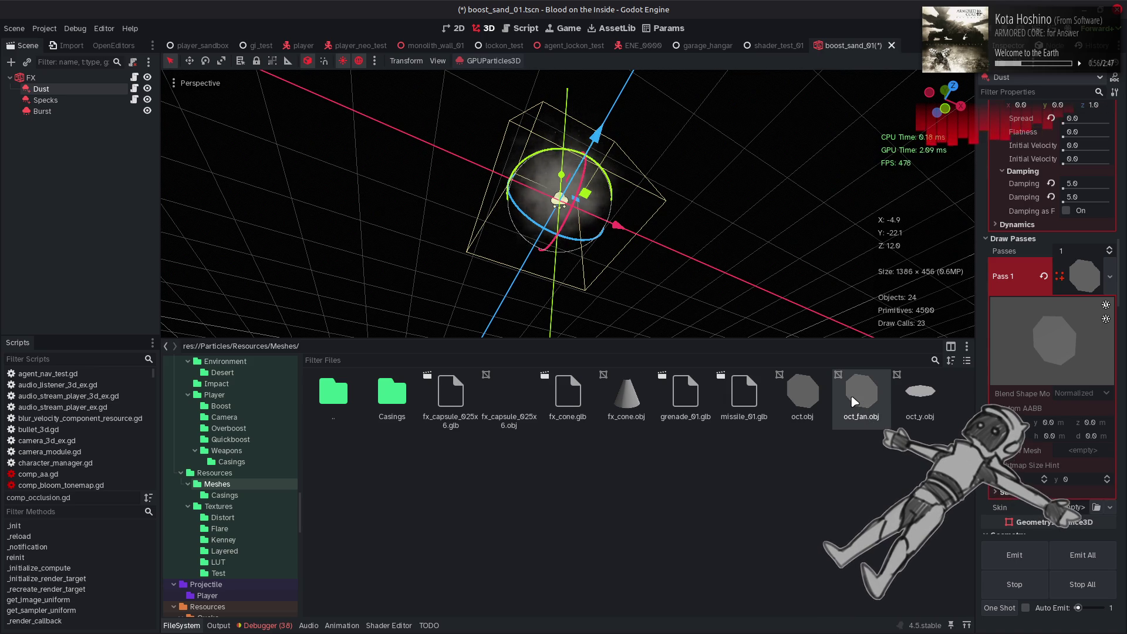
- Try oct_fan.obj as the Dust Draw Pass 1 mesh, revert to oct.obj, then select oct_fan.obj
{"action": "left_click_drag", "start_coordinate": [871, 386], "coordinate": [1086, 281]}
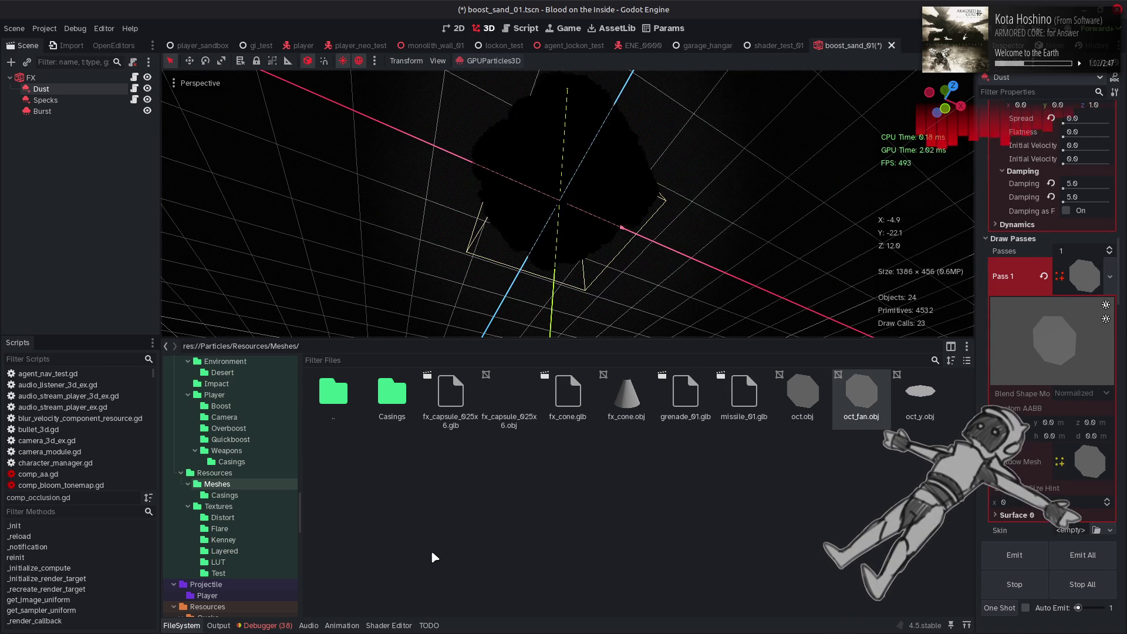
{"action": "mouse_move", "coordinate": [793, 435]}
{"action": "left_mouse_down"}
{"action": "mouse_move", "coordinate": [1057, 276]}
{"action": "mouse_move", "coordinate": [1086, 276]}
{"action": "left_mouse_up"}
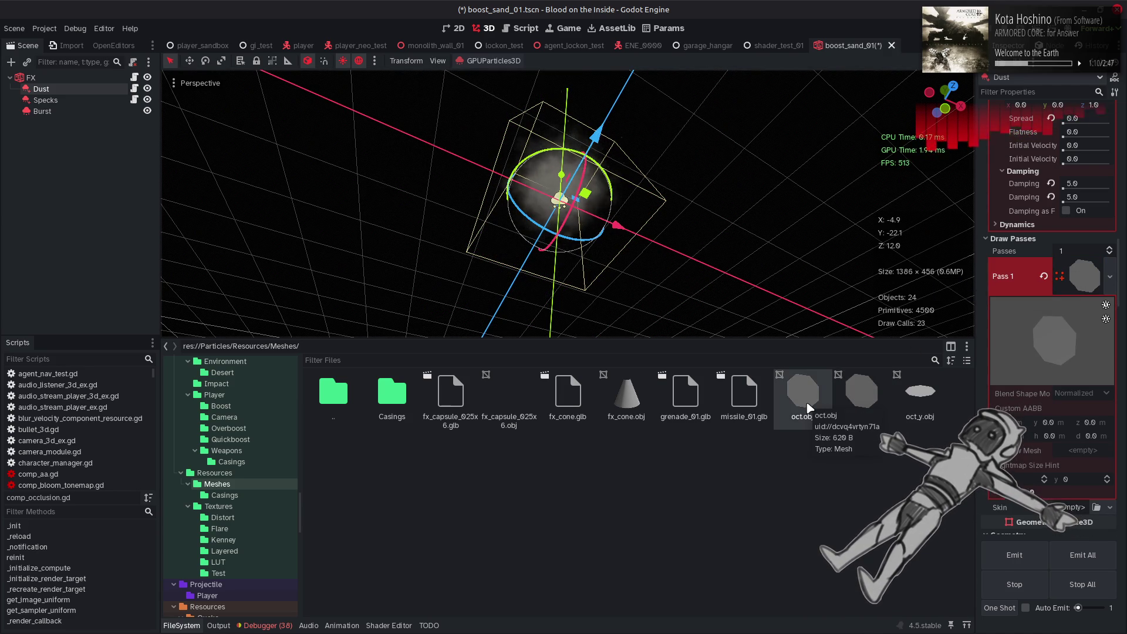
{"action": "left_click", "coordinate": [858, 404]}
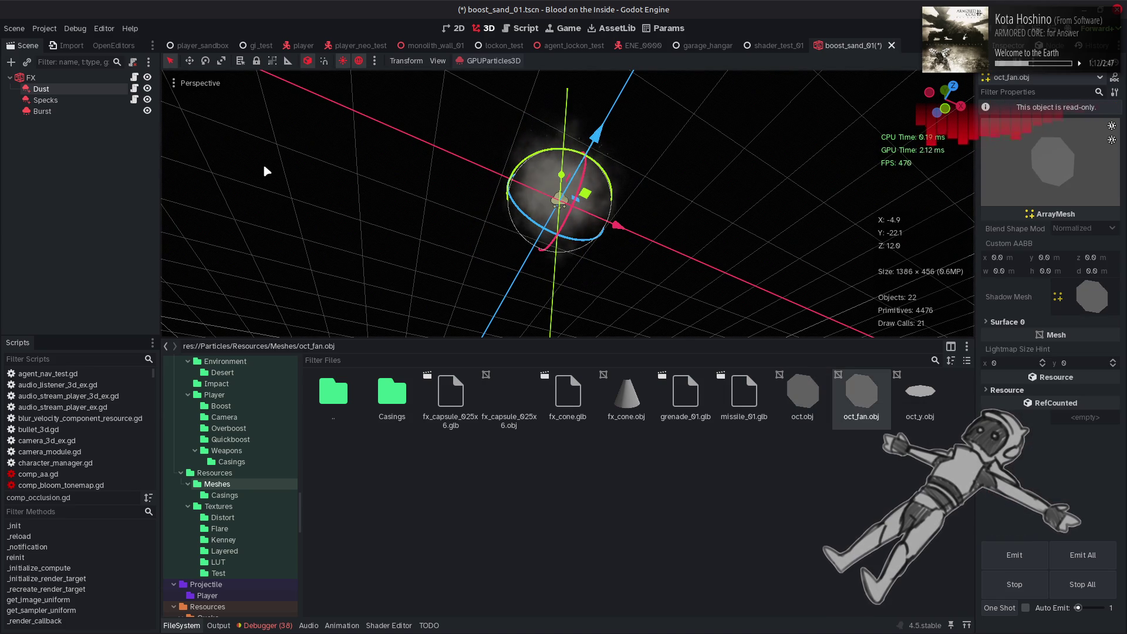
- Reimport oct_fan.obj with tangents off and mesh compression force-disabled
{"action": "left_click", "coordinate": [76, 48]}
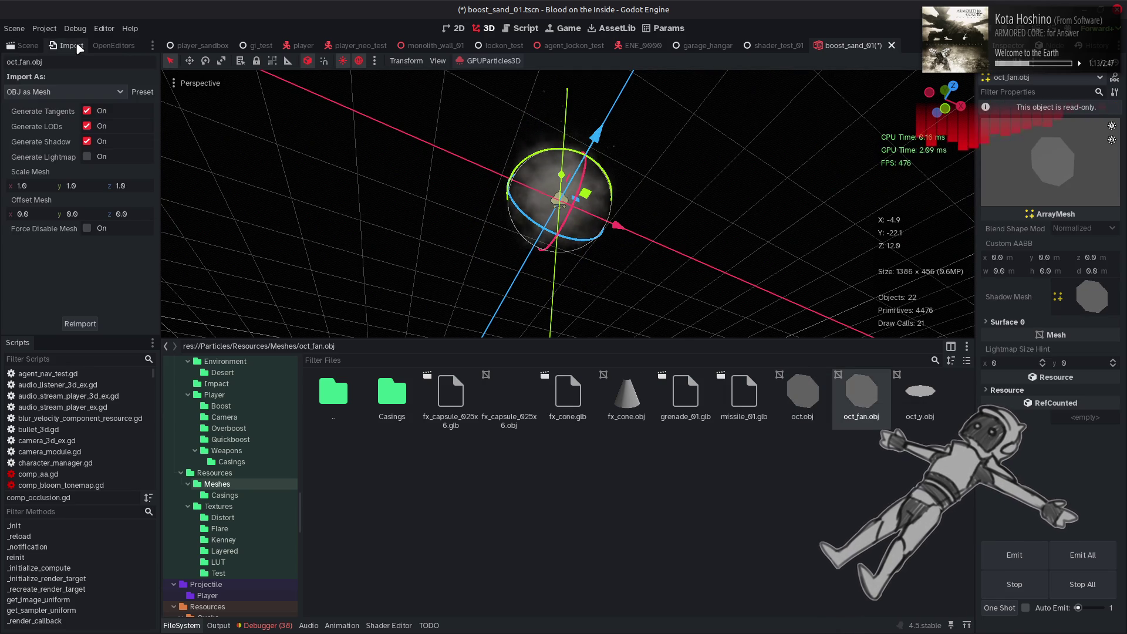
{"action": "left_click", "coordinate": [812, 409]}
{"action": "left_click", "coordinate": [858, 403]}
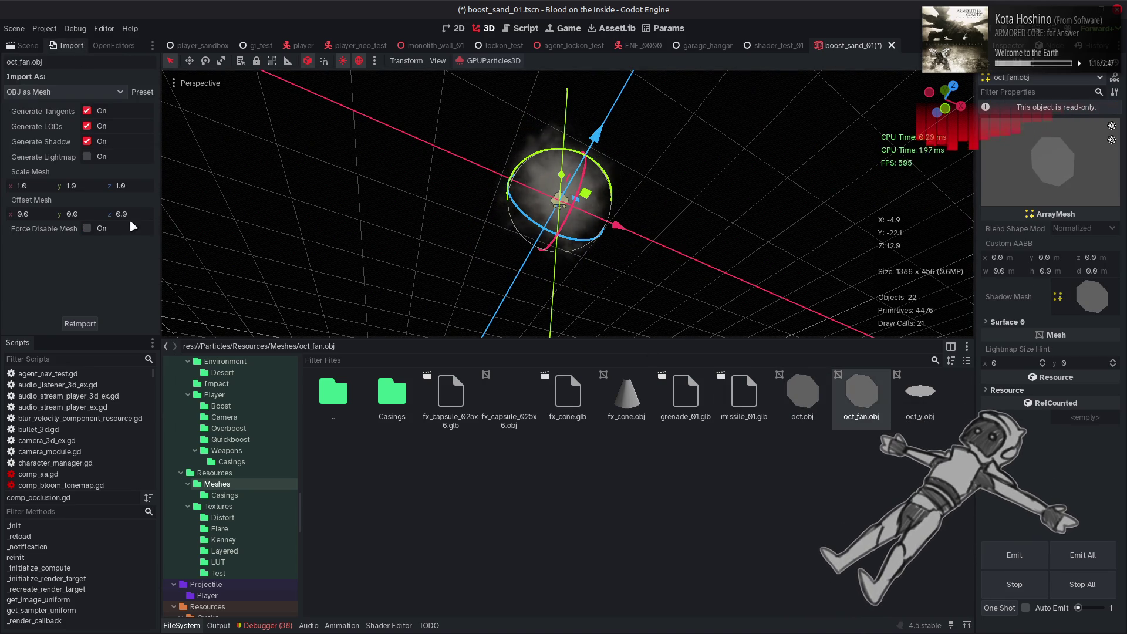
{"action": "left_click", "coordinate": [101, 229]}
{"action": "left_click", "coordinate": [87, 111]}
{"action": "left_click", "coordinate": [77, 323]}
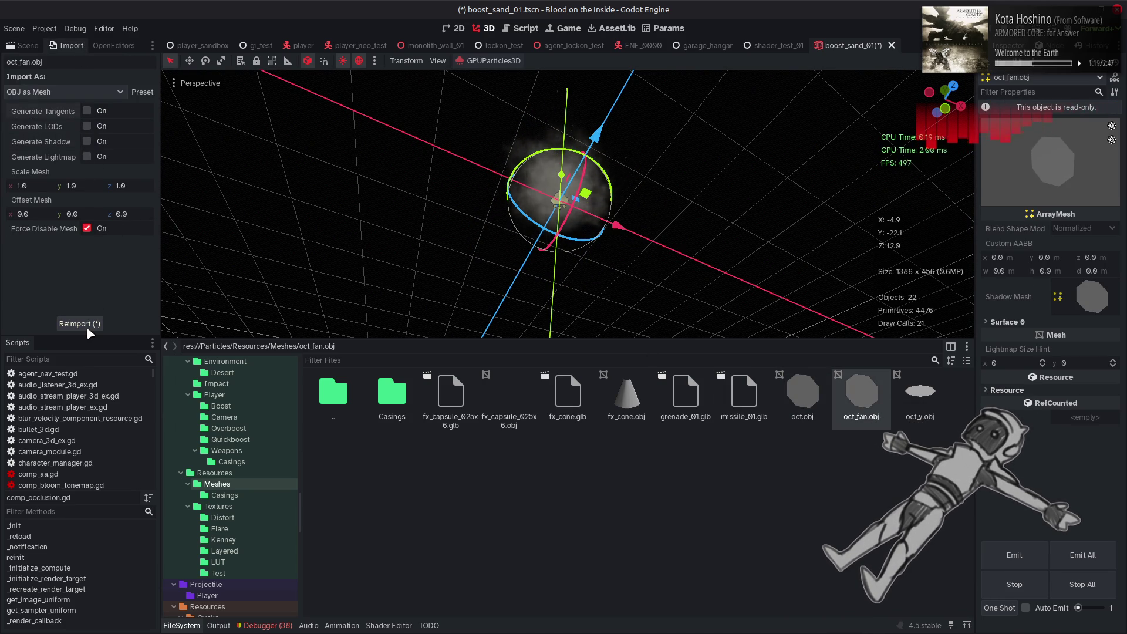
- Select the Dust emitter and assign oct_fan.obj as its draw pass mesh
{"action": "left_click", "coordinate": [28, 47]}
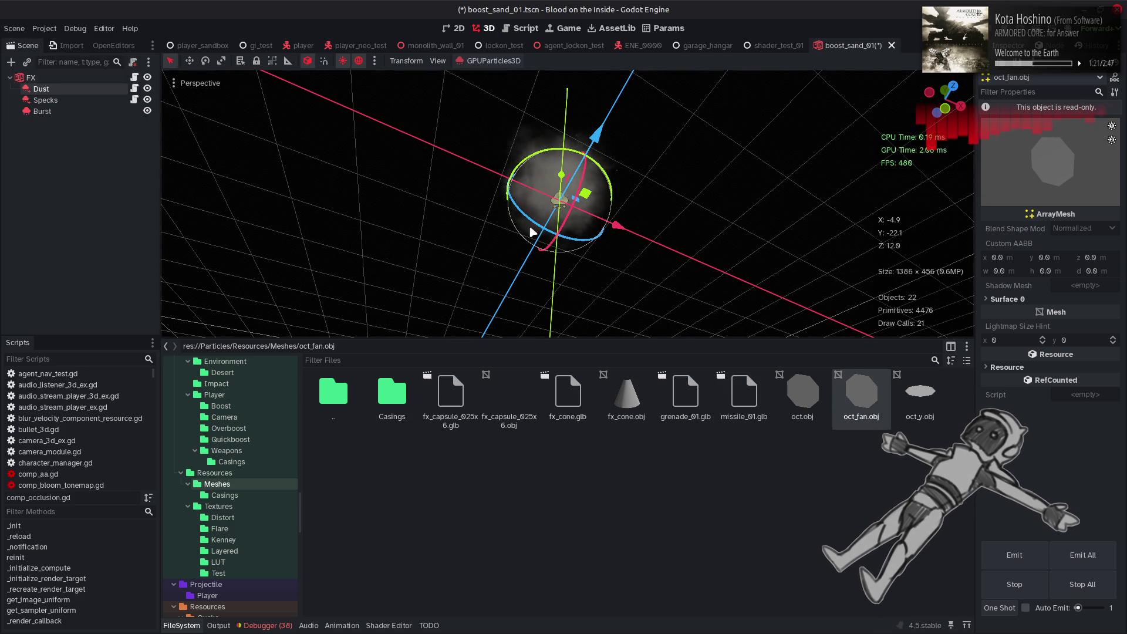
{"action": "left_click", "coordinate": [88, 89]}
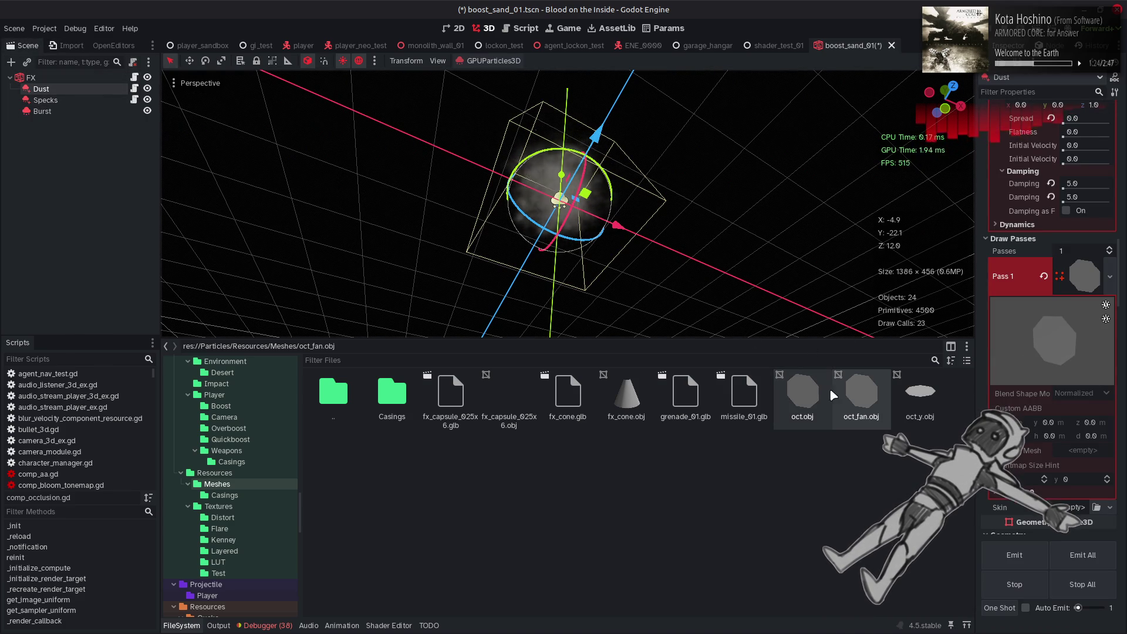
{"action": "mouse_move", "coordinate": [858, 392]}
{"action": "left_mouse_down"}
{"action": "mouse_move", "coordinate": [1057, 329]}
{"action": "mouse_move", "coordinate": [1085, 276]}
{"action": "left_mouse_up"}
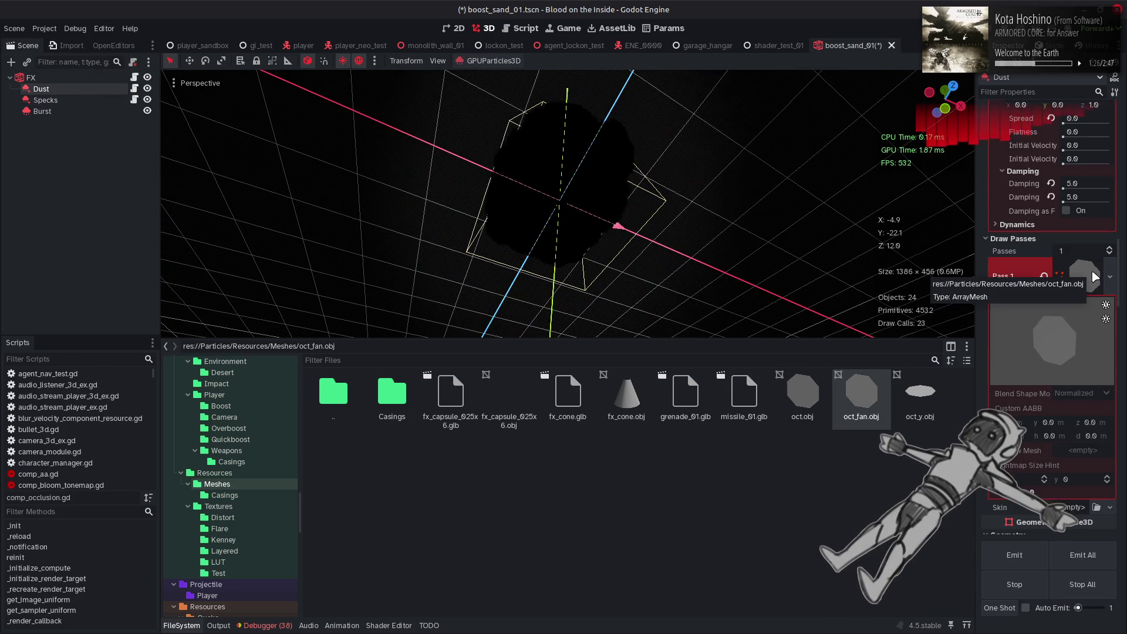
- Review the Debugger error log, then hide the bottom panel to enlarge the 3D view
{"action": "left_click", "coordinate": [265, 625]}
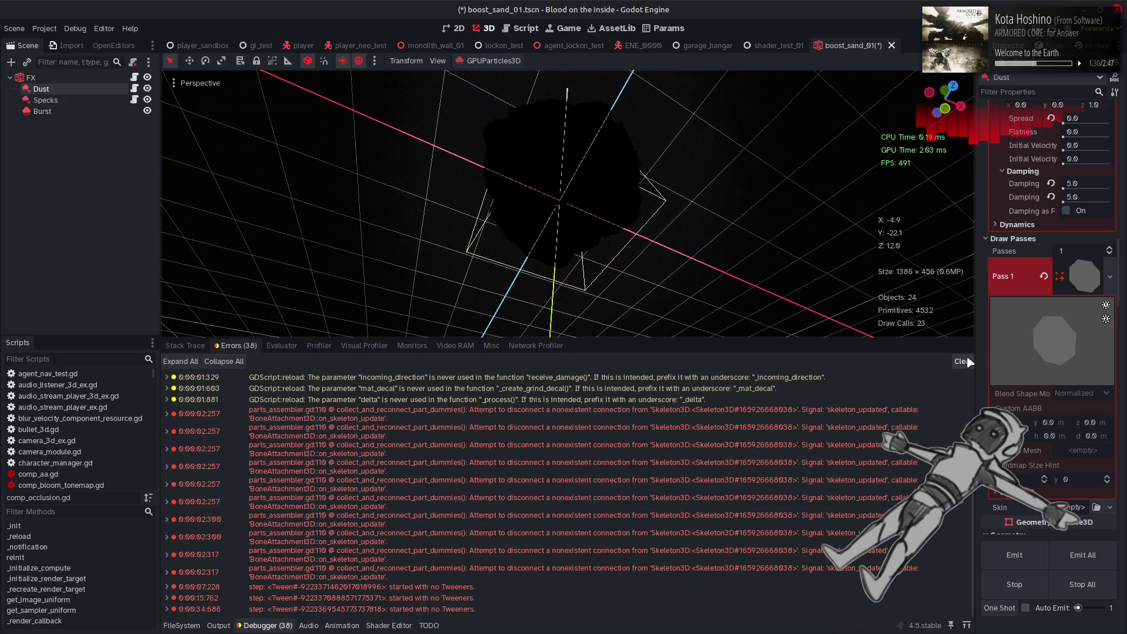
{"action": "key", "text": "ctrl+j"}
{"action": "scroll", "coordinate": [496, 441], "scroll_direction": "up", "scroll_amount": 5}
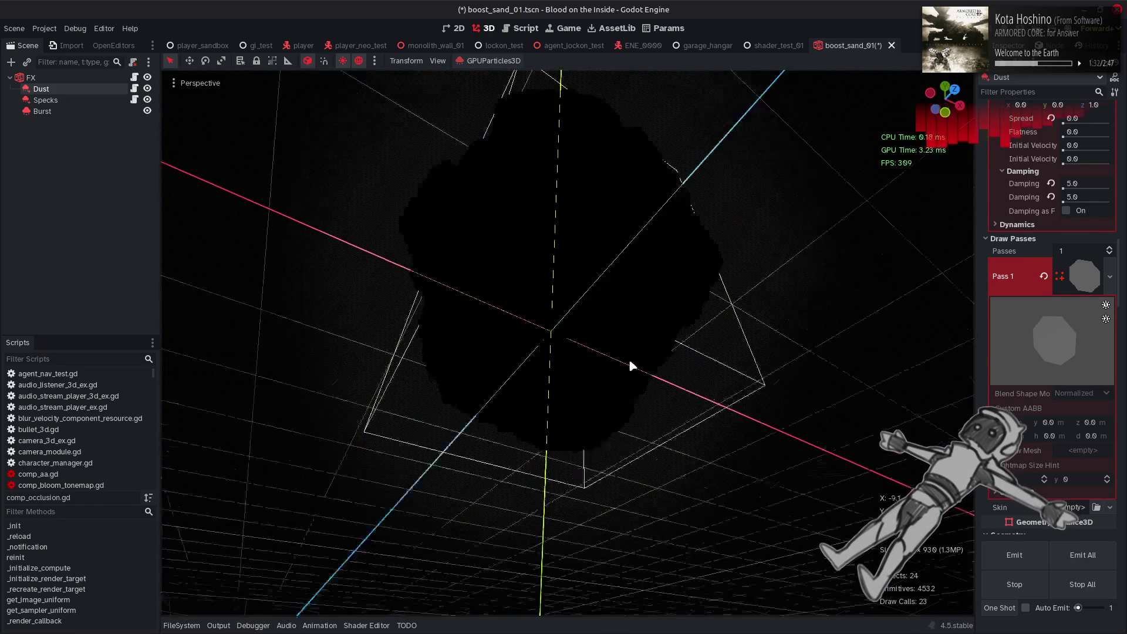
{"action": "scroll", "coordinate": [696, 548], "scroll_direction": "down", "scroll_amount": 5}
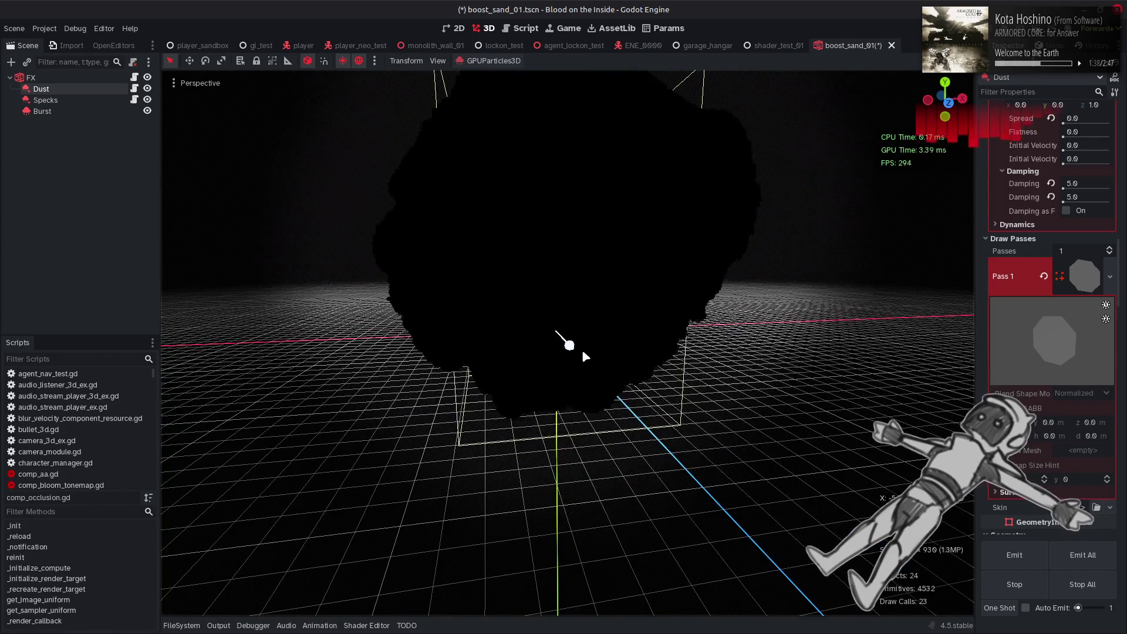
- Return to the Godot editor and place the caret below the use_particle_transform condition
{"action": "key", "text": "alt+Tab"}
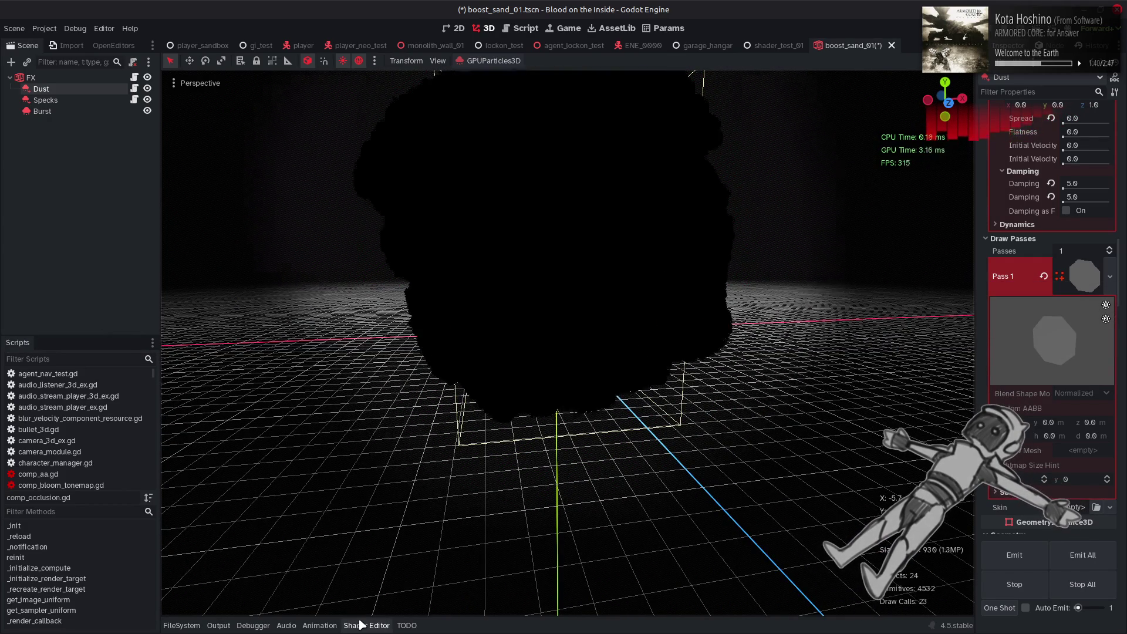
{"action": "key", "text": "alt+s"}
{"action": "left_click", "coordinate": [598, 447]}
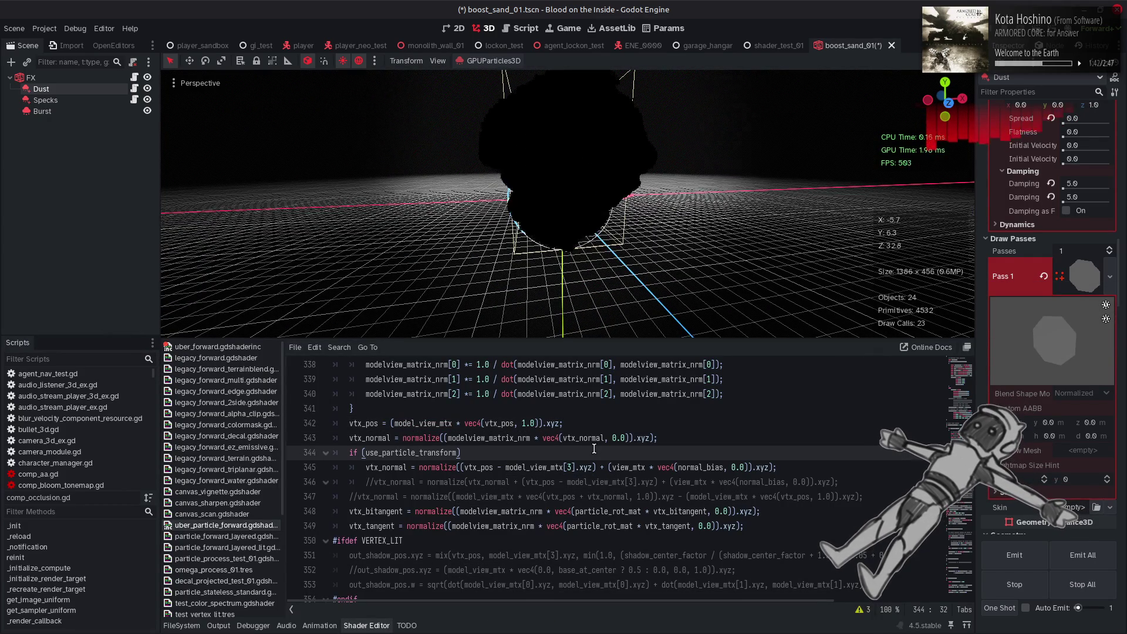
- Delete the old vtx_normal line, uncomment the alternative one, and preview the smoke
{"action": "key", "text": "Down"}
{"action": "key", "text": "ctrl+shift+k"}
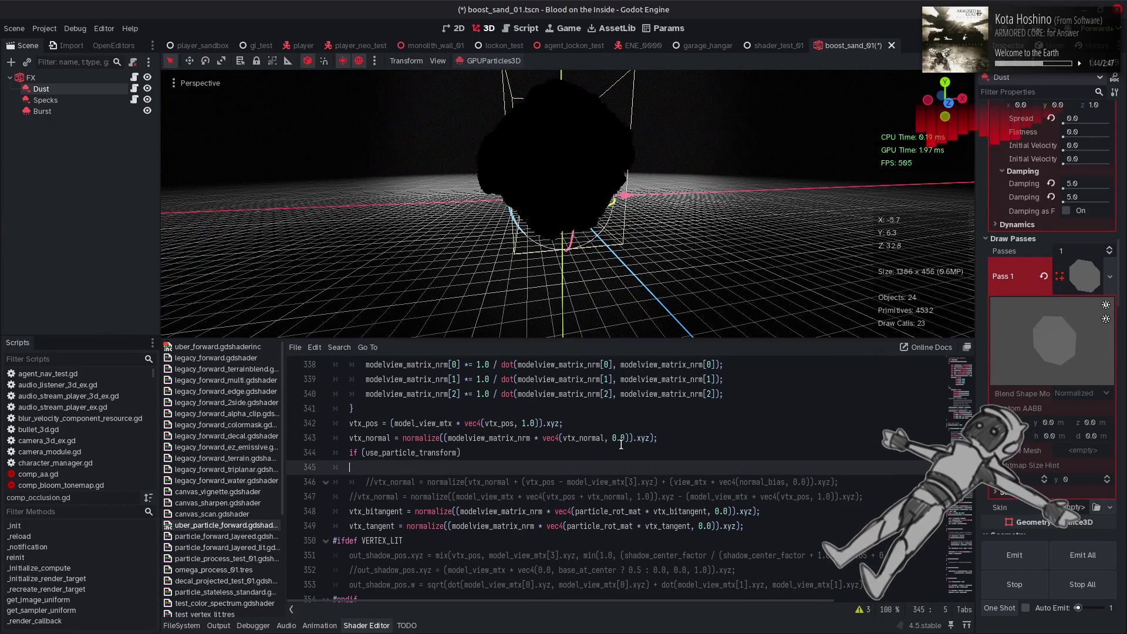
{"action": "key", "text": "ctrl+k"}
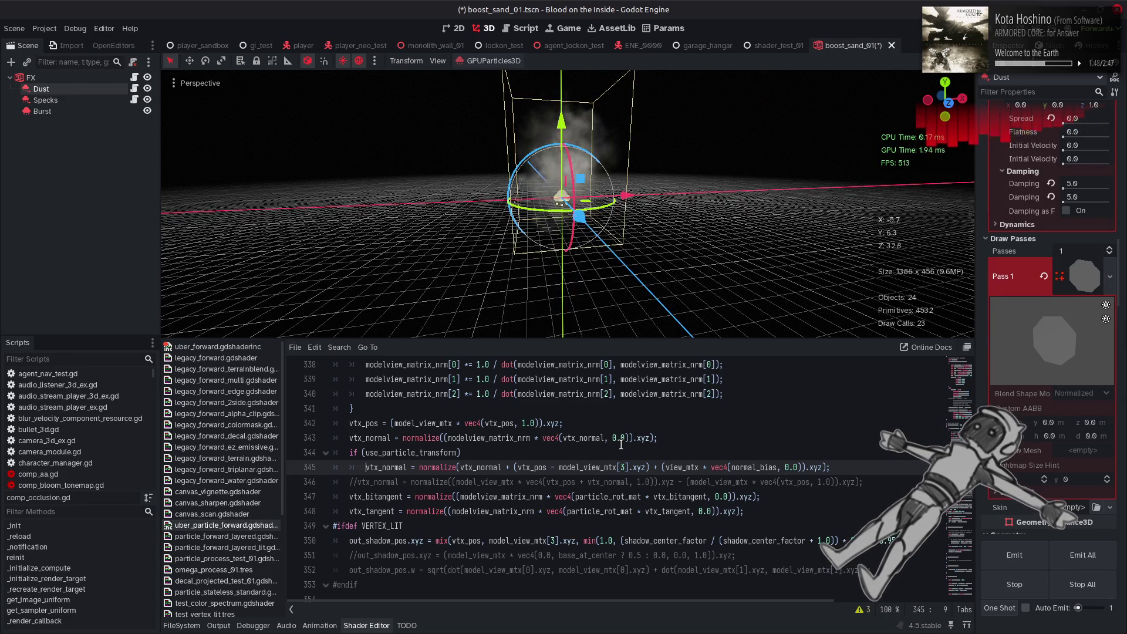
{"action": "left_click", "coordinate": [367, 626]}
{"action": "scroll", "coordinate": [495, 241], "scroll_direction": "up", "scroll_amount": 3}
{"action": "mouse_move", "coordinate": [495, 241]}
{"action": "left_mouse_down"}
{"action": "mouse_move", "coordinate": [422, 385]}
{"action": "mouse_move", "coordinate": [486, 270]}
{"action": "mouse_move", "coordinate": [581, 259]}
{"action": "mouse_move", "coordinate": [528, 276]}
{"action": "mouse_move", "coordinate": [495, 408]}
{"action": "mouse_move", "coordinate": [515, 393]}
{"action": "mouse_move", "coordinate": [479, 446]}
{"action": "left_mouse_up"}
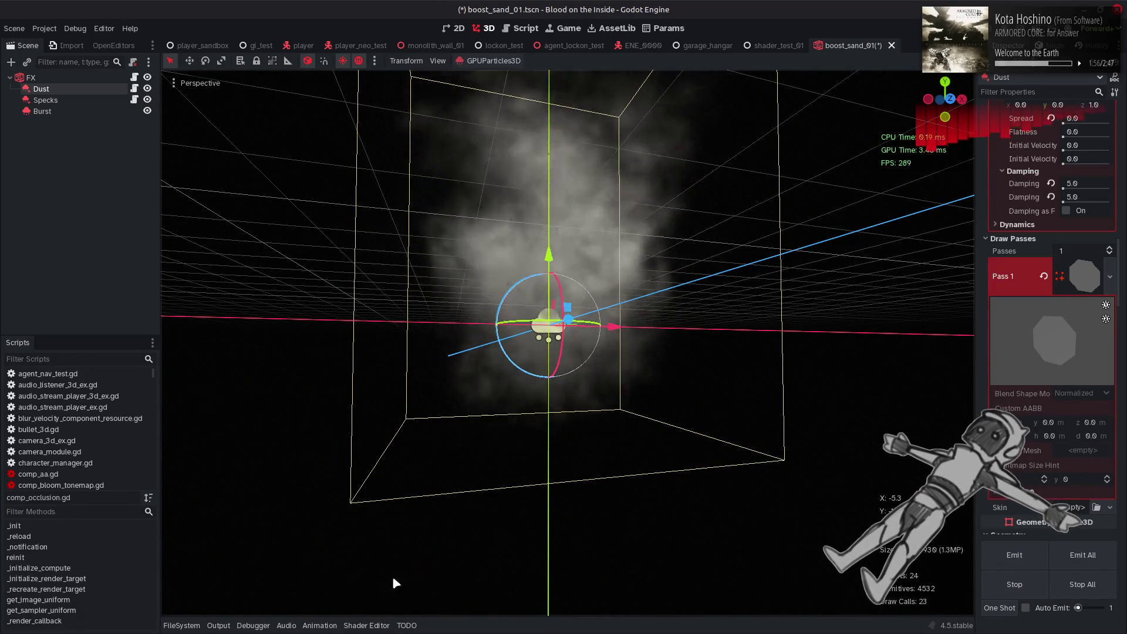
- Scale the position offset term by 0.0001 and inspect the pale smoke from several angles
{"action": "left_click", "coordinate": [366, 625]}
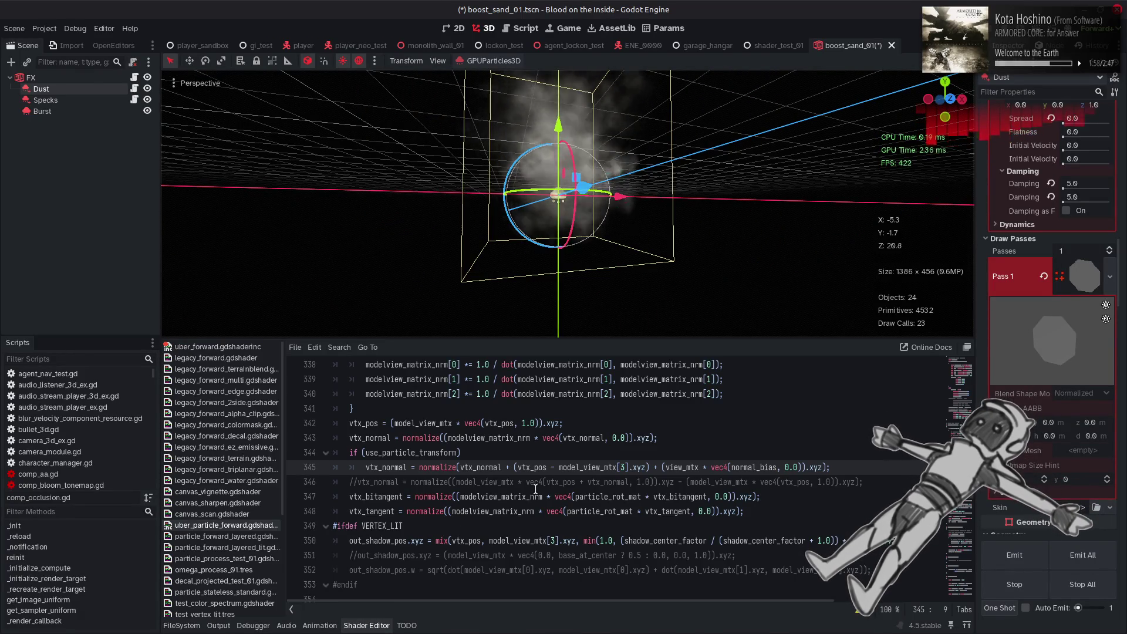
{"action": "left_click", "coordinate": [503, 467]}
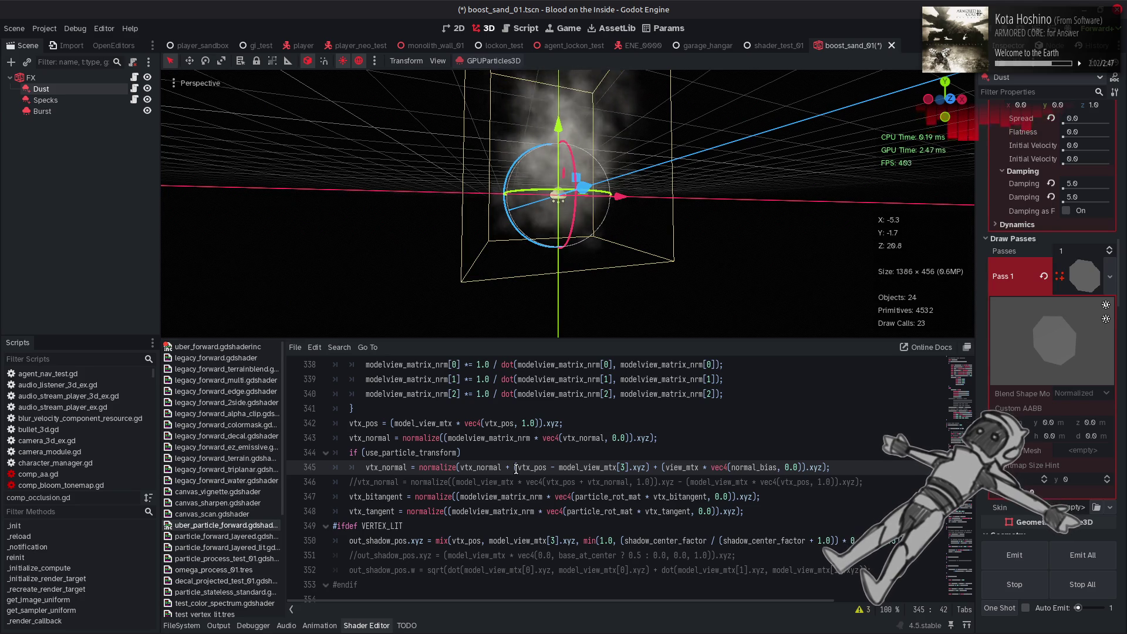
{"action": "type", "text": "* 0.0001"}
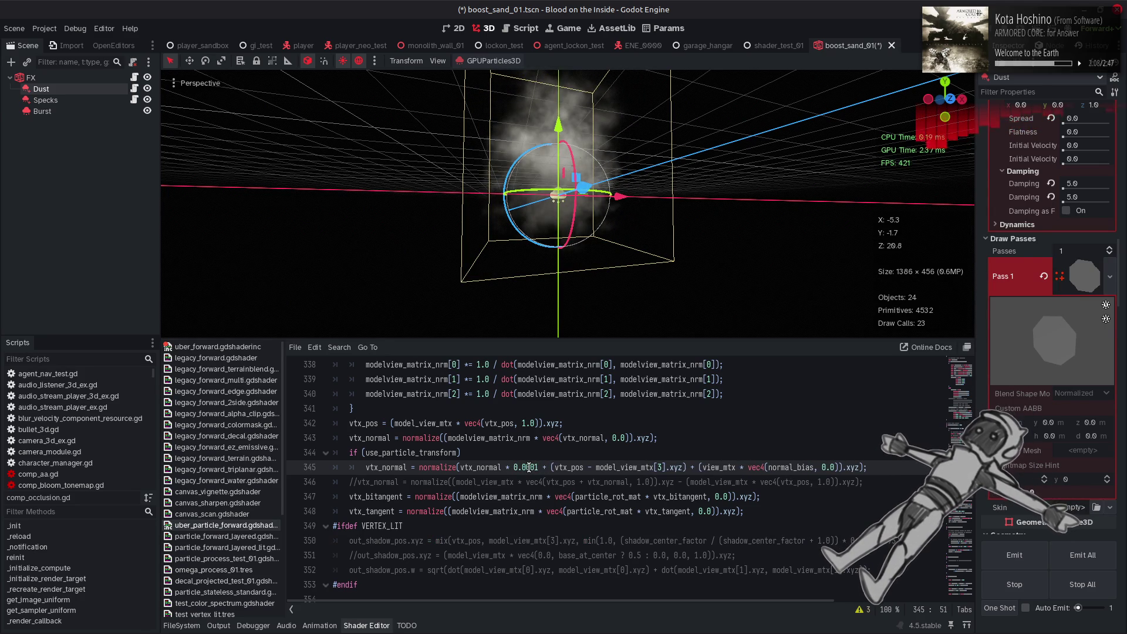
{"action": "left_click", "coordinate": [391, 624]}
{"action": "mouse_move", "coordinate": [584, 357]}
{"action": "left_mouse_down"}
{"action": "mouse_move", "coordinate": [549, 454]}
{"action": "mouse_move", "coordinate": [542, 546]}
{"action": "left_mouse_up"}
{"action": "mouse_move", "coordinate": [552, 383]}
{"action": "left_mouse_down"}
{"action": "mouse_move", "coordinate": [574, 271]}
{"action": "mouse_move", "coordinate": [611, 196]}
{"action": "mouse_move", "coordinate": [656, 214]}
{"action": "mouse_move", "coordinate": [626, 217]}
{"action": "left_mouse_up"}
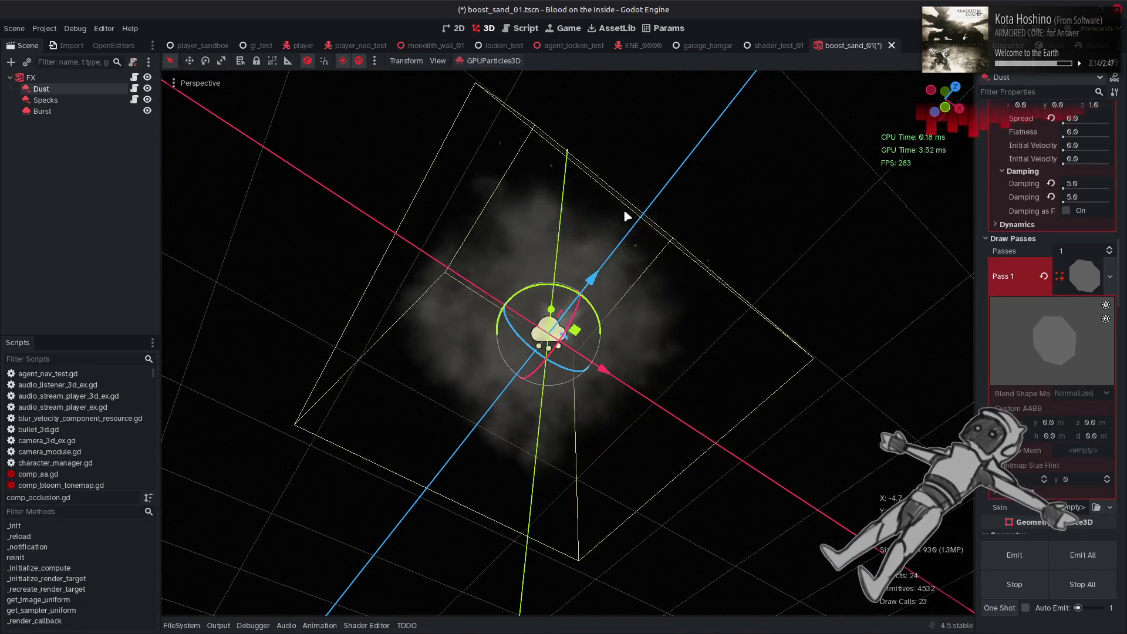
{"action": "key", "text": "KP_1"}
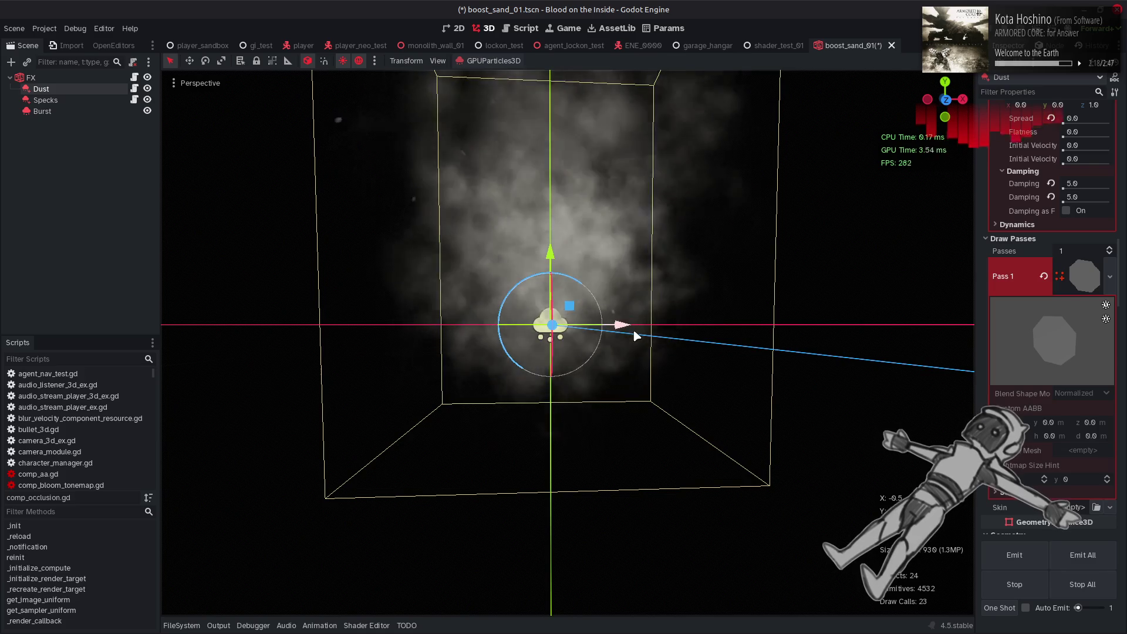
{"action": "left_click", "coordinate": [366, 626]}
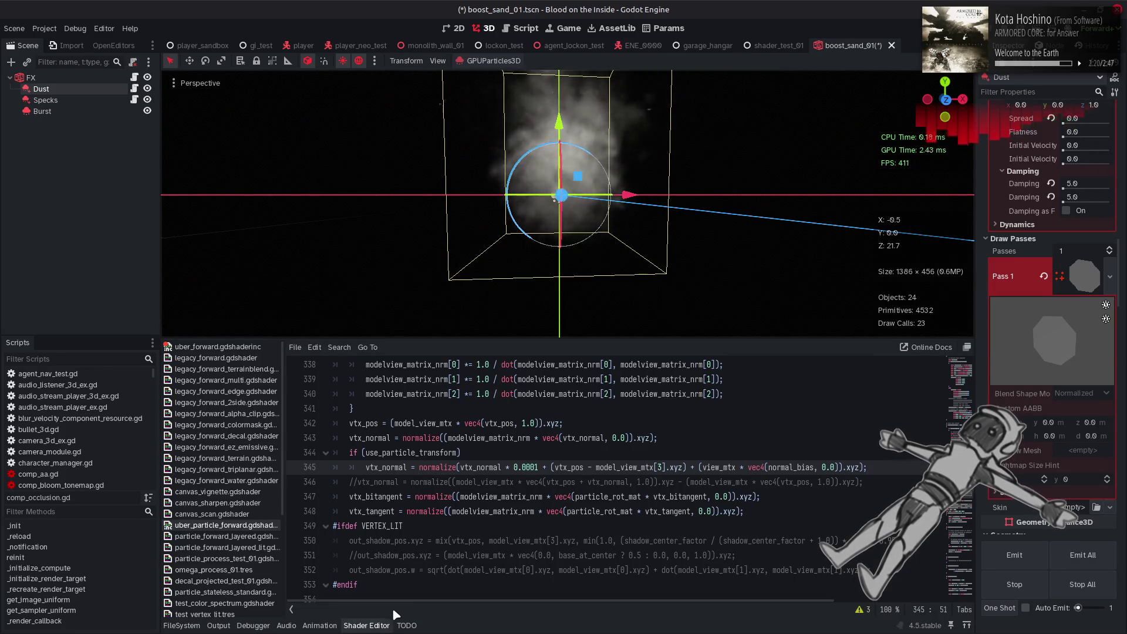
{"action": "left_click", "coordinate": [371, 626]}
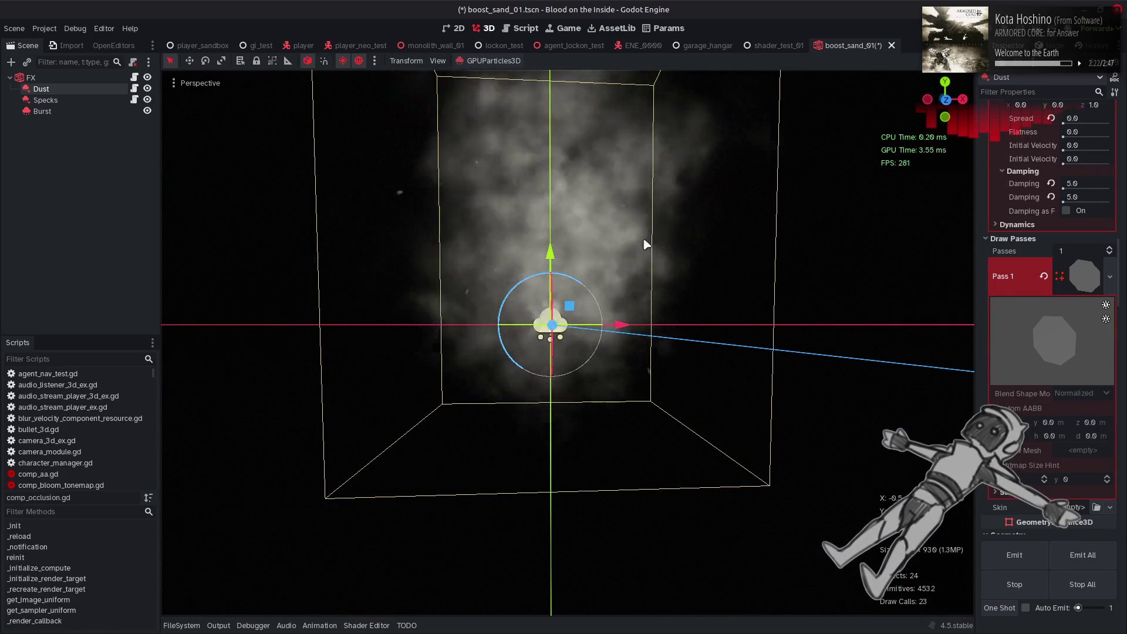
{"action": "scroll", "coordinate": [992, 337], "scroll_direction": "down", "scroll_amount": 10}
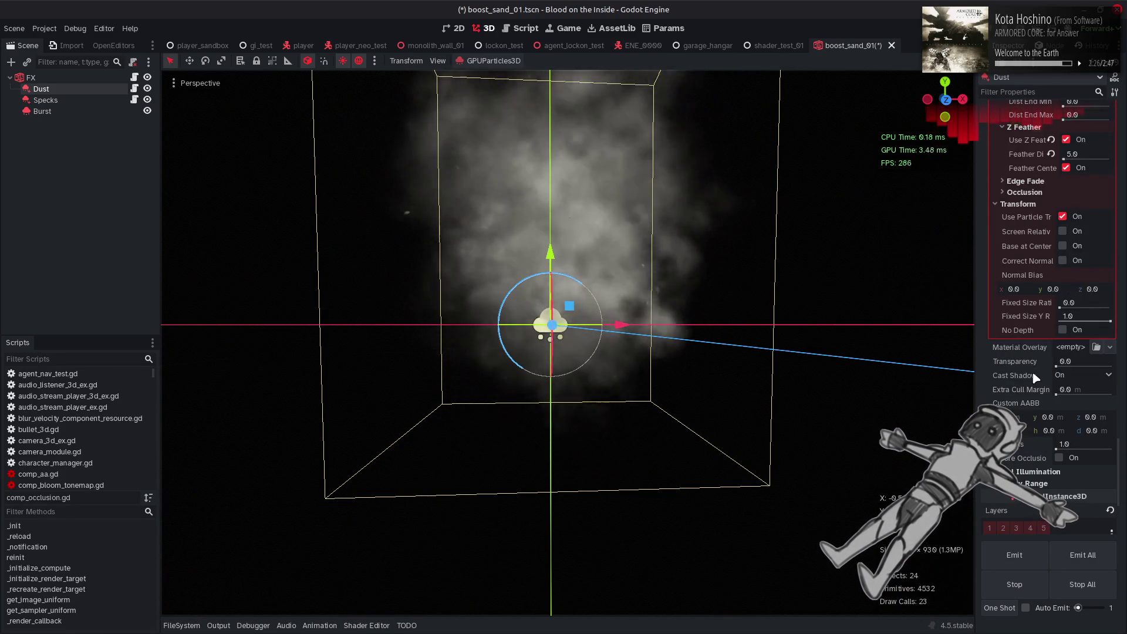
- Try Normal Bias y values of 4 and then 1, checking the cloud each time
{"action": "mouse_move", "coordinate": [1035, 378]}
{"action": "left_click", "coordinate": [1053, 289]}
{"action": "type", "text": "4"}
{"action": "key", "text": "Return"}
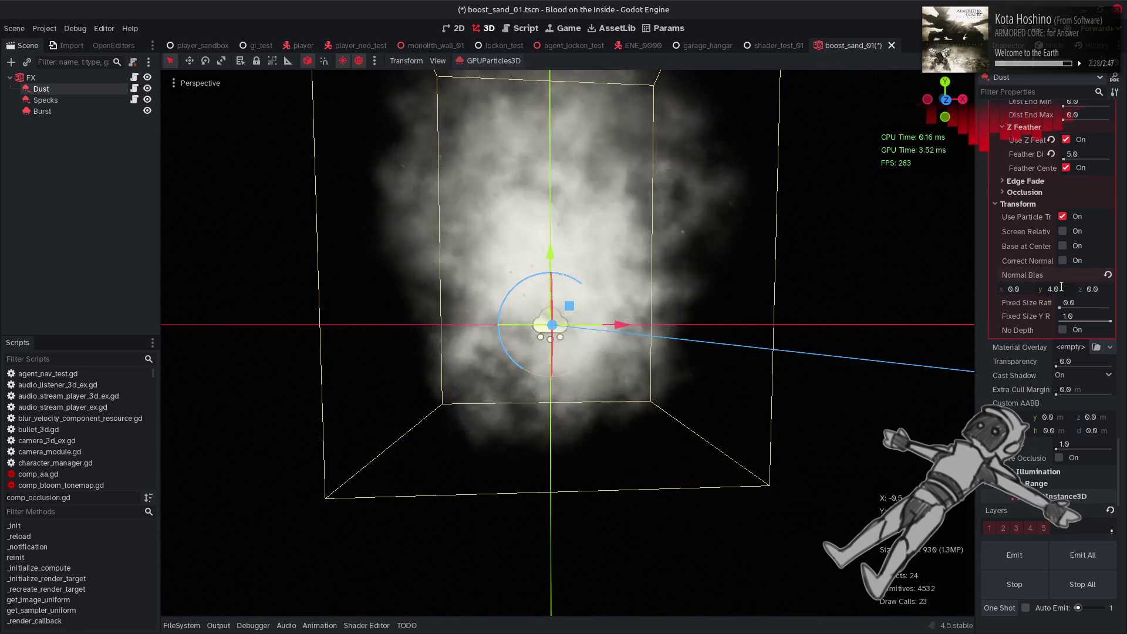
{"action": "mouse_move", "coordinate": [553, 431]}
{"action": "left_mouse_down"}
{"action": "mouse_move", "coordinate": [536, 449]}
{"action": "mouse_move", "coordinate": [534, 196]}
{"action": "mouse_move", "coordinate": [329, 259]}
{"action": "mouse_move", "coordinate": [364, 276]}
{"action": "left_mouse_up"}
{"action": "left_click", "coordinate": [1053, 289]}
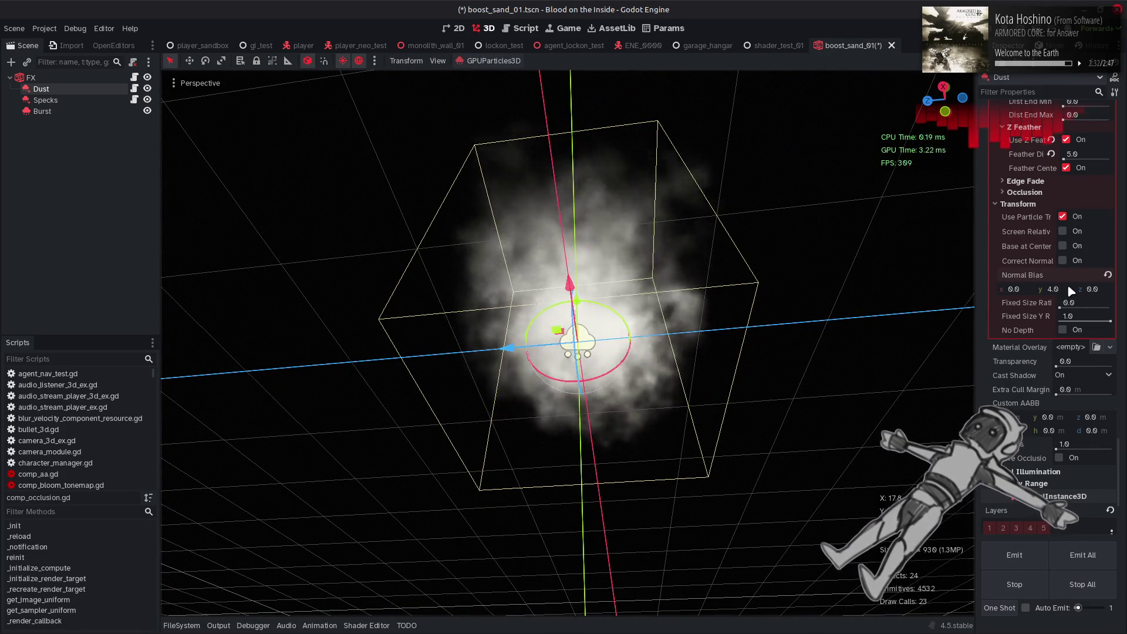
{"action": "type", "text": "1"}
{"action": "key", "text": "Return"}
{"action": "left_click_drag", "start_coordinate": [623, 329], "coordinate": [629, 408]}
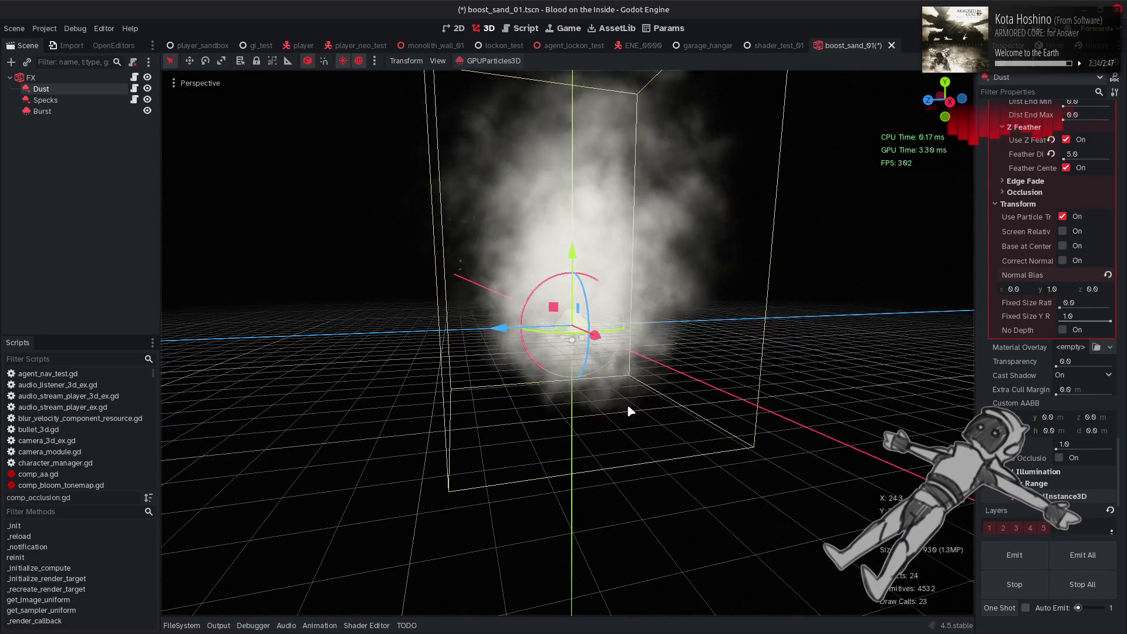
- Reset Normal Bias to zero, deselect Dust, and bring up the shader code panel
{"action": "left_click", "coordinate": [1109, 275]}
{"action": "mouse_move", "coordinate": [564, 306]}
{"action": "left_mouse_down"}
{"action": "mouse_move", "coordinate": [540, 203]}
{"action": "mouse_move", "coordinate": [729, 184]}
{"action": "mouse_move", "coordinate": [845, 226]}
{"action": "mouse_move", "coordinate": [722, 258]}
{"action": "left_mouse_up"}
{"action": "left_click", "coordinate": [355, 342]}
{"action": "mouse_move", "coordinate": [355, 341]}
{"action": "left_mouse_down"}
{"action": "mouse_move", "coordinate": [521, 264]}
{"action": "mouse_move", "coordinate": [506, 398]}
{"action": "mouse_move", "coordinate": [514, 389]}
{"action": "left_mouse_up"}
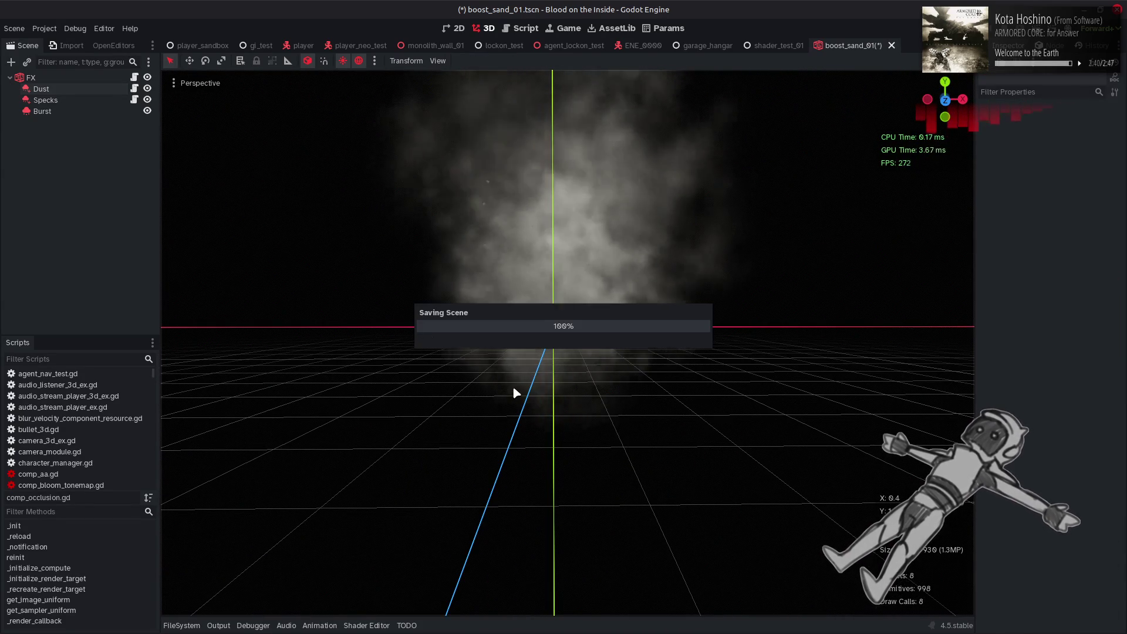
{"action": "left_click", "coordinate": [366, 625]}
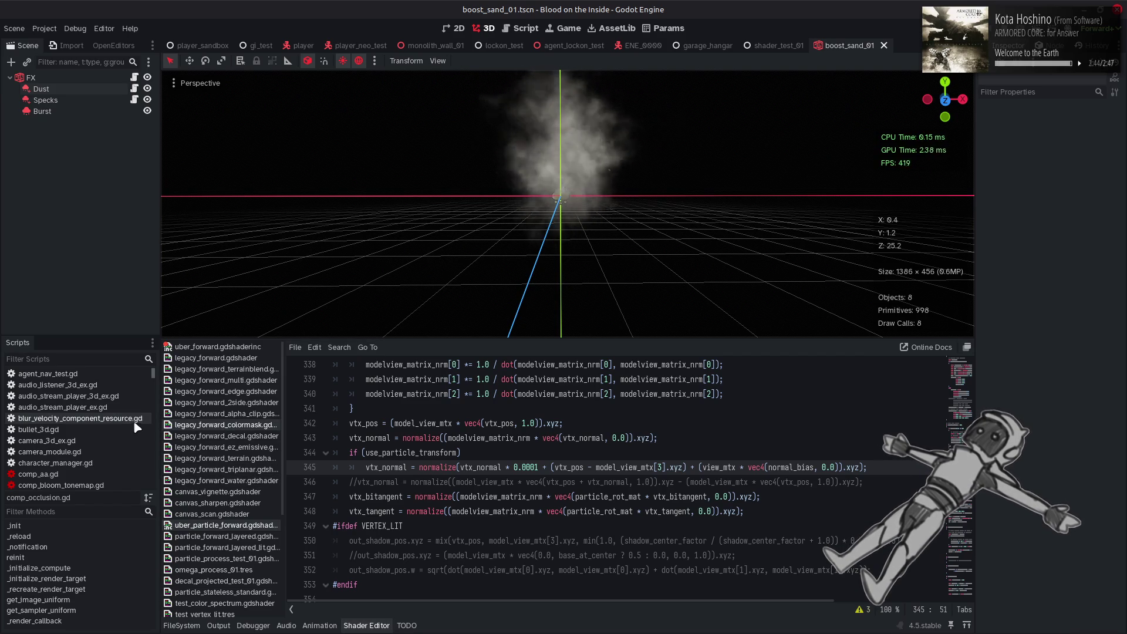
{"action": "scroll", "coordinate": [108, 429], "scroll_direction": "down", "scroll_amount": 4}
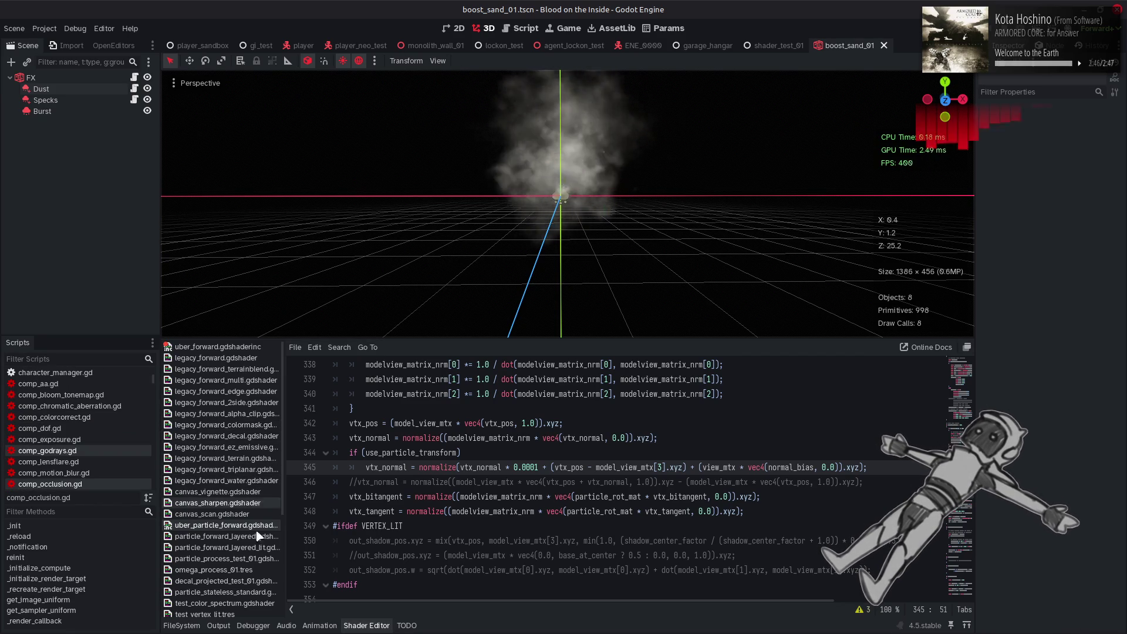
- In particle_forward_layered_lit.gdshader, try different ROUGHNESS values on line 34 while checking shading
{"action": "left_click", "coordinate": [254, 550]}
{"action": "scroll", "coordinate": [413, 494], "scroll_direction": "up", "scroll_amount": 5}
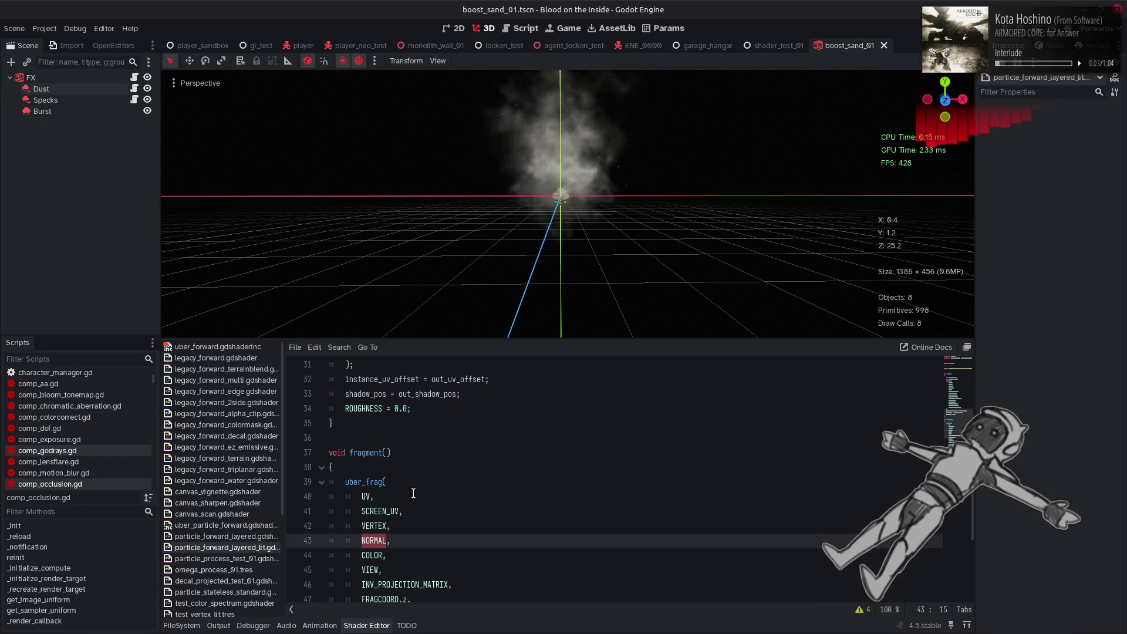
{"action": "double_click", "coordinate": [404, 408]}
{"action": "type", "text": "1."}
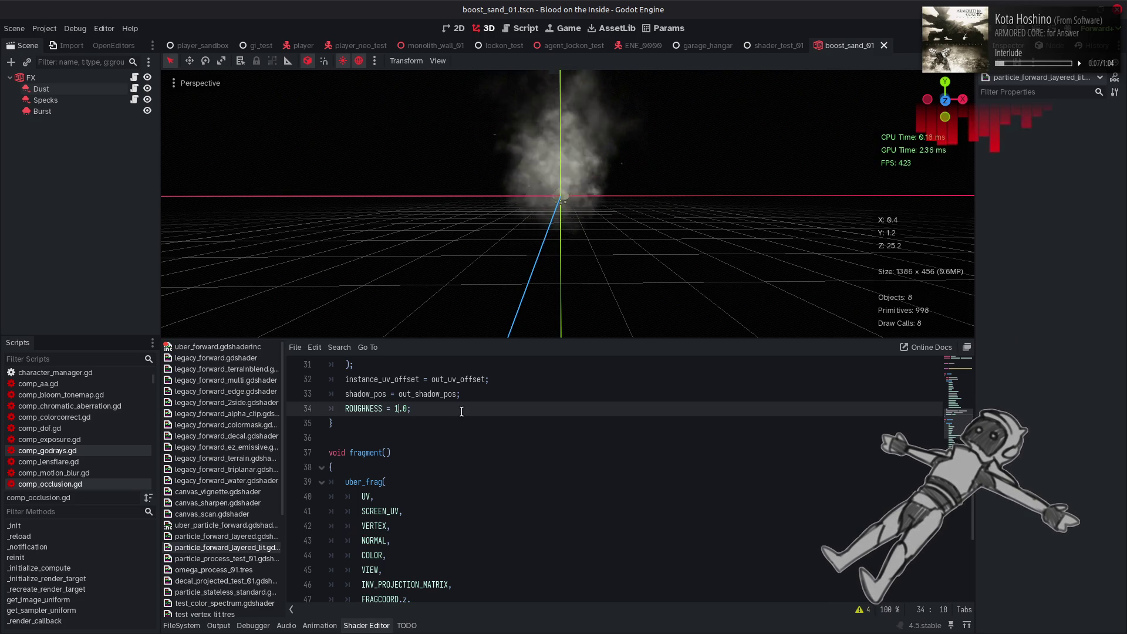
{"action": "mouse_move", "coordinate": [563, 195]}
{"action": "left_mouse_down"}
{"action": "mouse_move", "coordinate": [546, 200]}
{"action": "mouse_move", "coordinate": [611, 111]}
{"action": "mouse_move", "coordinate": [728, 309]}
{"action": "mouse_move", "coordinate": [810, 315]}
{"action": "mouse_move", "coordinate": [738, 221]}
{"action": "mouse_move", "coordinate": [695, 314]}
{"action": "left_mouse_up"}
{"action": "double_click", "coordinate": [396, 408]}
{"action": "type", "text": "0"}
{"action": "double_click", "coordinate": [404, 409]}
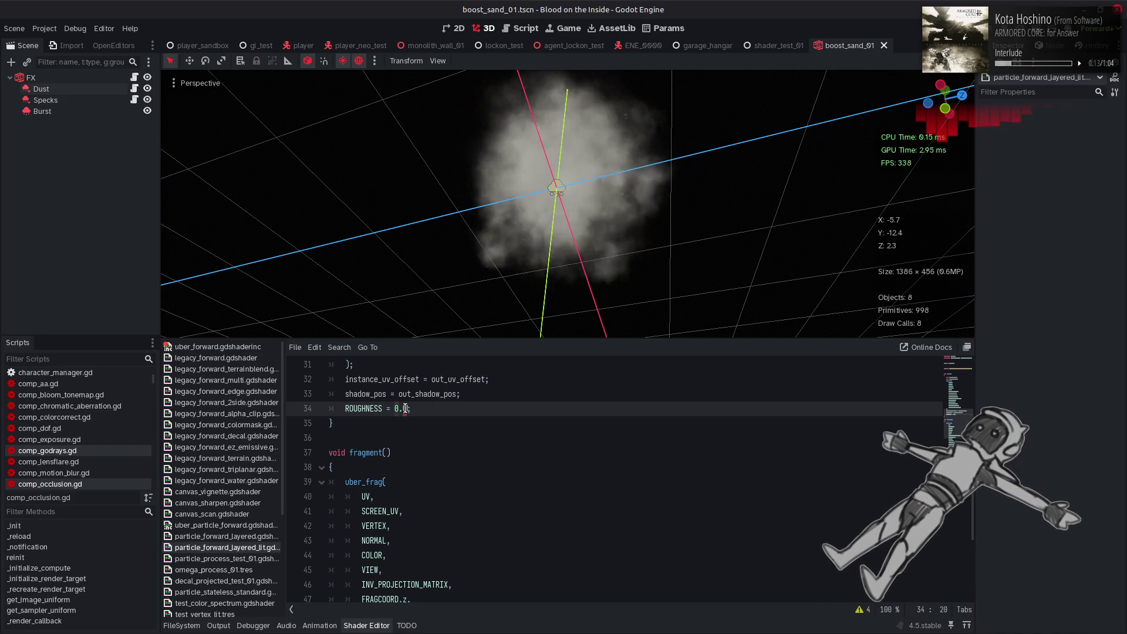
{"action": "type", "text": "5"}
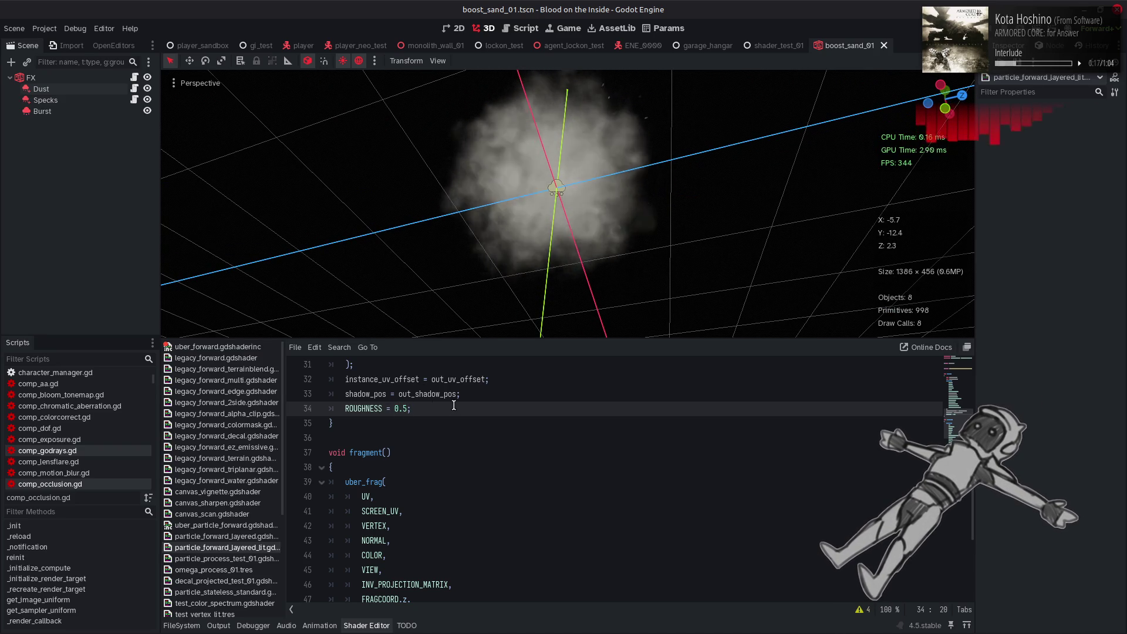
{"action": "mouse_move", "coordinate": [549, 191]}
{"action": "left_mouse_down"}
{"action": "mouse_move", "coordinate": [567, 194]}
{"action": "mouse_move", "coordinate": [491, 146]}
{"action": "mouse_move", "coordinate": [478, 100]}
{"action": "left_mouse_up"}
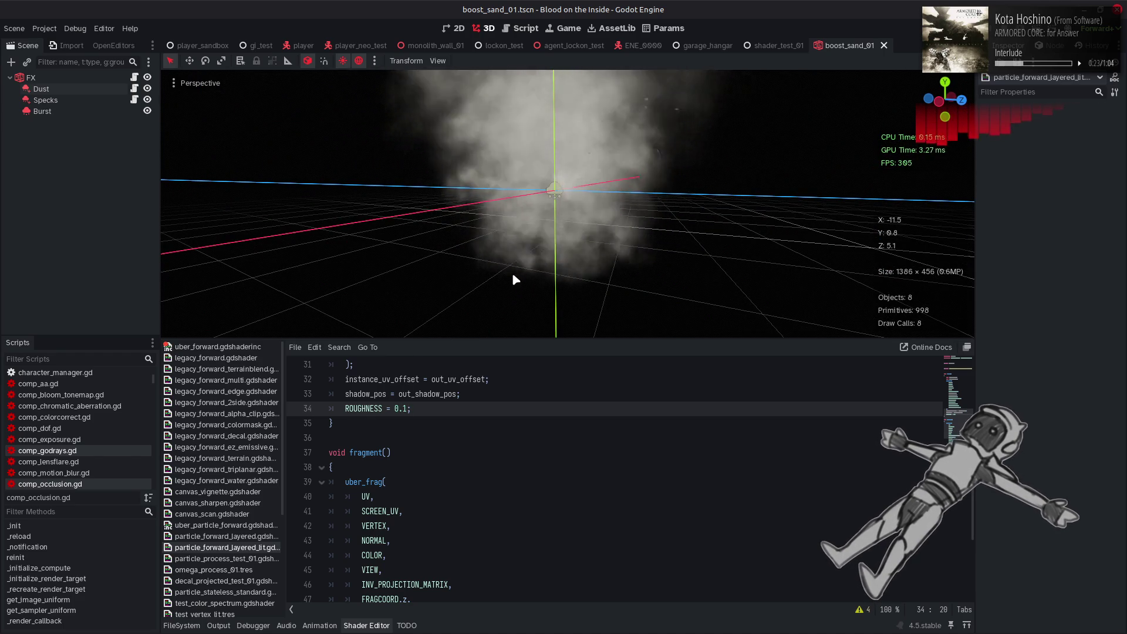
{"action": "mouse_move", "coordinate": [536, 254]}
{"action": "left_mouse_down"}
{"action": "mouse_move", "coordinate": [573, 71]}
{"action": "mouse_move", "coordinate": [492, 314]}
{"action": "mouse_move", "coordinate": [461, 80]}
{"action": "mouse_move", "coordinate": [464, 313]}
{"action": "left_mouse_up"}
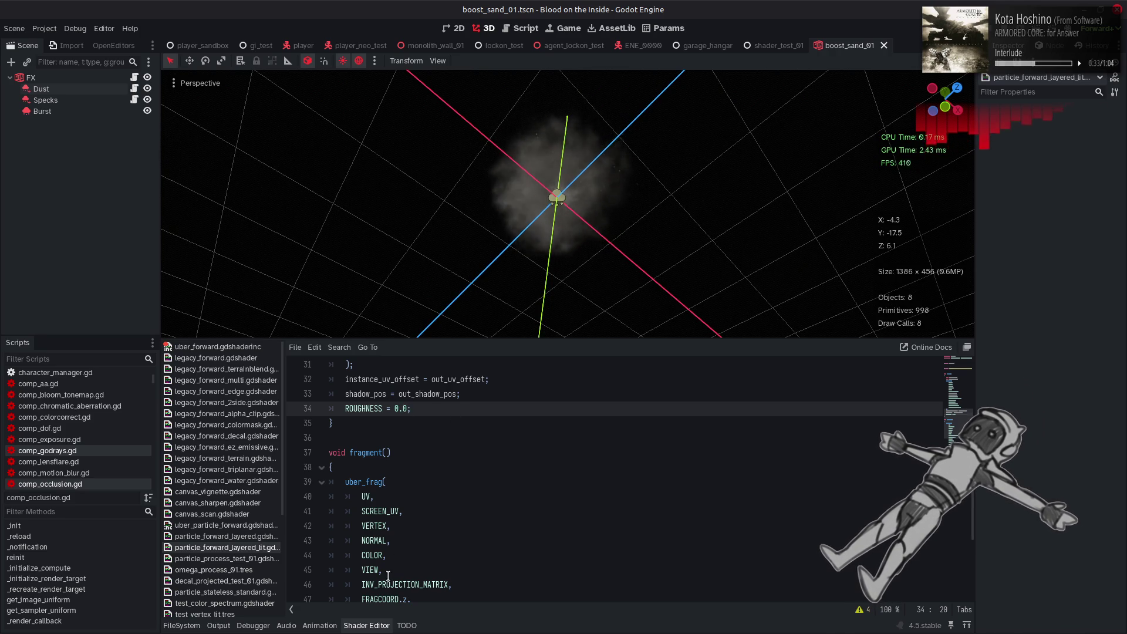
- Check the cloud with ROUGHNESS 0.0, save the scene, and bring up uber_particle_forward.gdshader
{"action": "left_click", "coordinate": [371, 625]}
{"action": "left_click_drag", "start_coordinate": [664, 255], "coordinate": [586, 422]}
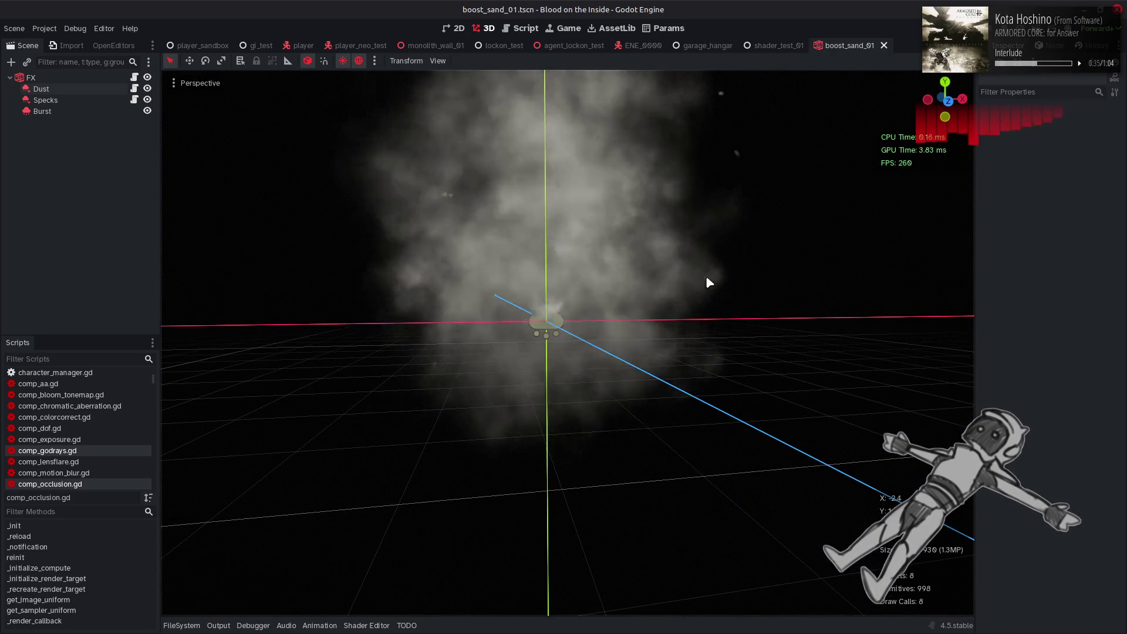
{"action": "scroll", "coordinate": [602, 286], "scroll_direction": "up", "scroll_amount": 2}
{"action": "mouse_move", "coordinate": [589, 312]}
{"action": "left_mouse_down"}
{"action": "mouse_move", "coordinate": [576, 481]}
{"action": "mouse_move", "coordinate": [604, 317]}
{"action": "left_mouse_up"}
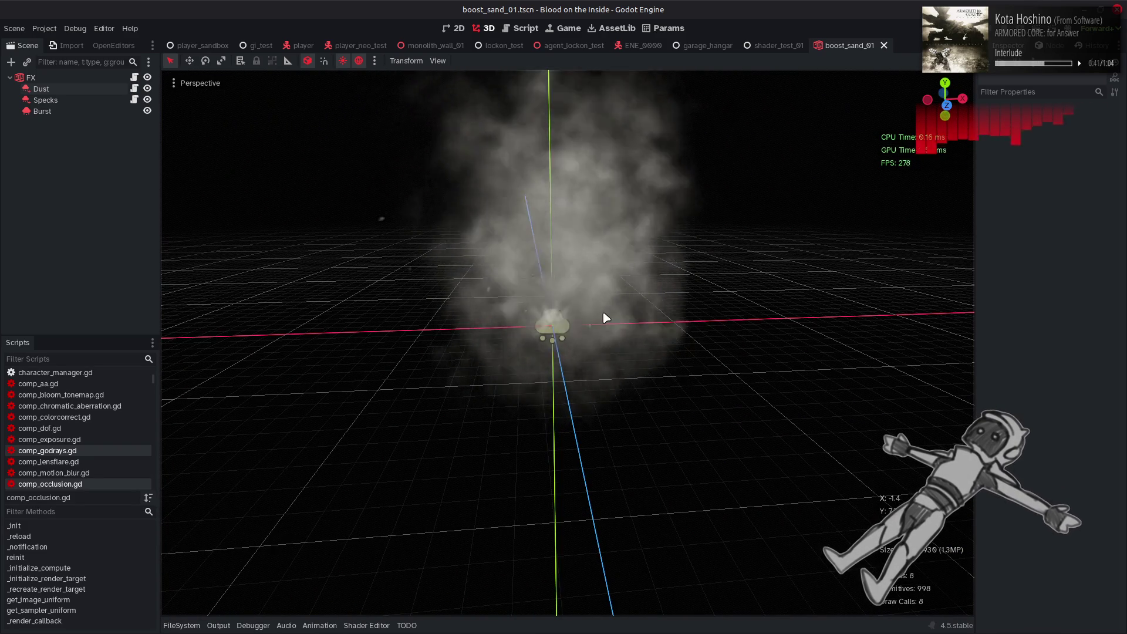
{"action": "key", "text": "ctrl+s"}
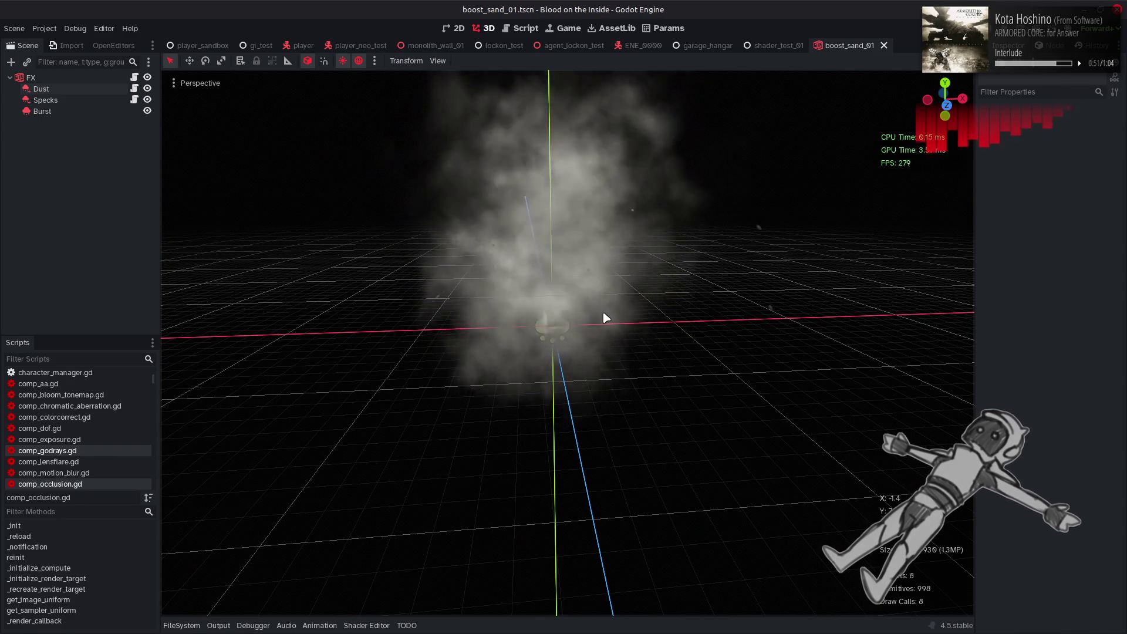
{"action": "left_click", "coordinate": [383, 625]}
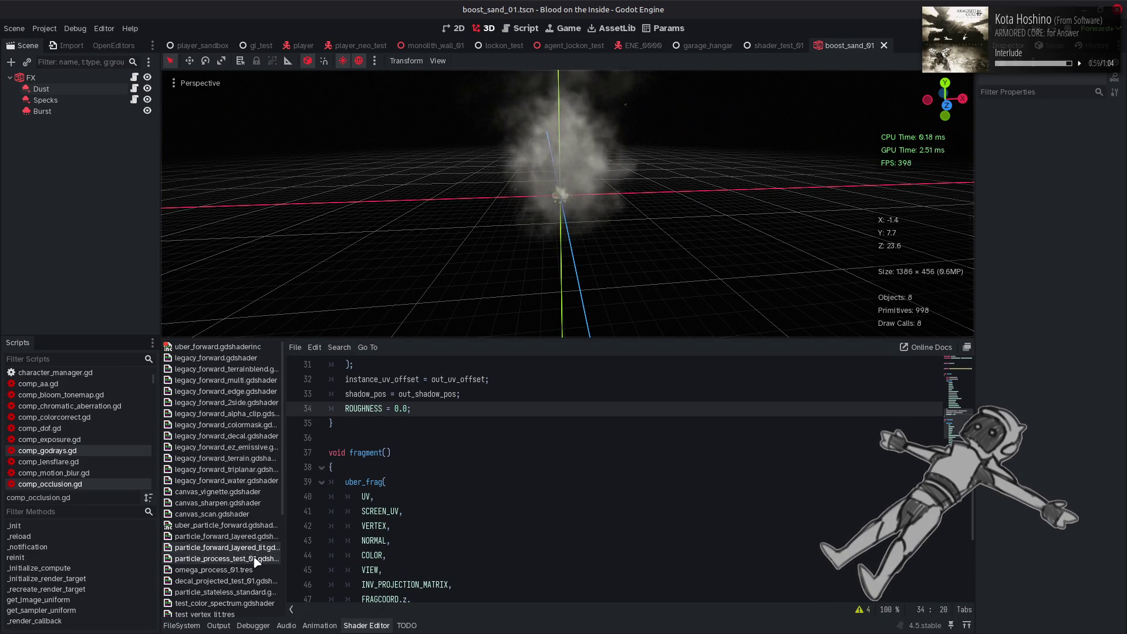
{"action": "left_click", "coordinate": [244, 527]}
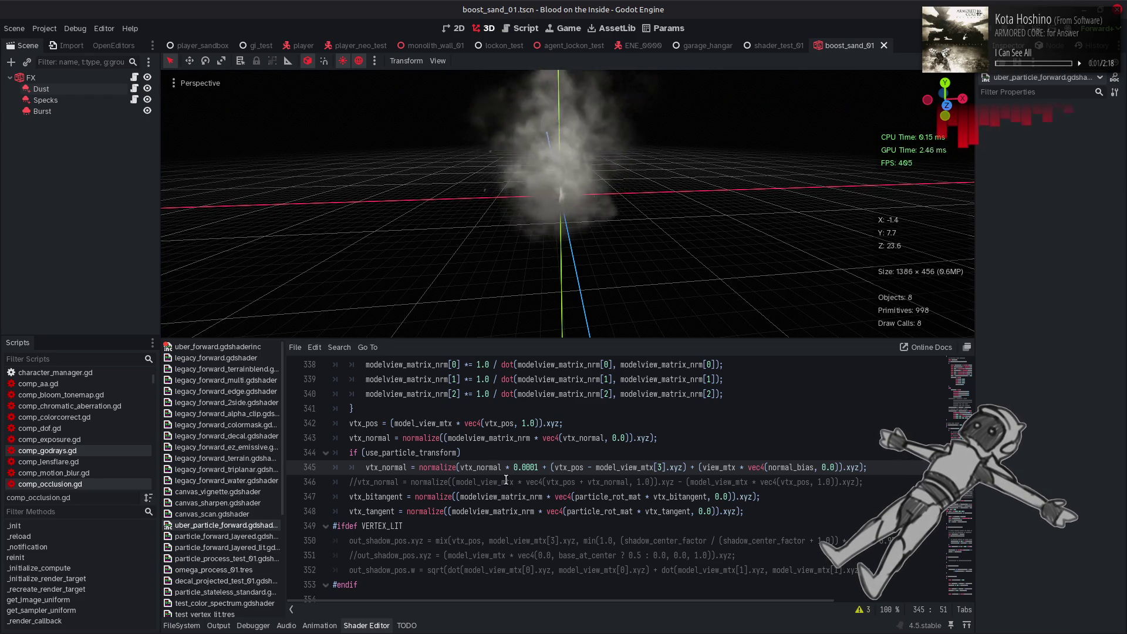
- Highlight the vtx_pos uses in the normal calculation and preview the smoke cloud
{"action": "double_click", "coordinate": [364, 421]}
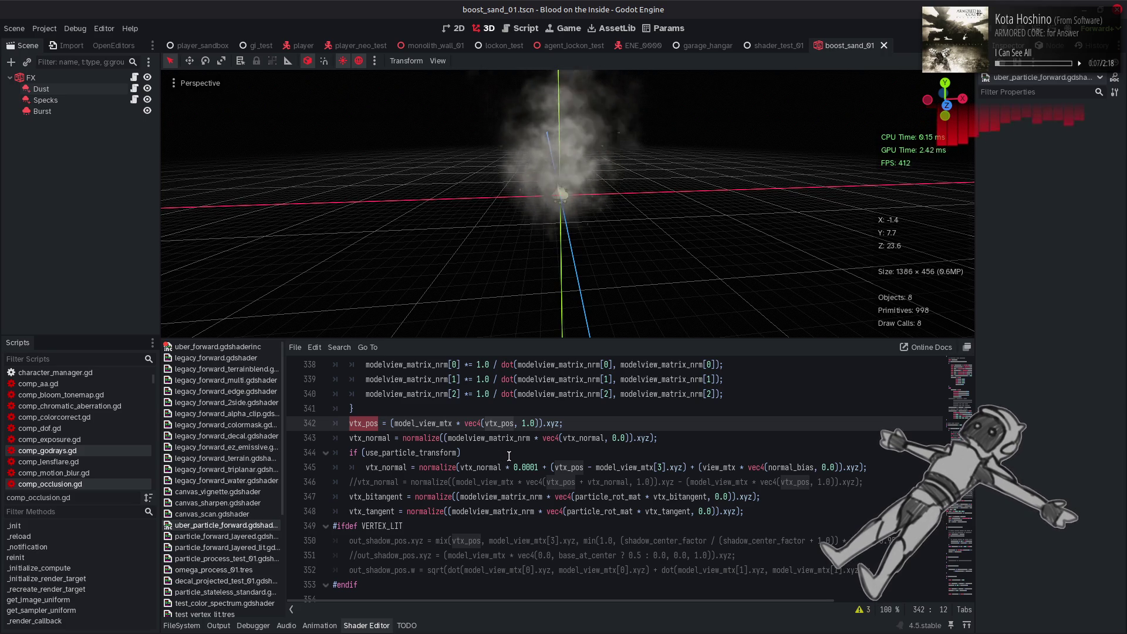
{"action": "double_click", "coordinate": [575, 468]}
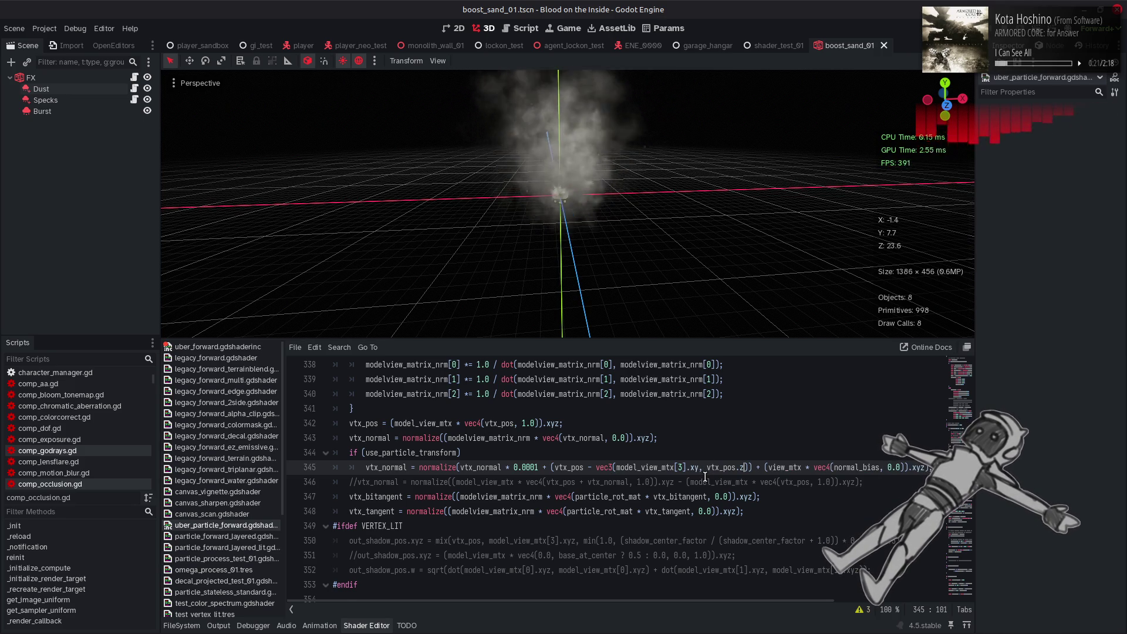
{"action": "left_click", "coordinate": [373, 627]}
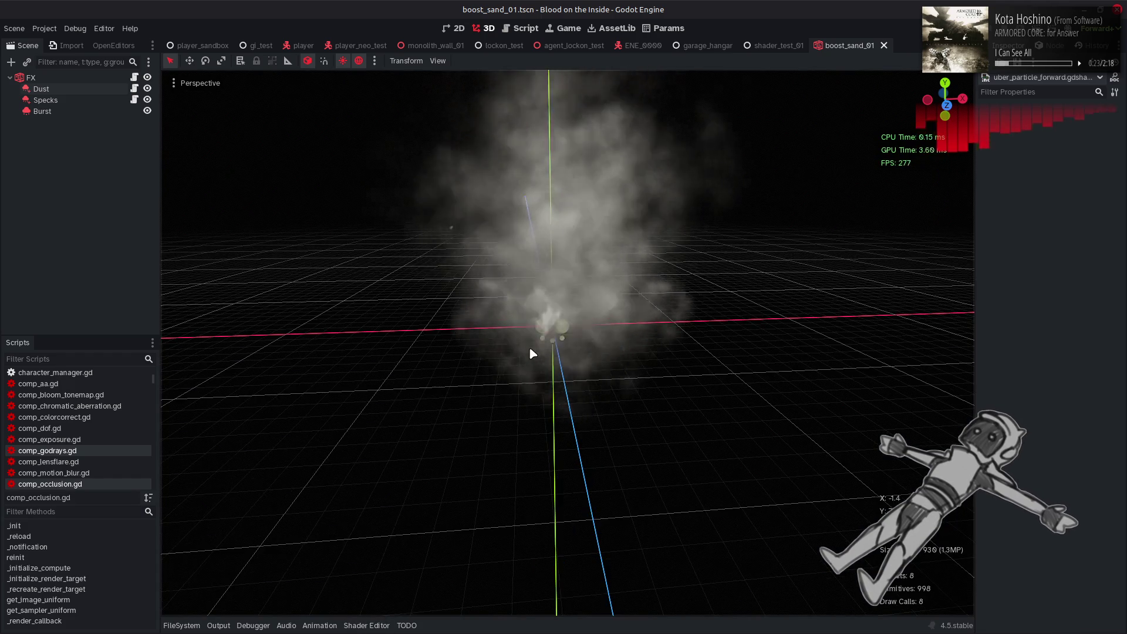
{"action": "scroll", "coordinate": [530, 347], "scroll_direction": "up", "scroll_amount": 5}
{"action": "mouse_move", "coordinate": [442, 382]}
{"action": "left_mouse_down"}
{"action": "mouse_move", "coordinate": [456, 320]}
{"action": "mouse_move", "coordinate": [453, 390]}
{"action": "left_mouse_up"}
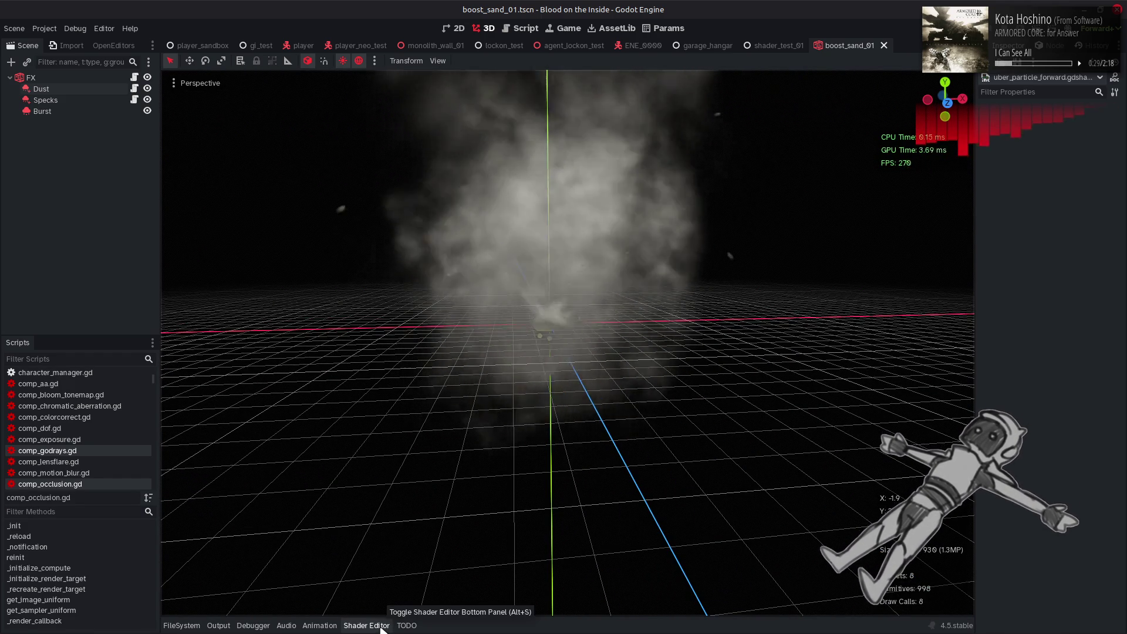
{"action": "left_click", "coordinate": [380, 626]}
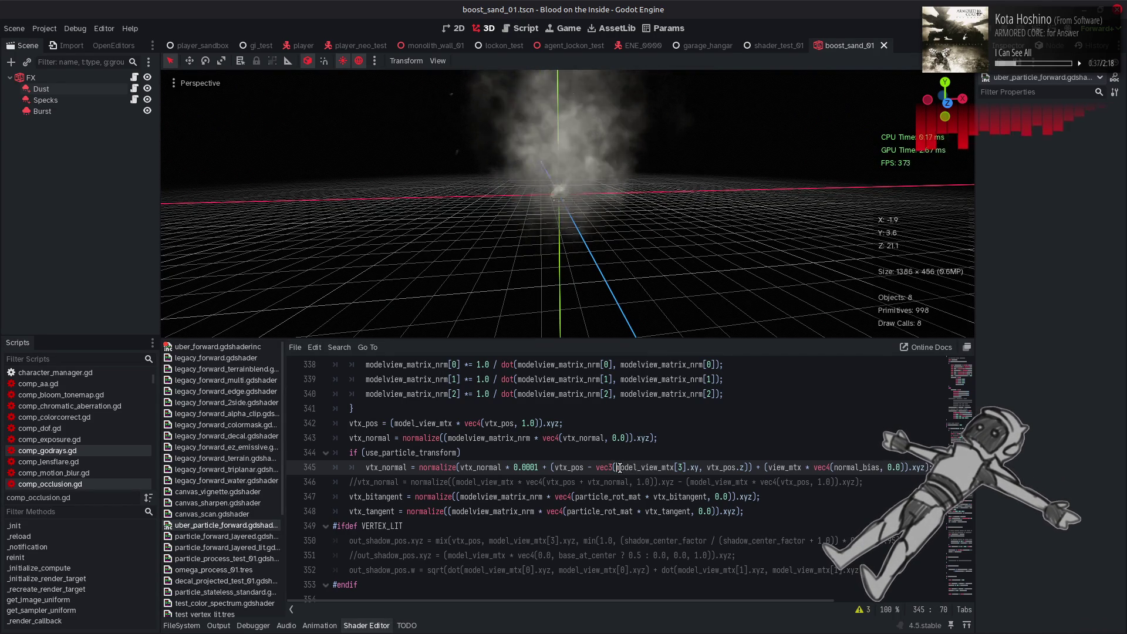
- Change the model_view_mtx[3] component on line 345 to z and preview the fuller smoke
{"action": "left_click_drag", "start_coordinate": [618, 468], "coordinate": [709, 468]}
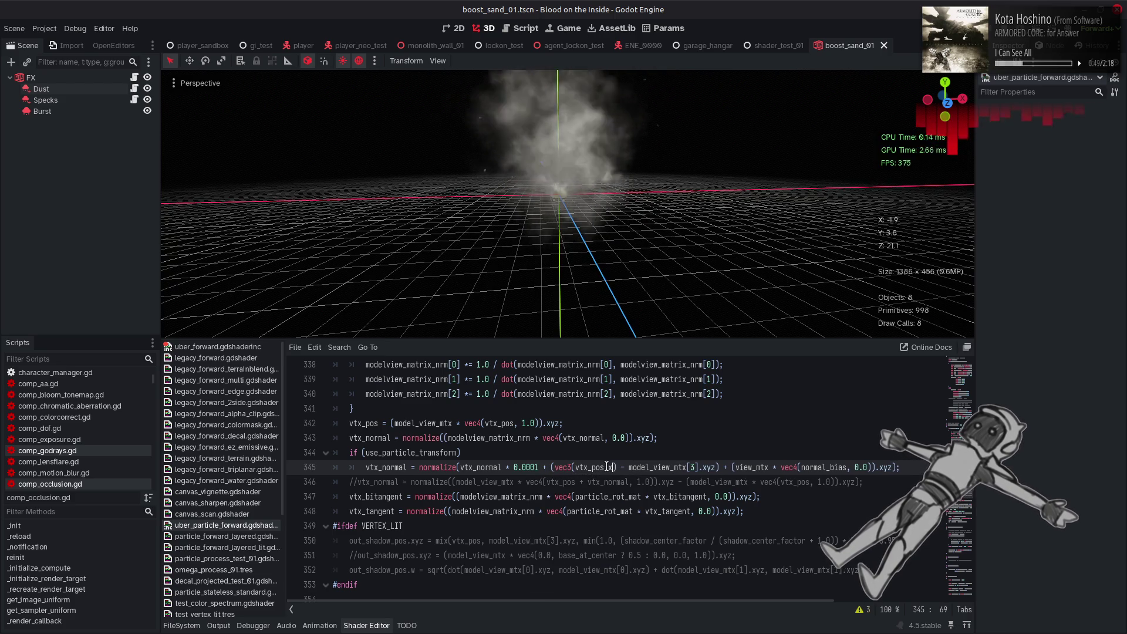
{"action": "key", "text": "BackSpace"}
{"action": "type", "text": "z"}
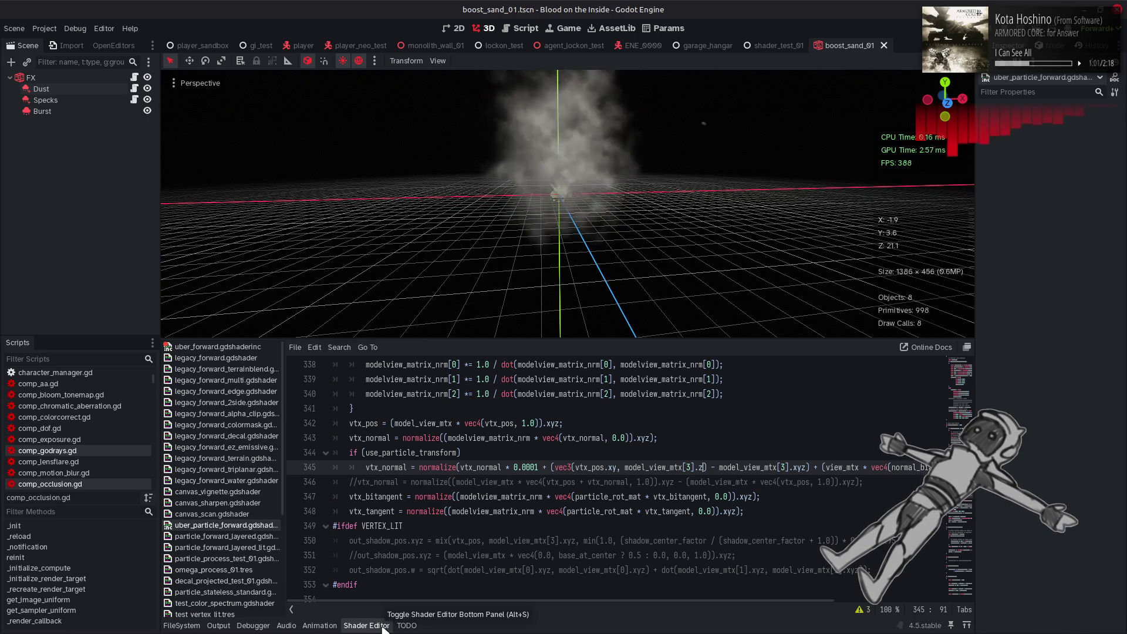
{"action": "left_click", "coordinate": [380, 626]}
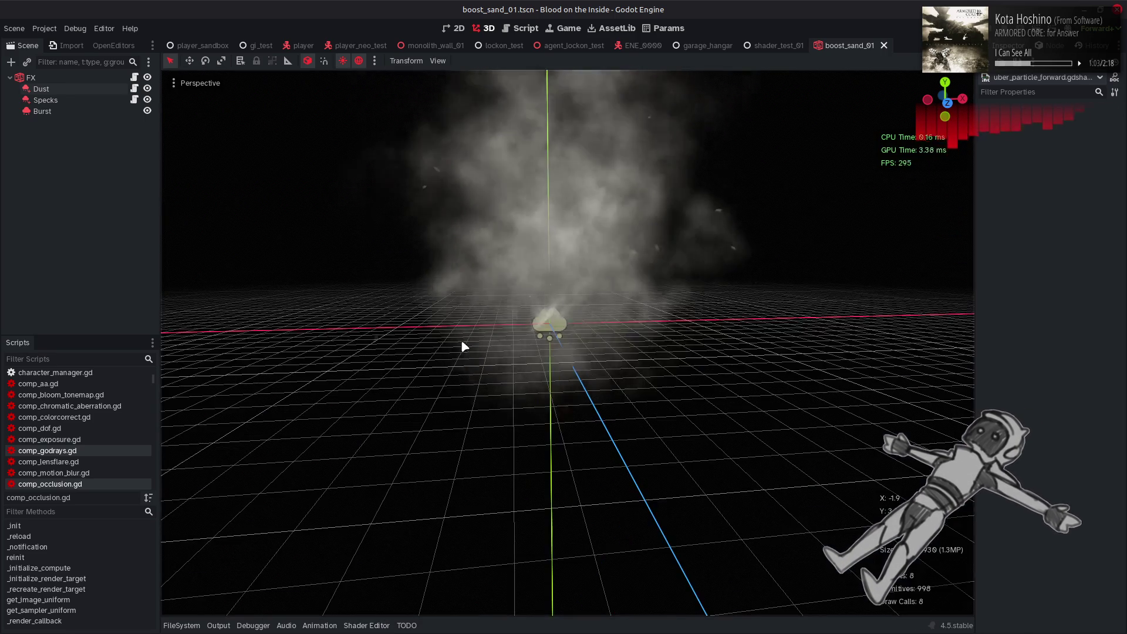
- Orbit around the smoke cloud to inspect it from above and low angles
{"action": "scroll", "coordinate": [464, 343], "scroll_direction": "up", "scroll_amount": 3}
{"action": "mouse_move", "coordinate": [464, 344]}
{"action": "left_mouse_down"}
{"action": "mouse_move", "coordinate": [462, 135]}
{"action": "mouse_move", "coordinate": [495, 174]}
{"action": "mouse_move", "coordinate": [609, 181]}
{"action": "mouse_move", "coordinate": [523, 191]}
{"action": "mouse_move", "coordinate": [523, 178]}
{"action": "mouse_move", "coordinate": [471, 377]}
{"action": "mouse_move", "coordinate": [446, 333]}
{"action": "mouse_move", "coordinate": [462, 390]}
{"action": "mouse_move", "coordinate": [381, 564]}
{"action": "mouse_move", "coordinate": [393, 578]}
{"action": "left_mouse_up"}
{"action": "left_click", "coordinate": [367, 626]}
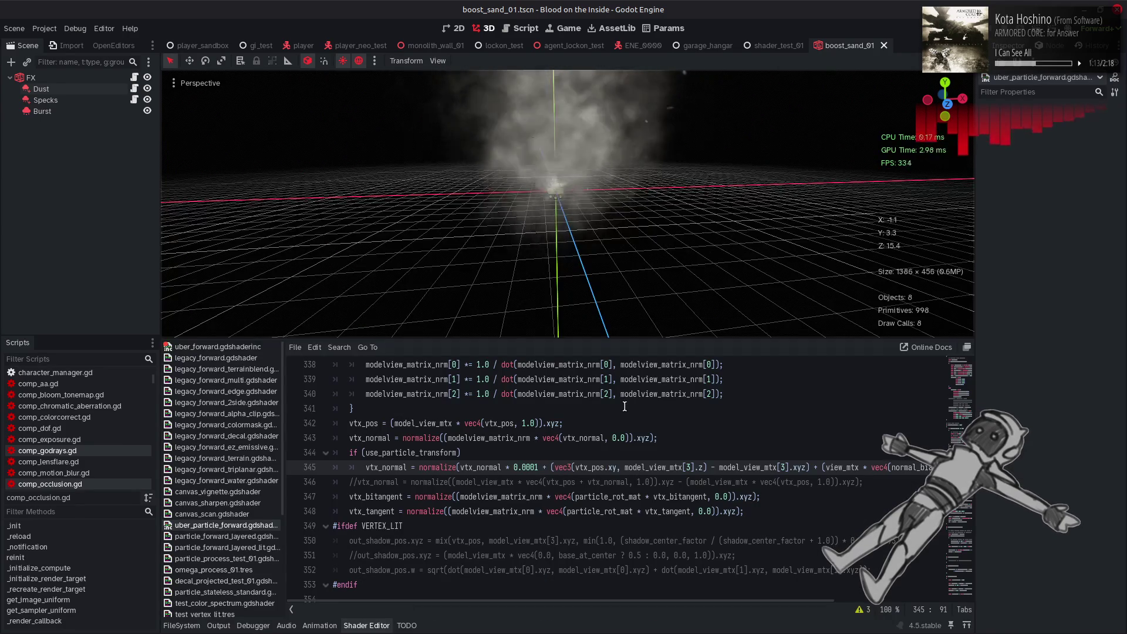
{"action": "mouse_move", "coordinate": [583, 151]}
{"action": "left_mouse_down"}
{"action": "mouse_move", "coordinate": [574, 239]}
{"action": "mouse_move", "coordinate": [583, 304]}
{"action": "left_mouse_up"}
{"action": "scroll", "coordinate": [599, 252], "scroll_direction": "up", "scroll_amount": 3}
{"action": "mouse_move", "coordinate": [599, 252]}
{"action": "left_mouse_down"}
{"action": "mouse_move", "coordinate": [599, 88]}
{"action": "mouse_move", "coordinate": [600, 198]}
{"action": "mouse_move", "coordinate": [533, 216]}
{"action": "mouse_move", "coordinate": [650, 298]}
{"action": "left_mouse_up"}
{"action": "scroll", "coordinate": [601, 197], "scroll_direction": "up", "scroll_amount": 2}
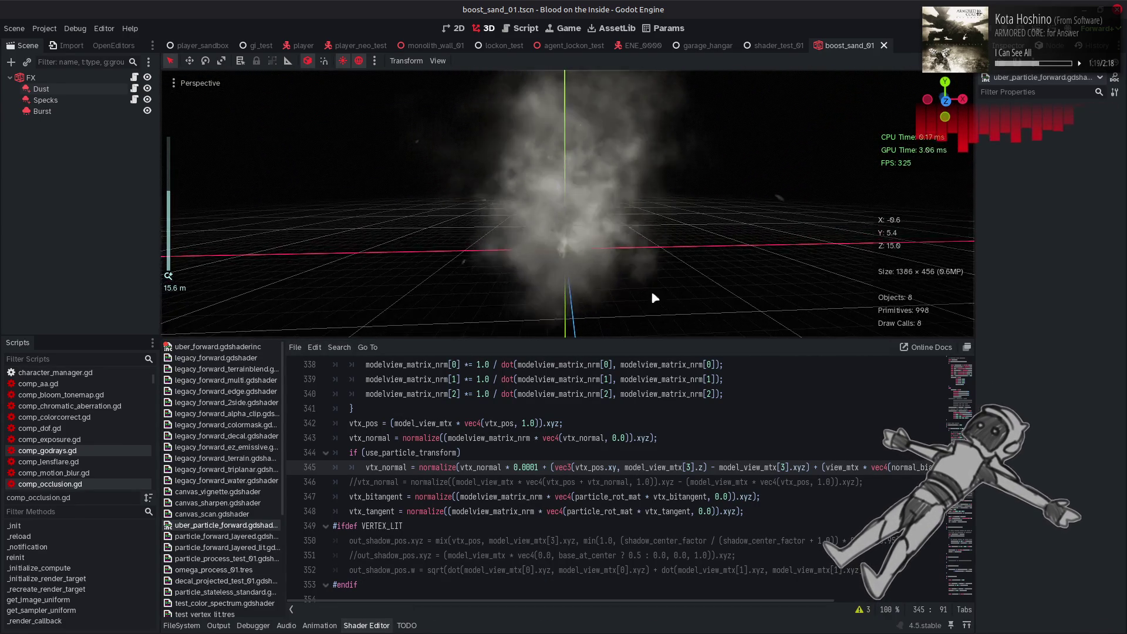
- Adjust the vec3 arguments on line 345, save boost_sand_01.tscn, and show comp_occlusion.gd
{"action": "left_click", "coordinate": [707, 436]}
{"action": "key", "text": "Down"}
{"action": "key", "text": "Down"}
{"action": "key", "text": "BackSpace"}
{"action": "key", "text": "BackSpace"}
{"action": "key", "text": "BackSpace"}
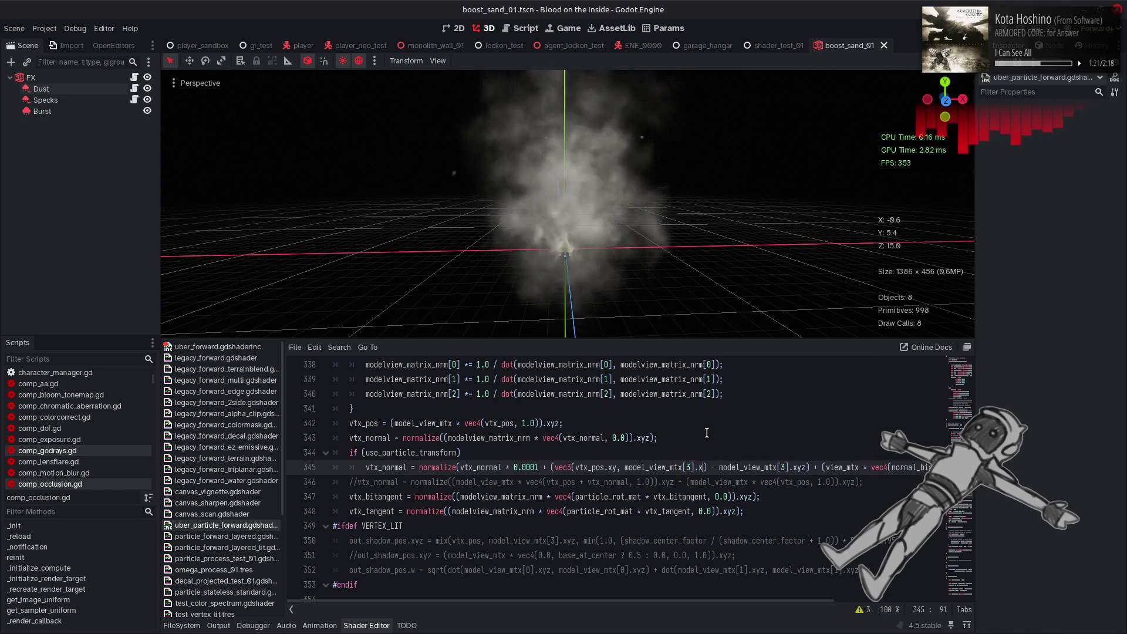
{"action": "key", "text": "Delete"}
{"action": "key", "text": "Delete"}
{"action": "key", "text": "Delete"}
{"action": "key", "text": "Delete"}
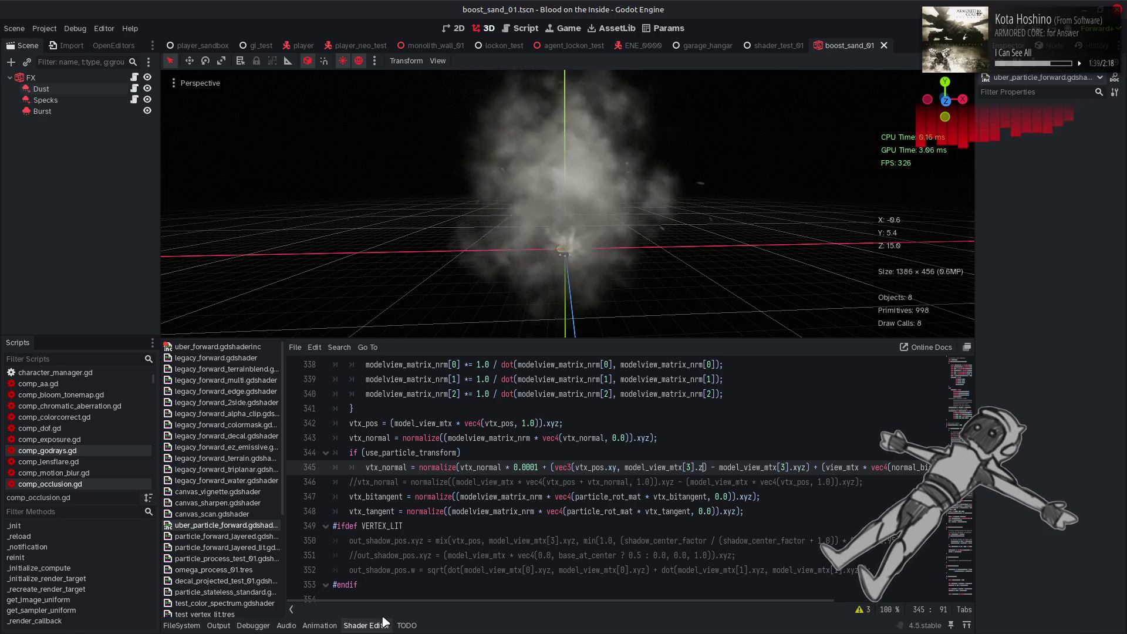
{"action": "left_click", "coordinate": [367, 626]}
{"action": "key", "text": "ctrl+s"}
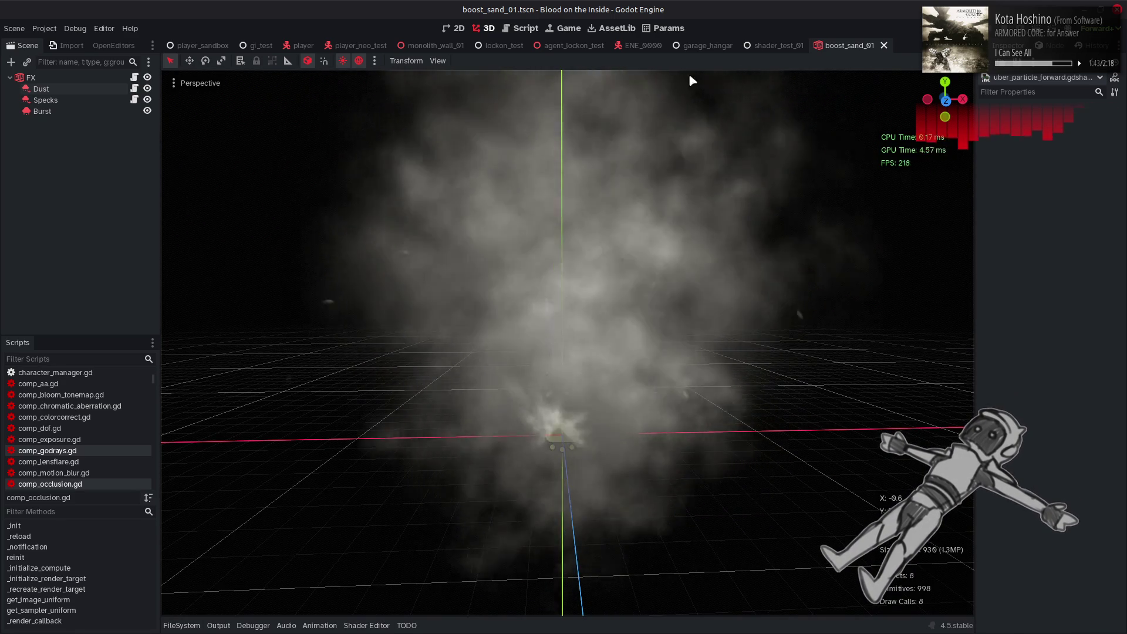
{"action": "key", "text": "ctrl+F3"}
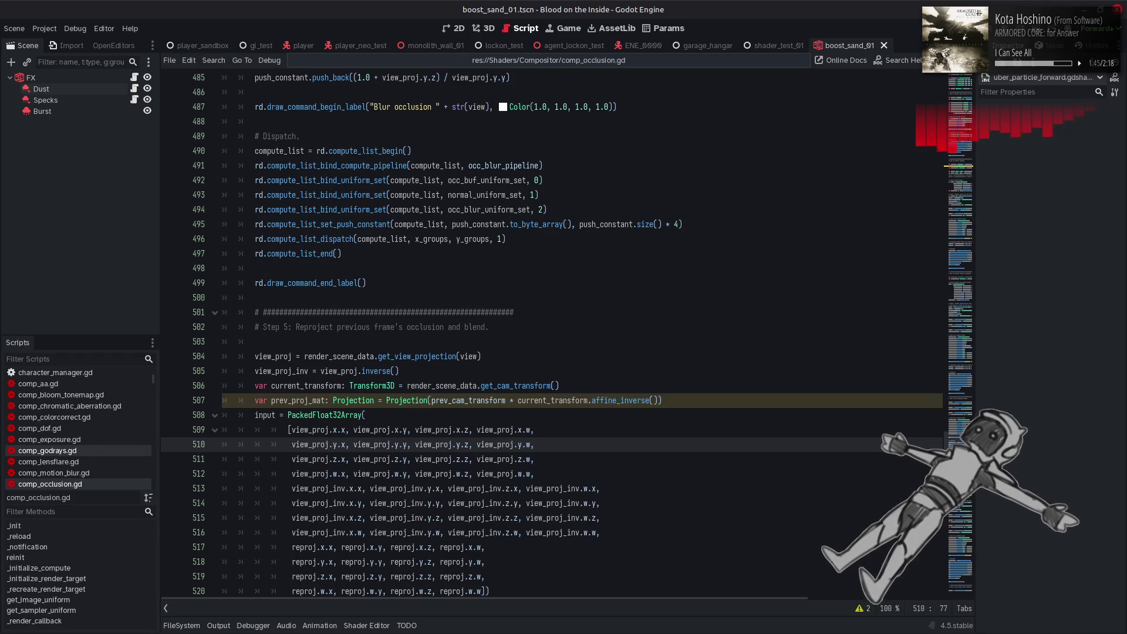
- Run the project, quit Blender with Don't Save, and test-run the game before closing it
{"action": "key", "text": "F5"}
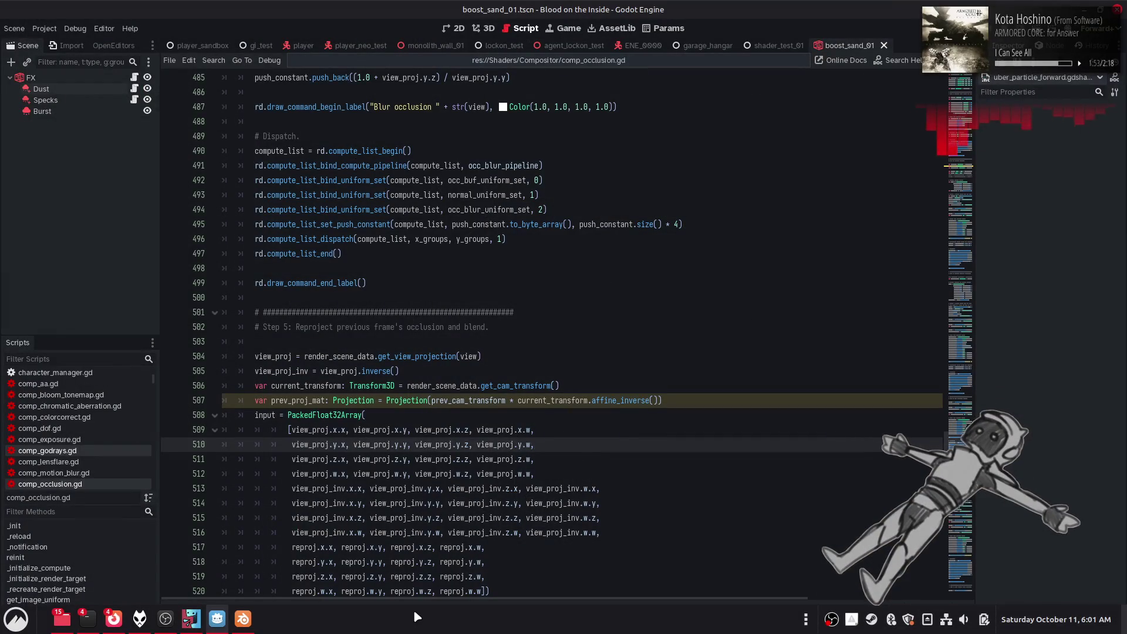
{"action": "left_click", "coordinate": [243, 618]}
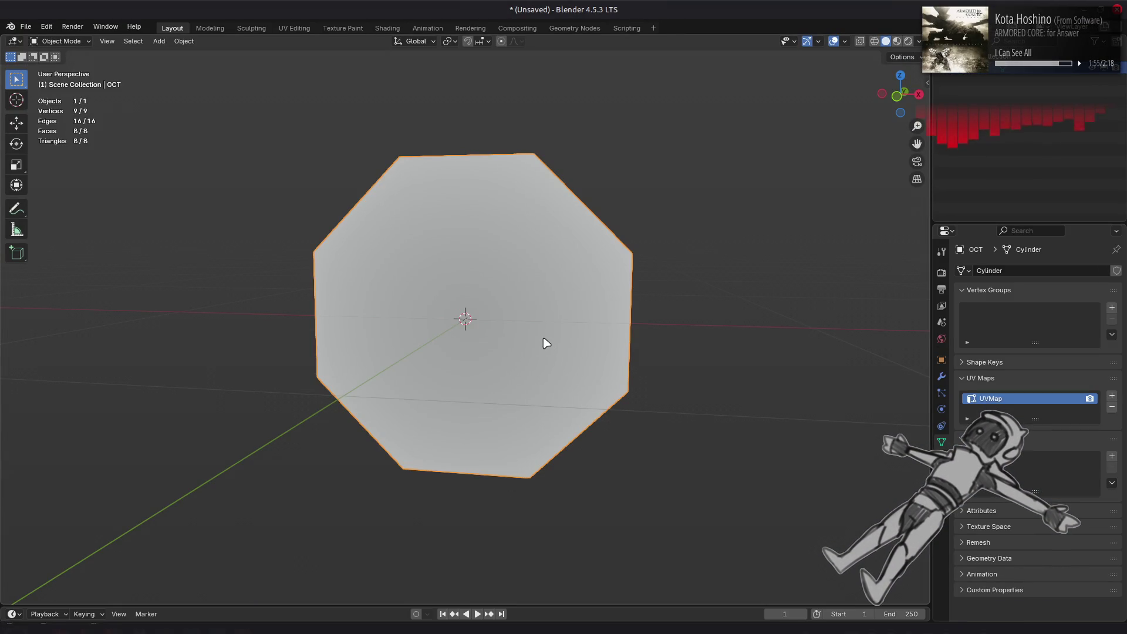
{"action": "key", "text": "ctrl+q"}
{"action": "left_click", "coordinate": [512, 344]}
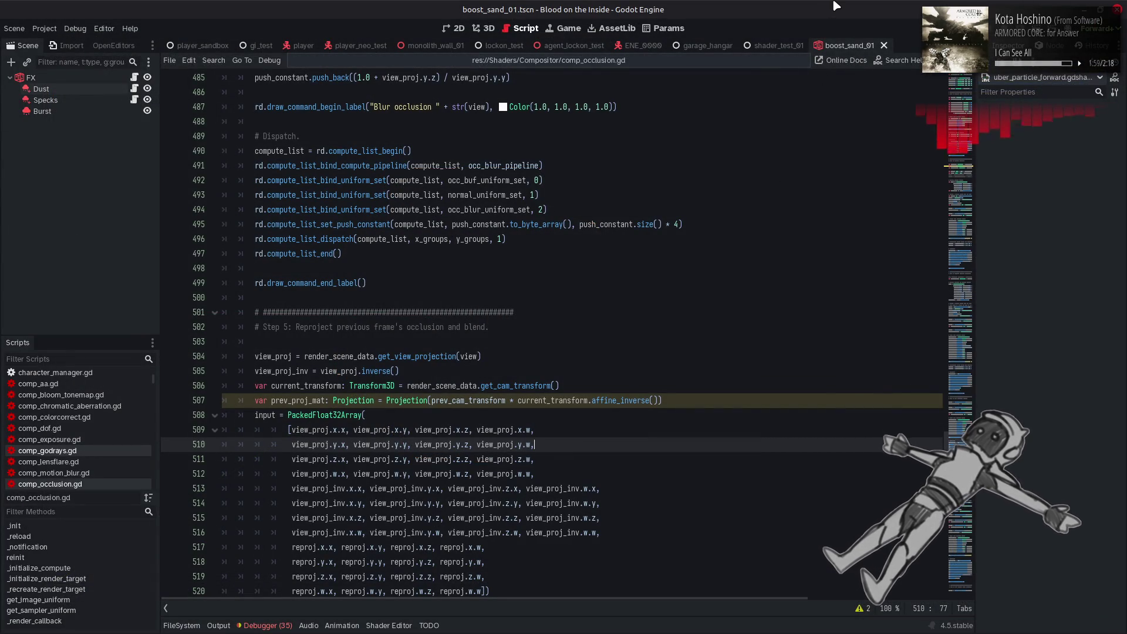
{"action": "key", "text": "ctrl+q"}
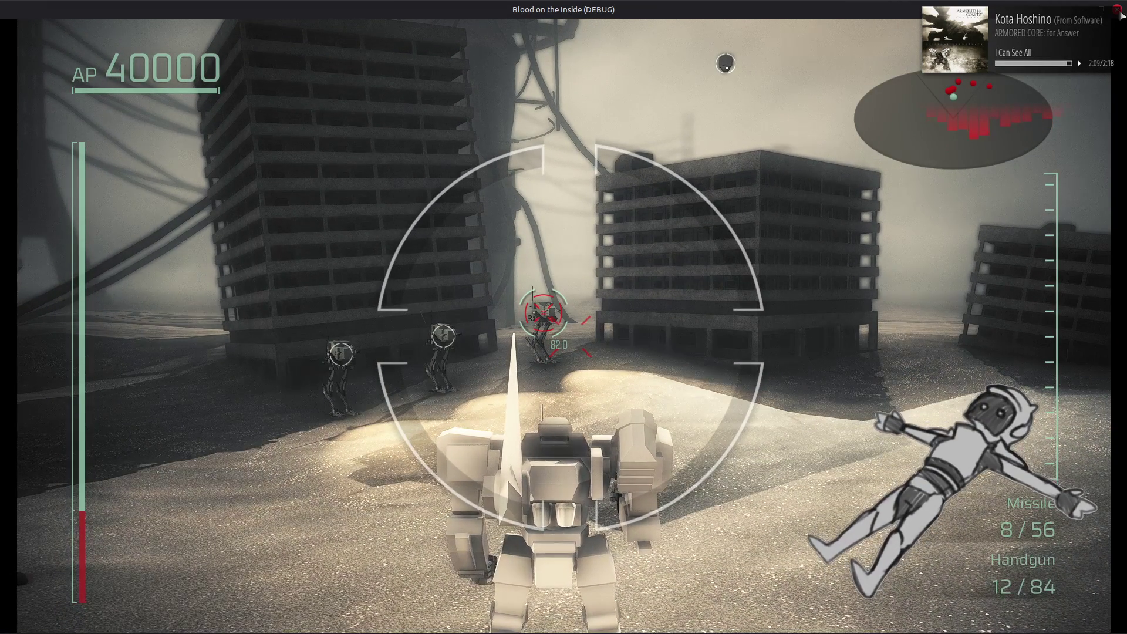
{"action": "key", "text": "F8"}
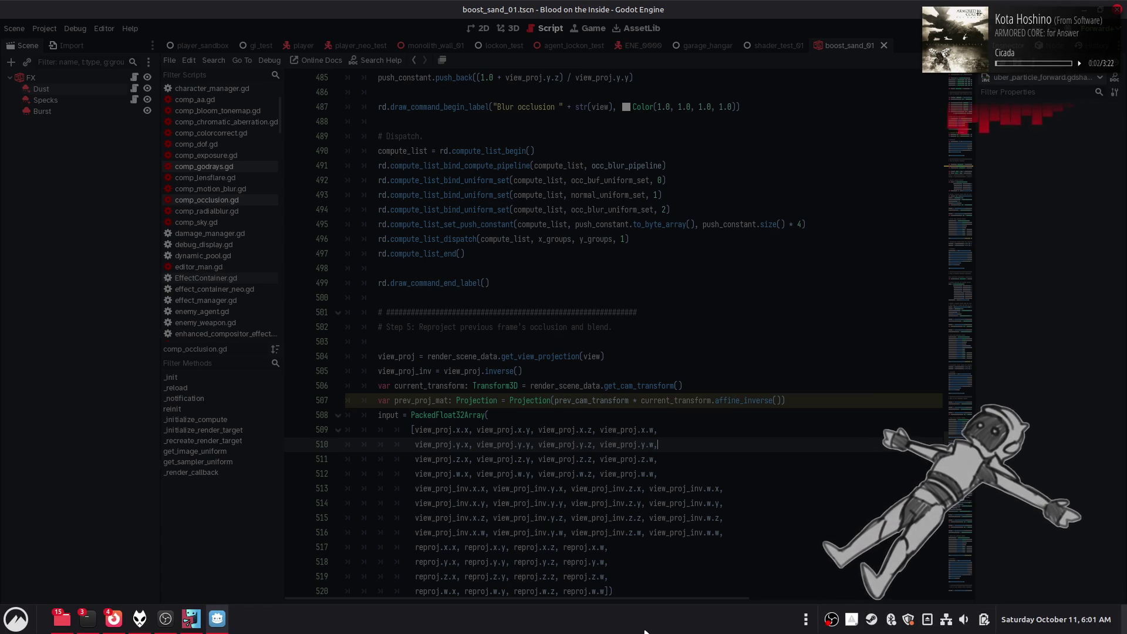
{"action": "scroll", "coordinate": [645, 631], "scroll_direction": "down", "scroll_amount": 1}
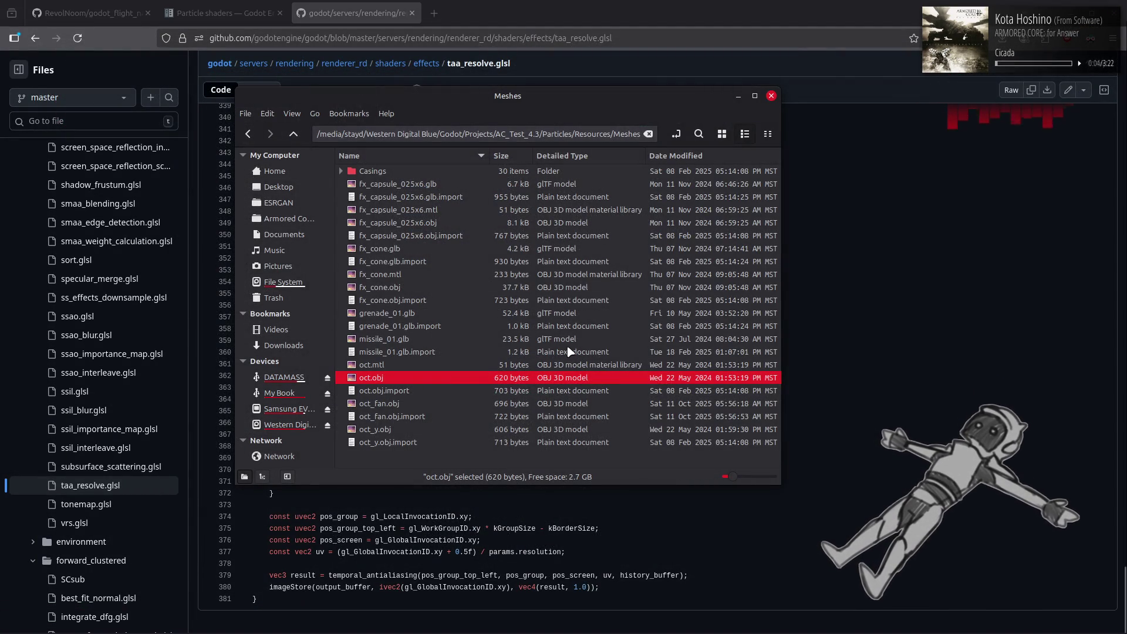
- Relaunch Godot, reopen the game project, and run it with F5 to test the dust
{"action": "key", "text": "super"}
{"action": "left_click", "coordinate": [907, 329]}
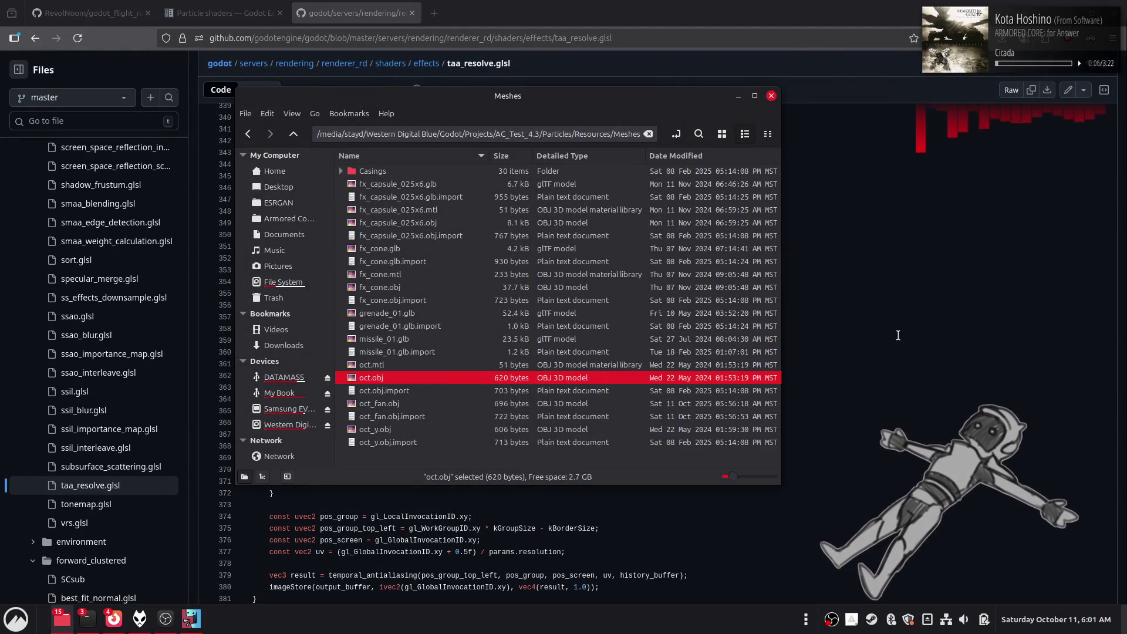
{"action": "left_click", "coordinate": [800, 139]}
{"action": "left_click", "coordinate": [844, 128]}
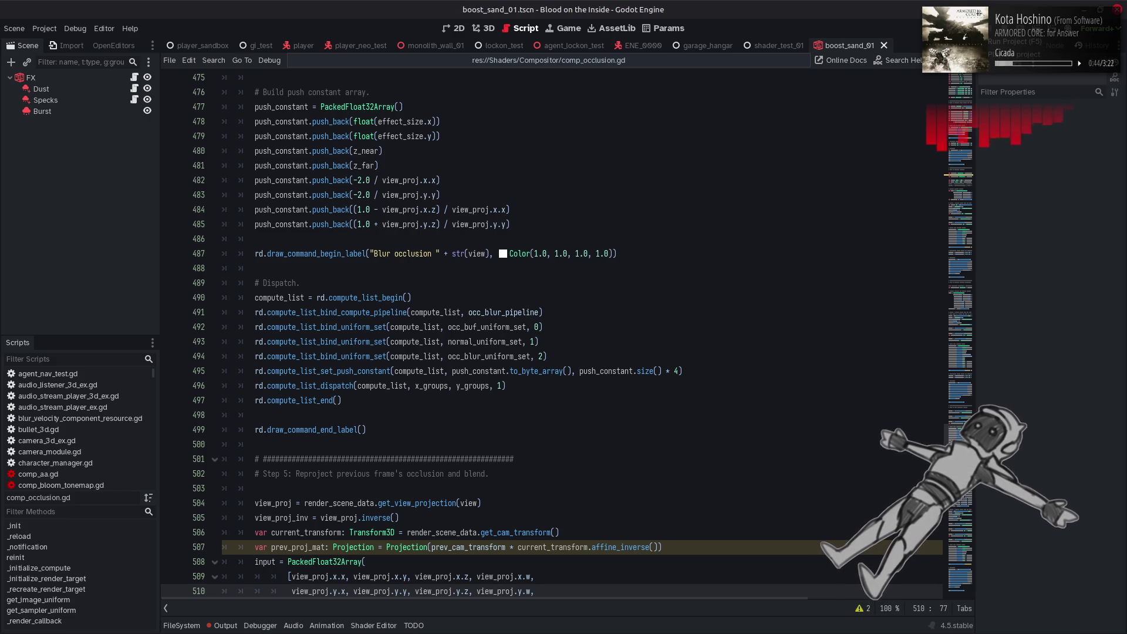
{"action": "key", "text": "F5"}
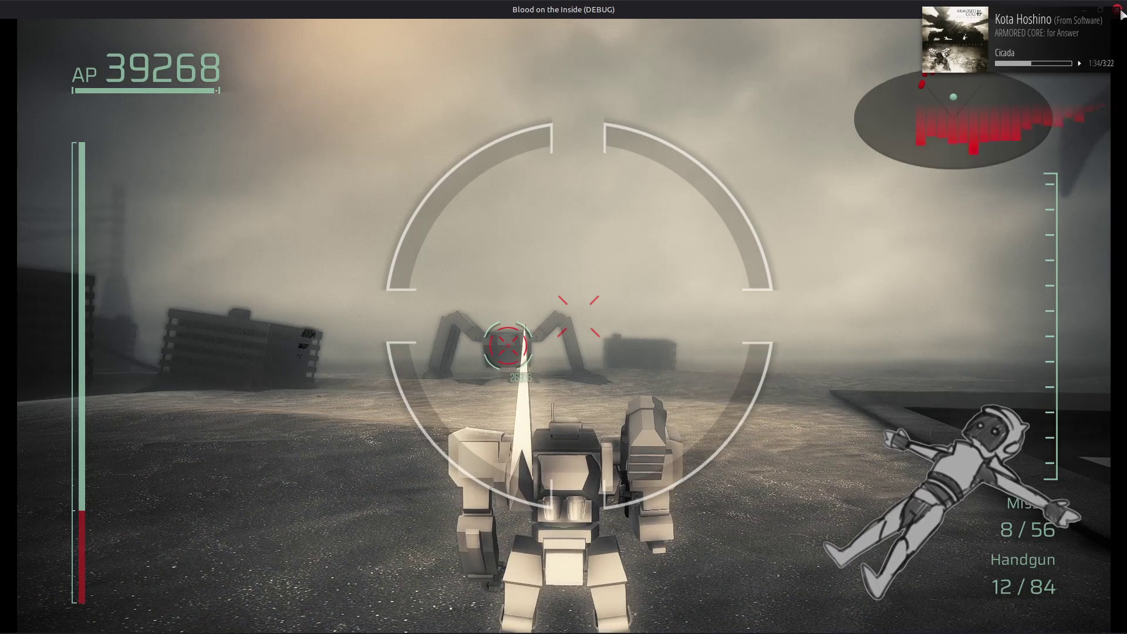
{"action": "left_click", "coordinate": [1120, 10]}
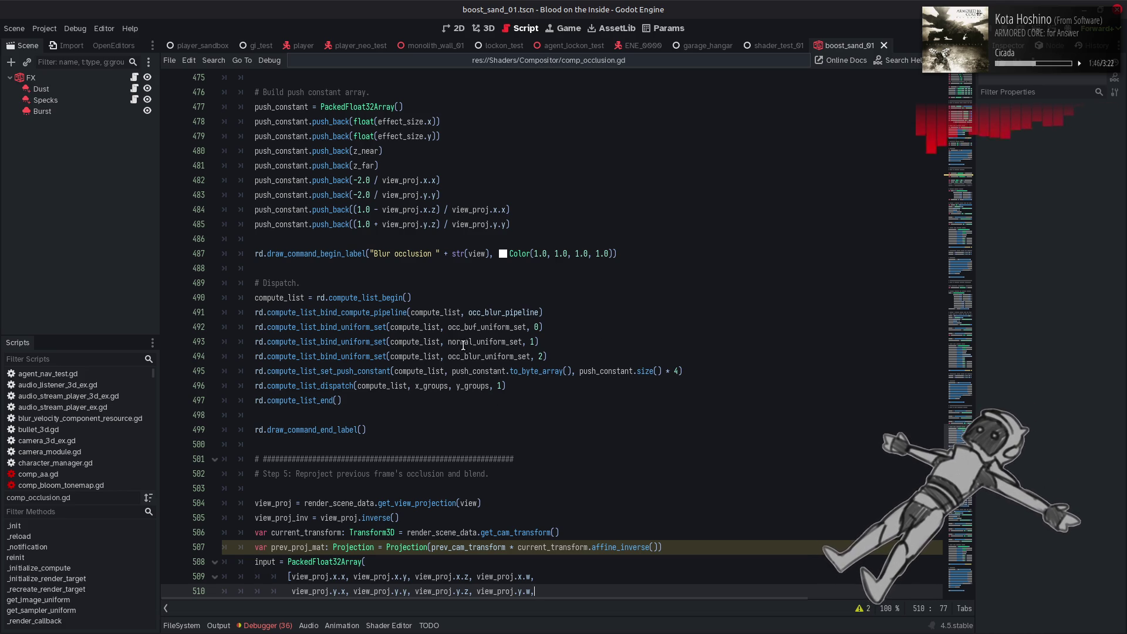
- Open the Shader Editor panel and move to the end of the shader code
{"action": "left_click", "coordinate": [389, 625]}
{"action": "scroll", "coordinate": [488, 514], "scroll_direction": "down", "scroll_amount": 10}
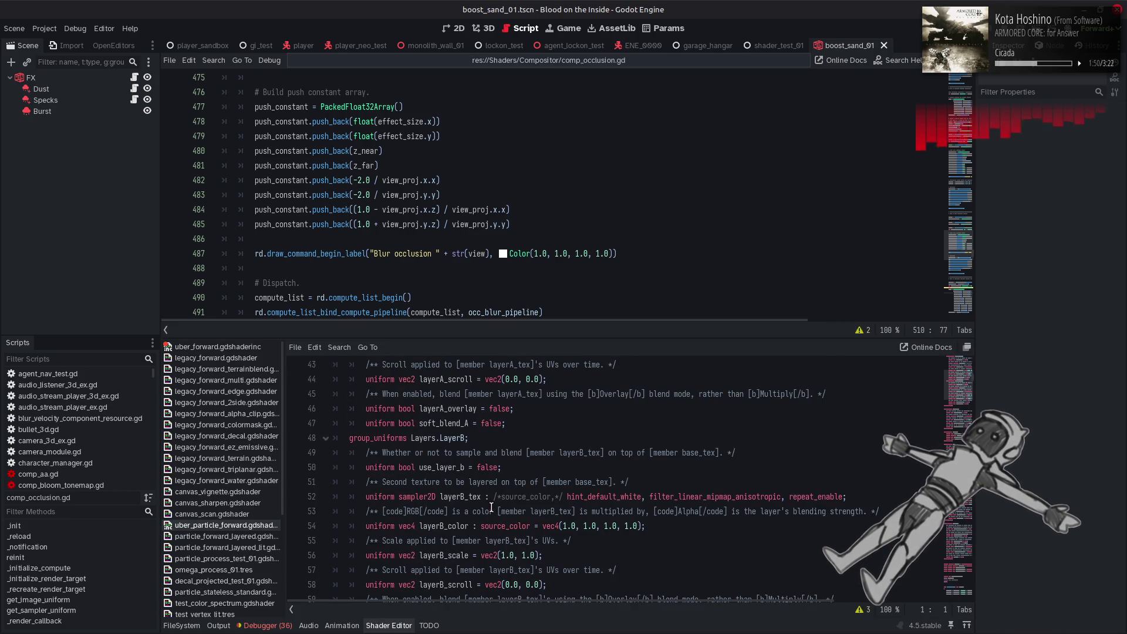
{"action": "scroll", "coordinate": [492, 508], "scroll_direction": "down", "scroll_amount": 12}
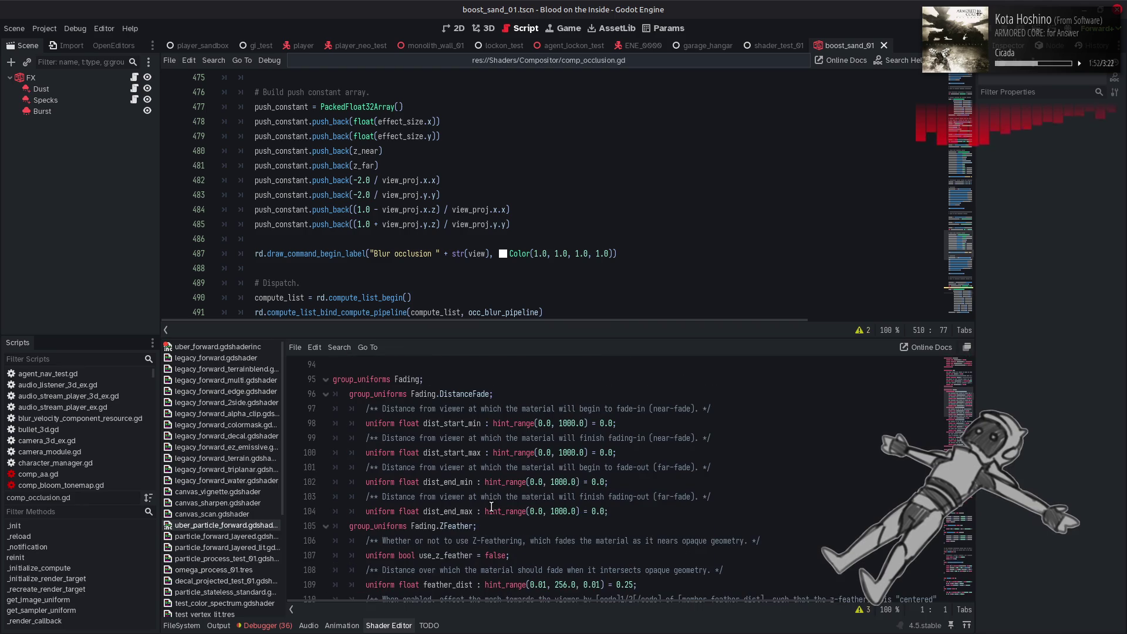
{"action": "scroll", "coordinate": [491, 508], "scroll_direction": "down", "scroll_amount": 11}
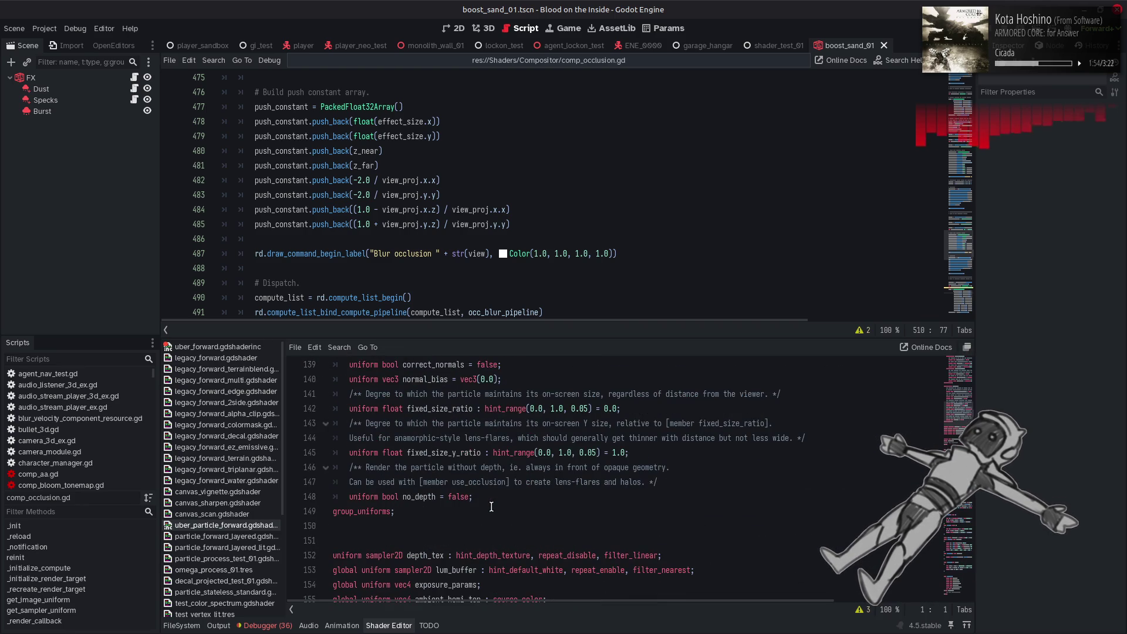
{"action": "scroll", "coordinate": [464, 407], "scroll_direction": "up", "scroll_amount": 5}
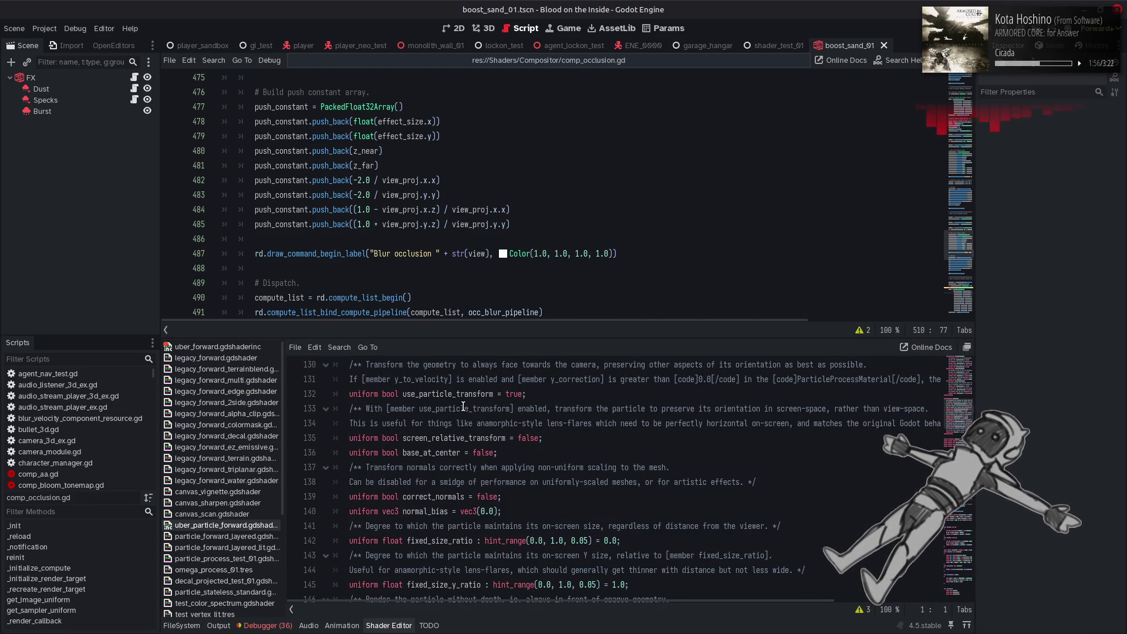
{"action": "left_click", "coordinate": [954, 433]}
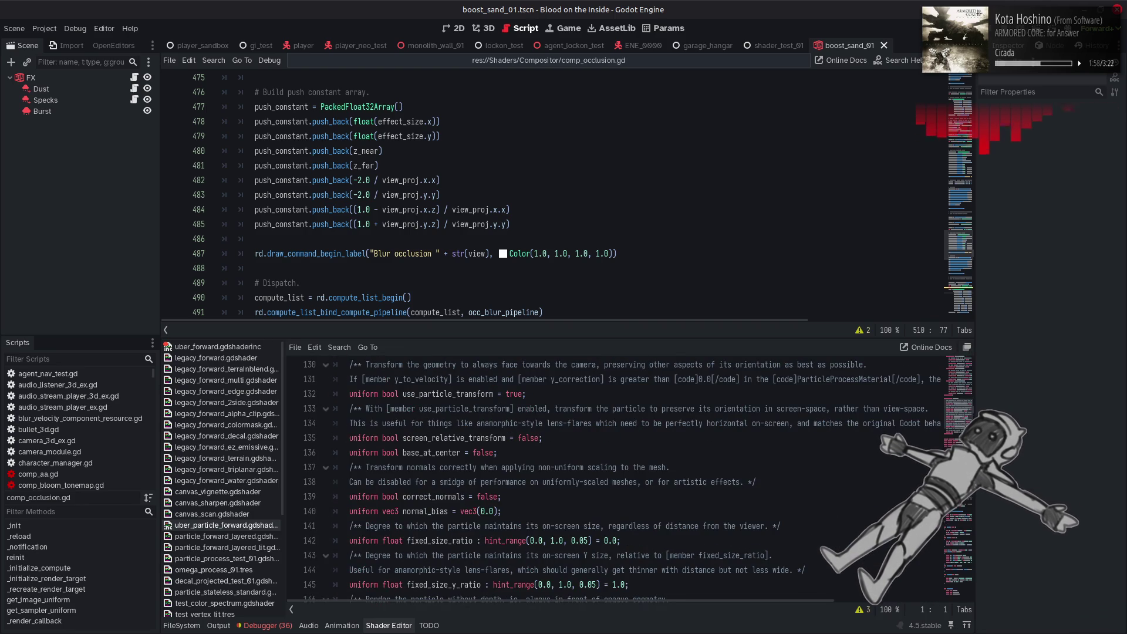
- Search for VERTEX_LIT and step back to the match near line 349
{"action": "double_click", "coordinate": [391, 485]}
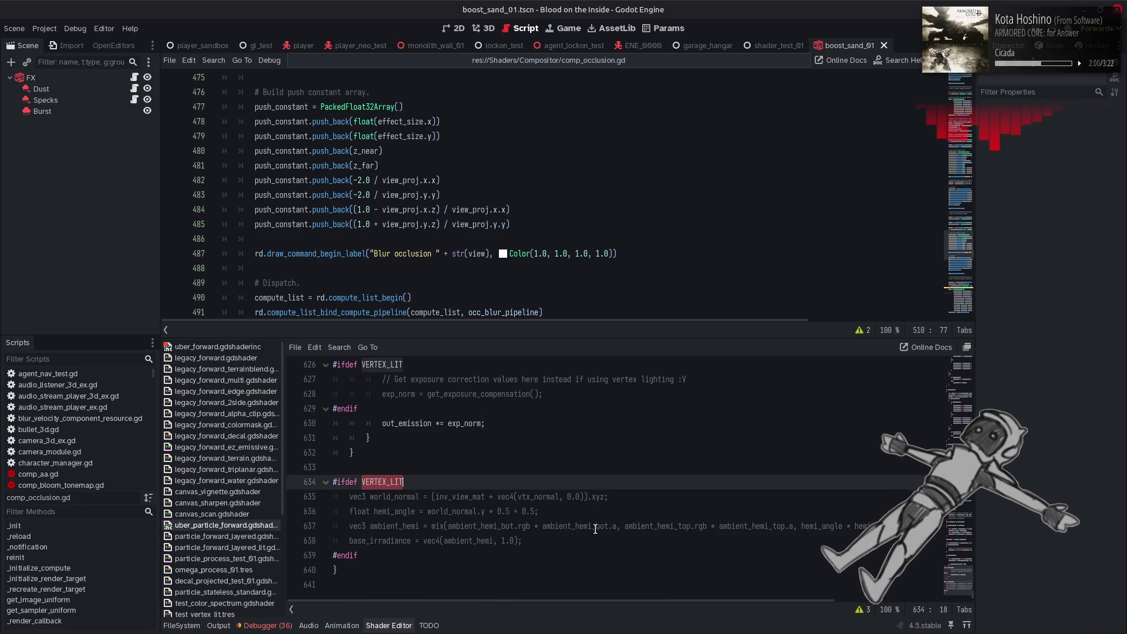
{"action": "key", "text": "ctrl+f"}
{"action": "left_click", "coordinate": [812, 610]}
{"action": "left_click", "coordinate": [811, 609]}
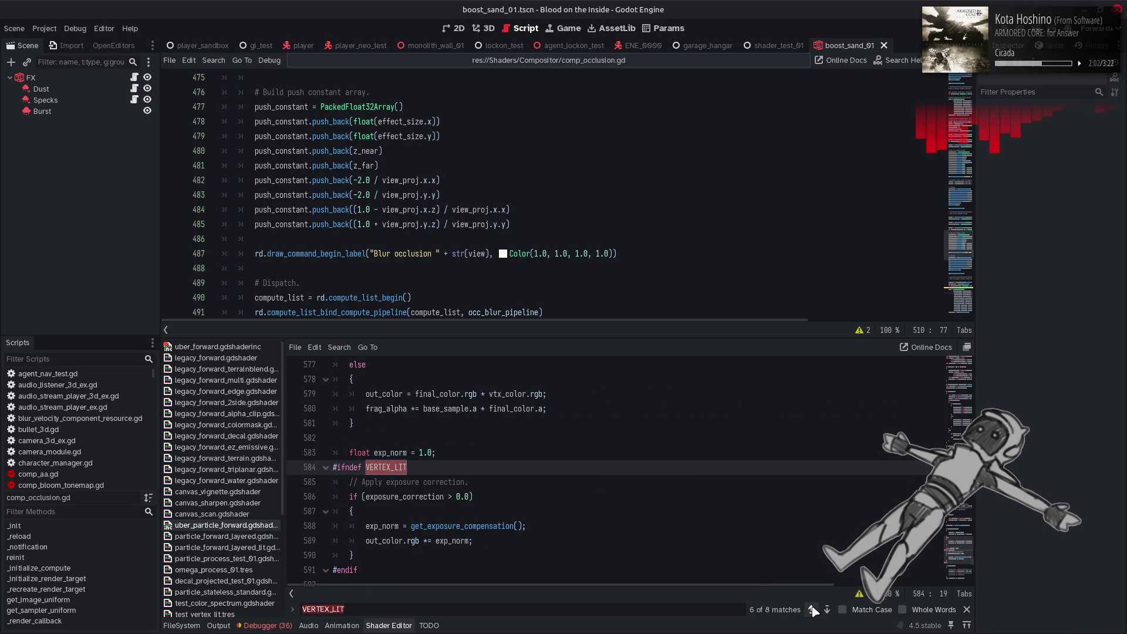
{"action": "left_click", "coordinate": [812, 610]}
{"action": "left_click", "coordinate": [812, 610]}
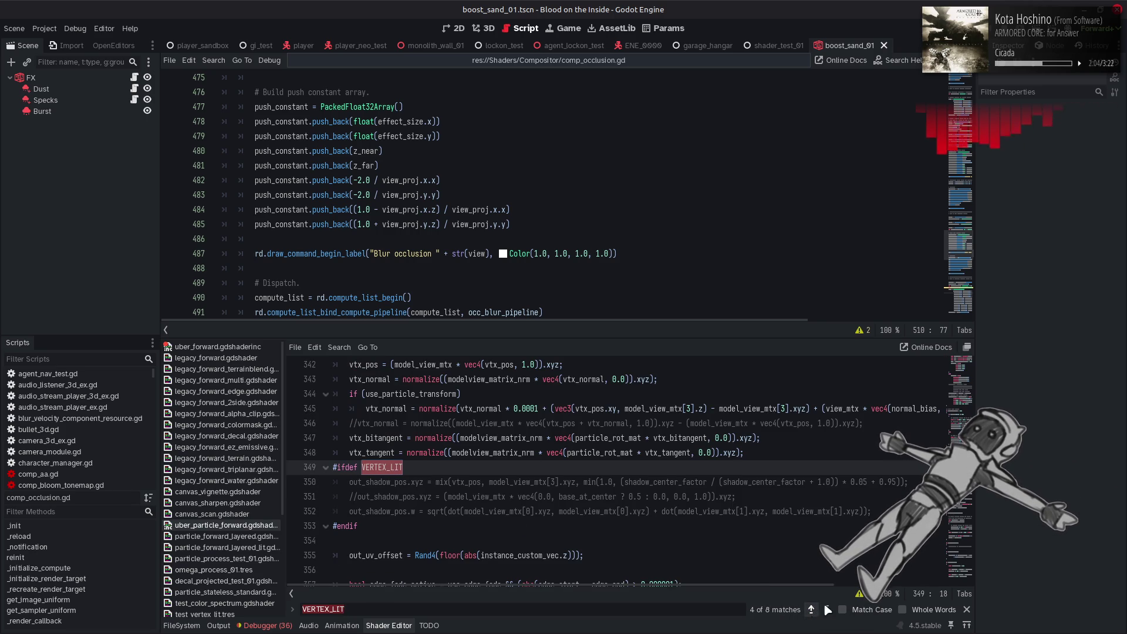
{"action": "left_click", "coordinate": [966, 610]}
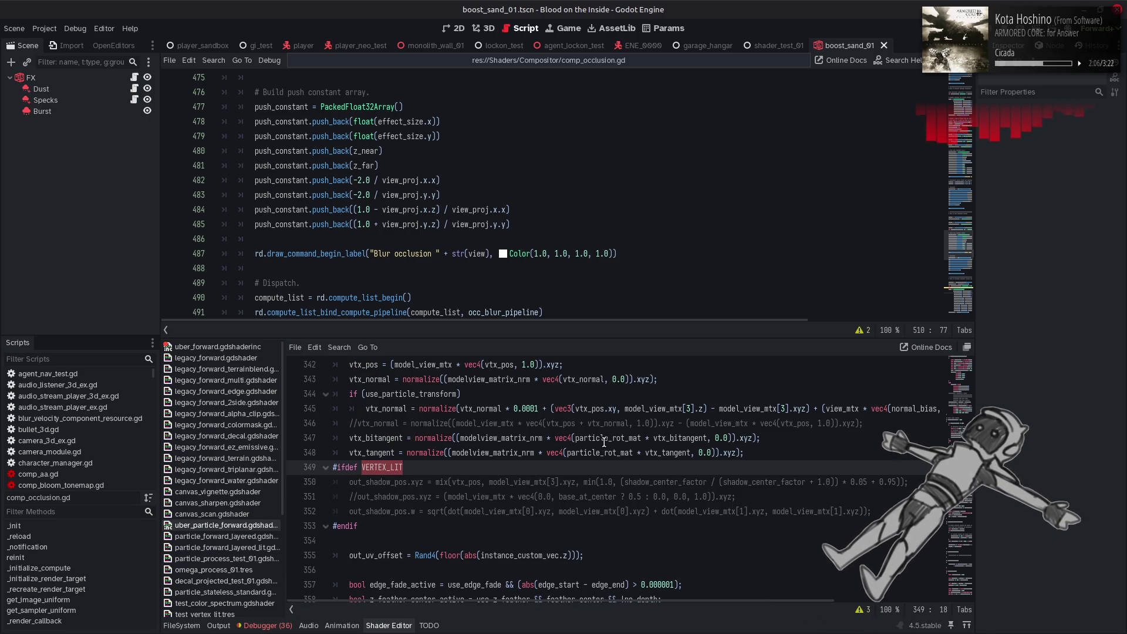
{"action": "scroll", "coordinate": [604, 441], "scroll_direction": "up", "scroll_amount": 1}
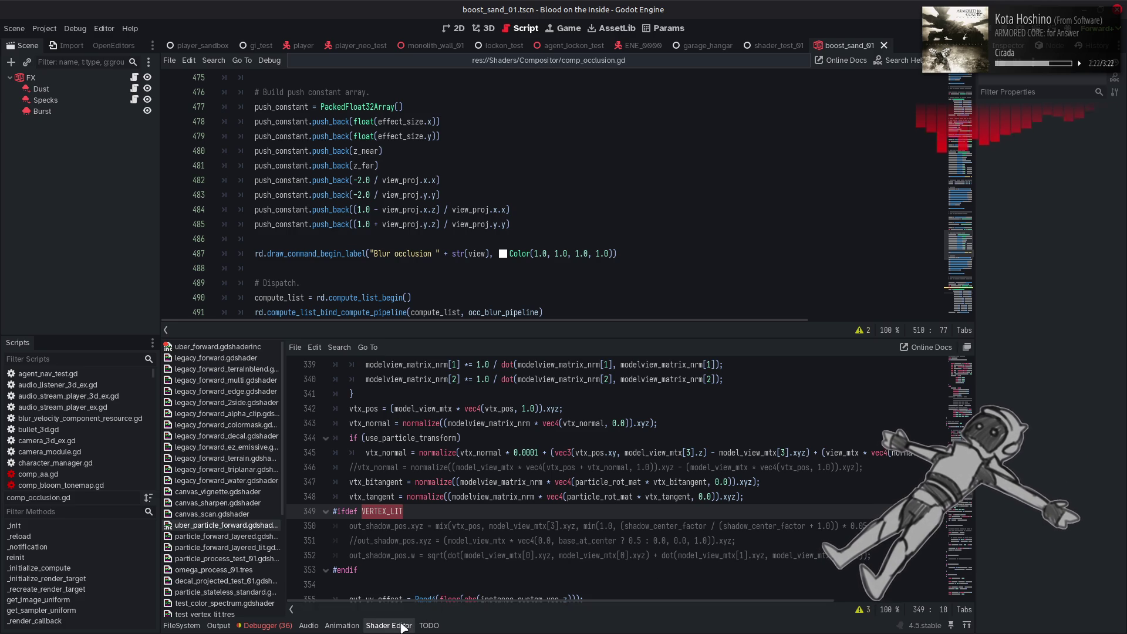
- Set ROUGHNESS on line 34 of particle_forward_layered_lit.gdshader to 0.5, save, and test-run the game
{"action": "left_click", "coordinate": [225, 547]}
{"action": "scroll", "coordinate": [406, 505], "scroll_direction": "down", "scroll_amount": 8}
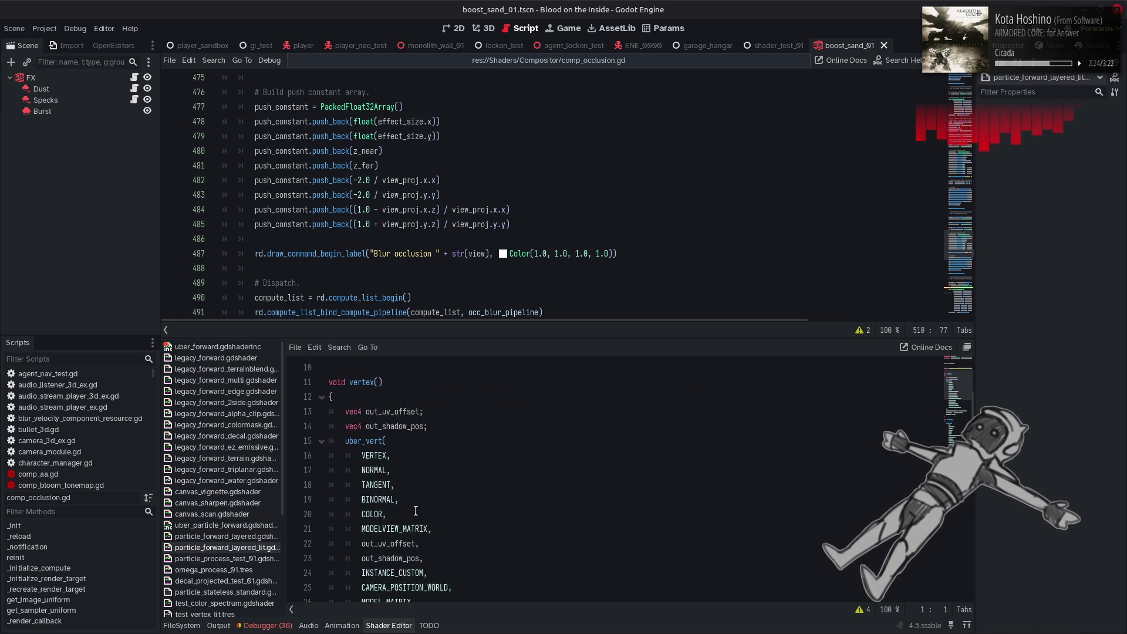
{"action": "double_click", "coordinate": [405, 498]}
{"action": "type", "text": "5"}
{"action": "key", "text": "ctrl+s"}
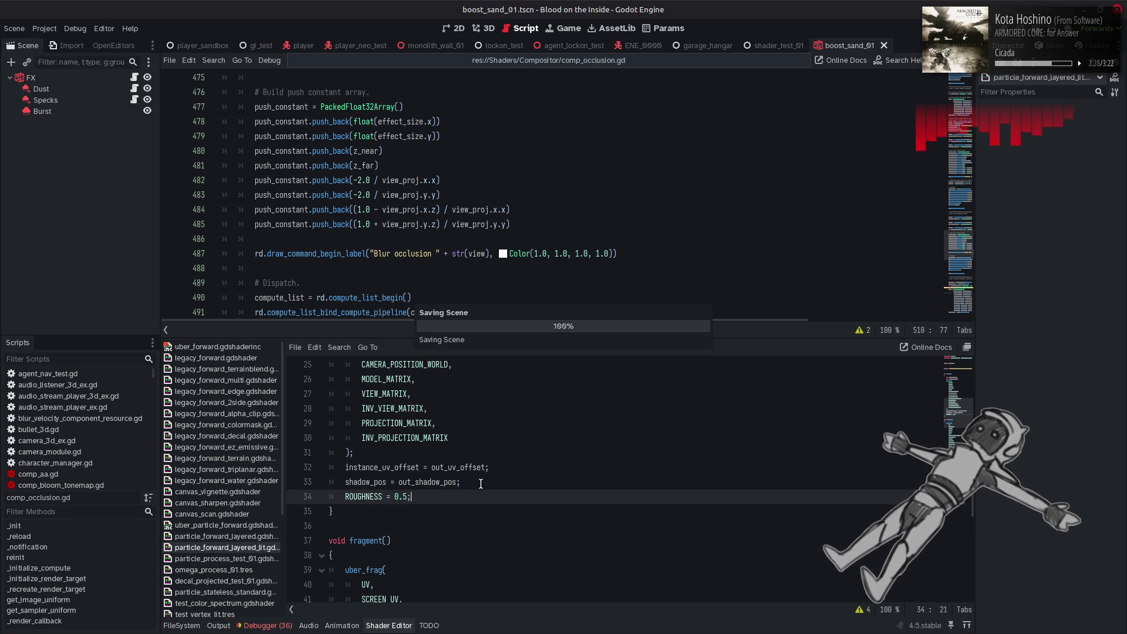
{"action": "key", "text": "F5"}
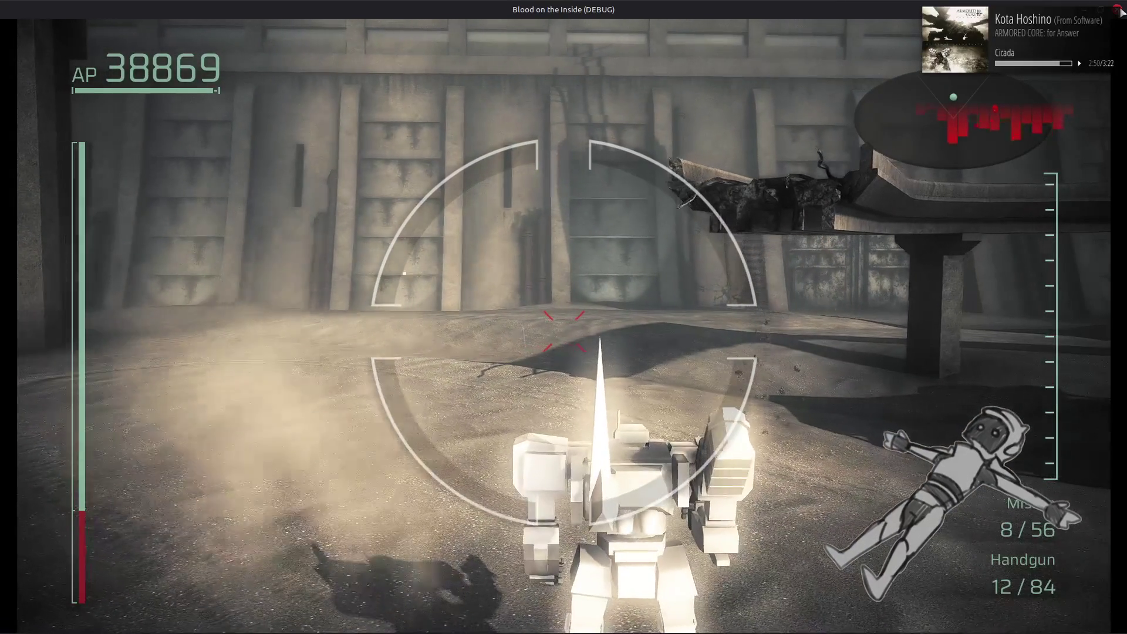
{"action": "key", "text": "alt+F4"}
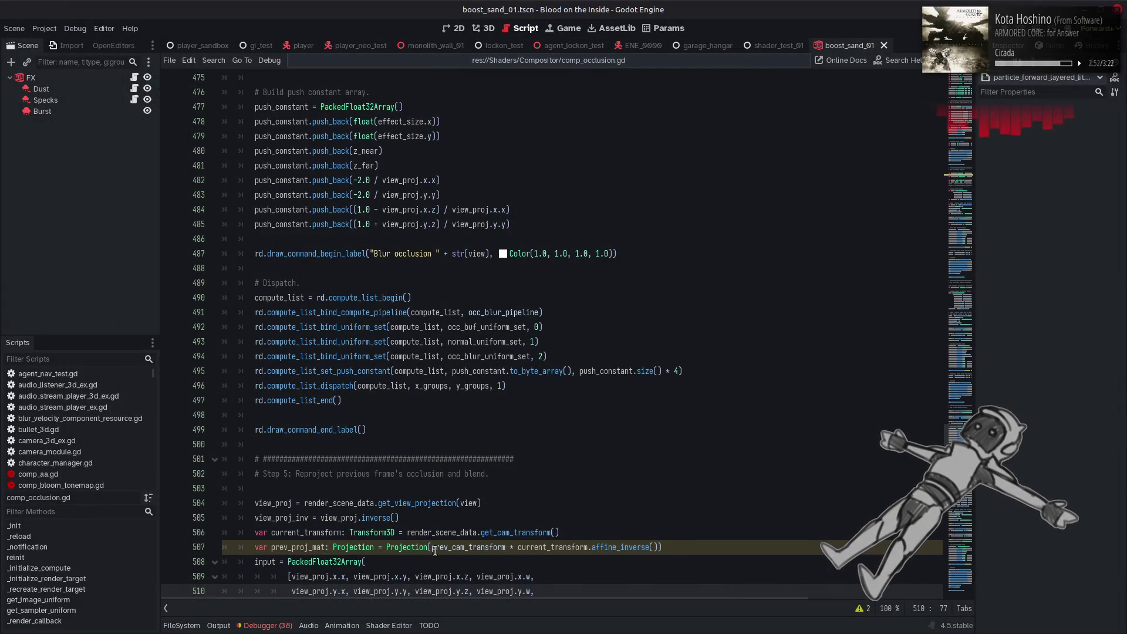
- Set the ROUGHNESS value in the layered-lit shader back to 0
{"action": "left_click", "coordinate": [389, 626]}
{"action": "left_click", "coordinate": [491, 468]}
{"action": "double_click", "coordinate": [405, 497]}
{"action": "type", "text": "0"}
- Remove the ' * 0.0001' factor from vtx_normal on line 345 of the uber particle shader and save
{"action": "left_click", "coordinate": [261, 525]}
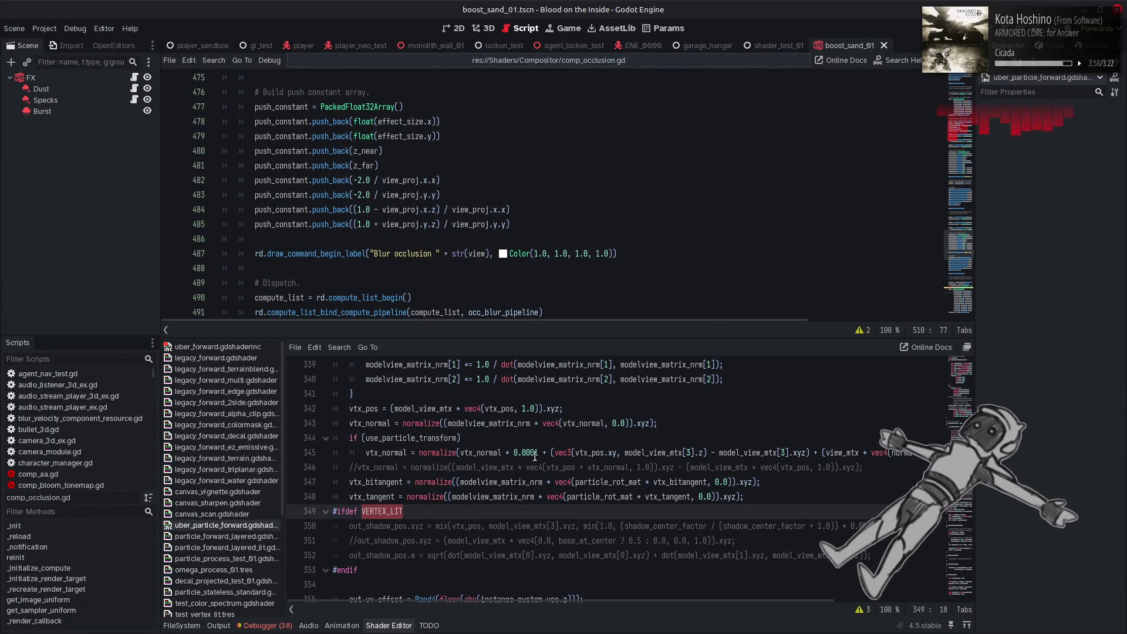
{"action": "left_click_drag", "start_coordinate": [539, 455], "coordinate": [504, 454]}
{"action": "key", "text": "BackSpace"}
{"action": "left_click", "coordinate": [804, 482]}
{"action": "key", "text": "ctrl+s"}
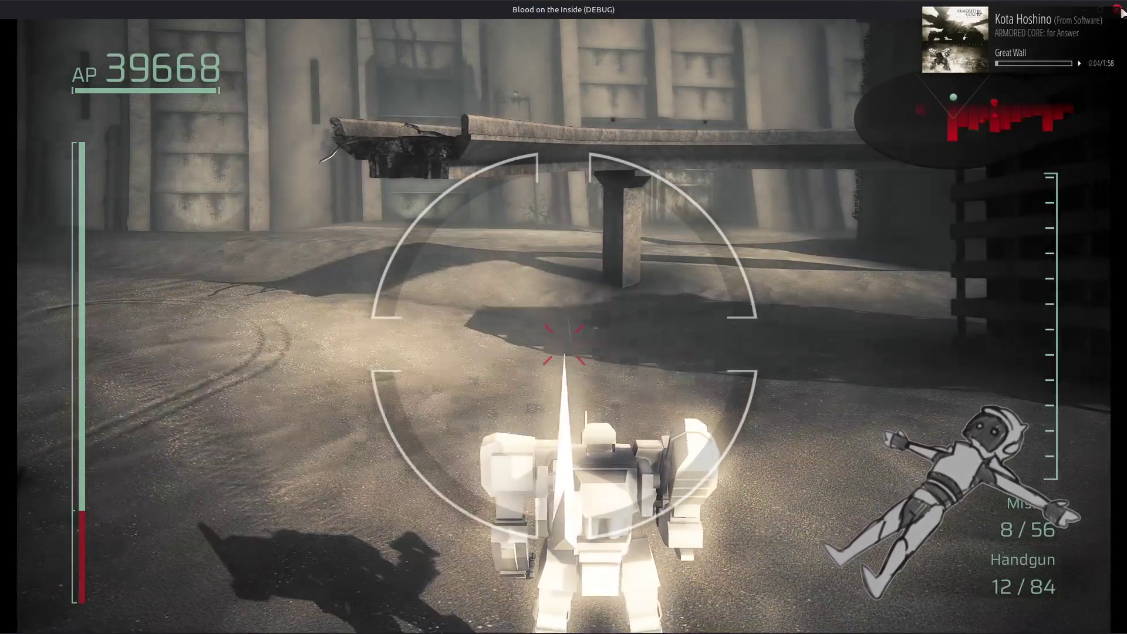
{"action": "left_click", "coordinate": [1118, 9]}
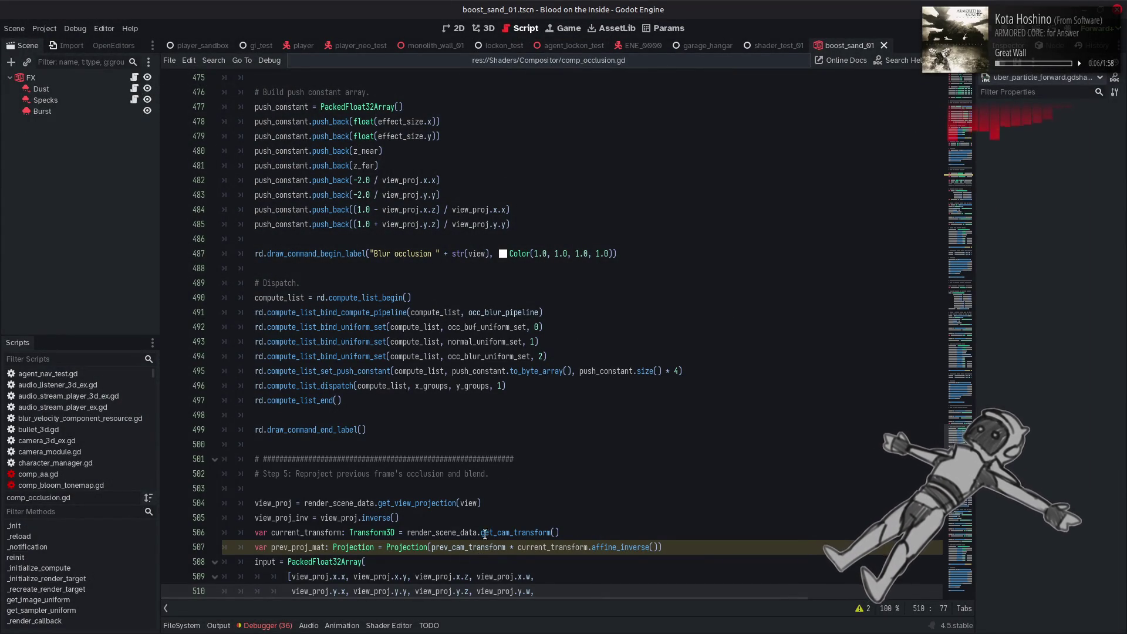
- Replace the explicit Projection type on line 507 of comp_occlusion.gd with an inferred type and save
{"action": "scroll", "coordinate": [382, 469], "scroll_direction": "down", "scroll_amount": 2}
{"action": "double_click", "coordinate": [357, 460]}
{"action": "key", "text": "BackSpace"}
{"action": "key", "text": "BackSpace"}
{"action": "key", "text": "BackSpace"}
{"action": "type", "text": ":"}
{"action": "left_click", "coordinate": [581, 434]}
{"action": "key", "text": "ctrl+s"}
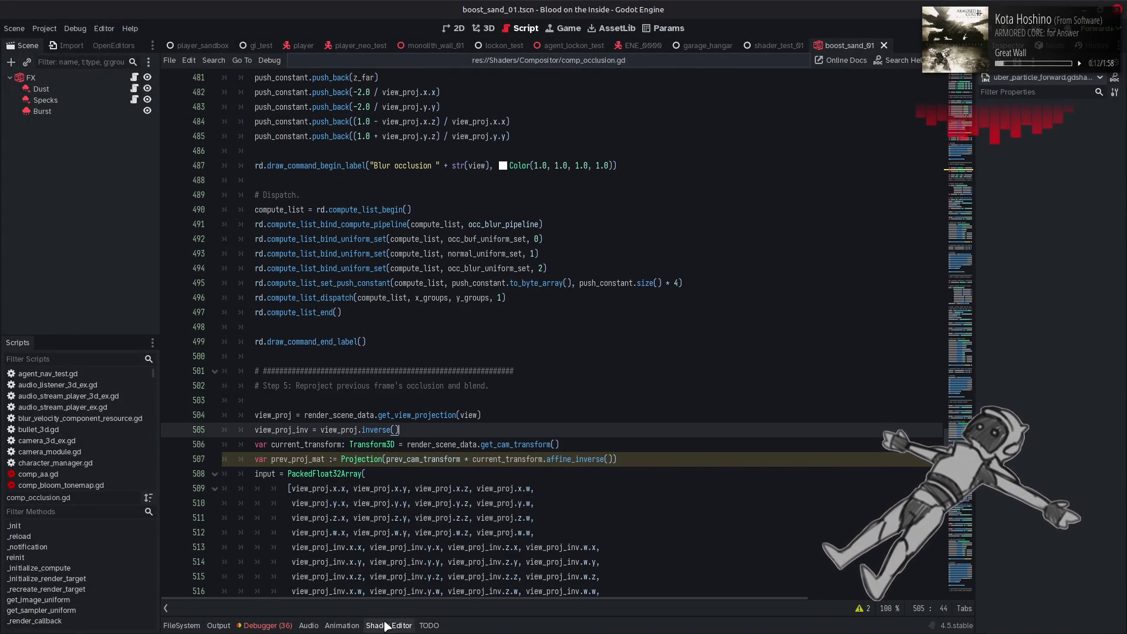
- Undo to restore the ' * 0.0001' scaling on vtx_normal and save the shader
{"action": "left_click", "coordinate": [388, 625]}
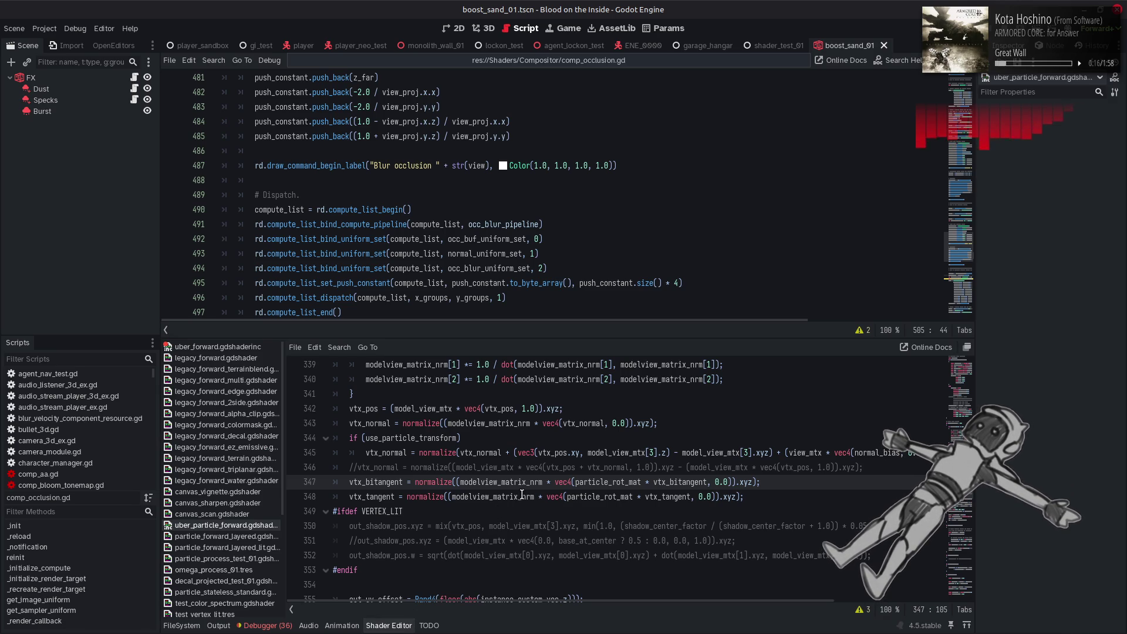
{"action": "left_click", "coordinate": [532, 454]}
{"action": "key", "text": "ctrl+z"}
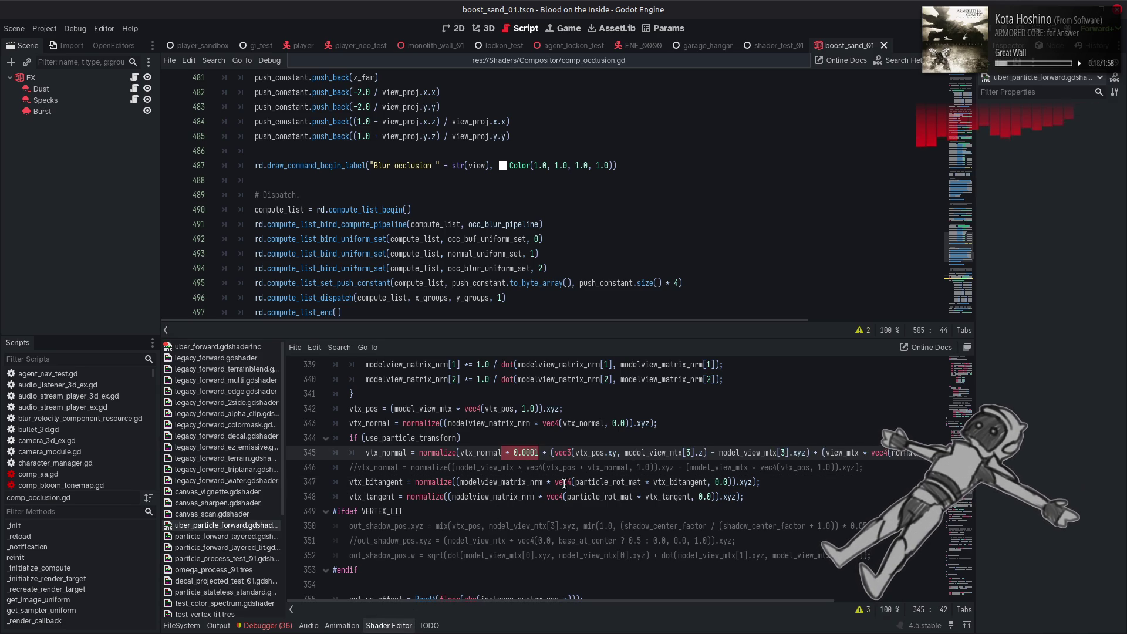
{"action": "left_click", "coordinate": [584, 470]}
{"action": "key", "text": "ctrl+s"}
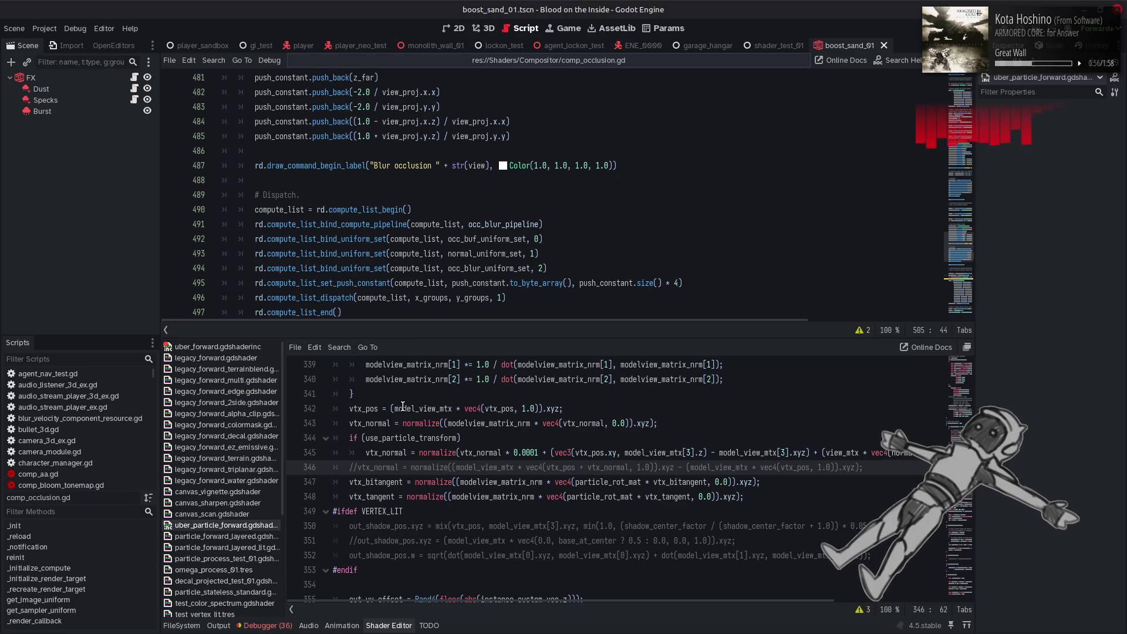
{"action": "scroll", "coordinate": [403, 406], "scroll_direction": "up", "scroll_amount": 2}
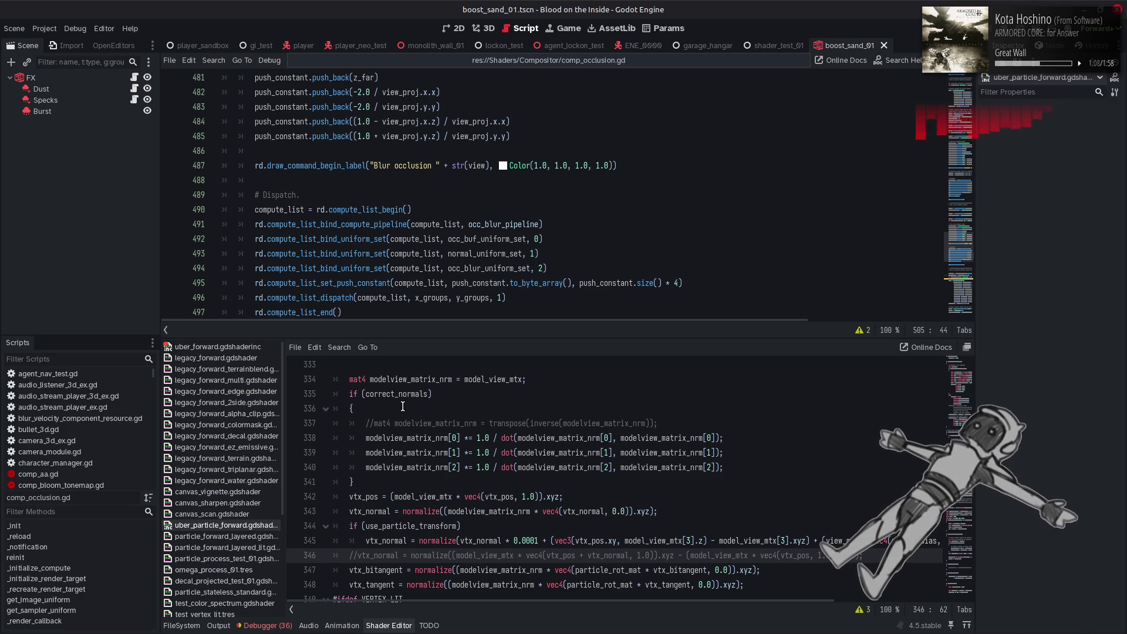
{"action": "scroll", "coordinate": [402, 406], "scroll_direction": "up", "scroll_amount": 2}
{"action": "scroll", "coordinate": [403, 406], "scroll_direction": "down", "scroll_amount": 4}
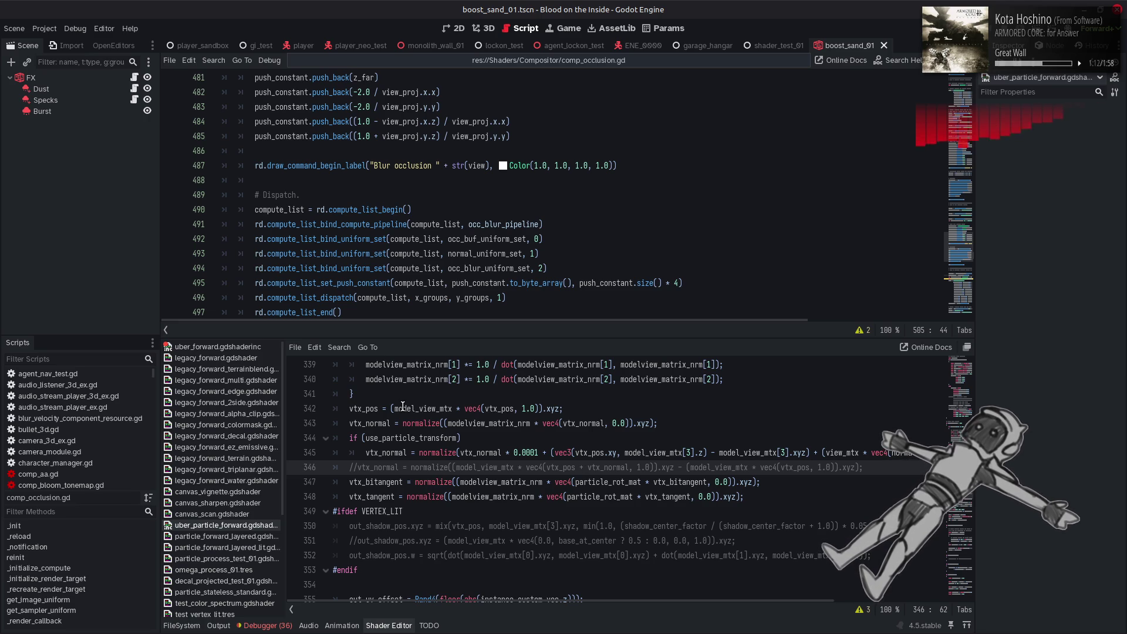
{"action": "scroll", "coordinate": [403, 406], "scroll_direction": "up", "scroll_amount": 2}
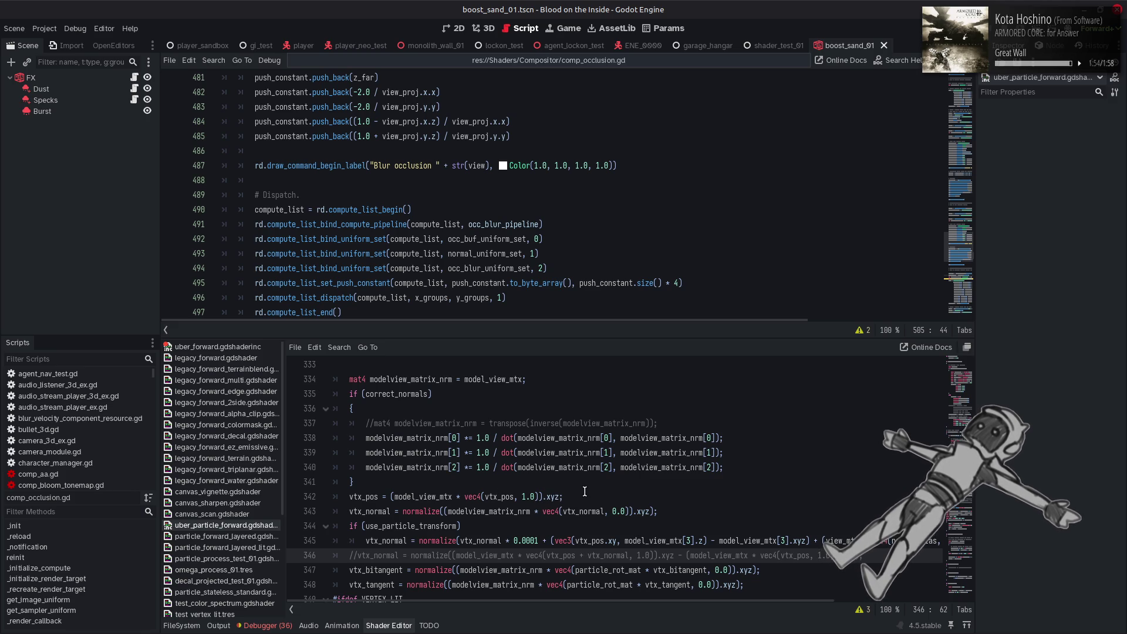
- Add 'float radial_factor = clamp(length(vtx_pos.xyz), 0.0, 1.0);' on a new line below vtx_pos
{"action": "left_click", "coordinate": [585, 491]}
{"action": "key", "text": "Return"}
{"action": "type", "text": "fl"}
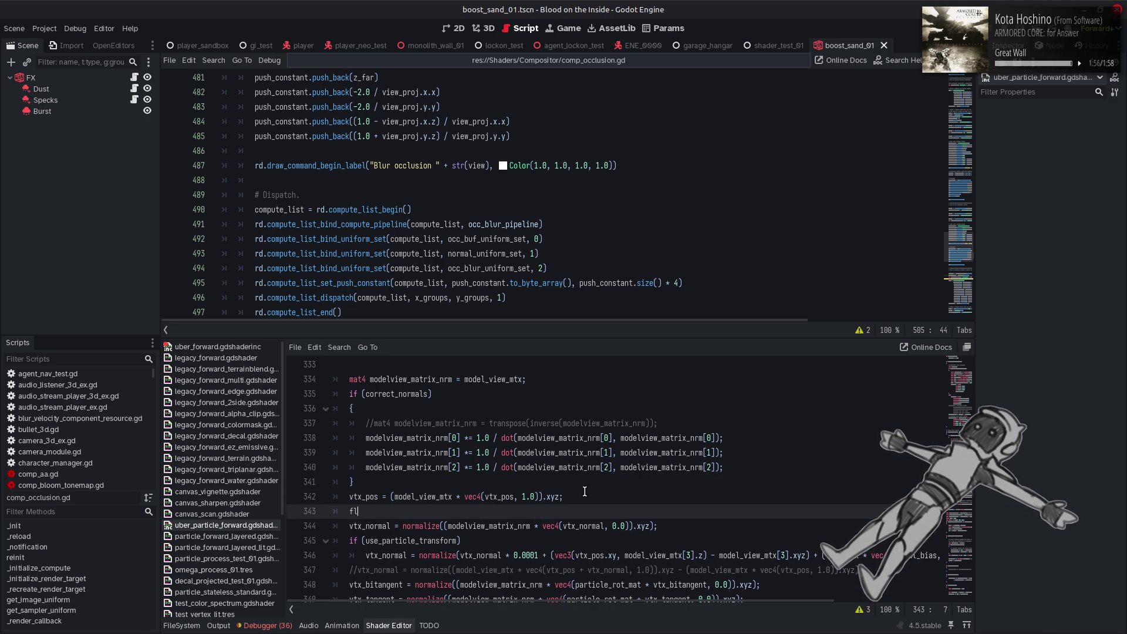
{"action": "type", "text": "oat radial"}
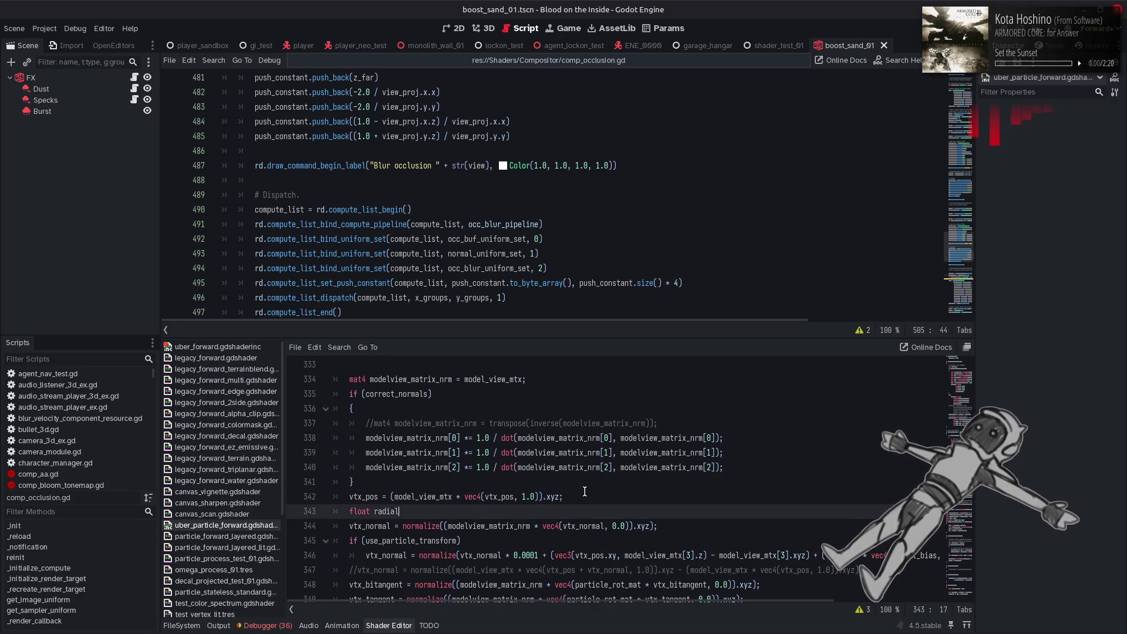
{"action": "type", "text": "_factor "}
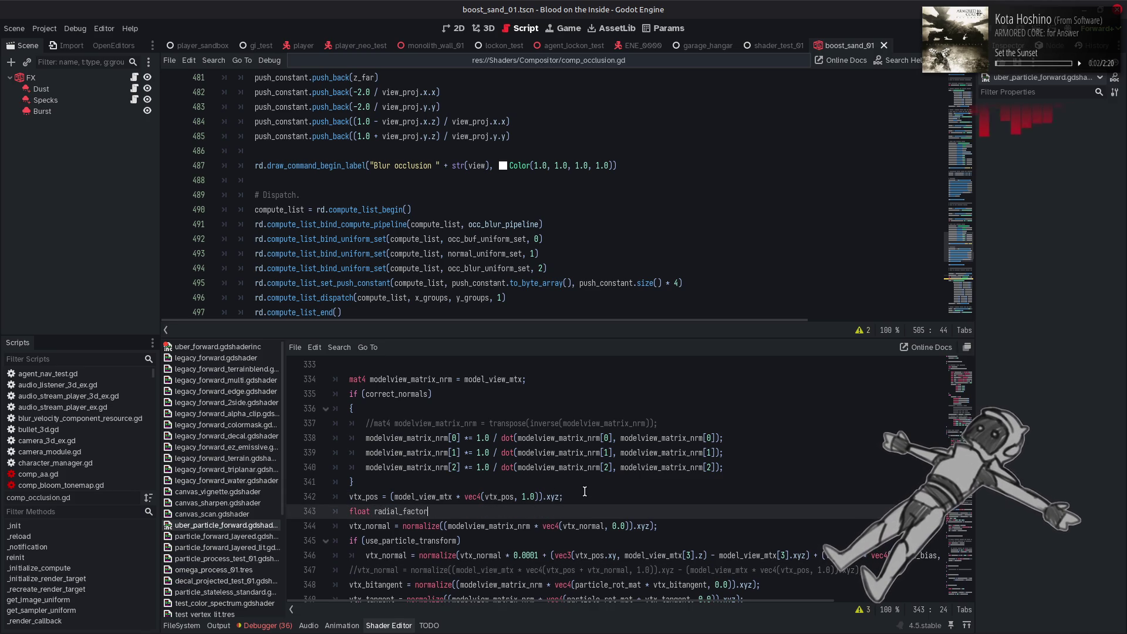
{"action": "type", "text": "= l"}
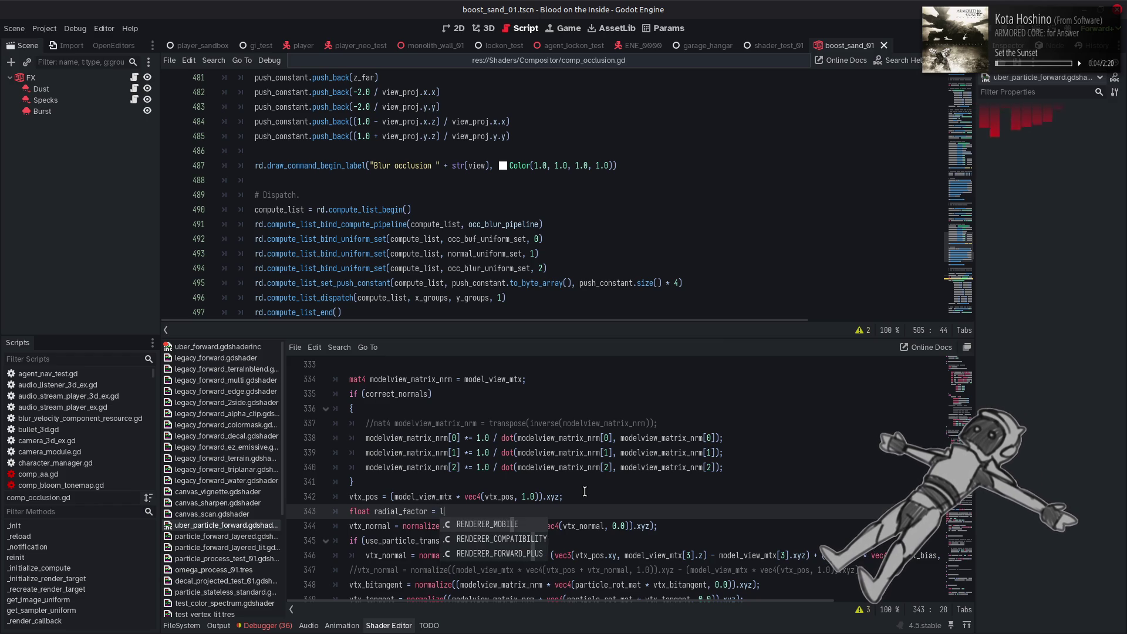
{"action": "type", "text": "ength"}
{"action": "key", "text": "Return"}
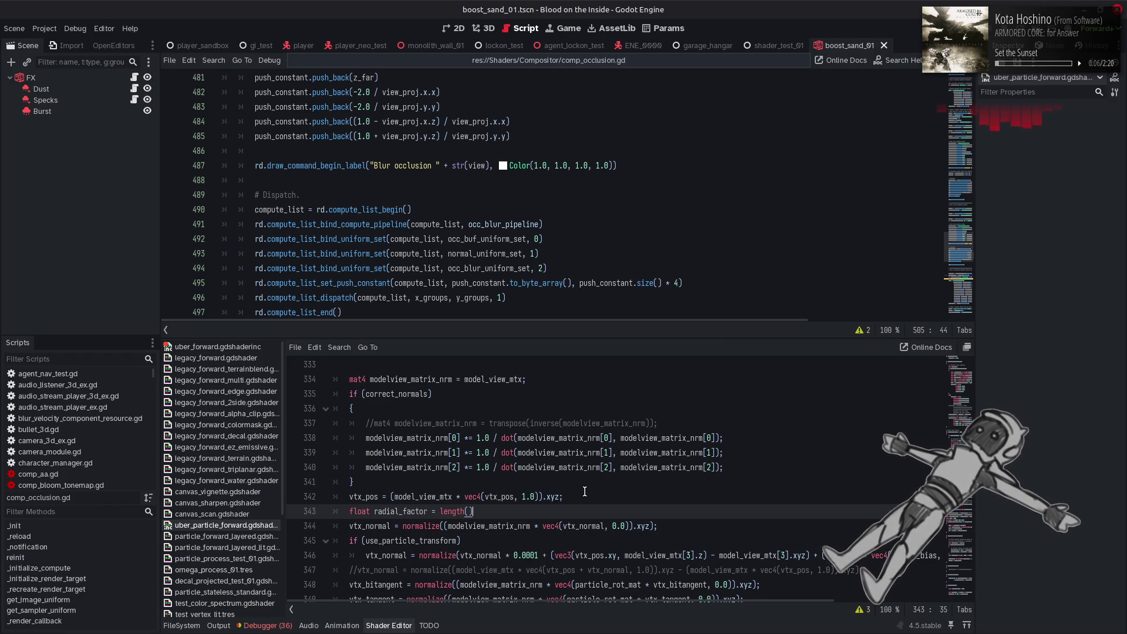
{"action": "type", "text": "vt"}
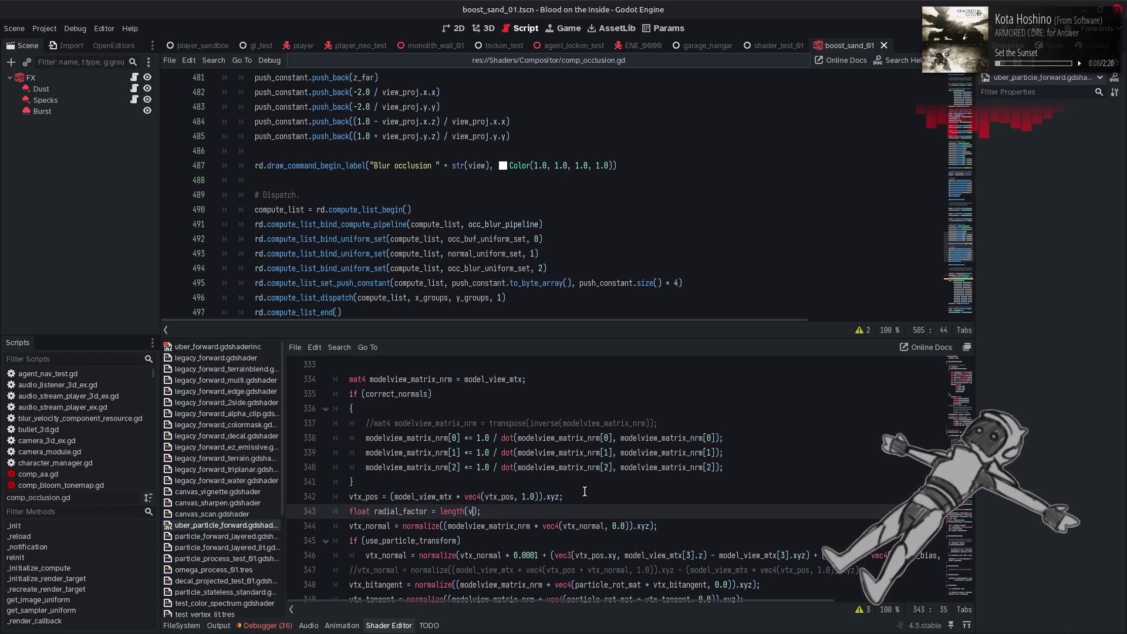
{"action": "type", "text": "x_pos."}
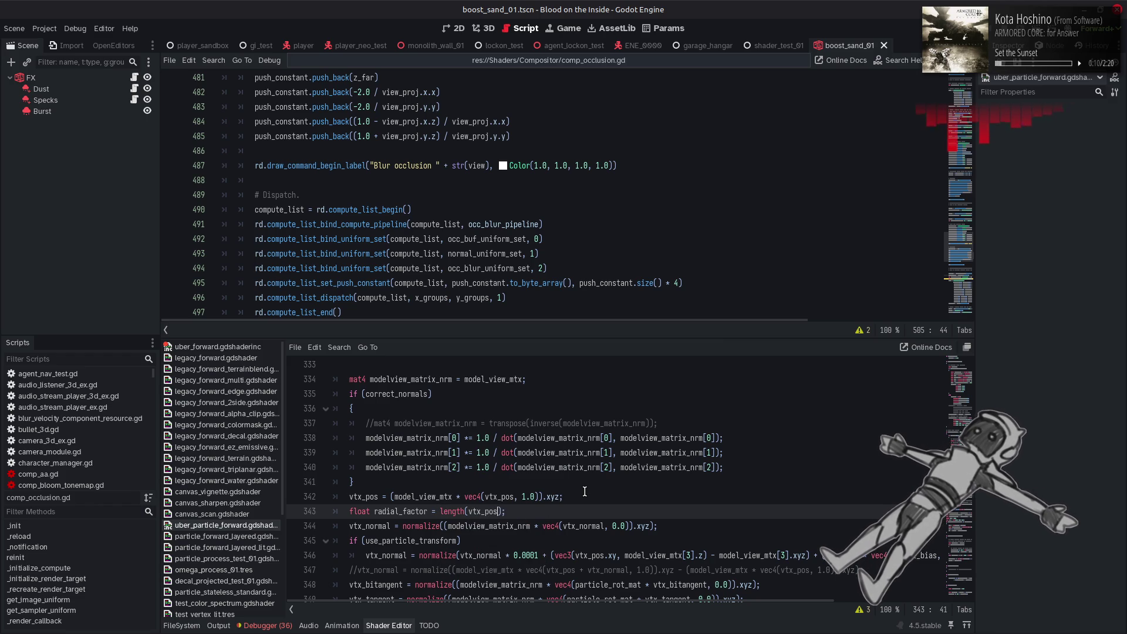
{"action": "type", "text": "xyz"}
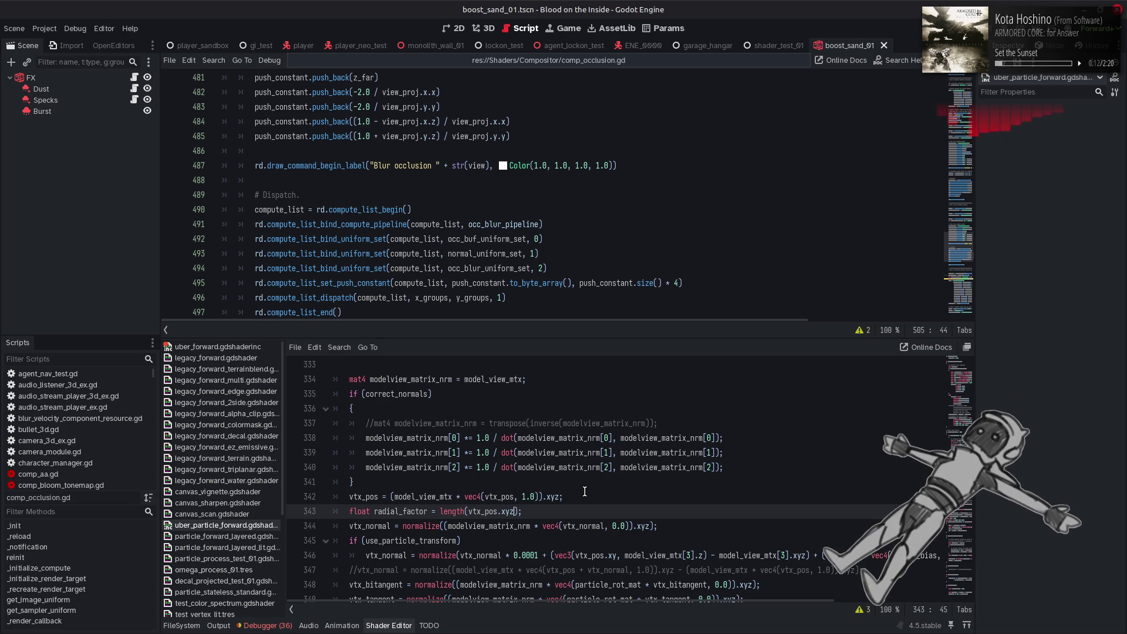
{"action": "left_click", "coordinate": [441, 512]}
{"action": "type", "text": "clamp("}
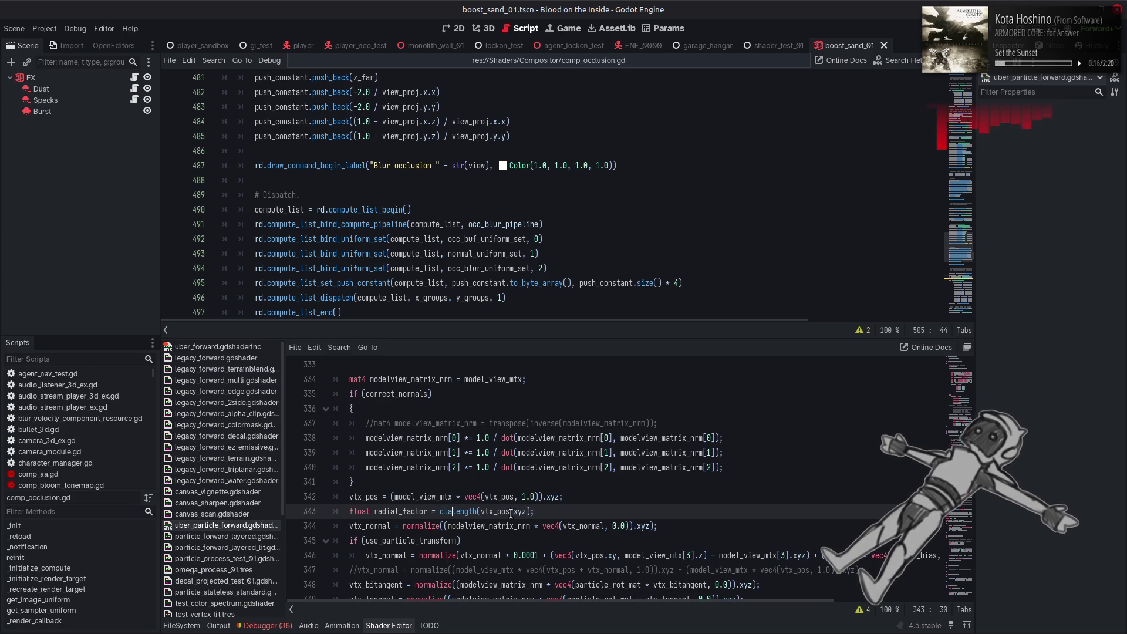
{"action": "left_click", "coordinate": [542, 512]}
{"action": "type", "text": "), 0.0, 1.0"}
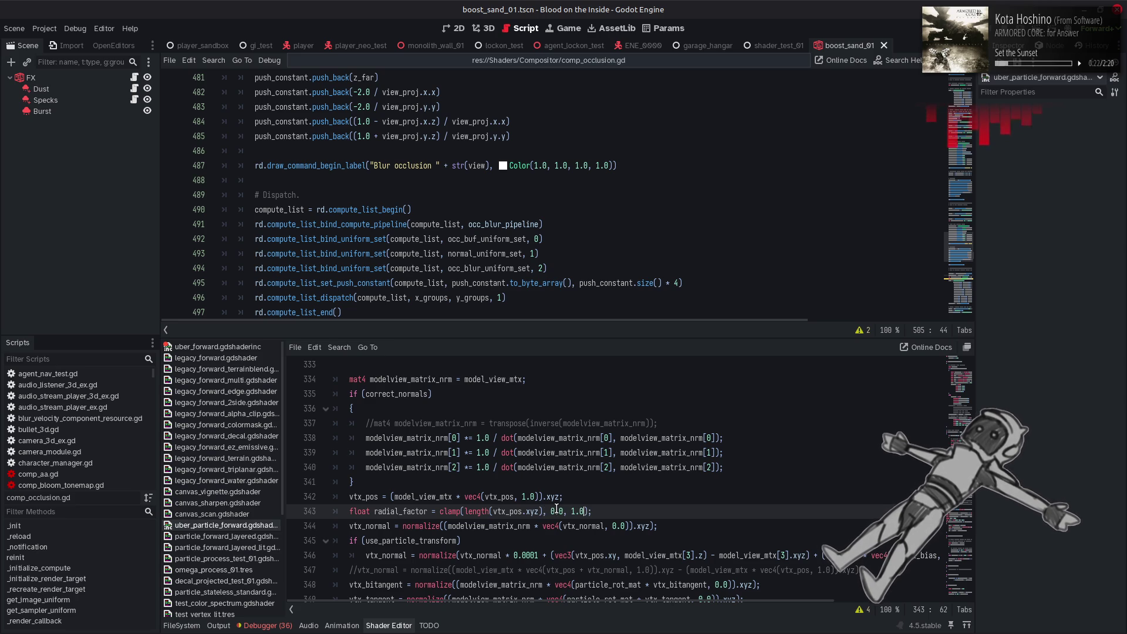
{"action": "left_click", "coordinate": [521, 511]}
{"action": "scroll", "coordinate": [521, 513], "scroll_direction": "up", "scroll_amount": 4}
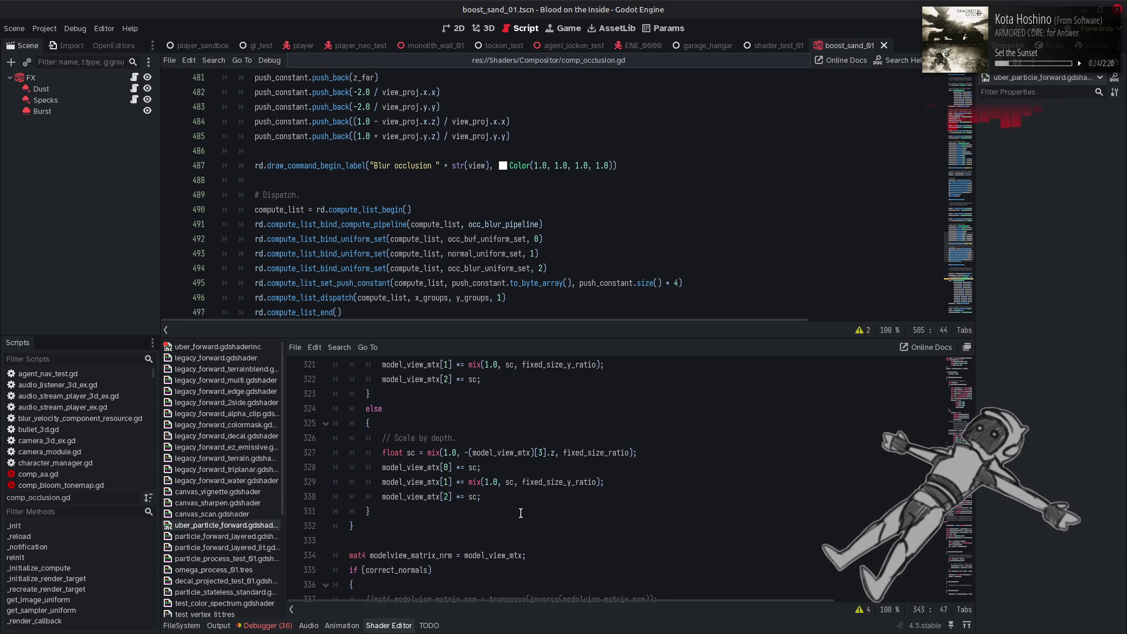
{"action": "scroll", "coordinate": [521, 513], "scroll_direction": "up", "scroll_amount": 3}
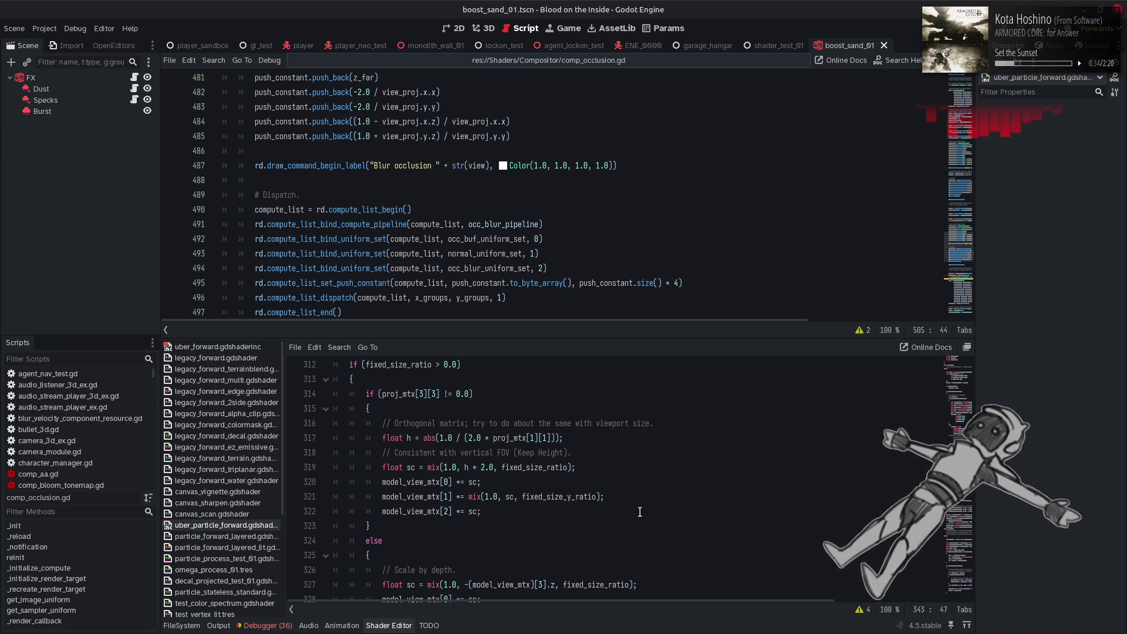
{"action": "scroll", "coordinate": [640, 512], "scroll_direction": "down", "scroll_amount": 2}
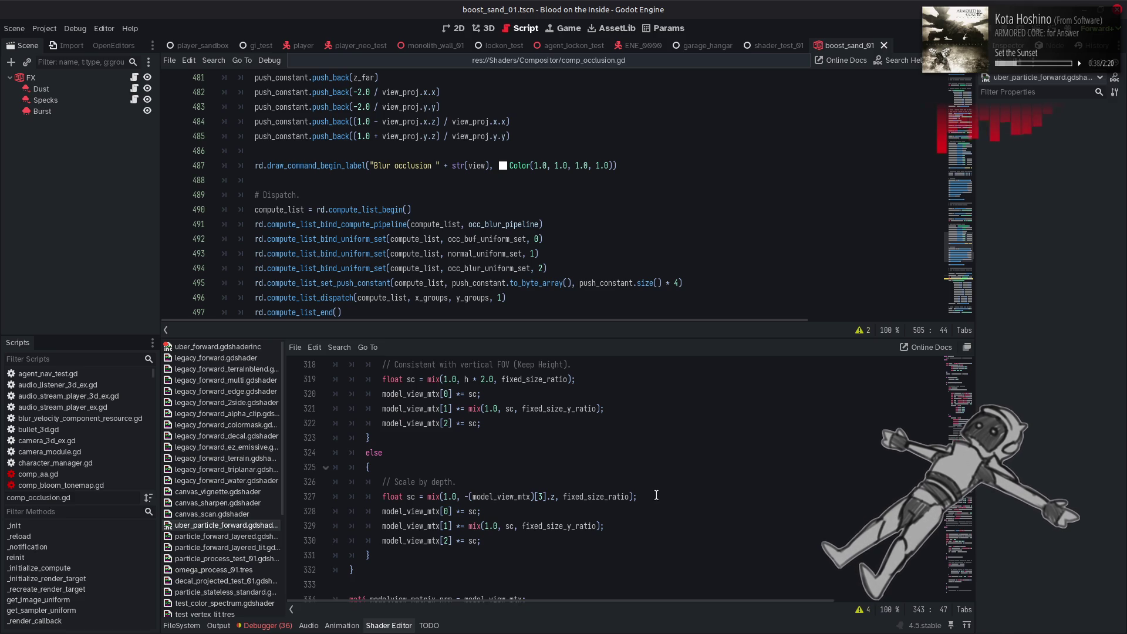
{"action": "scroll", "coordinate": [657, 495], "scroll_direction": "up", "scroll_amount": 5}
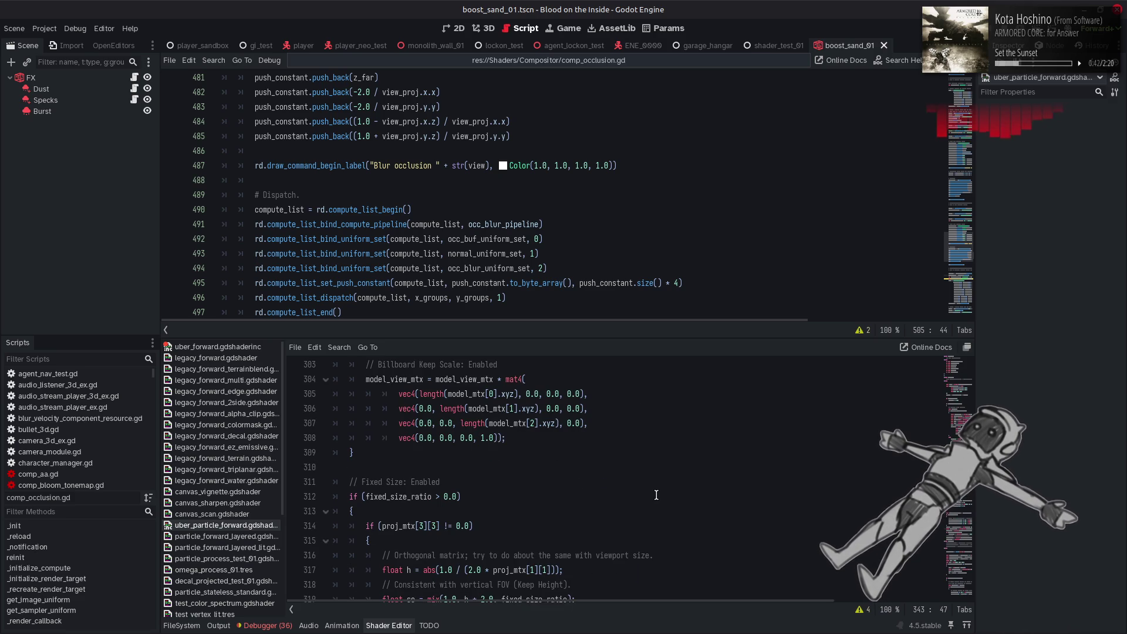
{"action": "scroll", "coordinate": [657, 496], "scroll_direction": "down", "scroll_amount": 3}
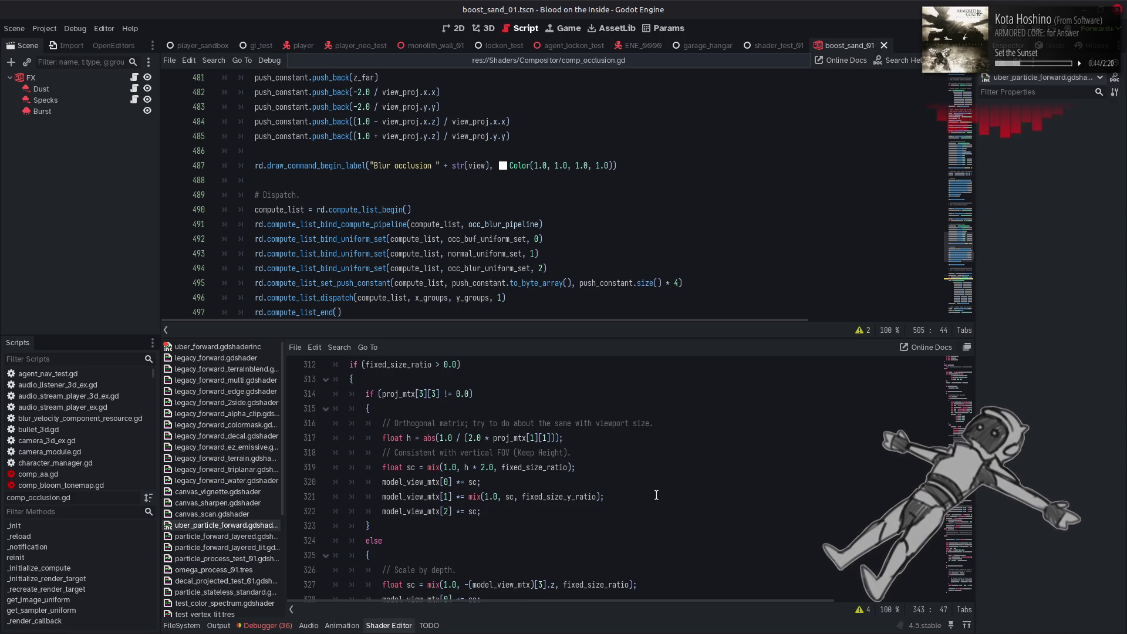
{"action": "scroll", "coordinate": [656, 495], "scroll_direction": "up", "scroll_amount": 6}
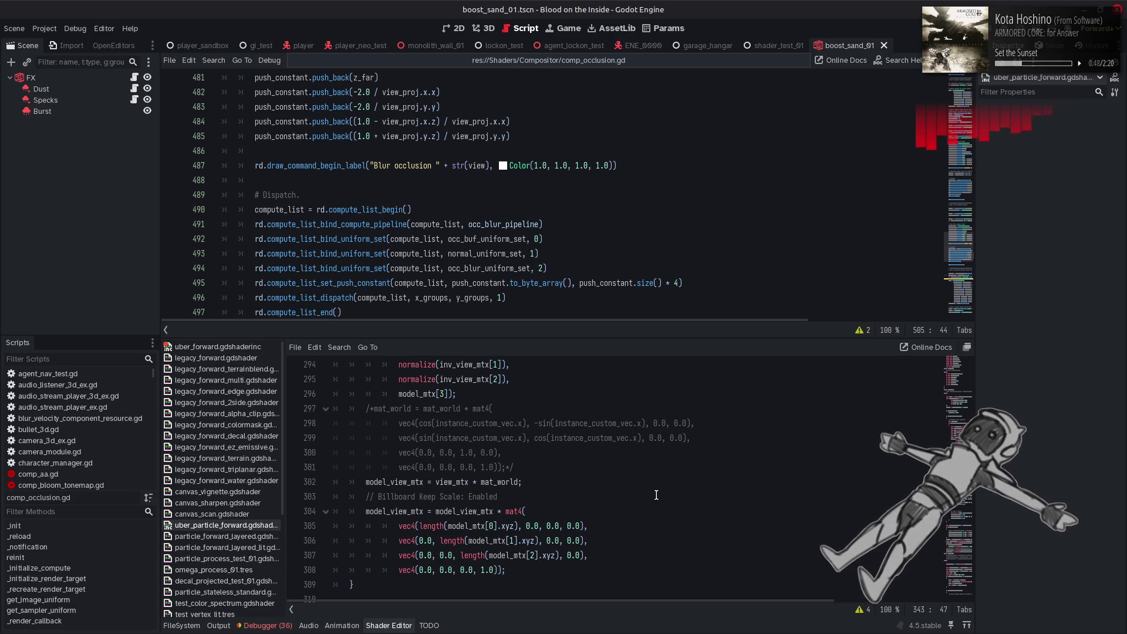
{"action": "scroll", "coordinate": [656, 495], "scroll_direction": "up", "scroll_amount": 3}
{"action": "scroll", "coordinate": [657, 495], "scroll_direction": "down", "scroll_amount": 6}
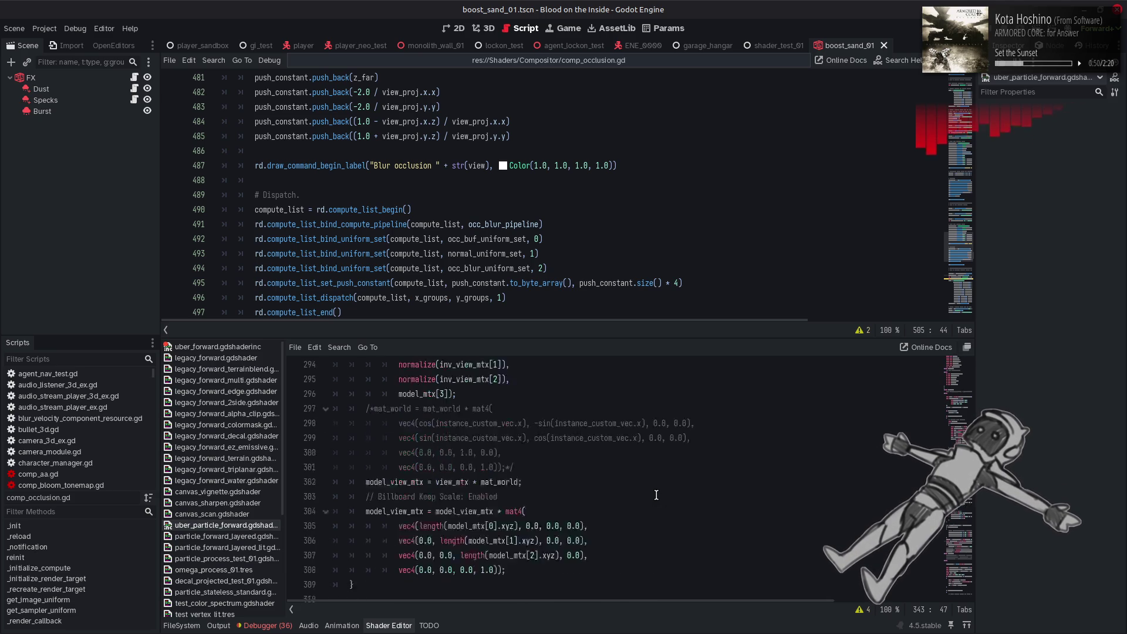
{"action": "scroll", "coordinate": [656, 495], "scroll_direction": "up", "scroll_amount": 6}
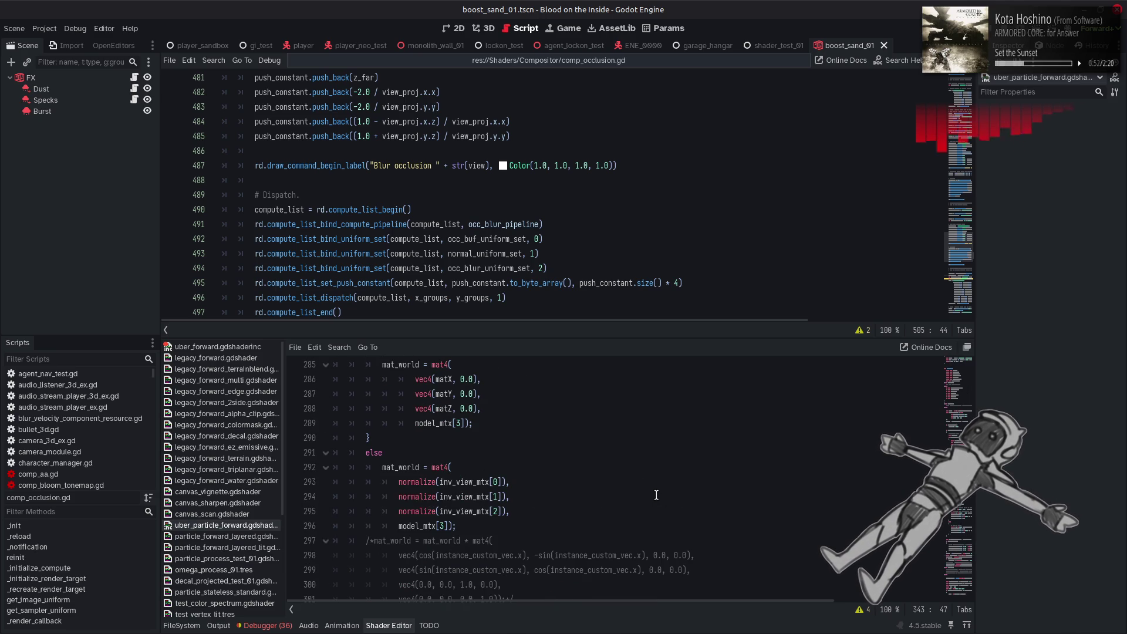
{"action": "scroll", "coordinate": [657, 496], "scroll_direction": "up", "scroll_amount": 3}
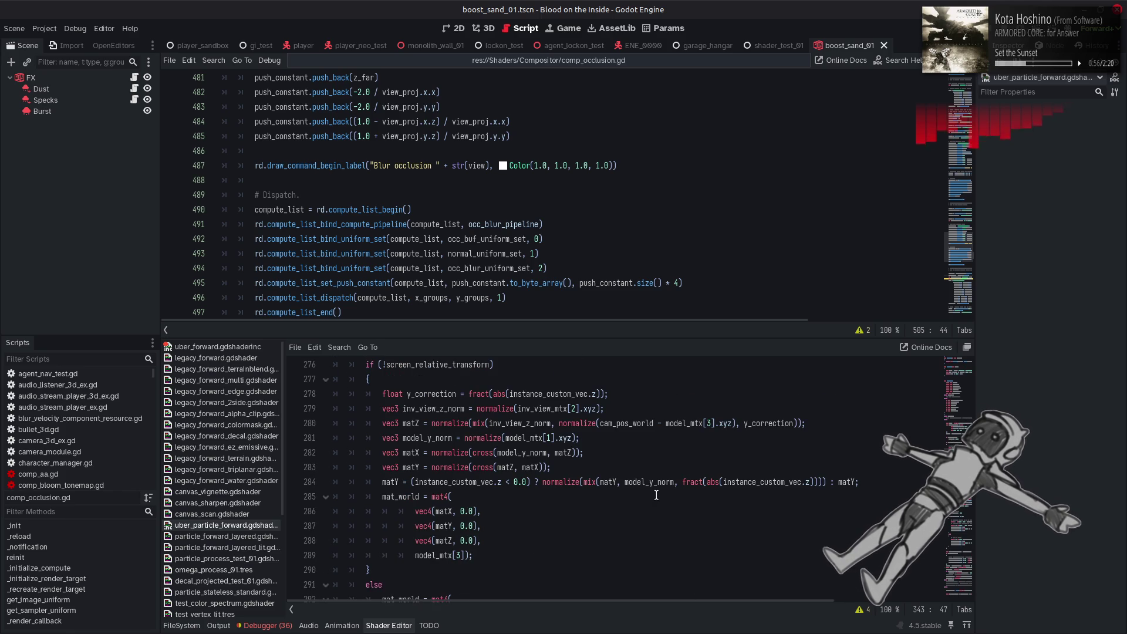
{"action": "scroll", "coordinate": [656, 496], "scroll_direction": "up", "scroll_amount": 3}
{"action": "scroll", "coordinate": [656, 495], "scroll_direction": "down", "scroll_amount": 6}
{"action": "scroll", "coordinate": [656, 495], "scroll_direction": "up", "scroll_amount": 9}
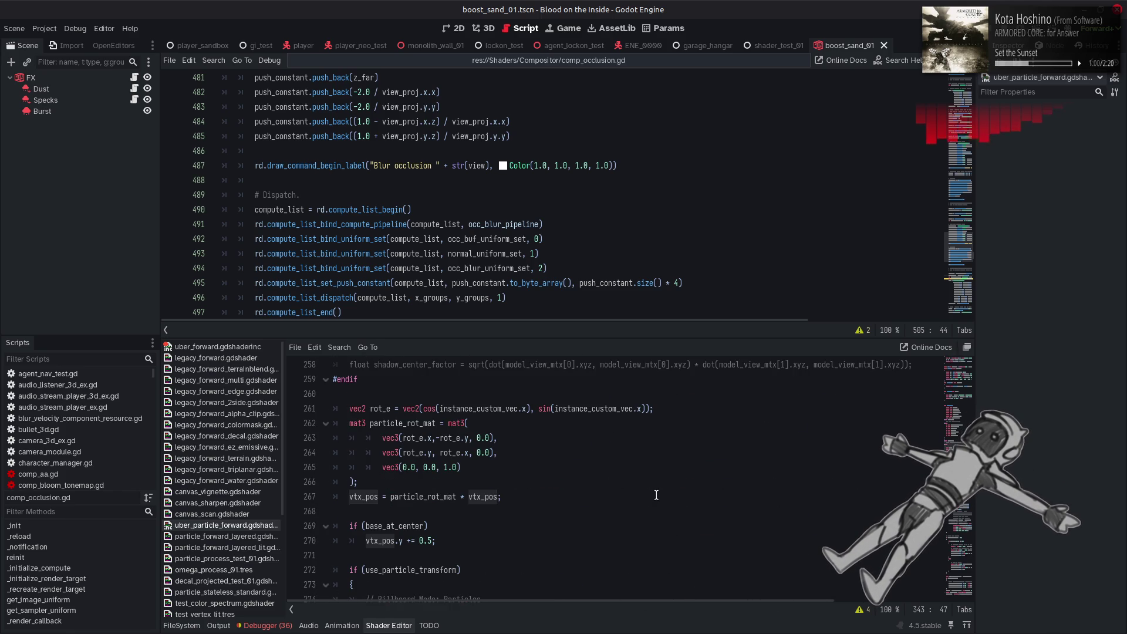
{"action": "scroll", "coordinate": [657, 495], "scroll_direction": "up", "scroll_amount": 2}
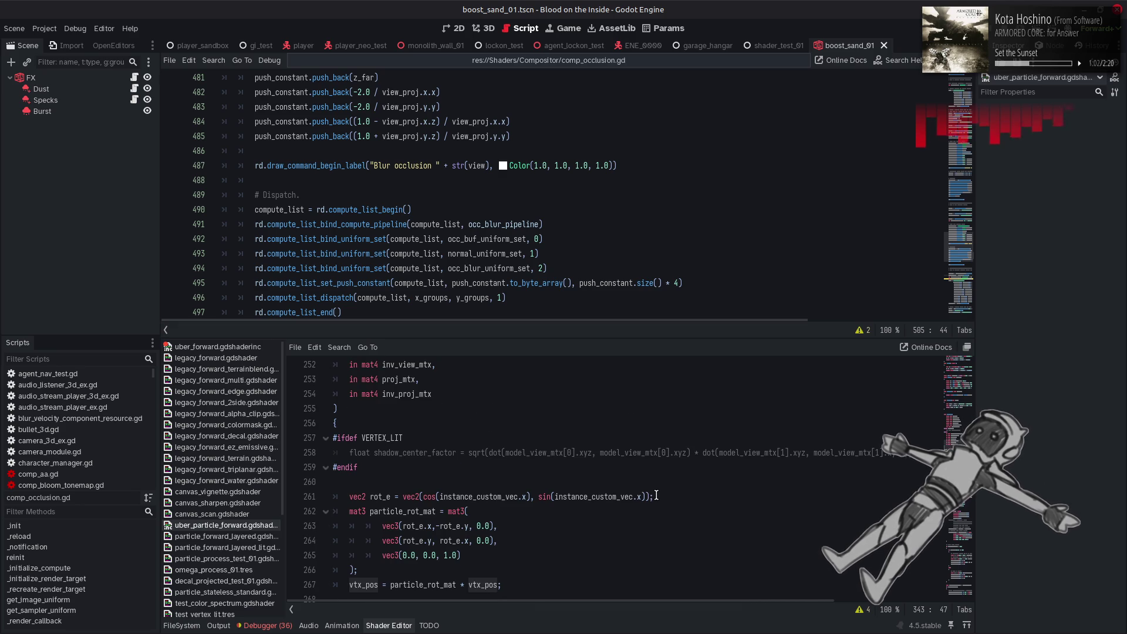
{"action": "scroll", "coordinate": [656, 496], "scroll_direction": "down", "scroll_amount": 9}
{"action": "scroll", "coordinate": [657, 495], "scroll_direction": "down", "scroll_amount": 8}
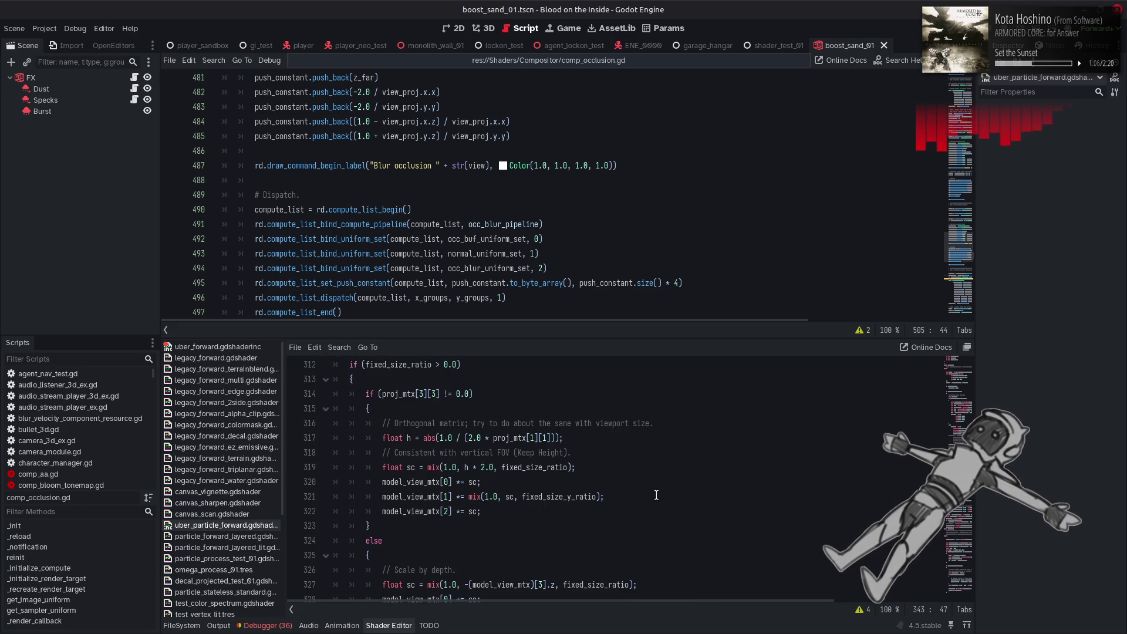
{"action": "scroll", "coordinate": [657, 495], "scroll_direction": "down", "scroll_amount": 2}
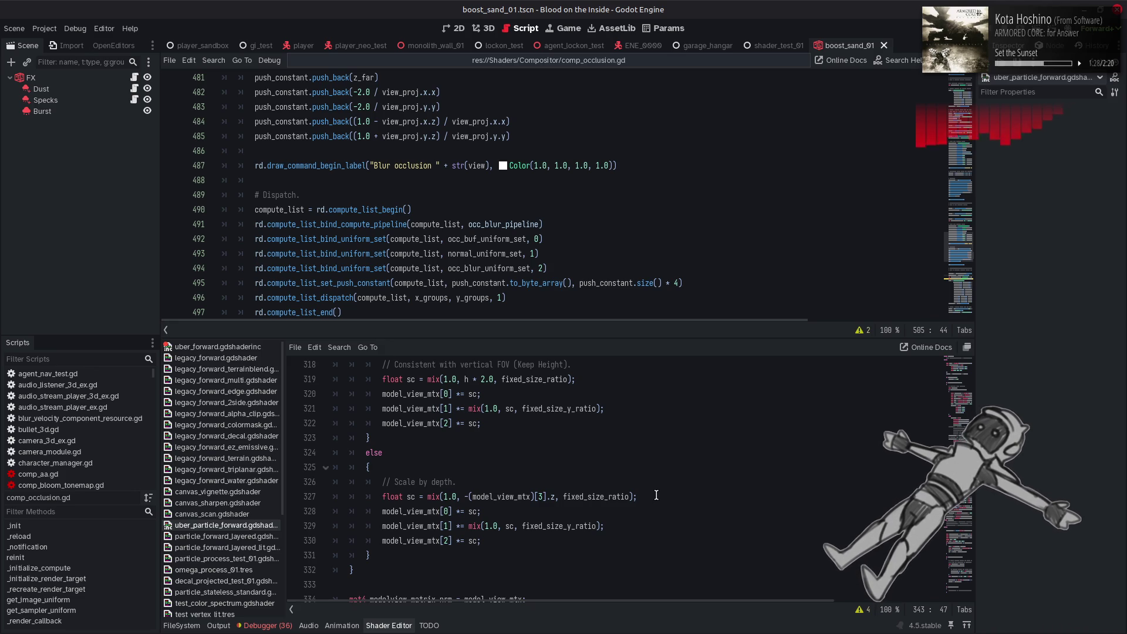
{"action": "scroll", "coordinate": [656, 495], "scroll_direction": "down", "scroll_amount": 6}
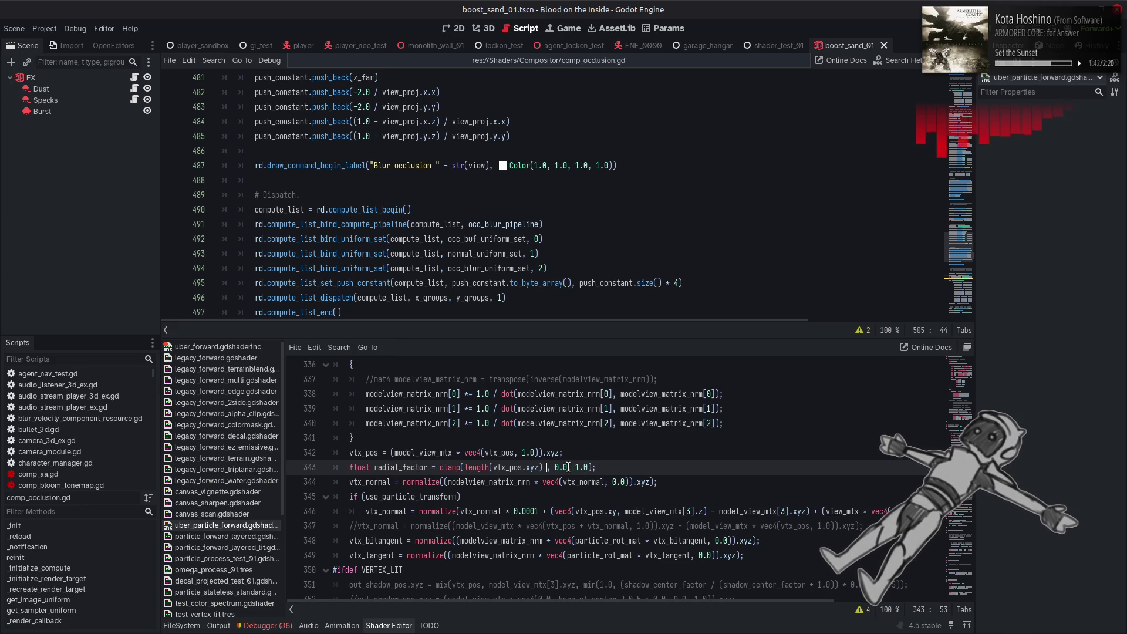
{"action": "type", "text": "* 2.0"}
- Rewrite line 346 as mix(vtx_normal, -vtx_normal, radial_factor), drop the 0.0001 term, and save
{"action": "key", "text": "ctrl+s"}
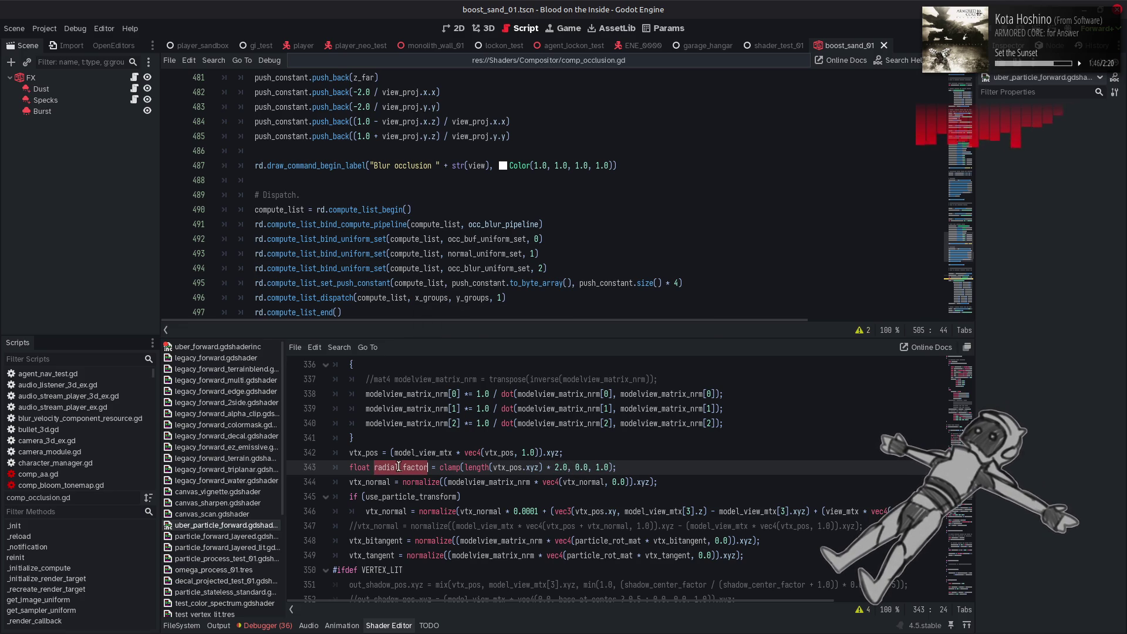
{"action": "left_click", "coordinate": [462, 511]}
{"action": "type", "text": "mix"}
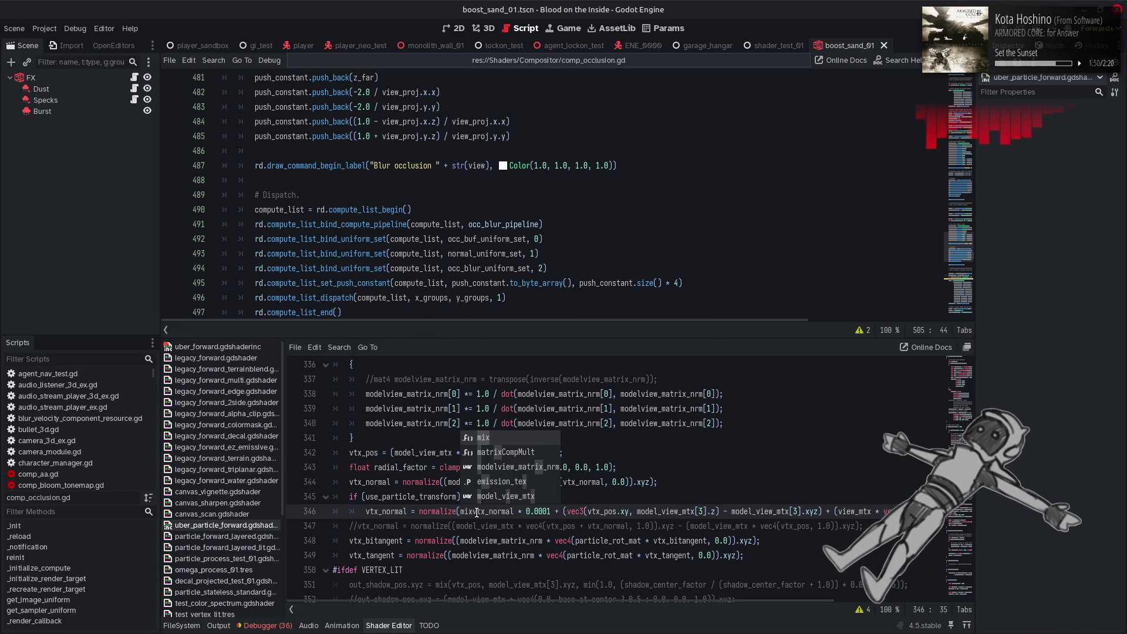
{"action": "type", "text": "("}
{"action": "left_click", "coordinate": [517, 511]}
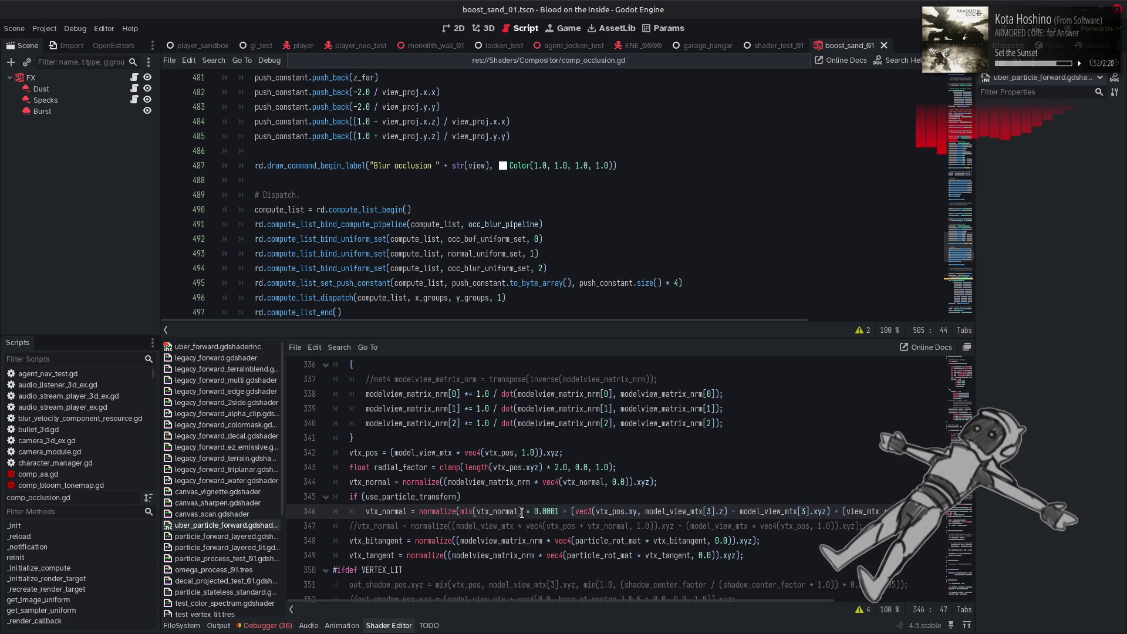
{"action": "type", "text": "radial_factor"}
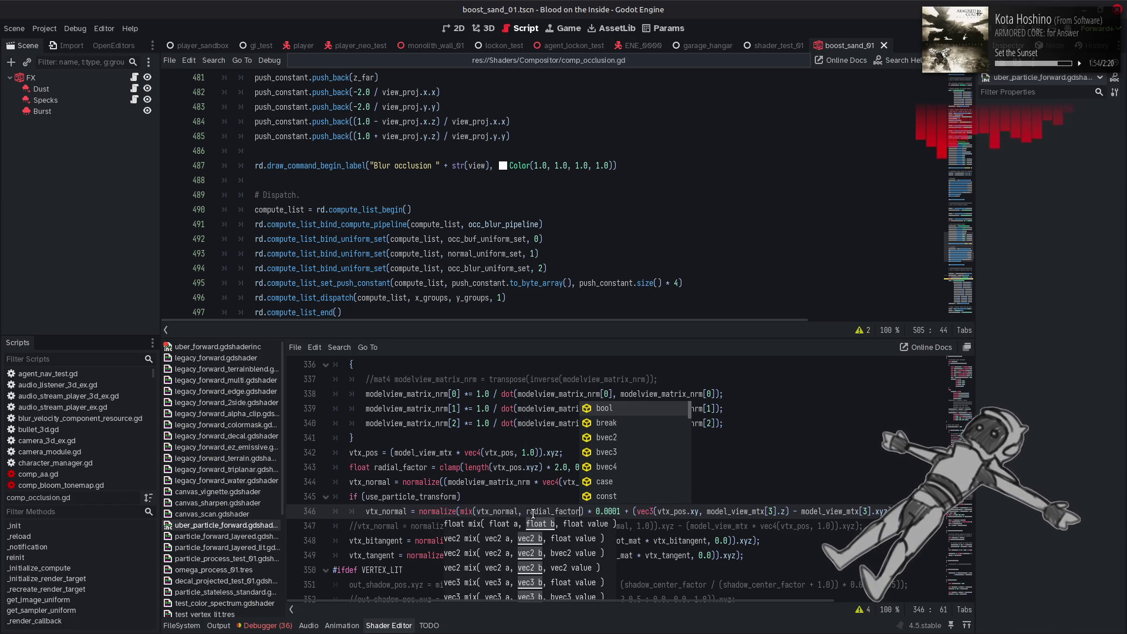
{"action": "double_click", "coordinate": [516, 511]}
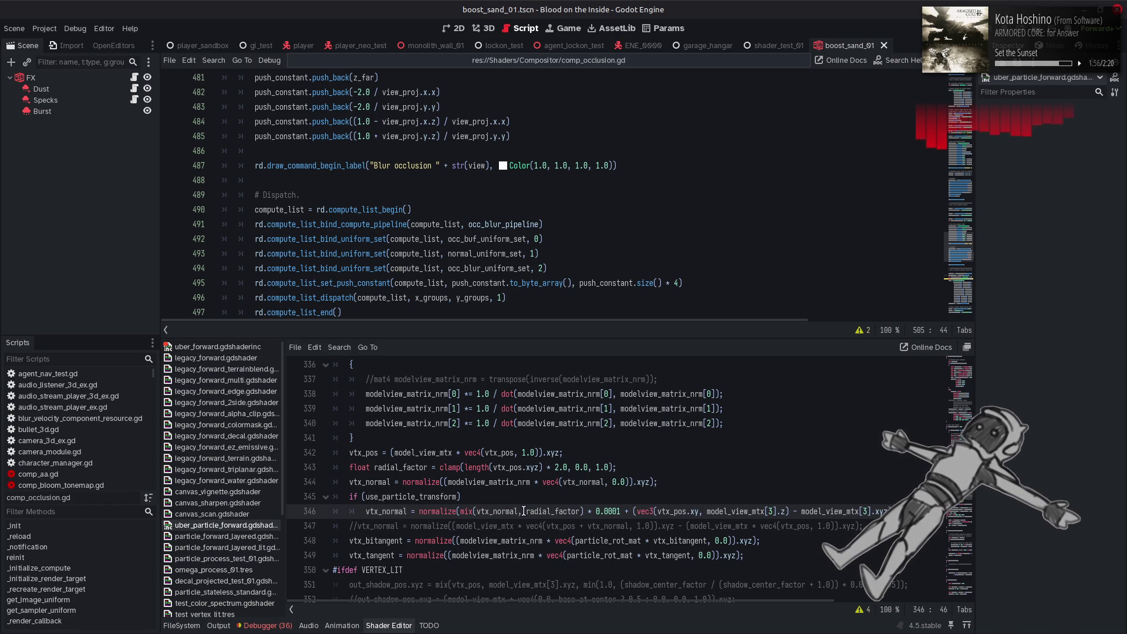
{"action": "type", "text": ", ]vtx_normal, -"}
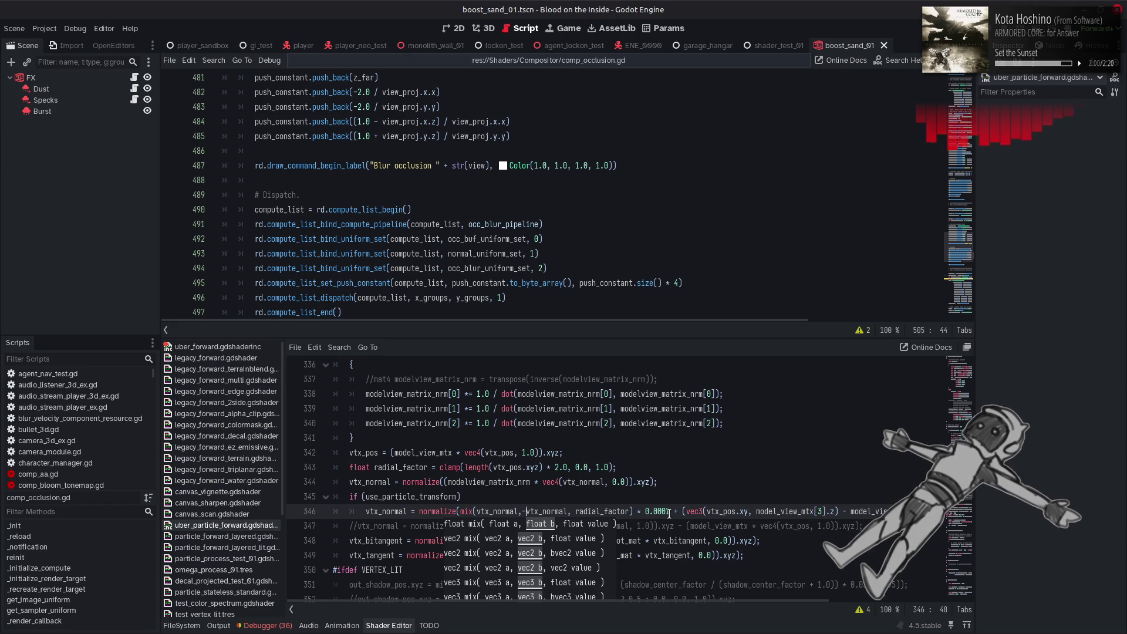
{"action": "left_click_drag", "start_coordinate": [673, 512], "coordinate": [641, 511]}
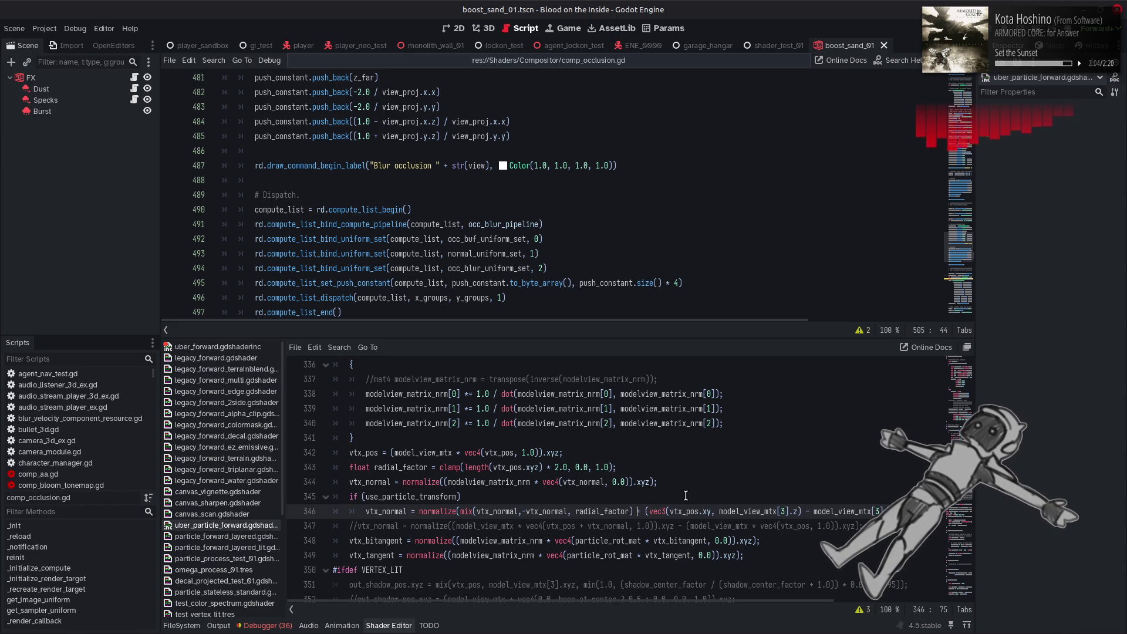
{"action": "key", "text": "ctrl+s"}
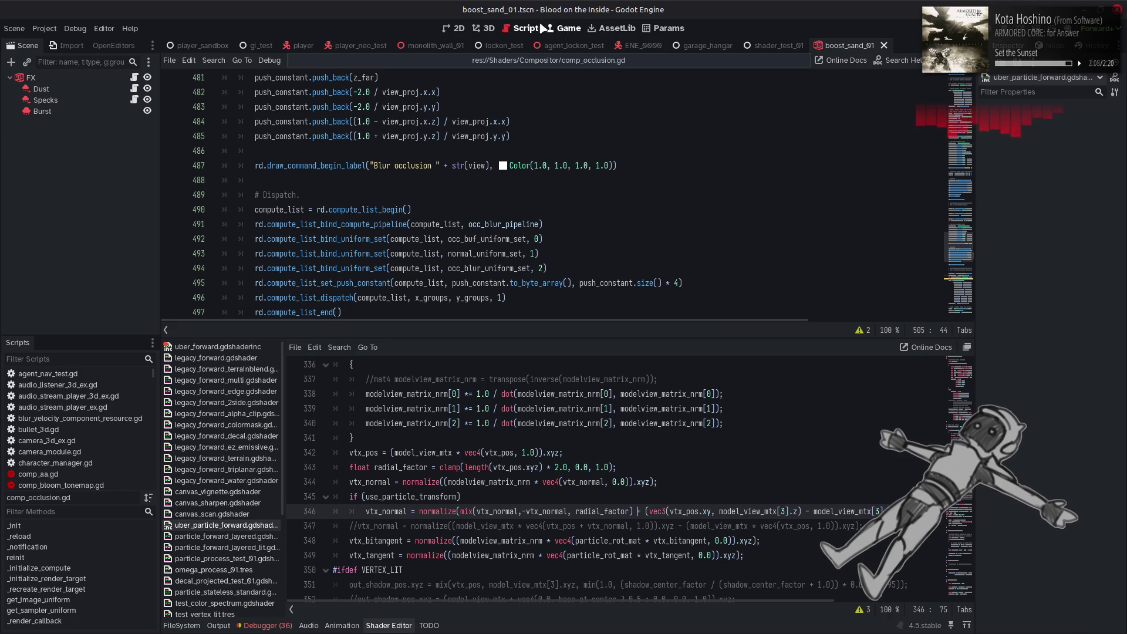
{"action": "left_click", "coordinate": [491, 28]}
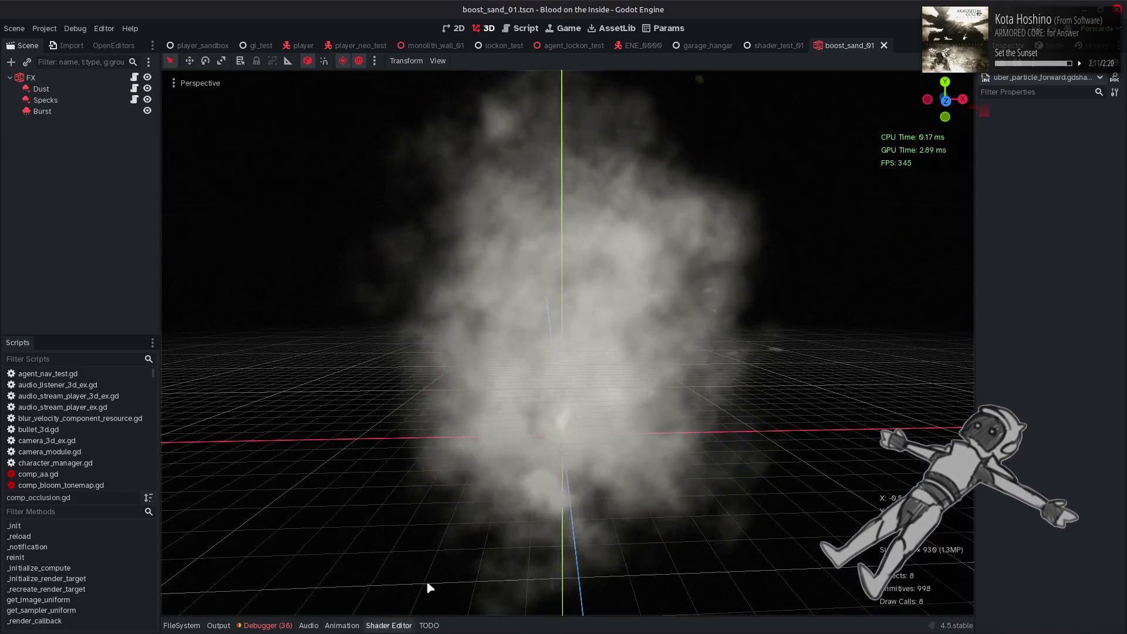
- Orbit and zoom the 3D view to look down on the smoke cloud
{"action": "mouse_move", "coordinate": [429, 588]}
{"action": "left_mouse_down"}
{"action": "mouse_move", "coordinate": [556, 342]}
{"action": "mouse_move", "coordinate": [551, 370]}
{"action": "mouse_move", "coordinate": [516, 382]}
{"action": "left_mouse_up"}
{"action": "scroll", "coordinate": [509, 333], "scroll_direction": "up", "scroll_amount": 3}
{"action": "mouse_move", "coordinate": [509, 333]}
{"action": "left_mouse_down"}
{"action": "mouse_move", "coordinate": [494, 178]}
{"action": "mouse_move", "coordinate": [597, 127]}
{"action": "mouse_move", "coordinate": [600, 264]}
{"action": "mouse_move", "coordinate": [505, 378]}
{"action": "left_mouse_up"}
- Append ' * 0.0001' after vtx_normal inside the mix() call
{"action": "left_click", "coordinate": [389, 625]}
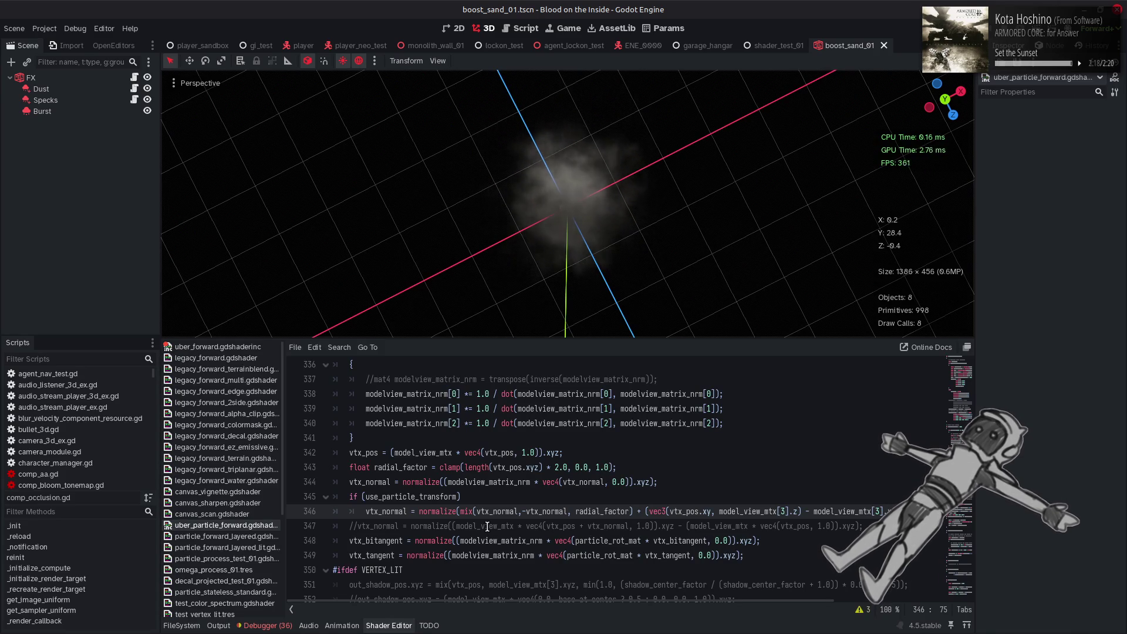
{"action": "left_click", "coordinate": [521, 511]}
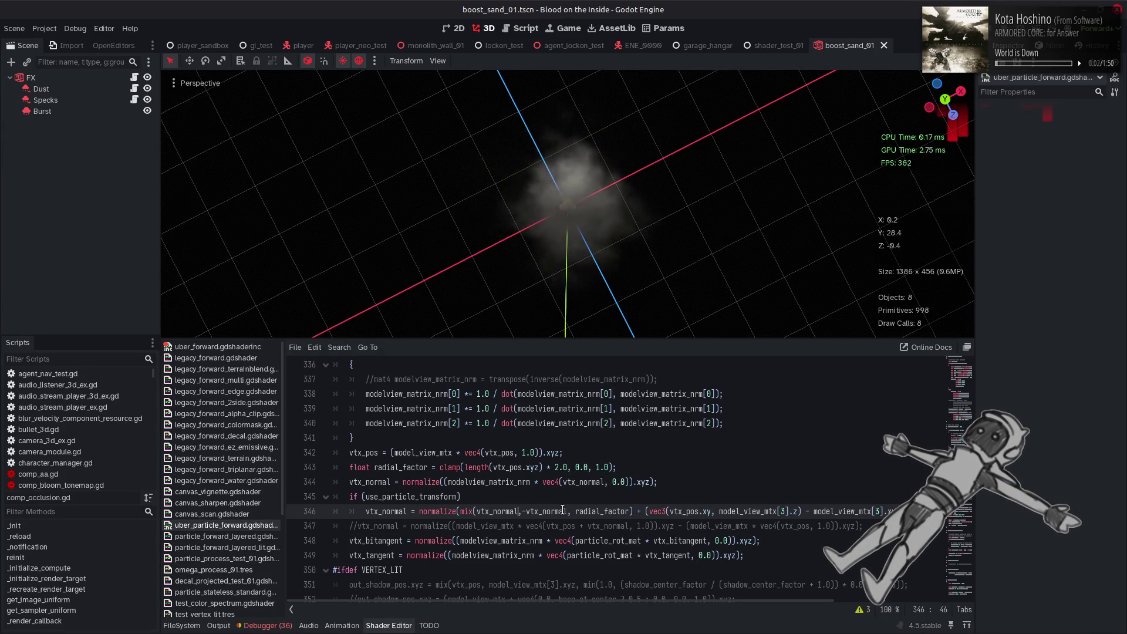
{"action": "type", "text": "* 0.0001"}
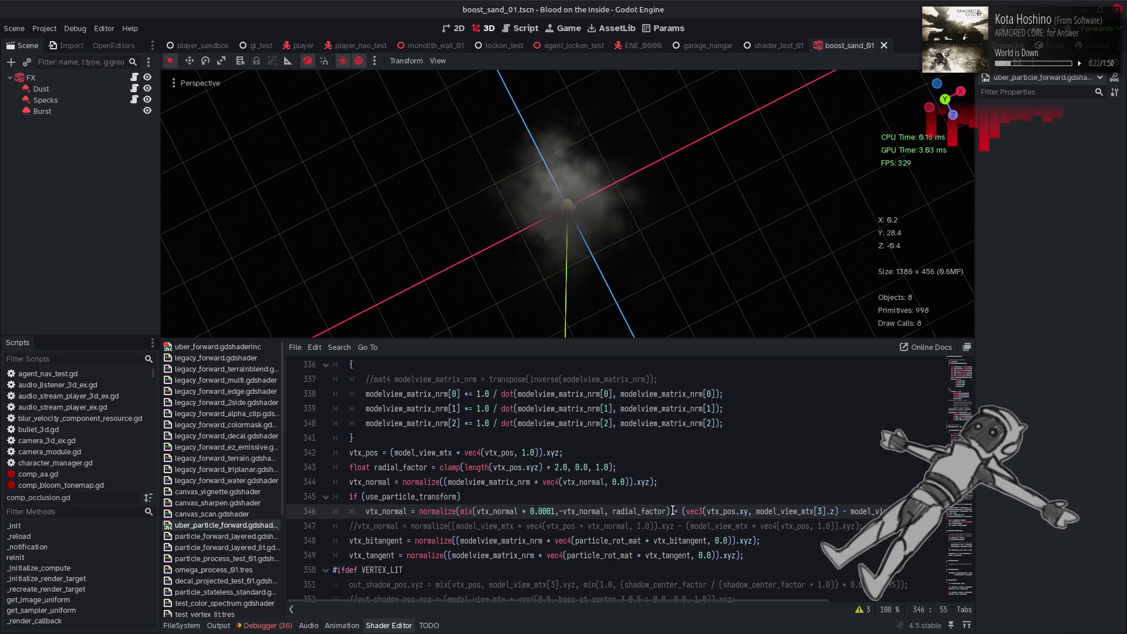
{"action": "left_click_drag", "start_coordinate": [594, 516], "coordinate": [475, 515]}
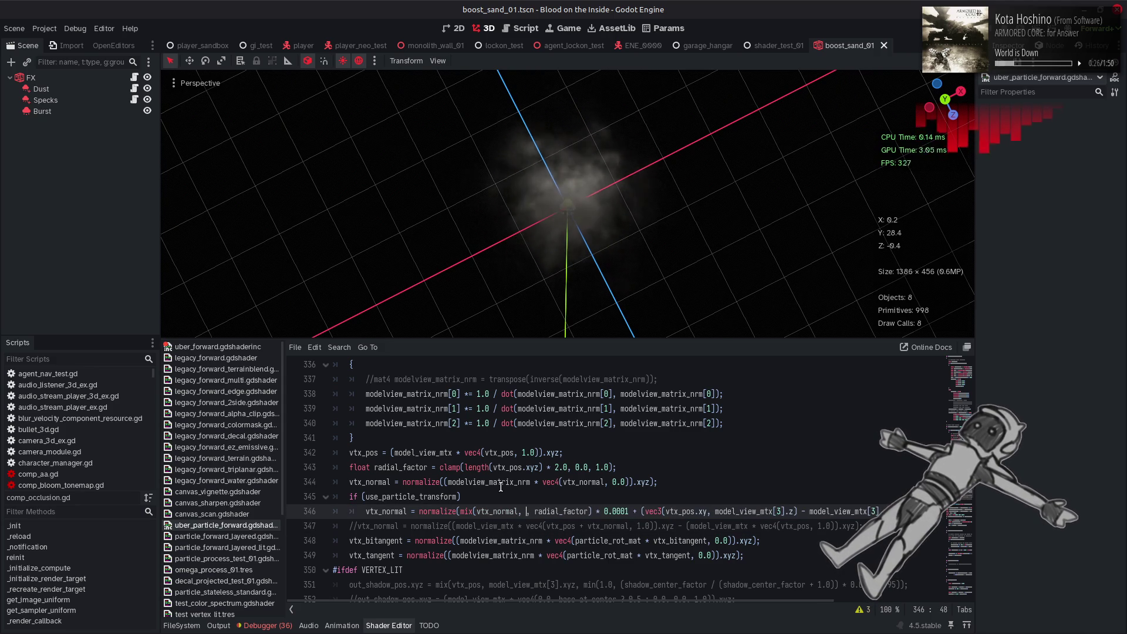
- Undo the edits and add a line normal = normalize(mix(vtx_normal, -vtx_normal, radial_factor));
{"action": "key", "text": "ctrl+z"}
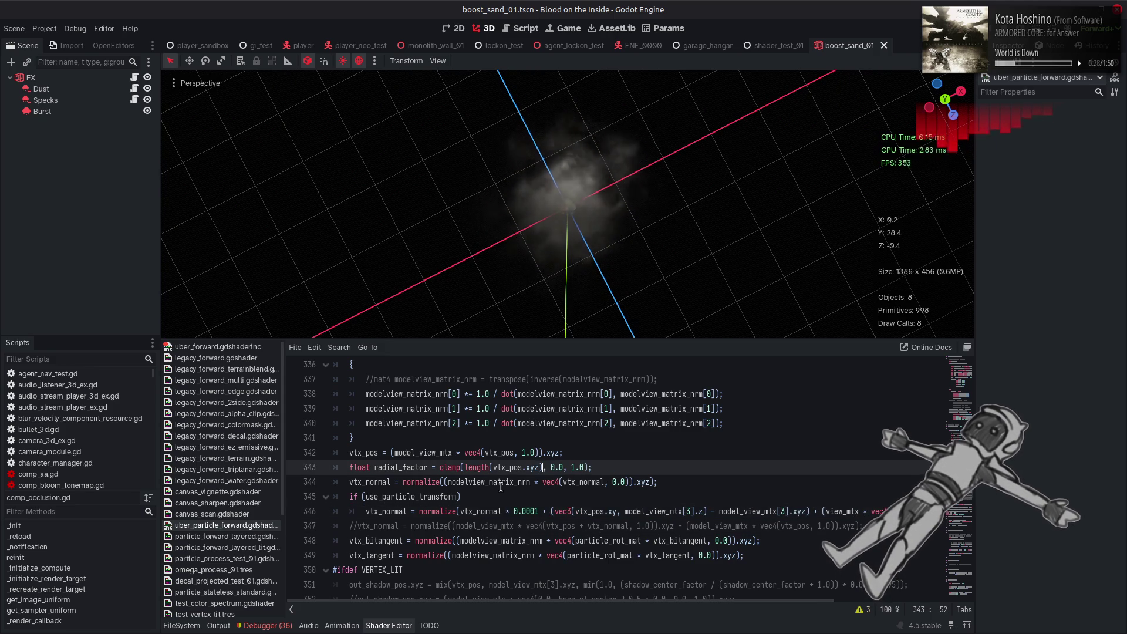
{"action": "key", "text": "ctrl+z"}
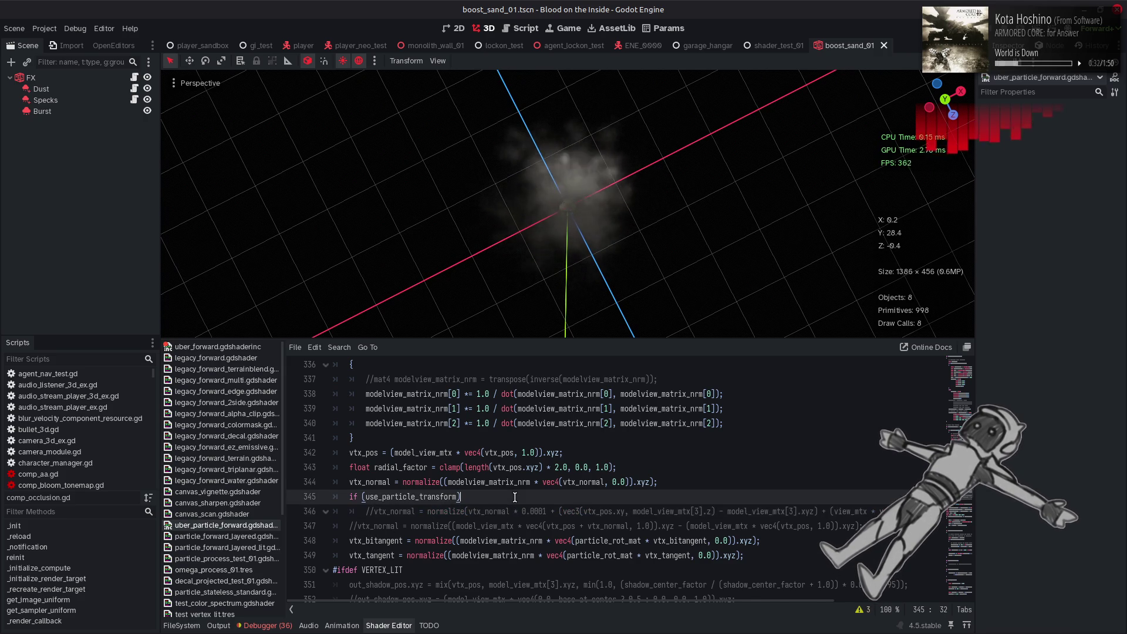
{"action": "key", "text": "ctrl+z"}
{"action": "type", "text": "vtx_normal = n"}
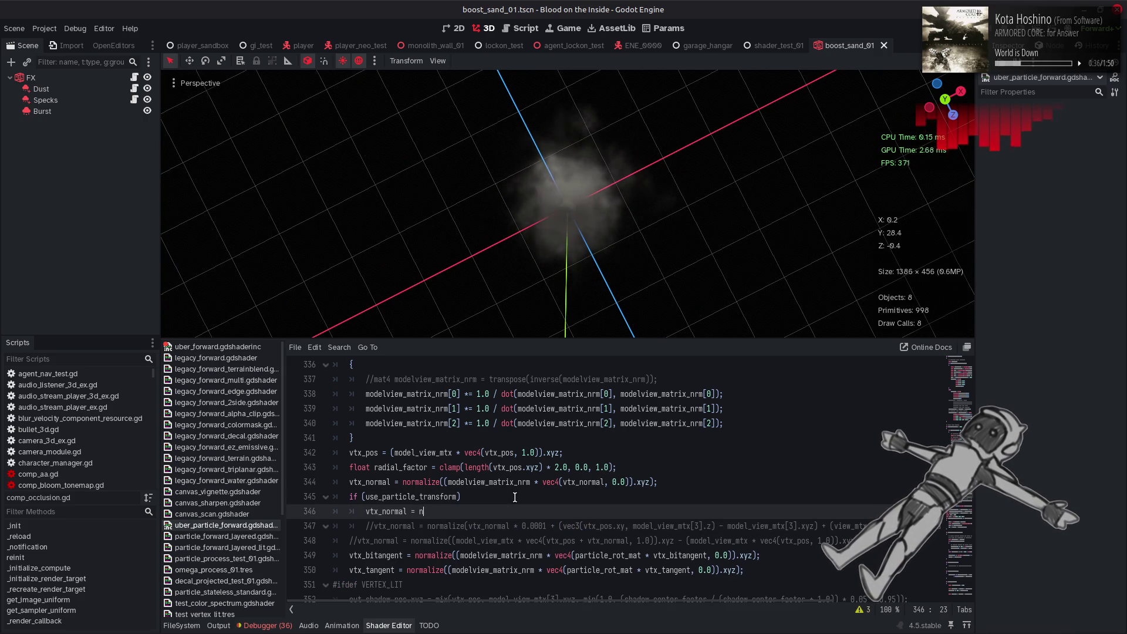
{"action": "type", "text": "ormaliz"}
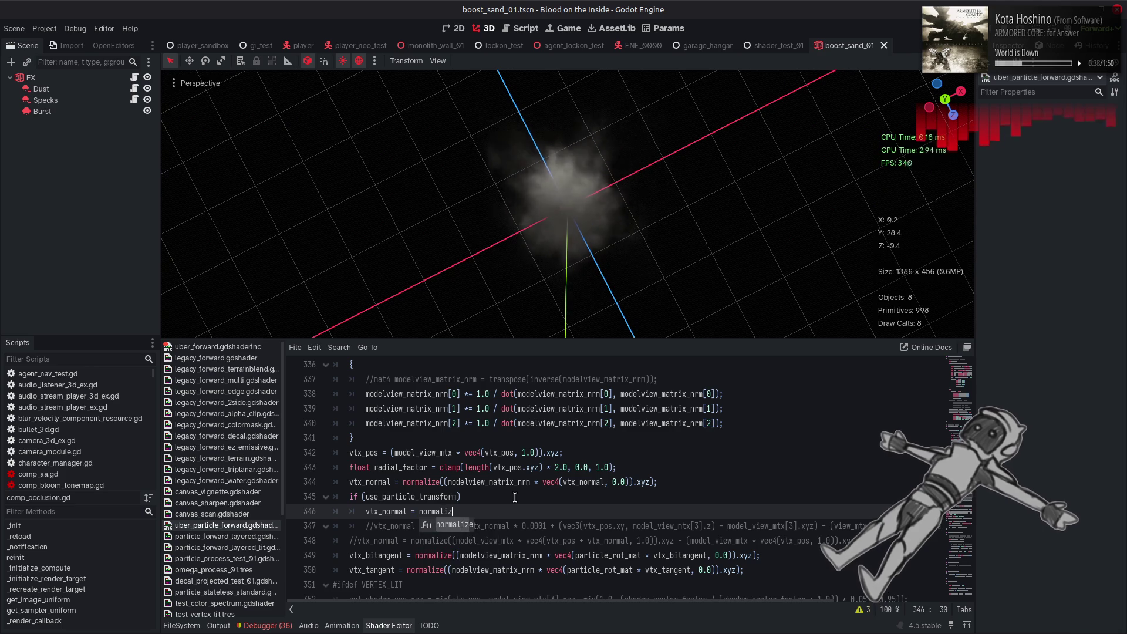
{"action": "key", "text": "Return"}
{"action": "type", "text": "mix(vtx_normal * 0.0001,-vtx_normal, radial_factor) "}
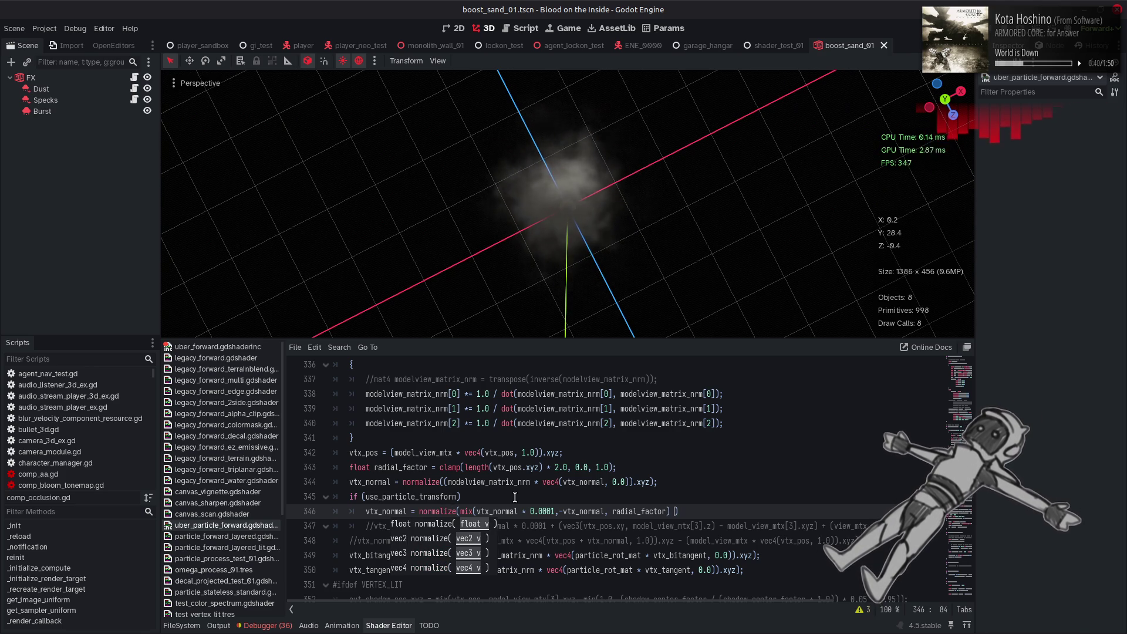
{"action": "type", "text": ");"}
{"action": "left_click", "coordinate": [557, 511]}
{"action": "key", "text": "BackSpace"}
{"action": "key", "text": "BackSpace"}
{"action": "key", "text": "BackSpace"}
{"action": "key", "text": "BackSpace"}
{"action": "key", "text": "BackSpace"}
{"action": "key", "text": "BackSpace"}
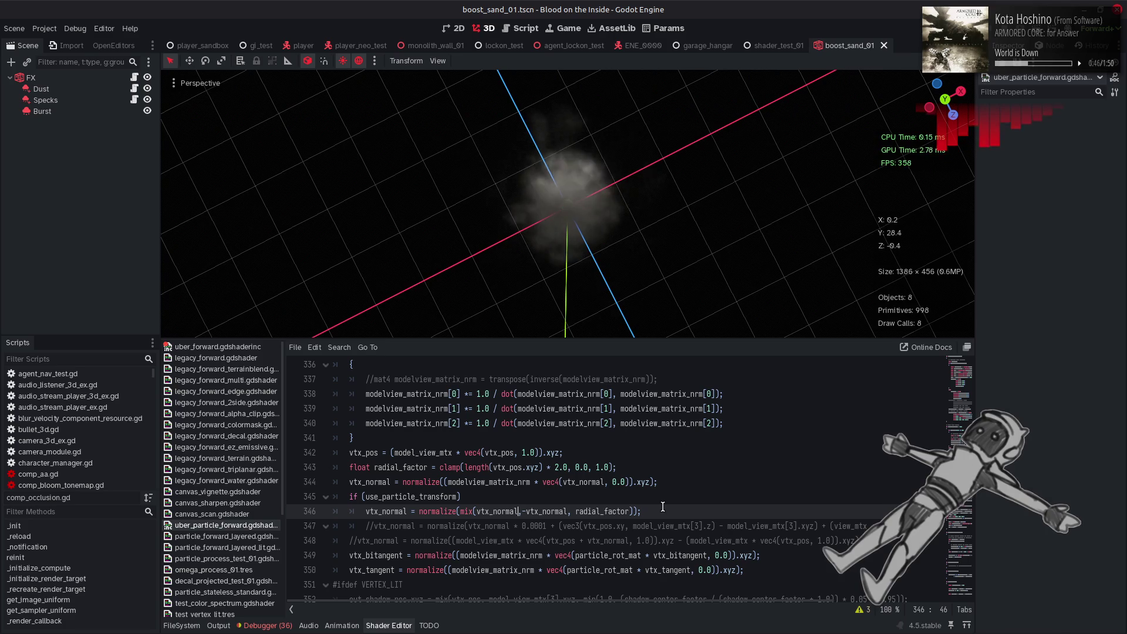
{"action": "mouse_move", "coordinate": [640, 254]}
{"action": "left_mouse_down"}
{"action": "mouse_move", "coordinate": [607, 87]}
{"action": "mouse_move", "coordinate": [595, 284]}
{"action": "mouse_move", "coordinate": [592, 100]}
{"action": "mouse_move", "coordinate": [593, 243]}
{"action": "left_mouse_up"}
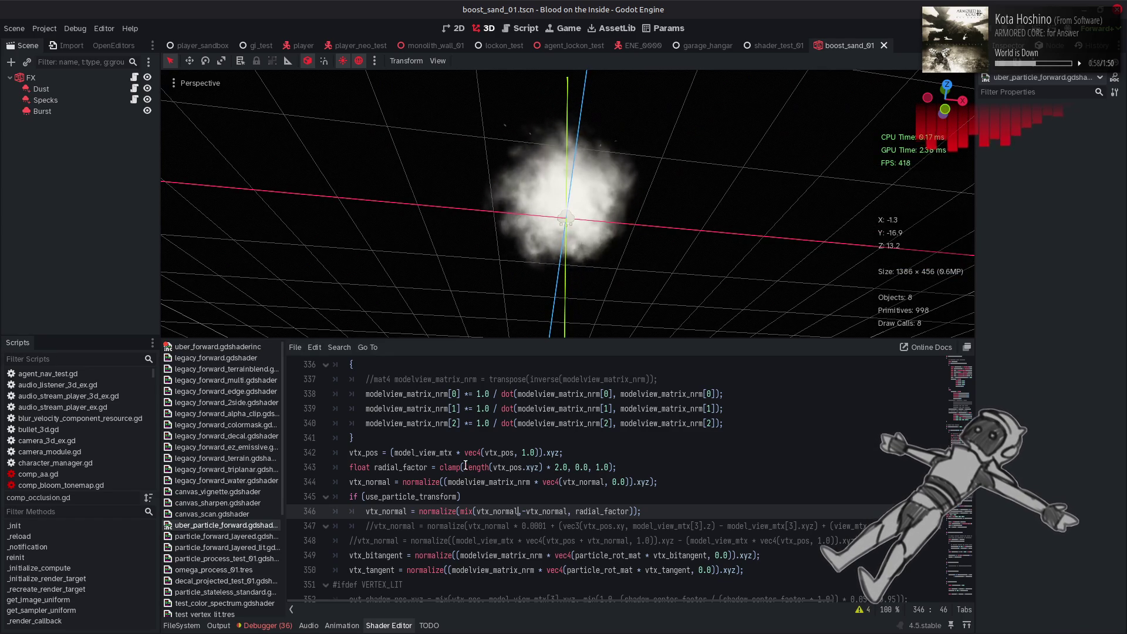
- Move the radial_factor definition line above the vtx_pos transform
{"action": "left_click_drag", "start_coordinate": [349, 468], "coordinate": [643, 473]}
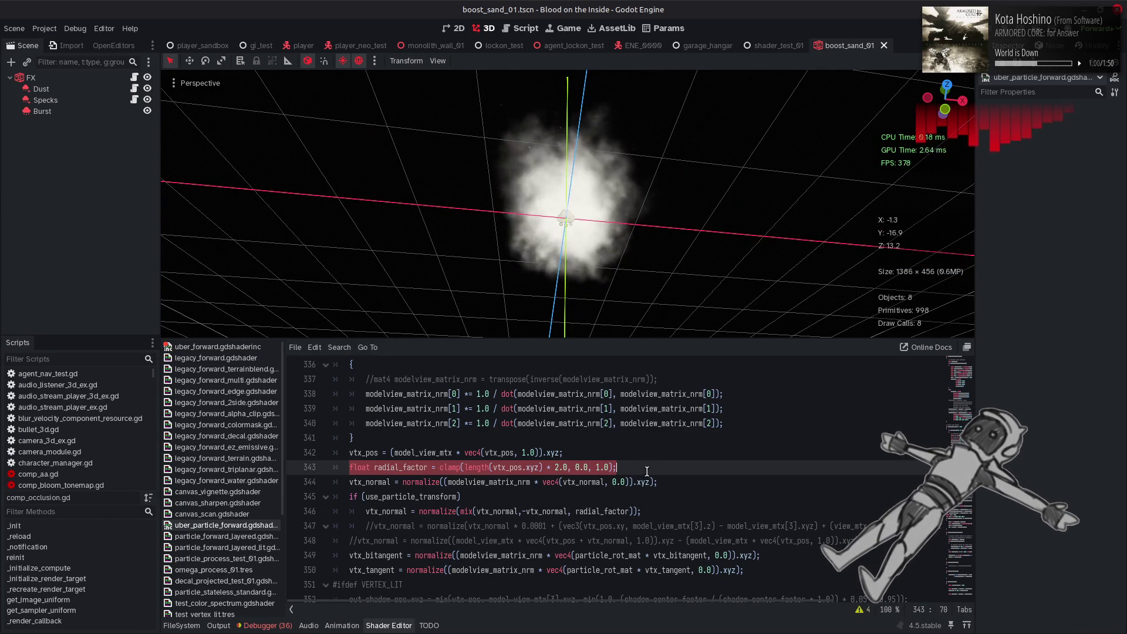
{"action": "key", "text": "ctrl+x"}
{"action": "left_click", "coordinate": [383, 444]}
{"action": "key", "text": "Return"}
{"action": "key", "text": "ctrl+v"}
{"action": "left_click", "coordinate": [392, 482]}
{"action": "key", "text": "BackSpace"}
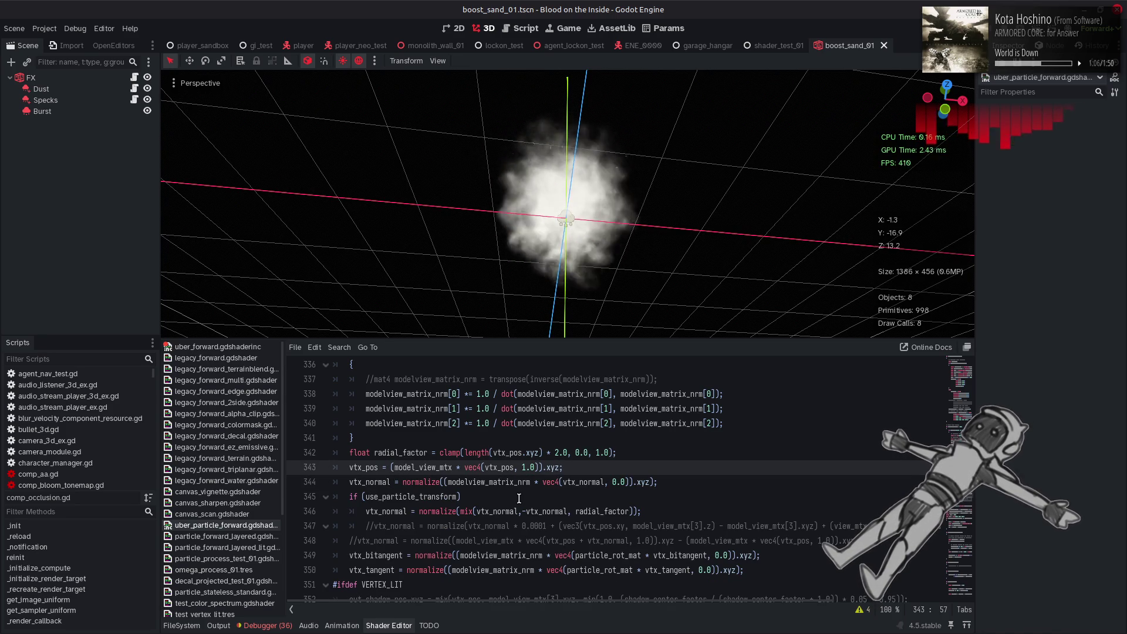
- Take the mix() expression from line 346 and delete the now-redundant normal line
{"action": "mouse_move", "coordinate": [600, 157]}
{"action": "left_mouse_down"}
{"action": "mouse_move", "coordinate": [596, 282]}
{"action": "mouse_move", "coordinate": [584, 271]}
{"action": "mouse_move", "coordinate": [608, 223]}
{"action": "mouse_move", "coordinate": [601, 131]}
{"action": "mouse_move", "coordinate": [597, 270]}
{"action": "mouse_move", "coordinate": [596, 89]}
{"action": "mouse_move", "coordinate": [594, 318]}
{"action": "mouse_move", "coordinate": [583, 138]}
{"action": "left_mouse_up"}
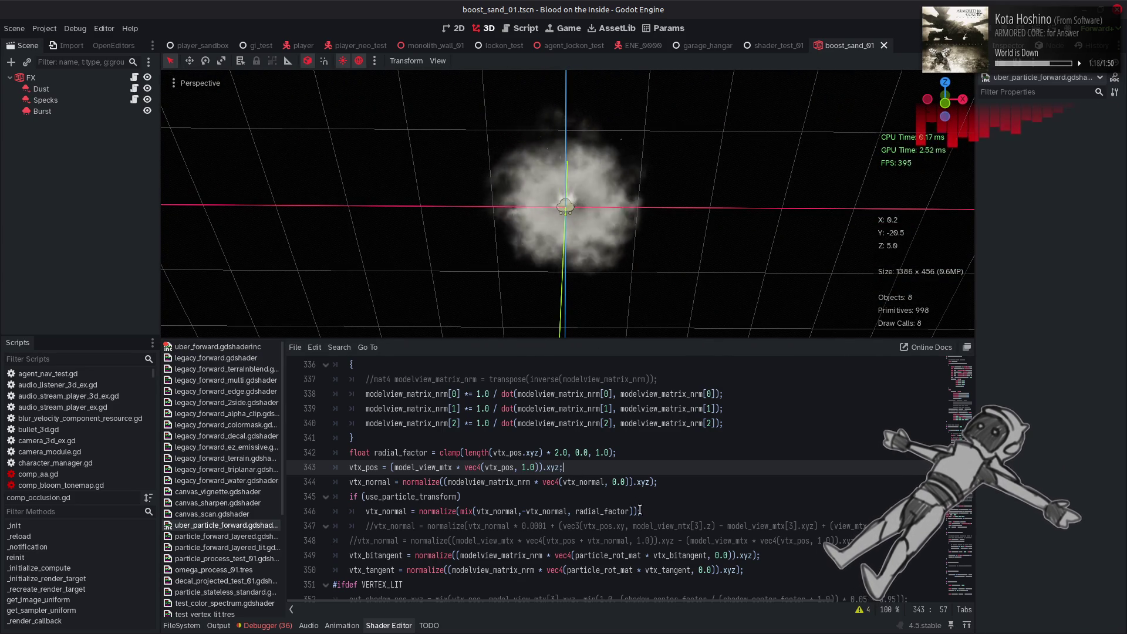
{"action": "left_click_drag", "start_coordinate": [632, 511], "coordinate": [461, 512]}
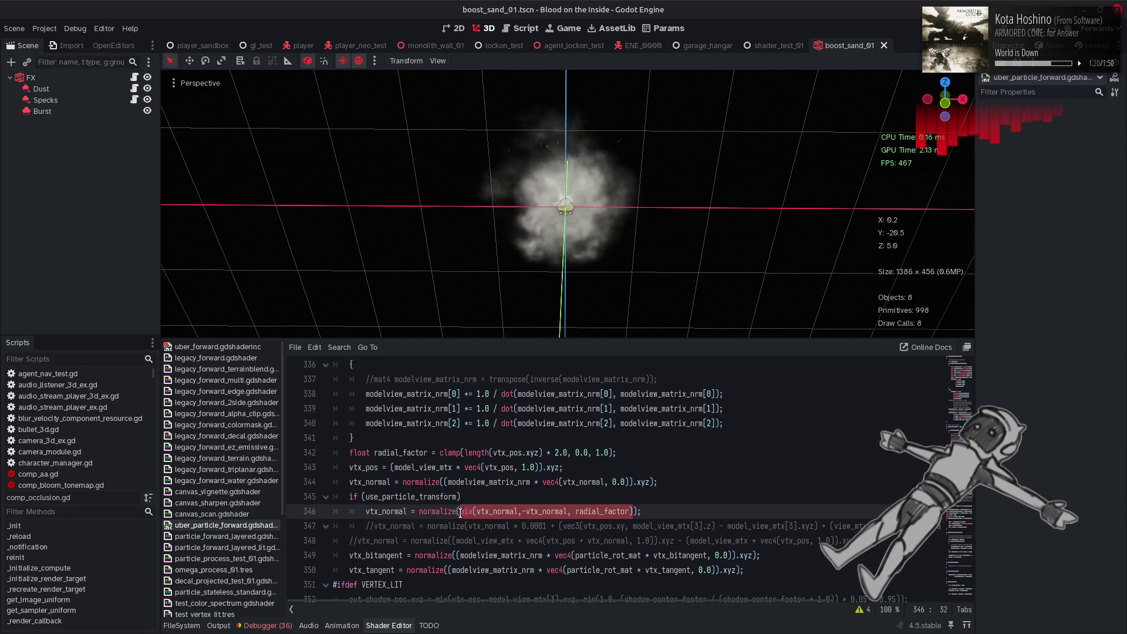
{"action": "key", "text": "Delete"}
{"action": "key", "text": "End"}
{"action": "key", "text": "shift+Home"}
{"action": "key", "text": "shift+Home"}
{"action": "key", "text": "BackSpace"}
- Uncomment the original normal line, put mix() in place of vtx_normal, and remove ' * 0.0001'
{"action": "key", "text": "BackSpace"}
{"action": "left_click", "coordinate": [374, 511]}
{"action": "key", "text": "BackSpace"}
{"action": "key", "text": "BackSpace"}
{"action": "double_click", "coordinate": [481, 511]}
{"action": "key", "text": "ctrl+v"}
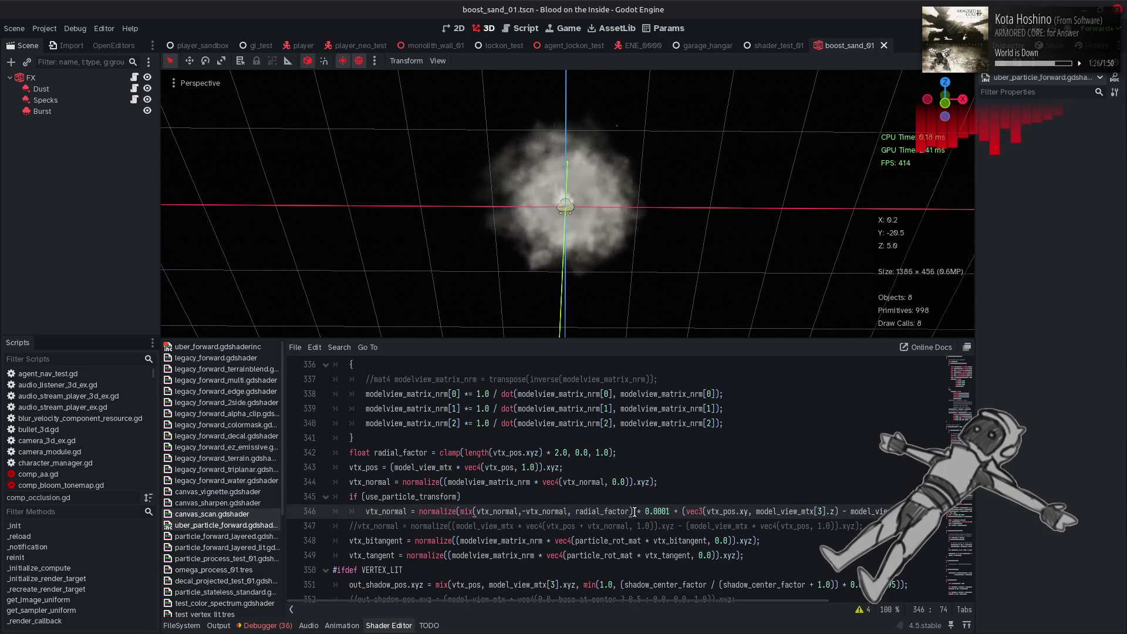
{"action": "key", "text": "Delete"}
{"action": "key", "text": "Delete"}
{"action": "key", "text": "Delete"}
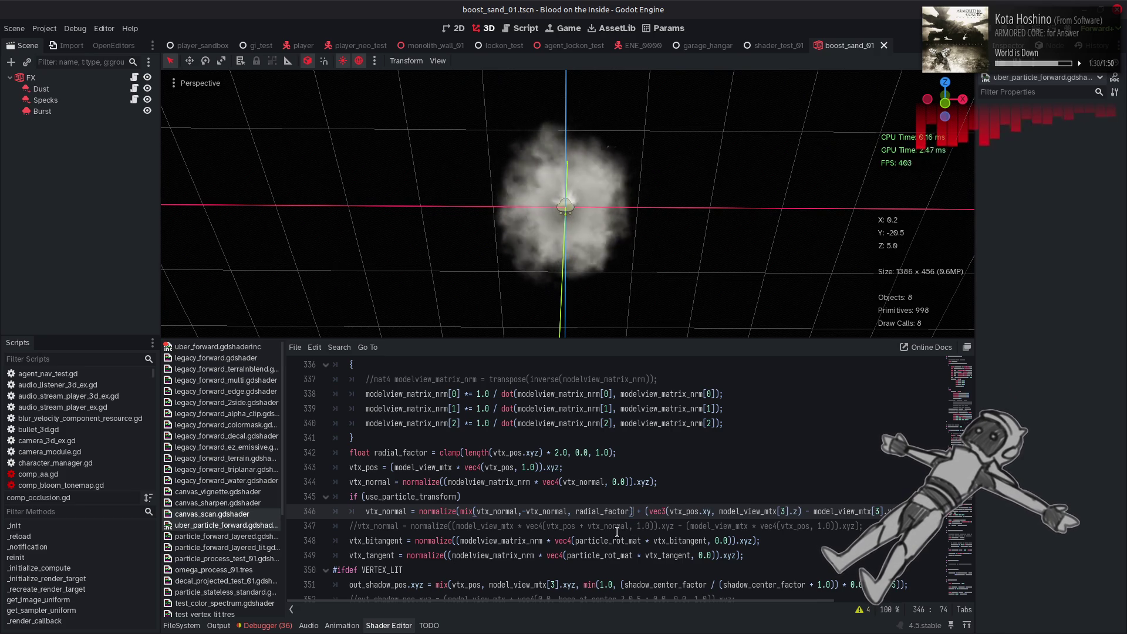
{"action": "mouse_move", "coordinate": [532, 167]}
{"action": "left_mouse_down"}
{"action": "mouse_move", "coordinate": [550, 154]}
{"action": "mouse_move", "coordinate": [559, 311]}
{"action": "mouse_move", "coordinate": [605, 169]}
{"action": "mouse_move", "coordinate": [581, 235]}
{"action": "mouse_move", "coordinate": [585, 173]}
{"action": "mouse_move", "coordinate": [611, 341]}
{"action": "mouse_move", "coordinate": [612, 171]}
{"action": "mouse_move", "coordinate": [599, 255]}
{"action": "mouse_move", "coordinate": [599, 131]}
{"action": "left_mouse_up"}
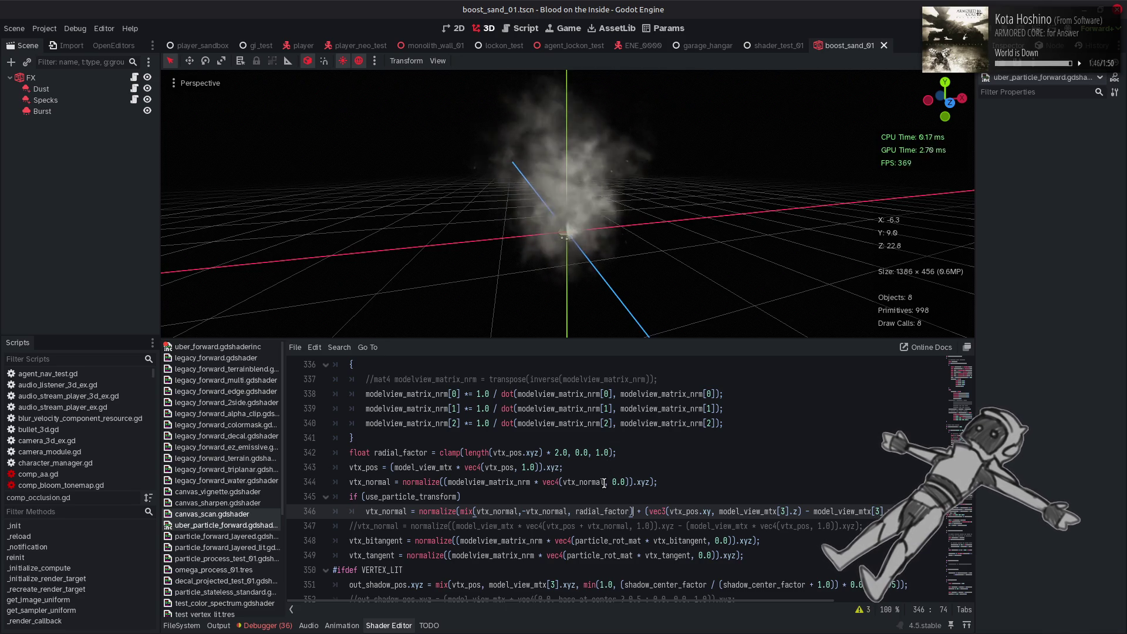
{"action": "left_click", "coordinate": [580, 510]}
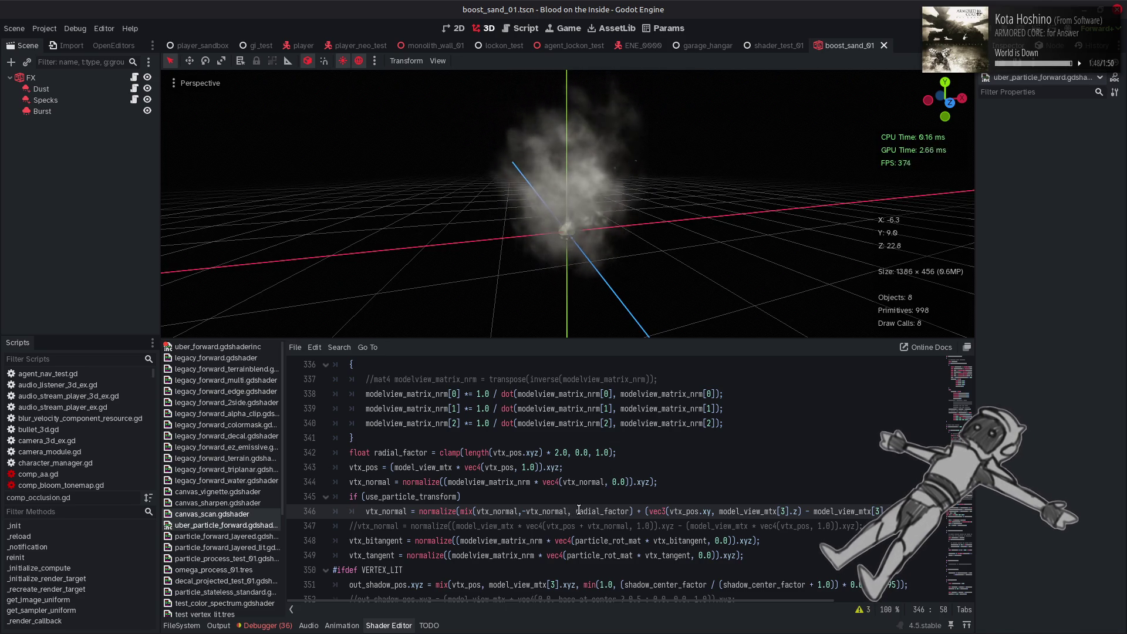
- Multiply -vtx_normal by 4.0 inside mix() and inspect the smoke cloud in an enlarged 3D view
{"action": "type", "text": "* 4.0"}
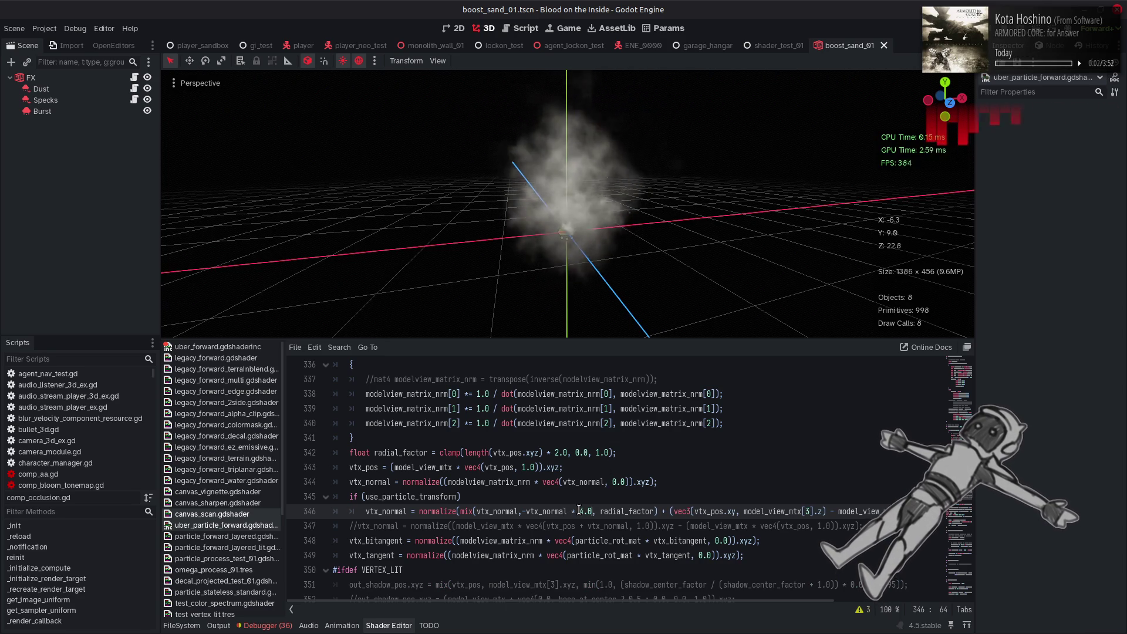
{"action": "mouse_move", "coordinate": [629, 331]}
{"action": "left_mouse_down"}
{"action": "mouse_move", "coordinate": [646, 203]}
{"action": "mouse_move", "coordinate": [633, 89]}
{"action": "left_mouse_up"}
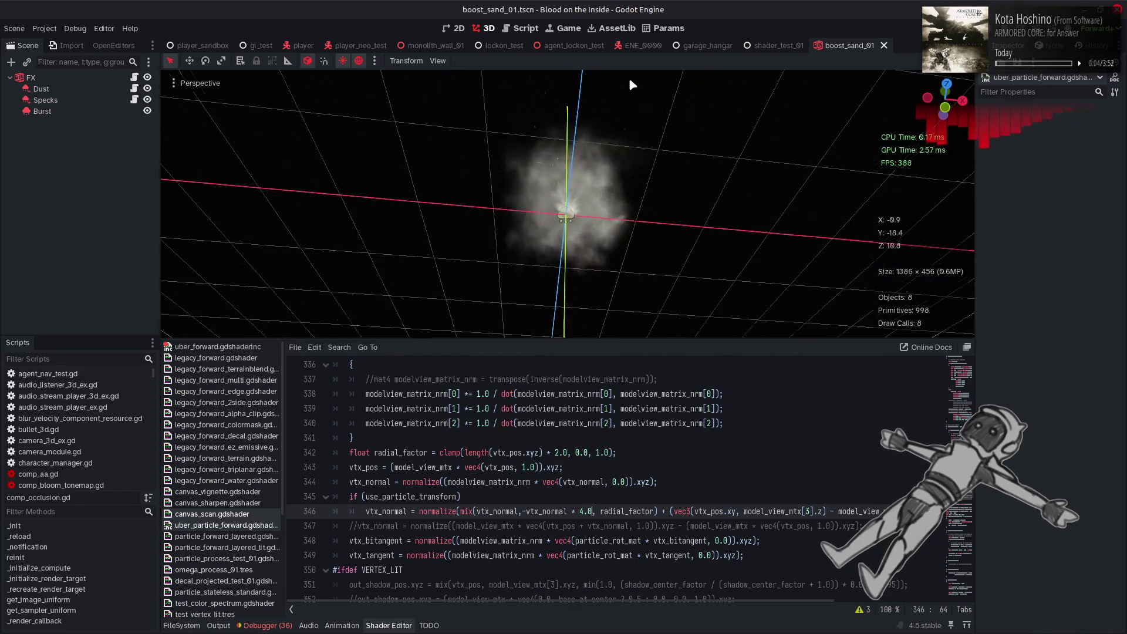
{"action": "mouse_move", "coordinate": [627, 330]}
{"action": "left_mouse_down"}
{"action": "mouse_move", "coordinate": [616, 308]}
{"action": "mouse_move", "coordinate": [624, 110]}
{"action": "mouse_move", "coordinate": [629, 246]}
{"action": "mouse_move", "coordinate": [551, 153]}
{"action": "left_mouse_up"}
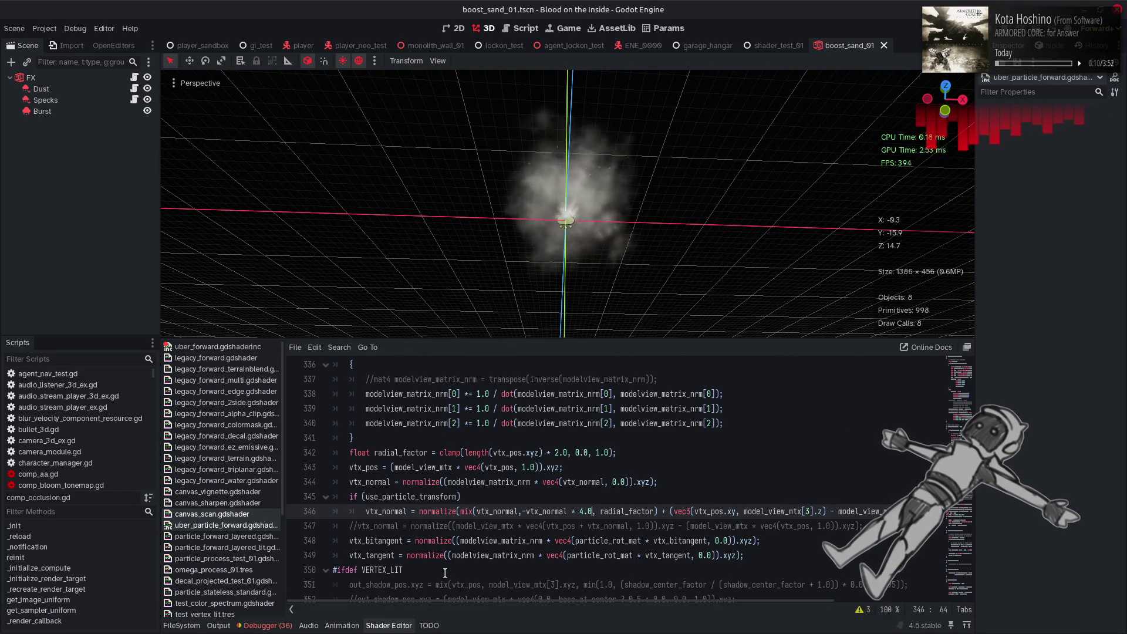
{"action": "left_click", "coordinate": [389, 625]}
{"action": "mouse_move", "coordinate": [573, 244]}
{"action": "left_mouse_down"}
{"action": "mouse_move", "coordinate": [576, 139]}
{"action": "mouse_move", "coordinate": [604, 290]}
{"action": "mouse_move", "coordinate": [590, 429]}
{"action": "left_mouse_up"}
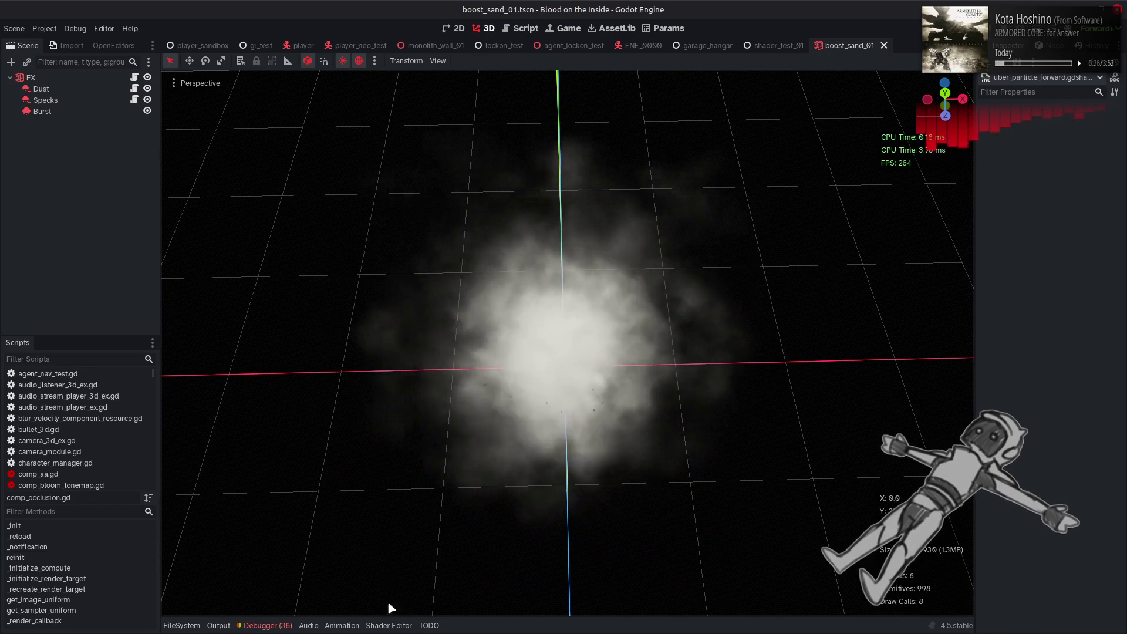
- Reopen the shader code at line 343, then close the running game window to return to the editor
{"action": "left_click", "coordinate": [389, 626]}
{"action": "left_click", "coordinate": [640, 464]}
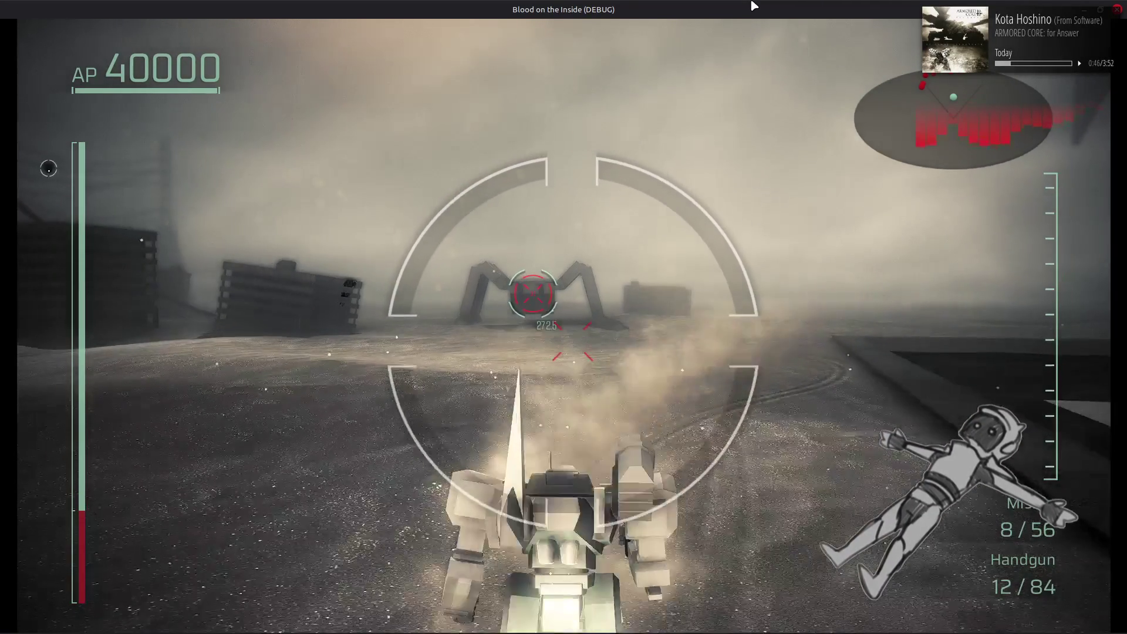
{"action": "left_click", "coordinate": [1119, 11]}
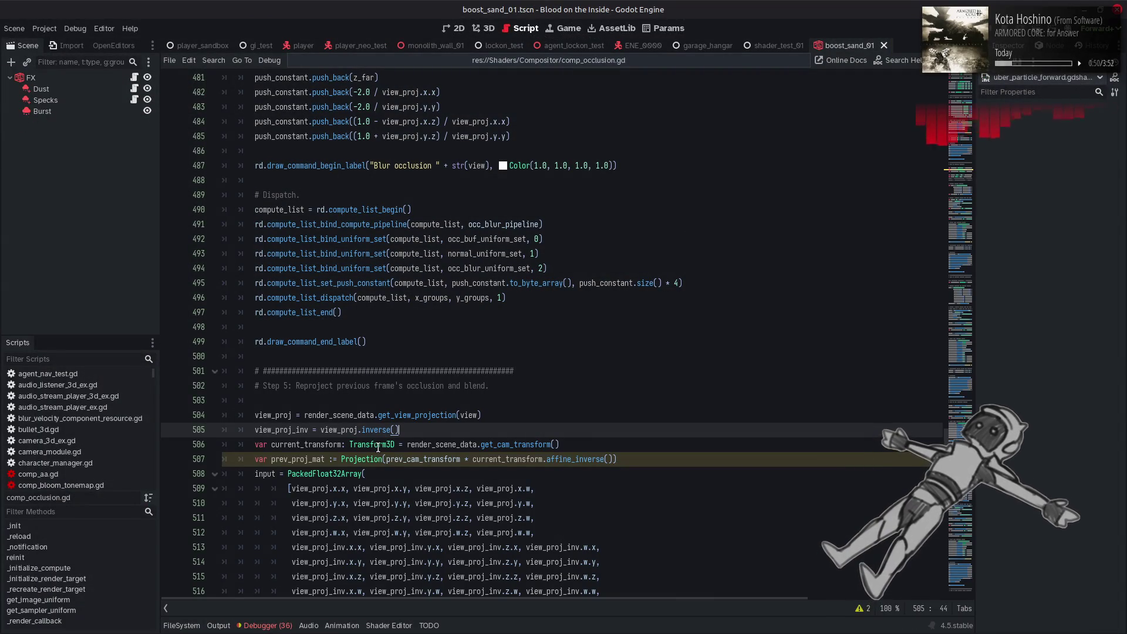
- Open the uber_particle_forward shader code, highlight every vtx_pos use, and scroll through the vertex code
{"action": "left_click", "coordinate": [390, 625]}
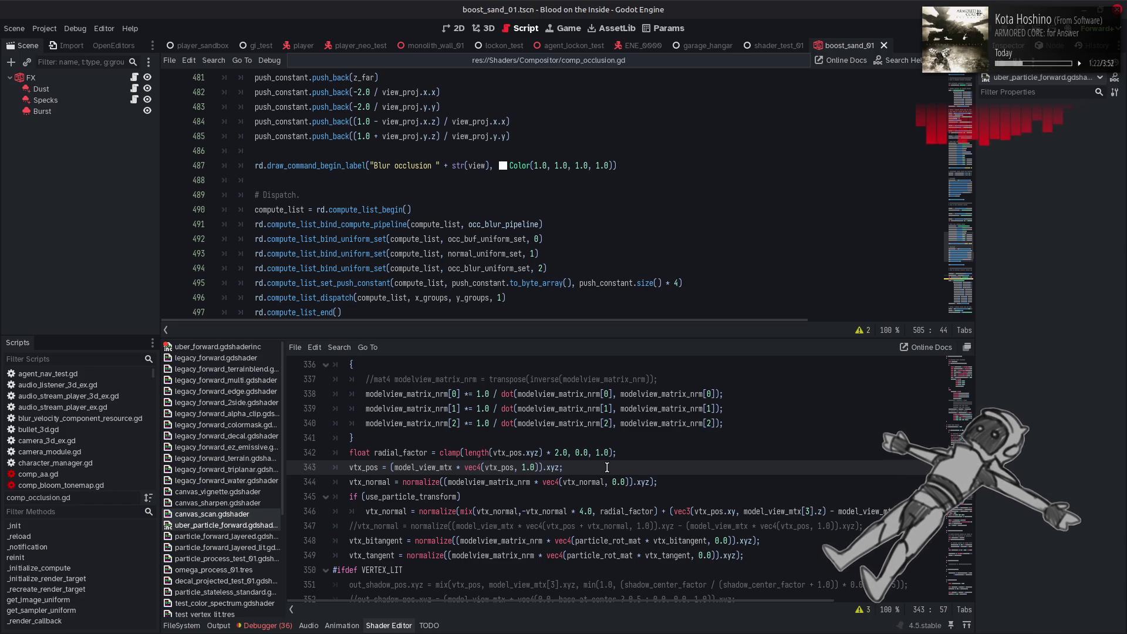
{"action": "double_click", "coordinate": [508, 453]}
{"action": "scroll", "coordinate": [638, 468], "scroll_direction": "up", "scroll_amount": 5}
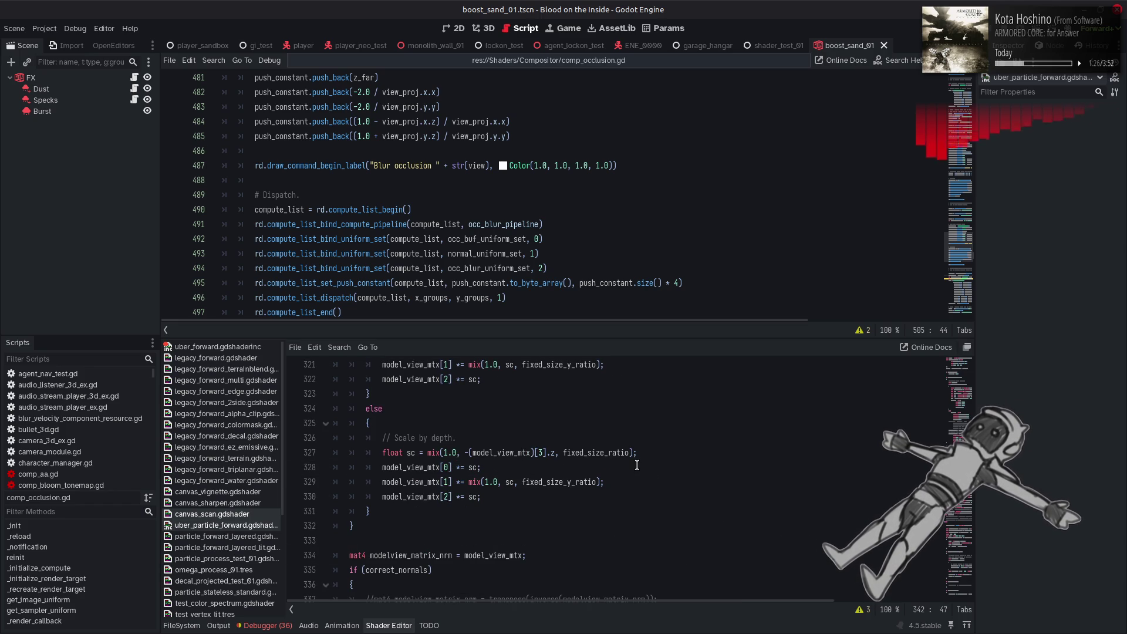
{"action": "scroll", "coordinate": [638, 465], "scroll_direction": "down", "scroll_amount": 1}
{"action": "scroll", "coordinate": [637, 465], "scroll_direction": "up", "scroll_amount": 6}
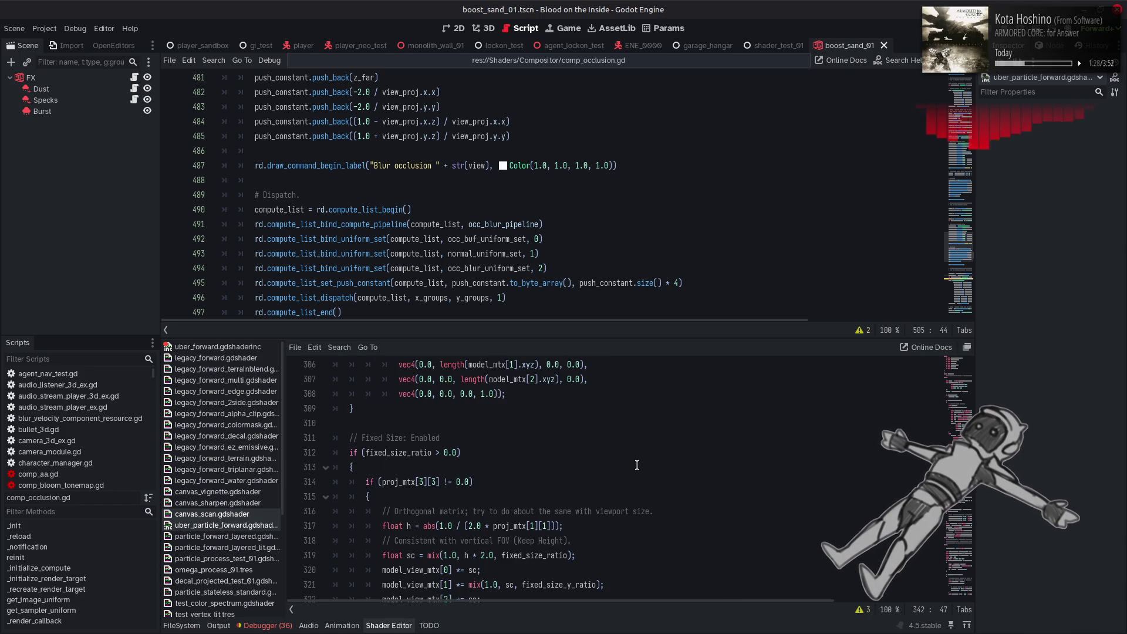
{"action": "scroll", "coordinate": [637, 465], "scroll_direction": "up", "scroll_amount": 3}
{"action": "scroll", "coordinate": [637, 465], "scroll_direction": "down", "scroll_amount": 3}
{"action": "scroll", "coordinate": [636, 465], "scroll_direction": "up", "scroll_amount": 3}
{"action": "scroll", "coordinate": [637, 465], "scroll_direction": "up", "scroll_amount": 3}
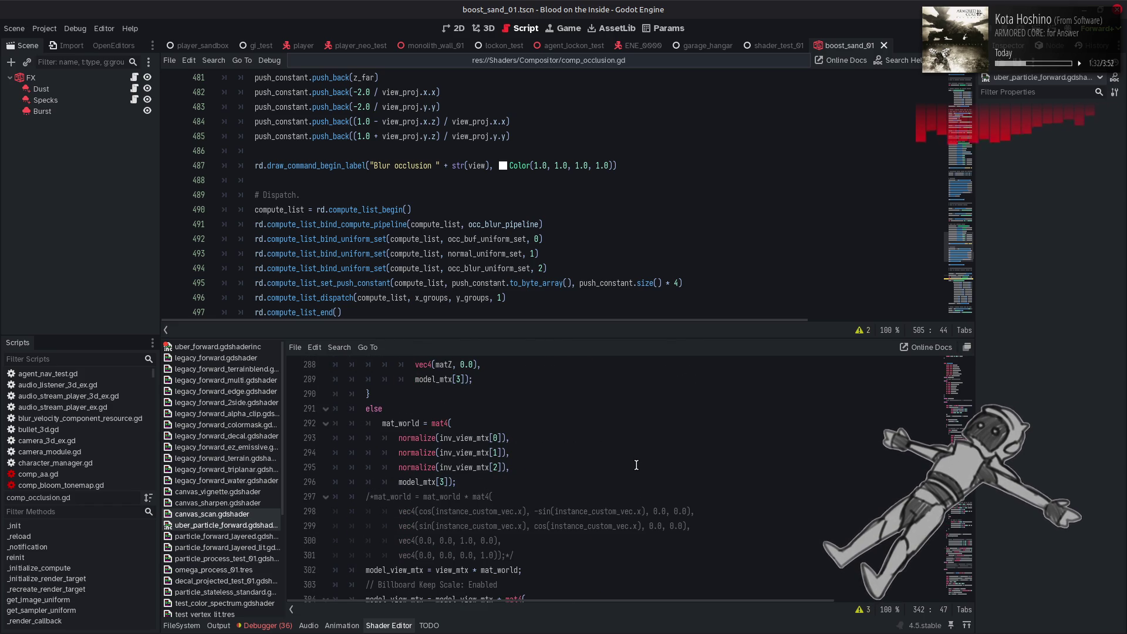
{"action": "scroll", "coordinate": [636, 465], "scroll_direction": "down", "scroll_amount": 3}
{"action": "scroll", "coordinate": [637, 465], "scroll_direction": "down", "scroll_amount": 12}
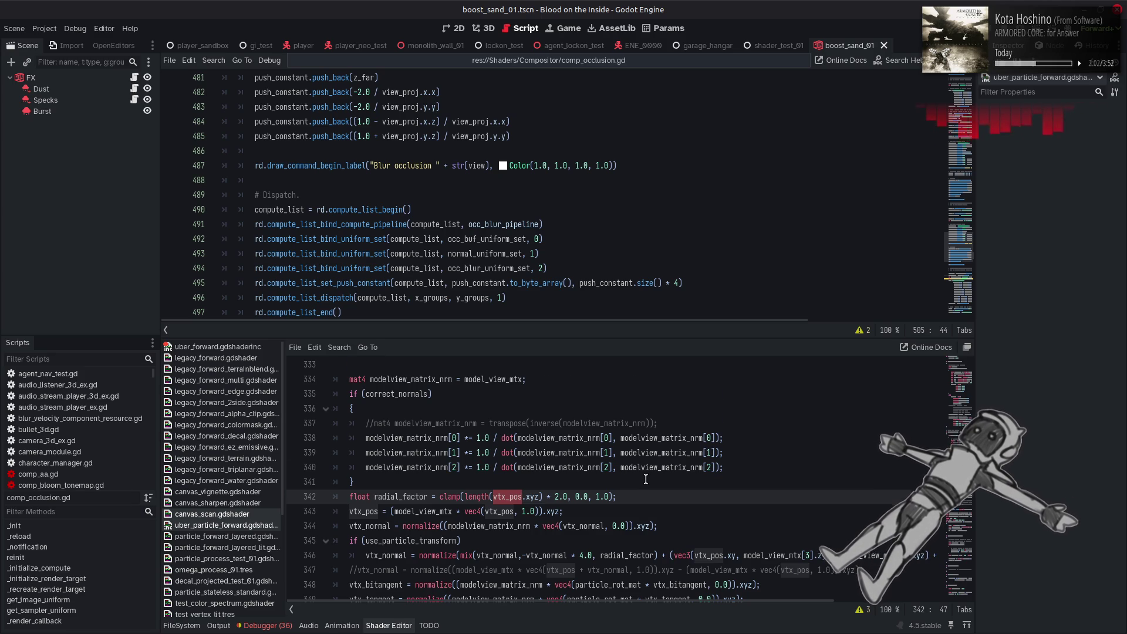
{"action": "scroll", "coordinate": [646, 479], "scroll_direction": "down", "scroll_amount": 2}
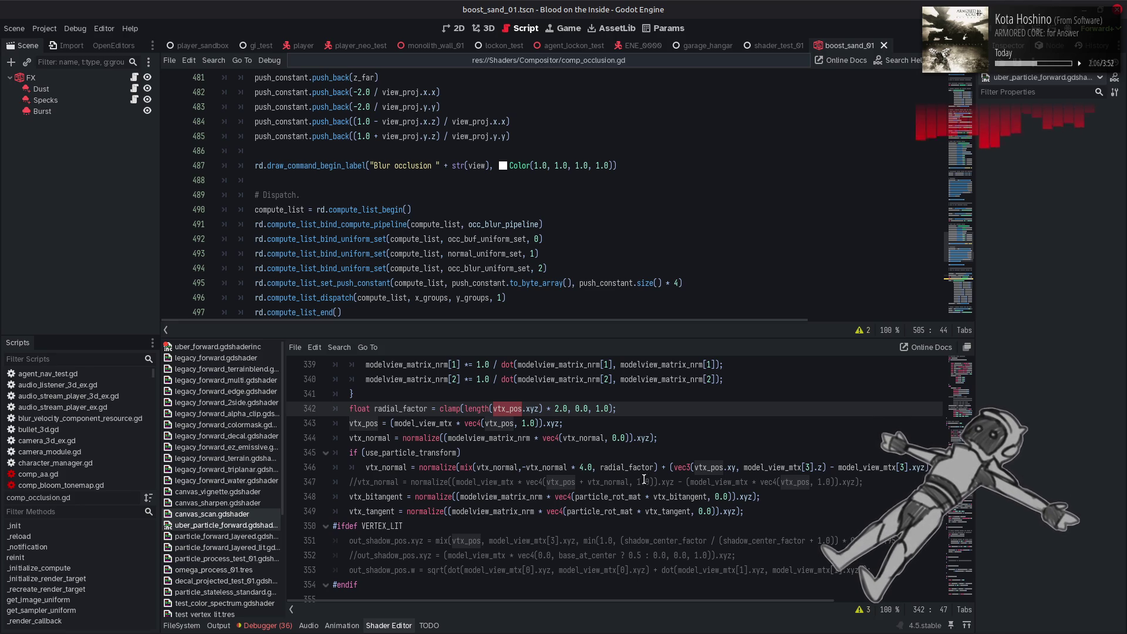
- Remove the * 4.0 multiplier from the line 346 normal mix and save
{"action": "left_click_drag", "start_coordinate": [592, 467], "coordinate": [568, 467]}
{"action": "key", "text": "BackSpace"}
{"action": "key", "text": "ctrl+s"}
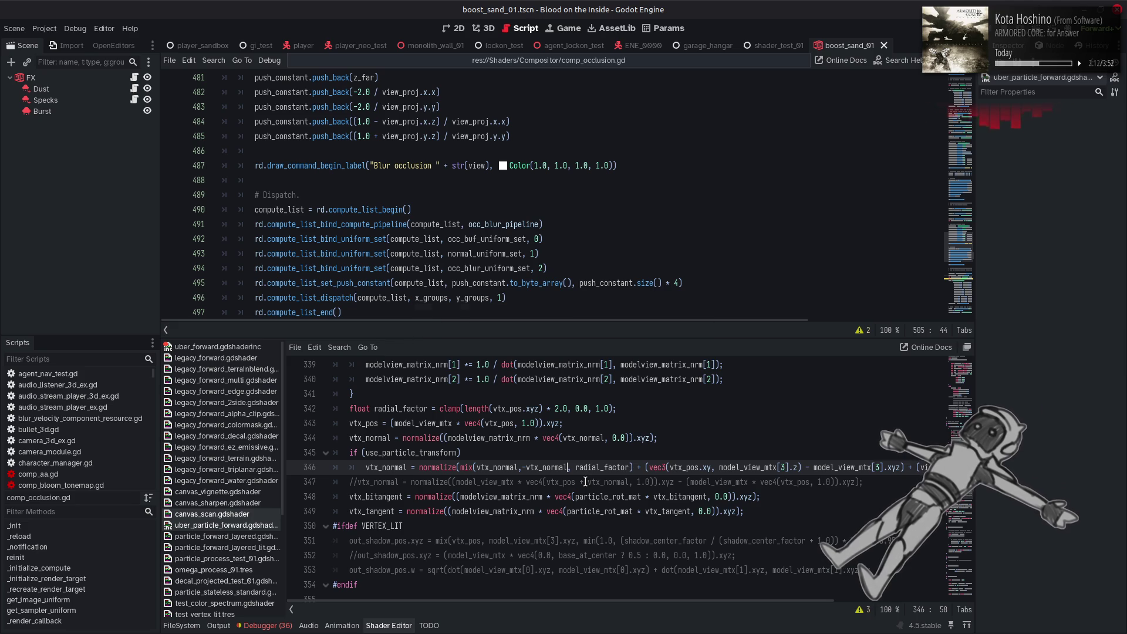
{"action": "left_click", "coordinate": [485, 28]}
{"action": "mouse_move", "coordinate": [594, 264]}
{"action": "left_mouse_down"}
{"action": "mouse_move", "coordinate": [587, 138]}
{"action": "mouse_move", "coordinate": [599, 329]}
{"action": "mouse_move", "coordinate": [599, 194]}
{"action": "mouse_move", "coordinate": [594, 304]}
{"action": "mouse_move", "coordinate": [584, 118]}
{"action": "mouse_move", "coordinate": [579, 307]}
{"action": "mouse_move", "coordinate": [585, 211]}
{"action": "mouse_move", "coordinate": [597, 335]}
{"action": "mouse_move", "coordinate": [597, 279]}
{"action": "mouse_move", "coordinate": [607, 312]}
{"action": "mouse_move", "coordinate": [599, 235]}
{"action": "mouse_move", "coordinate": [587, 329]}
{"action": "left_mouse_up"}
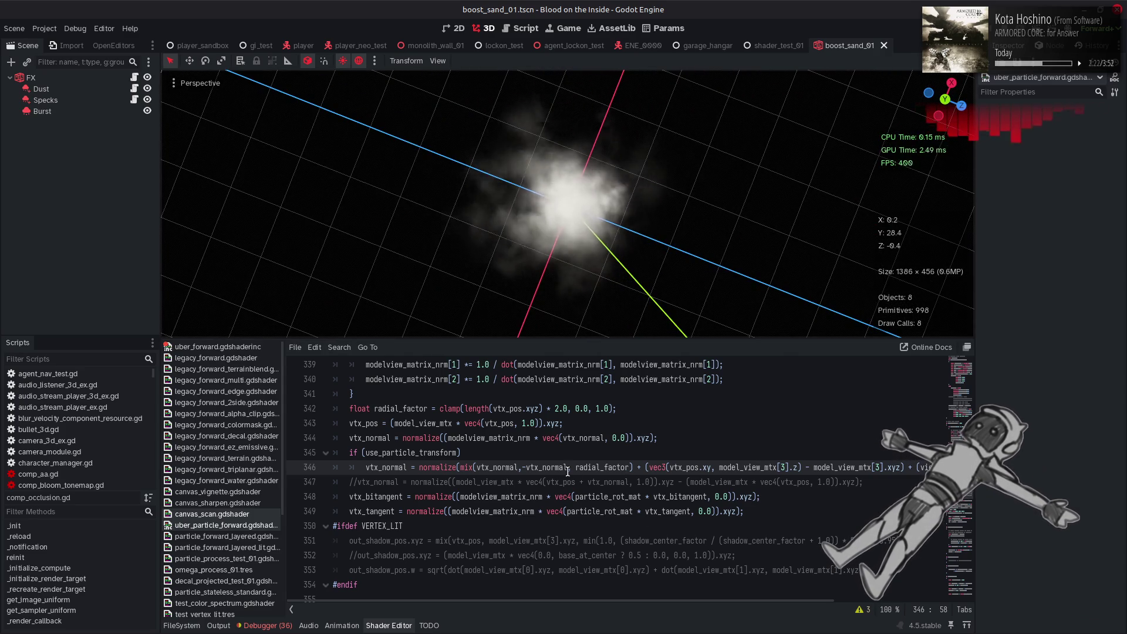
- Insert * 0.0001 after the first vtx_normal in the line 346 mix
{"action": "left_click", "coordinate": [519, 467]}
{"action": "type", "text": "*"}
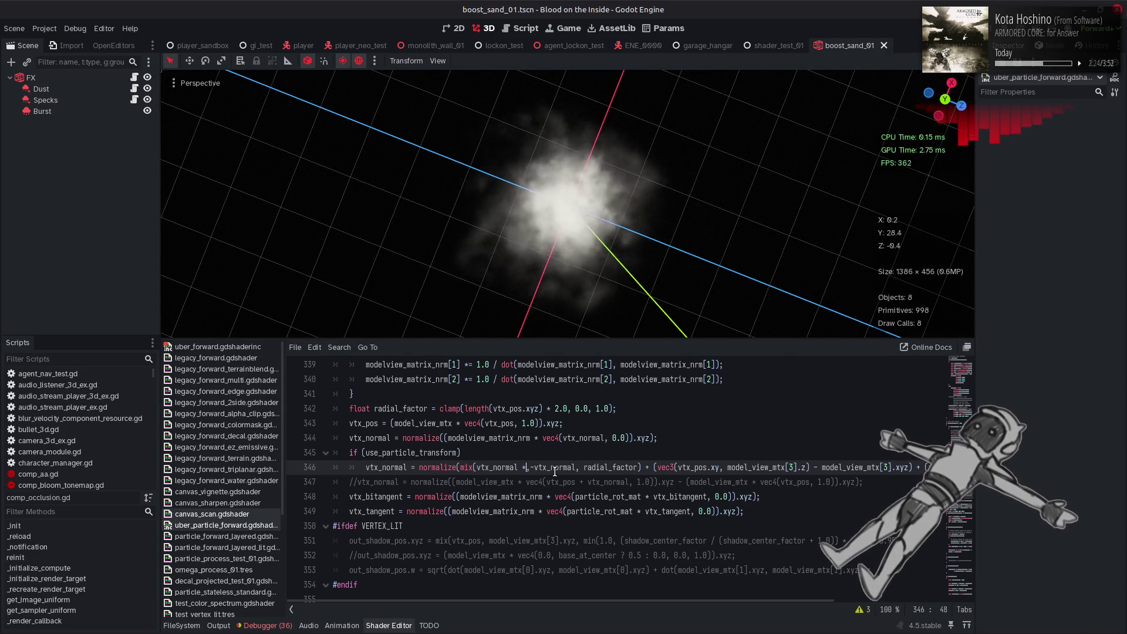
{"action": "type", "text": " 0.0001"}
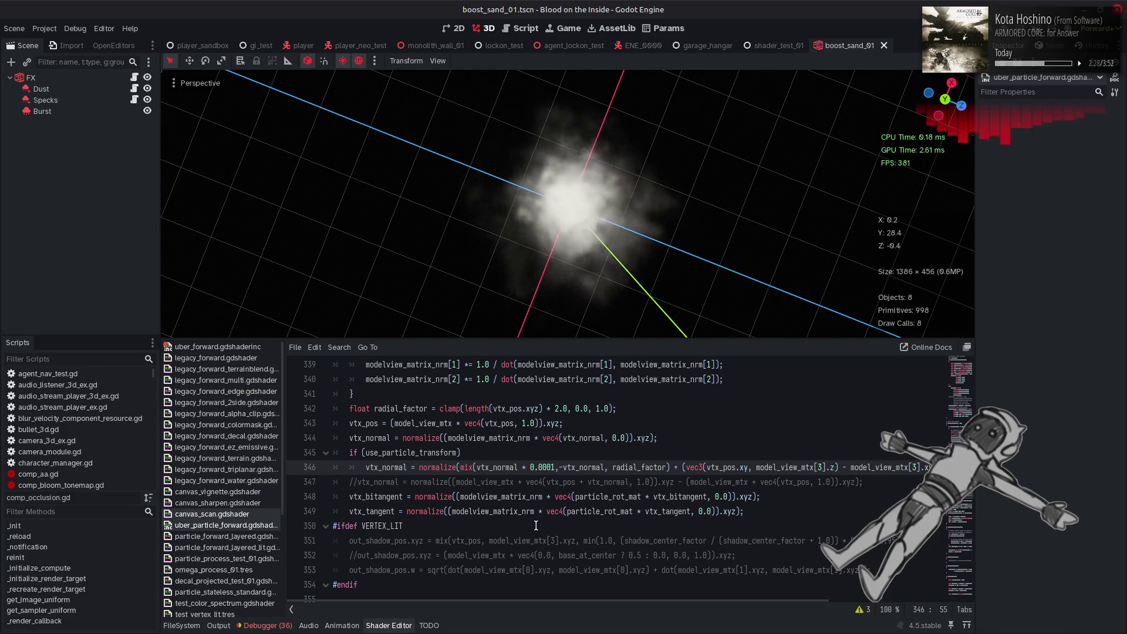
{"action": "mouse_move", "coordinate": [504, 284]}
{"action": "left_mouse_down"}
{"action": "mouse_move", "coordinate": [470, 205]}
{"action": "mouse_move", "coordinate": [445, 299]}
{"action": "mouse_move", "coordinate": [439, 132]}
{"action": "mouse_move", "coordinate": [372, 234]}
{"action": "mouse_move", "coordinate": [565, 297]}
{"action": "mouse_move", "coordinate": [579, 196]}
{"action": "mouse_move", "coordinate": [559, 118]}
{"action": "mouse_move", "coordinate": [519, 142]}
{"action": "mouse_move", "coordinate": [712, 158]}
{"action": "mouse_move", "coordinate": [691, 99]}
{"action": "mouse_move", "coordinate": [541, 156]}
{"action": "mouse_move", "coordinate": [578, 86]}
{"action": "mouse_move", "coordinate": [584, 242]}
{"action": "mouse_move", "coordinate": [589, 143]}
{"action": "mouse_move", "coordinate": [585, 317]}
{"action": "mouse_move", "coordinate": [576, 111]}
{"action": "mouse_move", "coordinate": [575, 249]}
{"action": "left_mouse_up"}
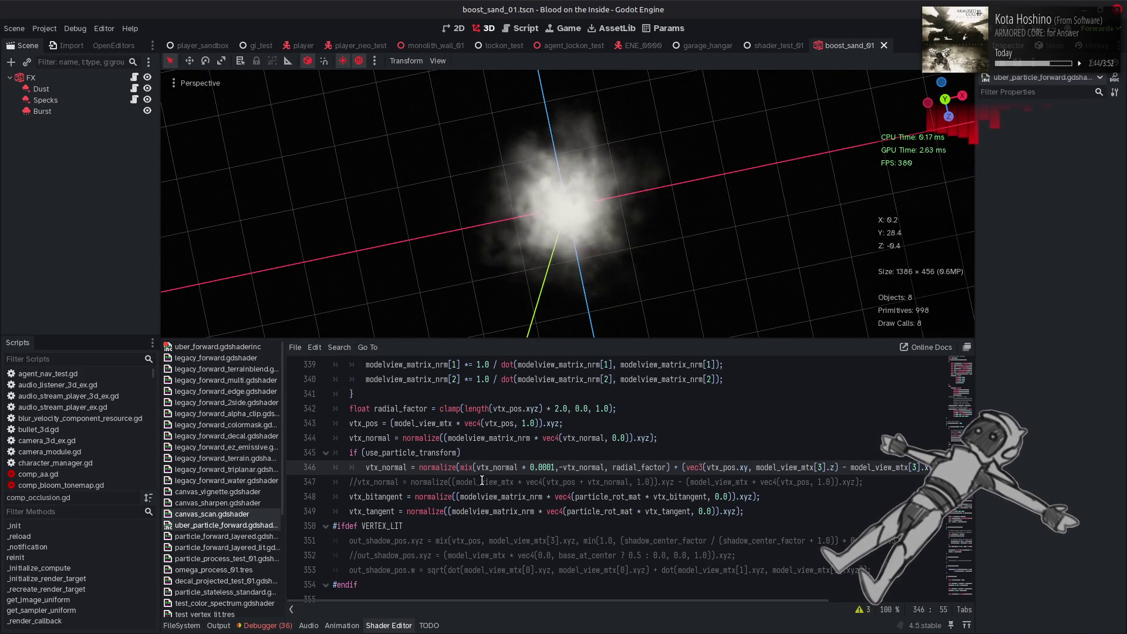
{"action": "key", "text": "Right"}
{"action": "key", "text": "Right"}
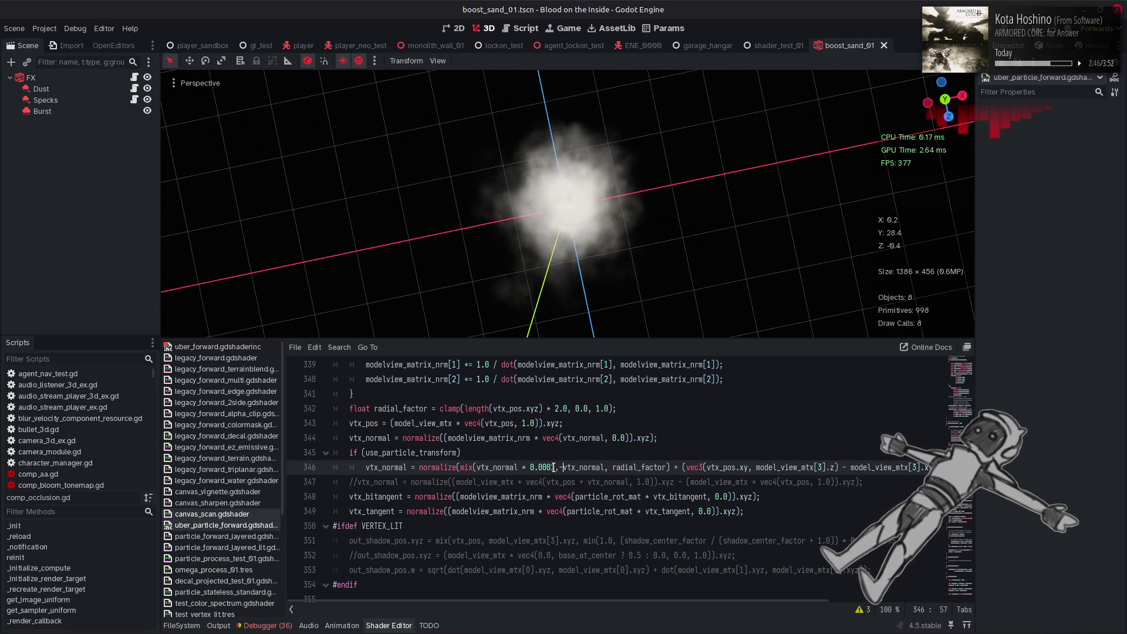
{"action": "key", "text": "BackSpace"}
- Compare the normal mix without the * 0.0001 factor, restore it, and save
{"action": "left_click", "coordinate": [552, 468]}
{"action": "type", "text": "1"}
{"action": "left_click_drag", "start_coordinate": [555, 468], "coordinate": [522, 468]}
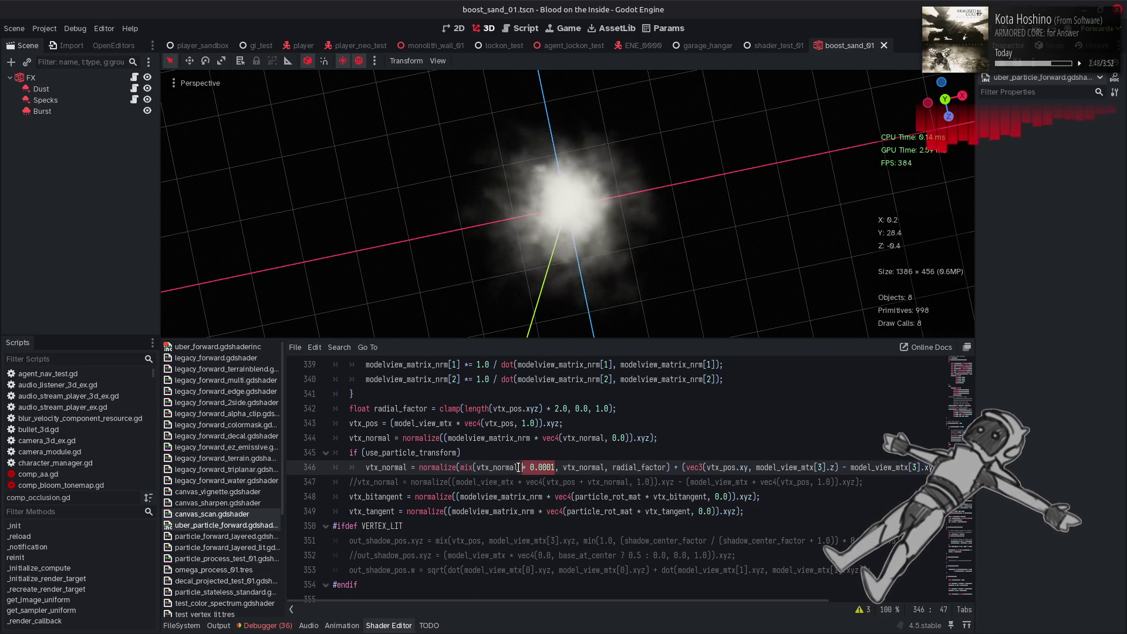
{"action": "key", "text": "BackSpace"}
{"action": "key", "text": "BackSpace"}
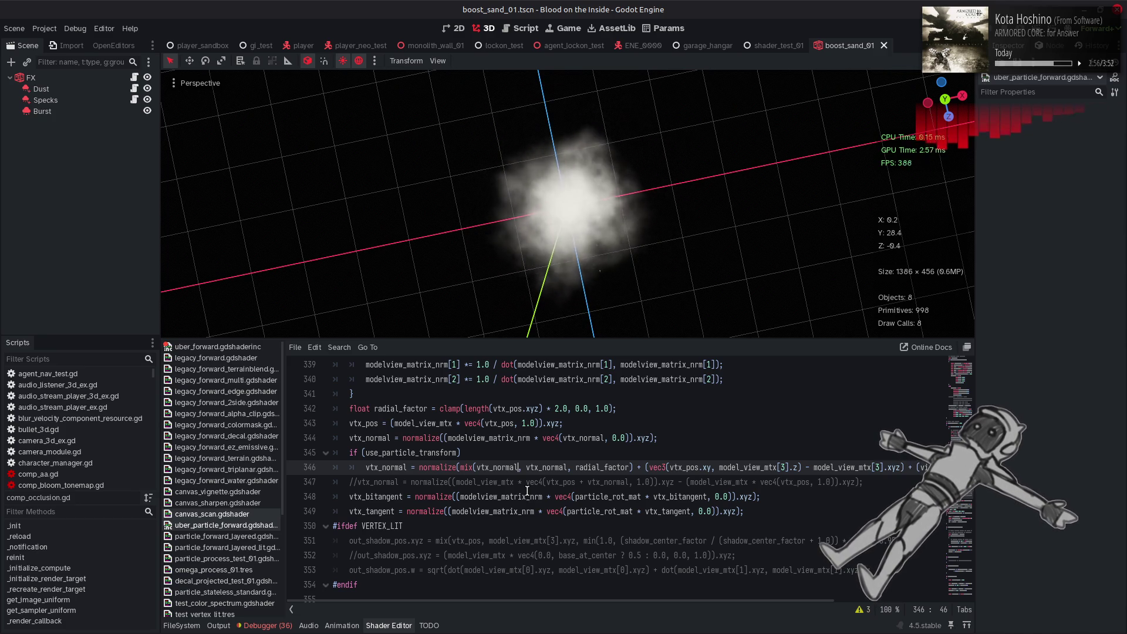
{"action": "key", "text": "ctrl+z"}
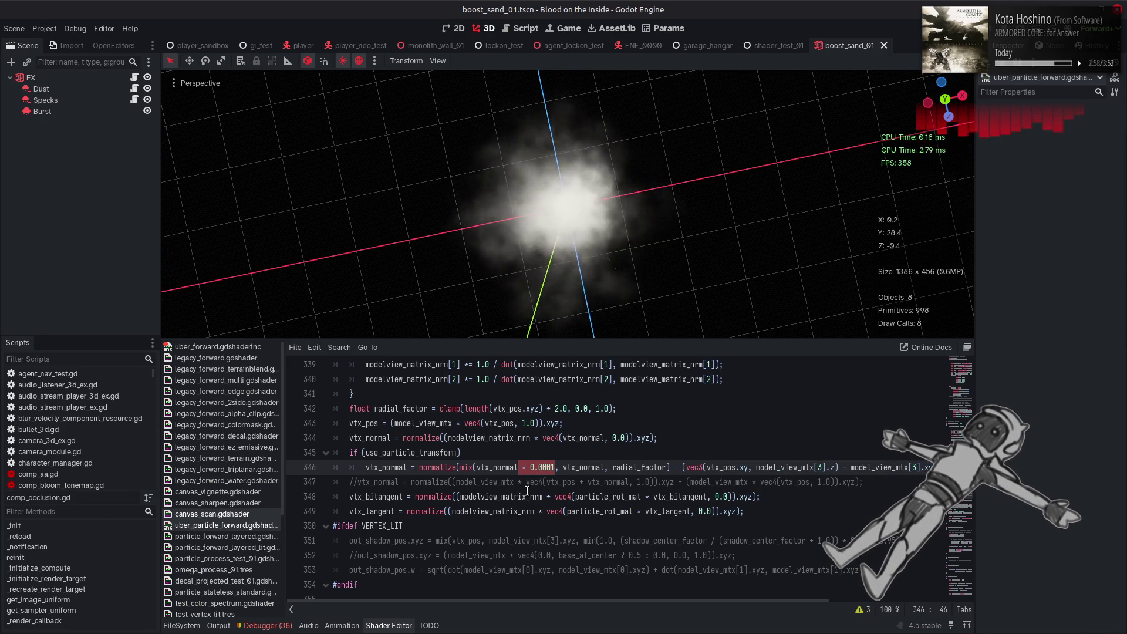
{"action": "key", "text": "Right"}
{"action": "key", "text": "Right"}
{"action": "key", "text": "Right"}
{"action": "key", "text": "ctrl+s"}
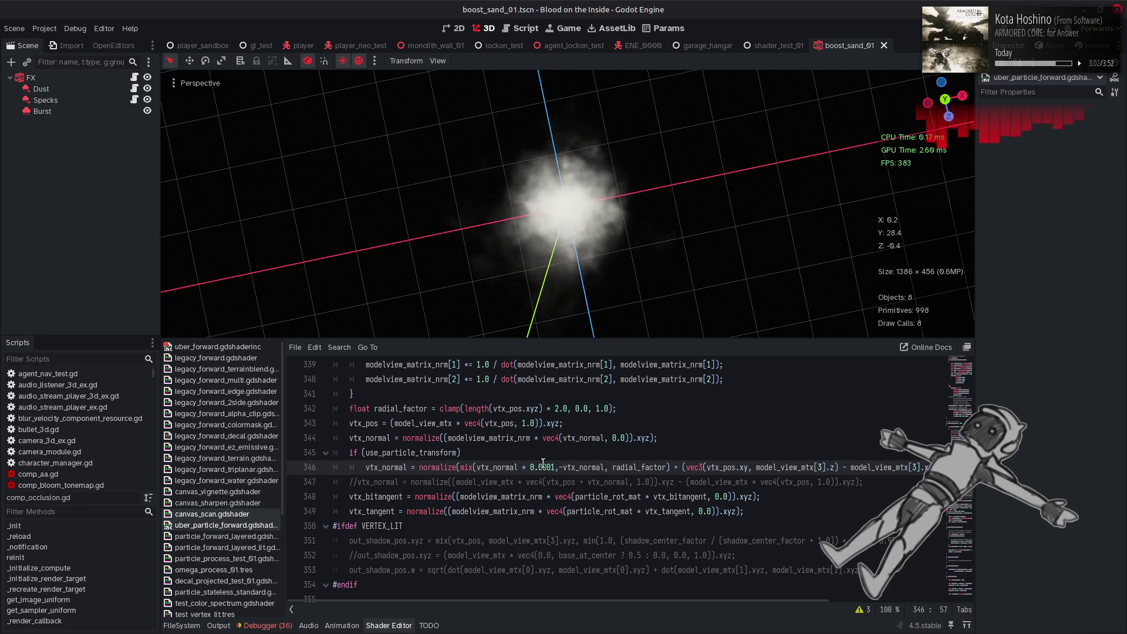
- Change line 342's radial_factor multiplier from 2.0 to 10.0
{"action": "left_click", "coordinate": [559, 409]}
{"action": "key", "text": "BackSpace"}
{"action": "type", "text": "10"}
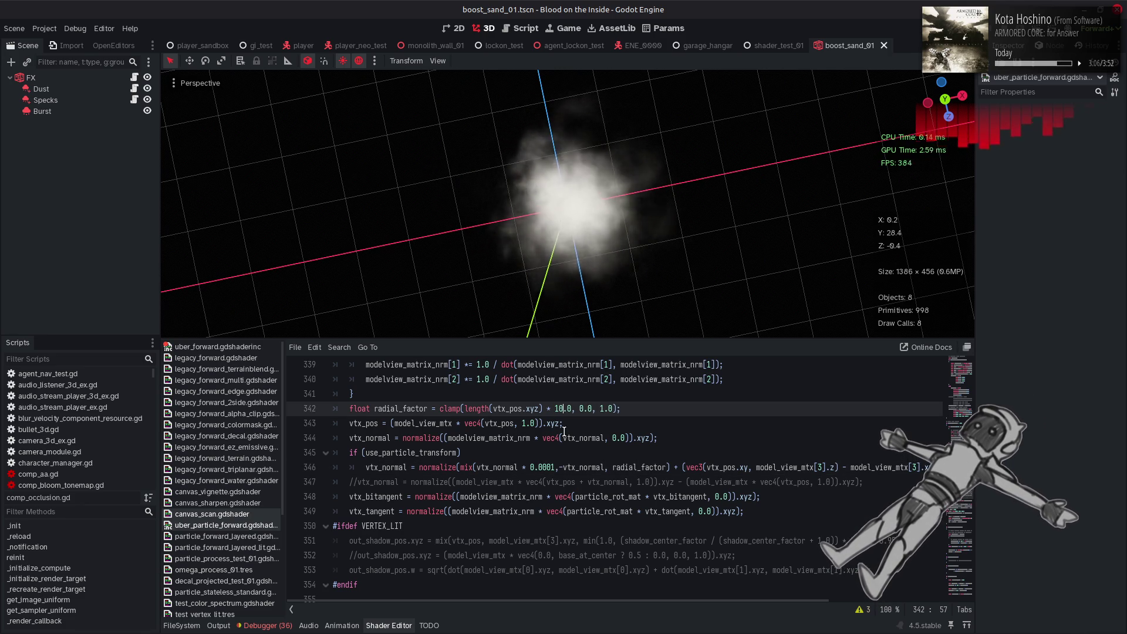
- Change length(vtx_pos.xyz) * 10.0 in the radial_factor clamp back to * 2.0
{"action": "key", "text": "BackSpace"}
{"action": "key", "text": "BackSpace"}
{"action": "type", "text": "2"}
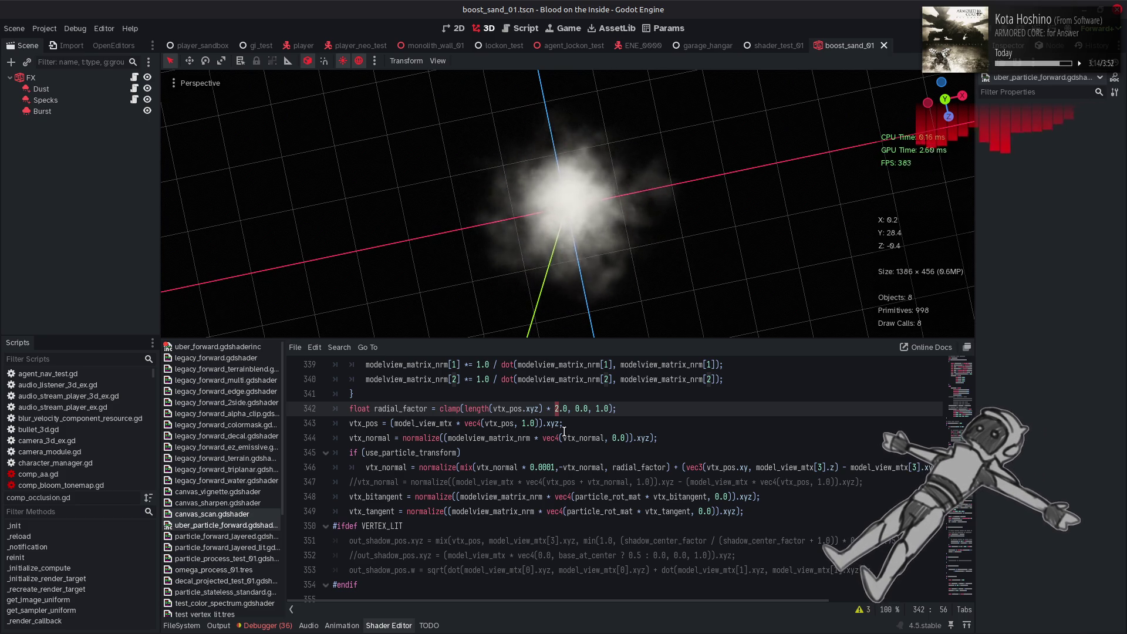
{"action": "scroll", "coordinate": [564, 431], "scroll_direction": "down", "scroll_amount": 3}
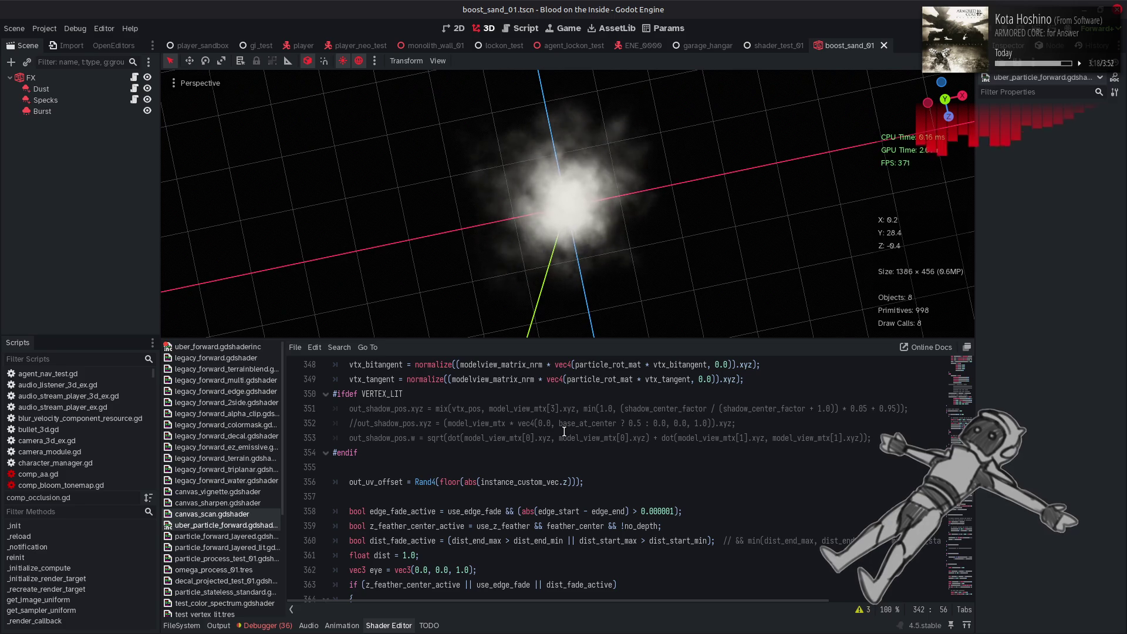
{"action": "scroll", "coordinate": [564, 431], "scroll_direction": "up", "scroll_amount": 3}
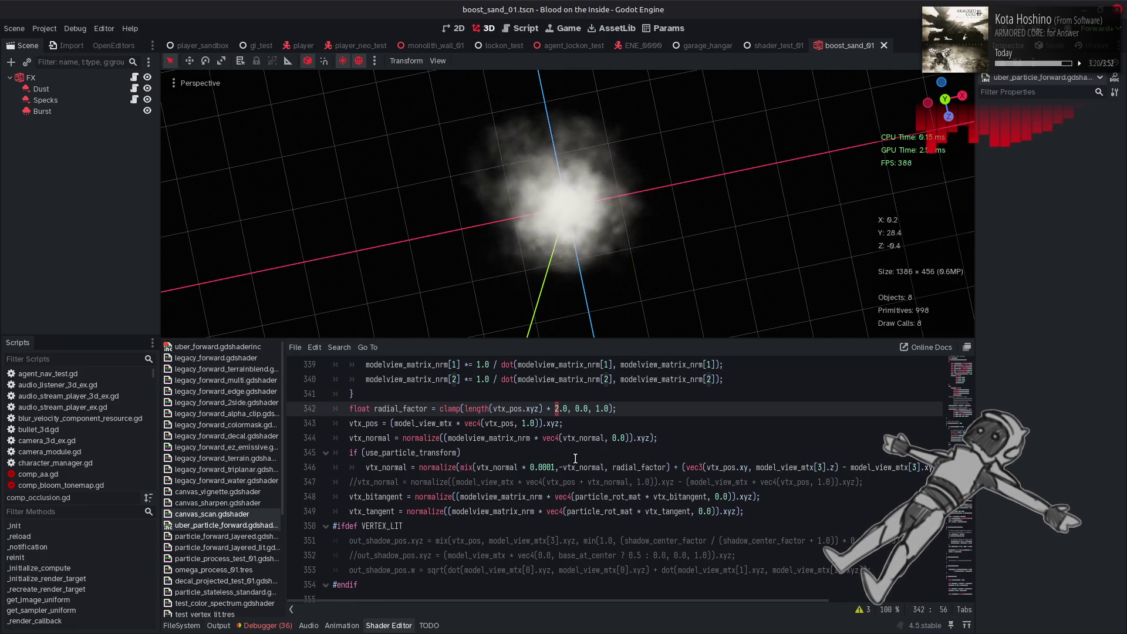
{"action": "scroll", "coordinate": [575, 459], "scroll_direction": "down", "scroll_amount": 4}
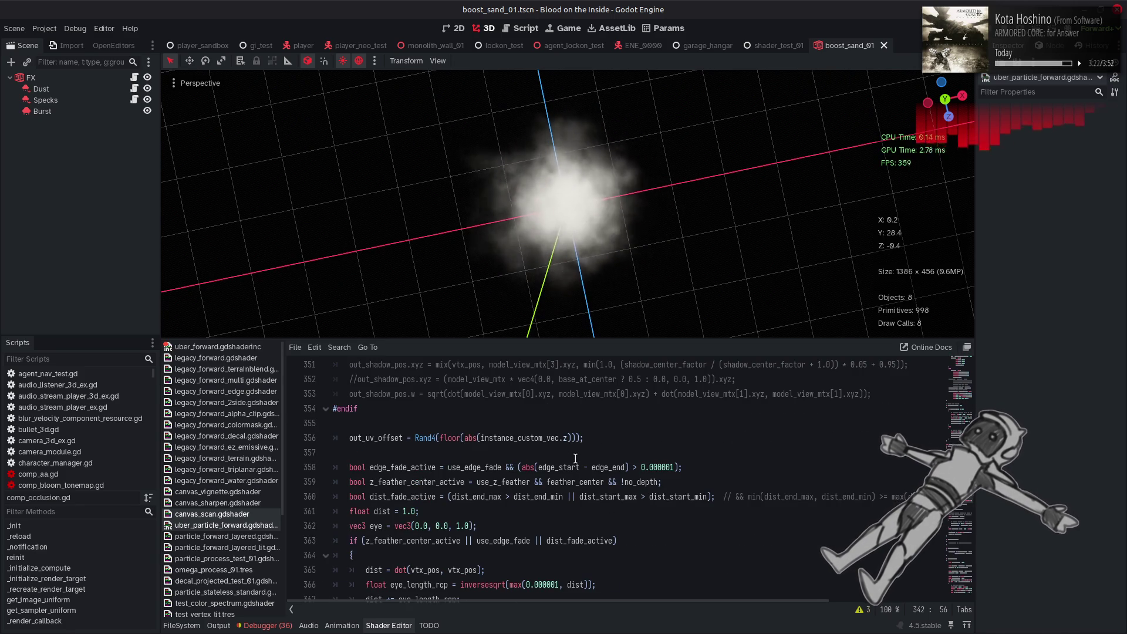
{"action": "scroll", "coordinate": [576, 459], "scroll_direction": "down", "scroll_amount": 5}
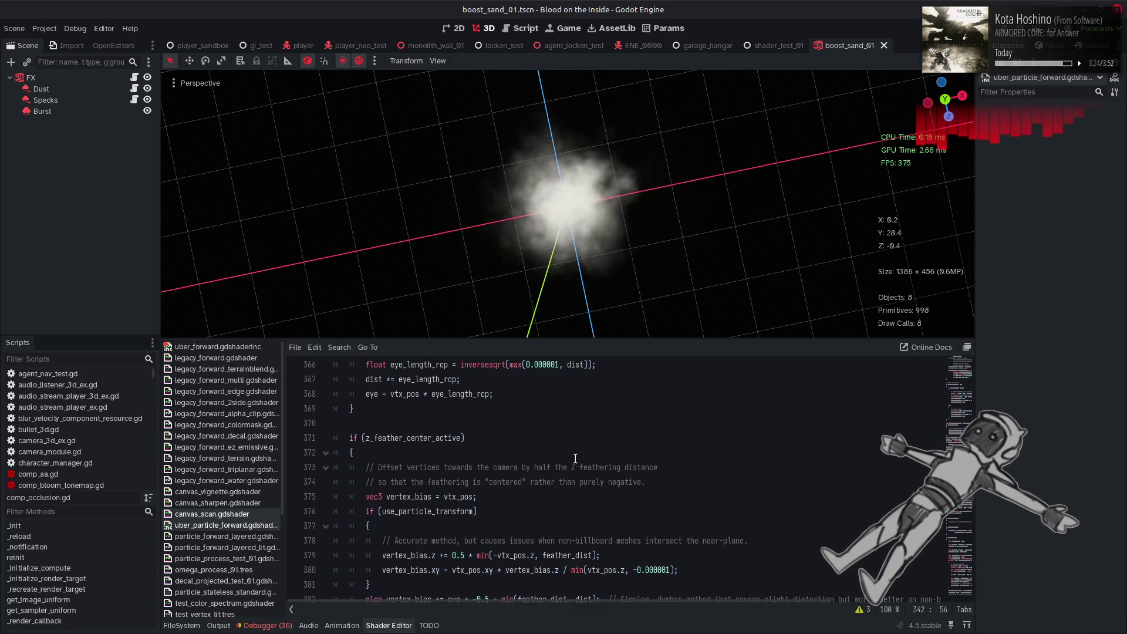
{"action": "scroll", "coordinate": [575, 459], "scroll_direction": "down", "scroll_amount": 5}
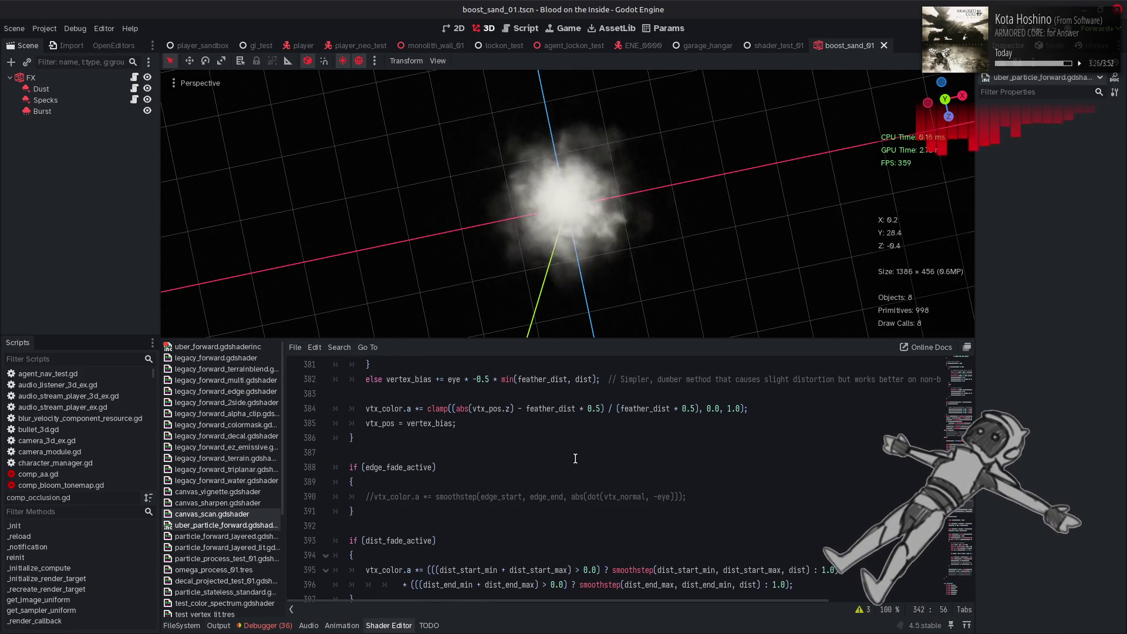
{"action": "scroll", "coordinate": [575, 458], "scroll_direction": "down", "scroll_amount": 2}
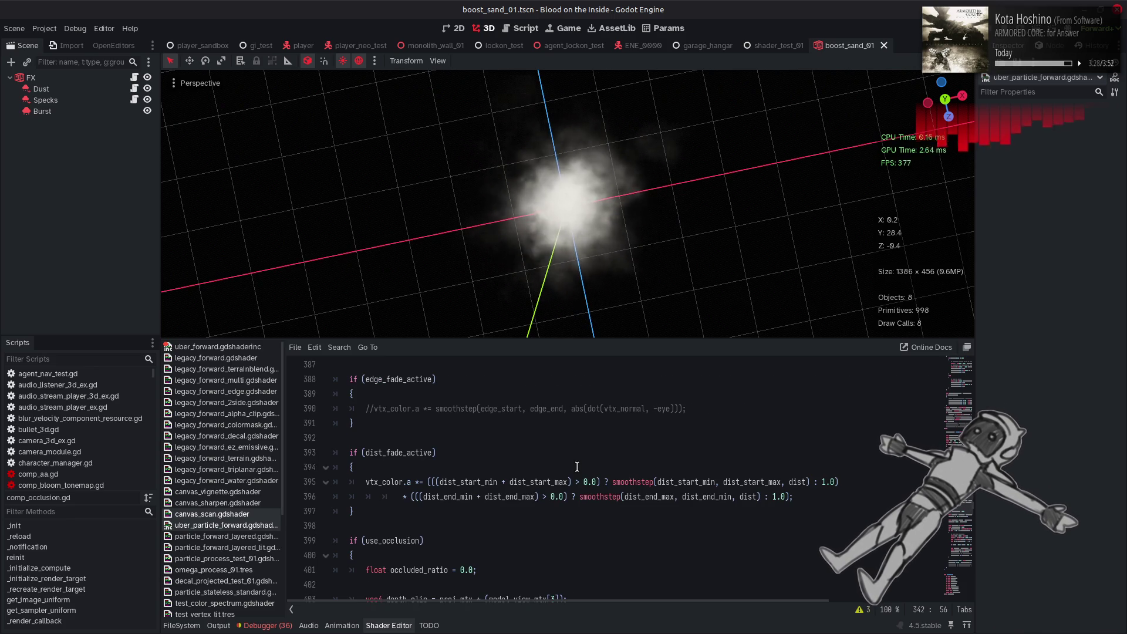
{"action": "scroll", "coordinate": [574, 464], "scroll_direction": "down", "scroll_amount": 3}
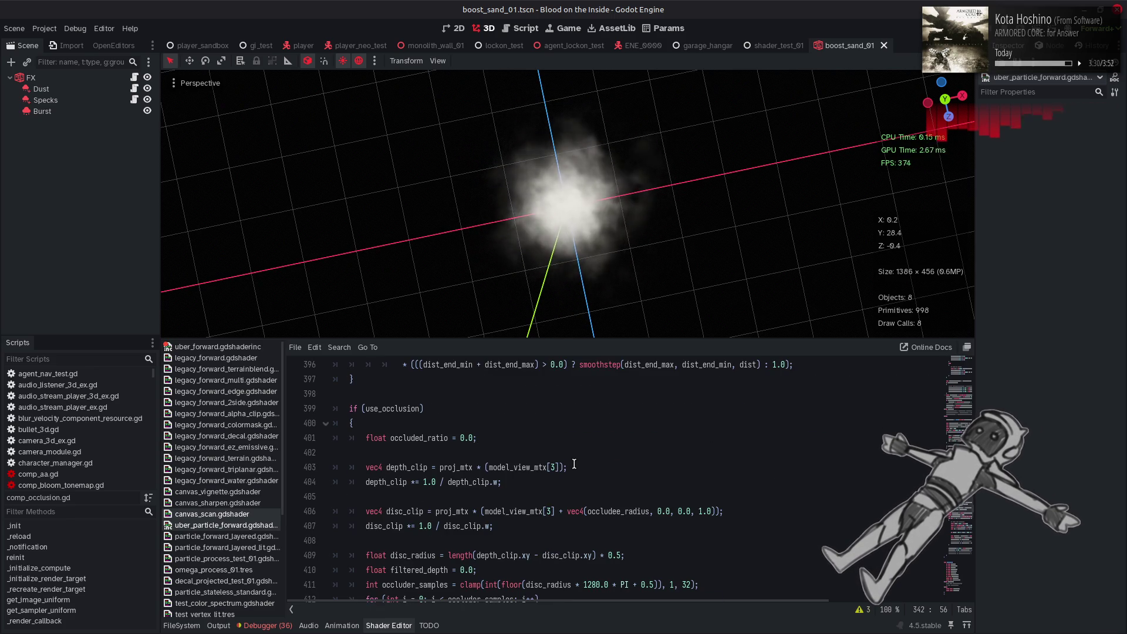
{"action": "scroll", "coordinate": [575, 463], "scroll_direction": "down", "scroll_amount": 5}
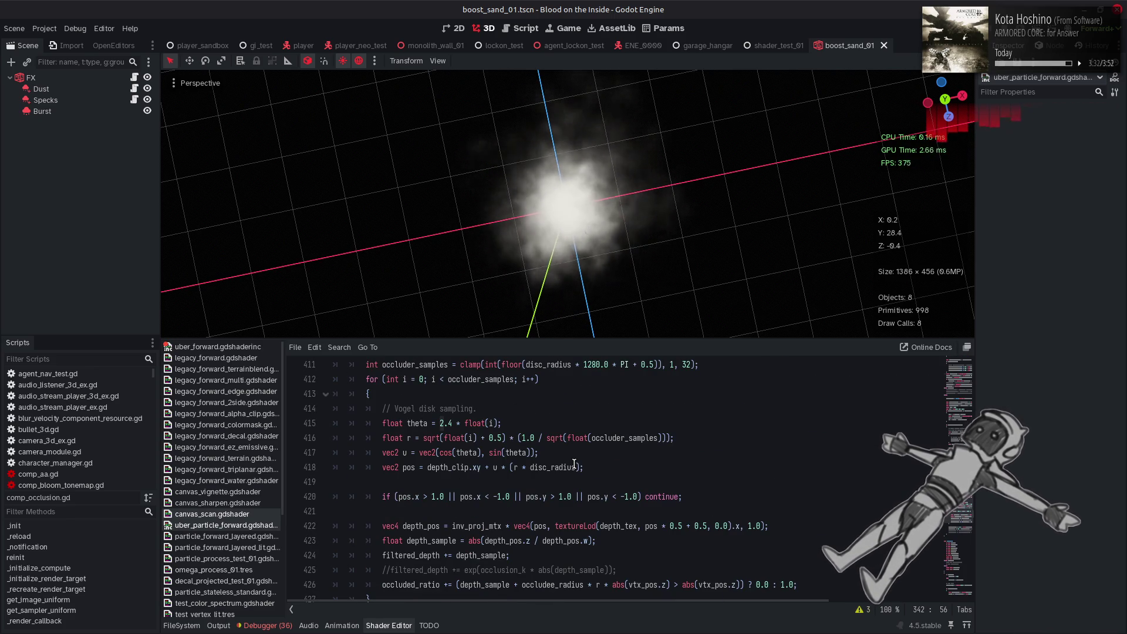
{"action": "scroll", "coordinate": [574, 465], "scroll_direction": "up", "scroll_amount": 3}
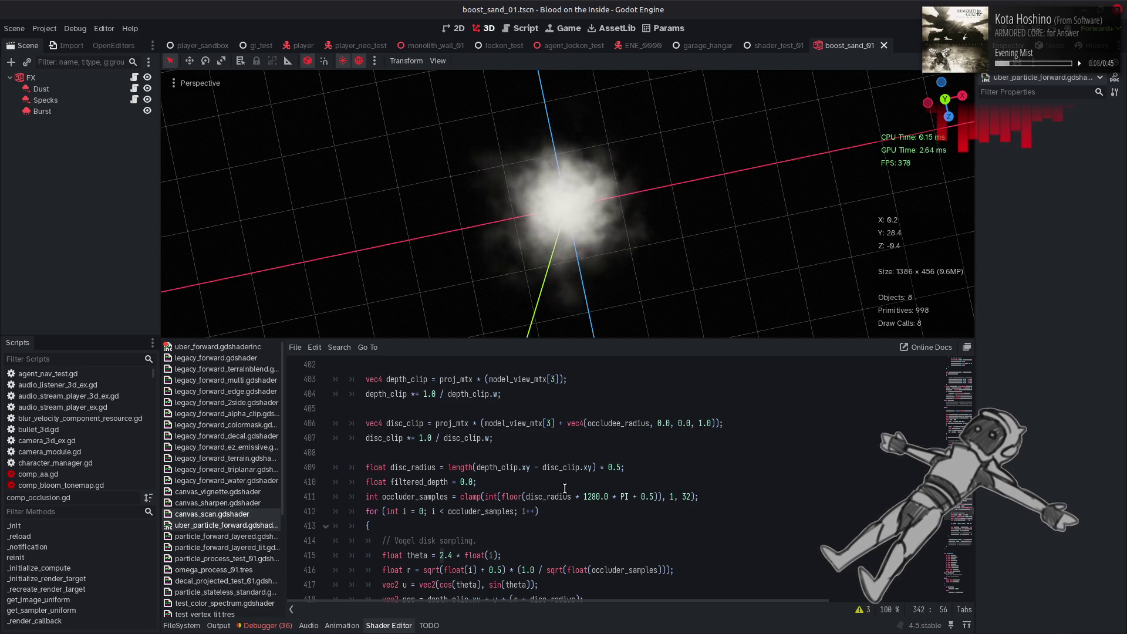
{"action": "scroll", "coordinate": [565, 489], "scroll_direction": "up", "scroll_amount": 7}
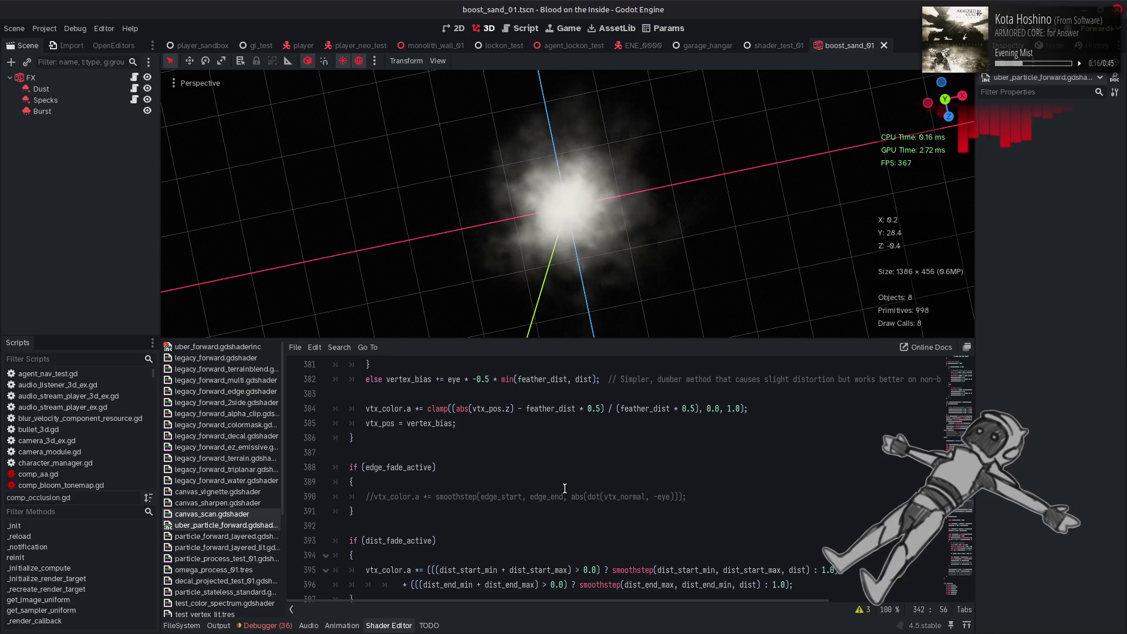
{"action": "scroll", "coordinate": [565, 489], "scroll_direction": "up", "scroll_amount": 2}
{"action": "scroll", "coordinate": [564, 489], "scroll_direction": "up", "scroll_amount": 1}
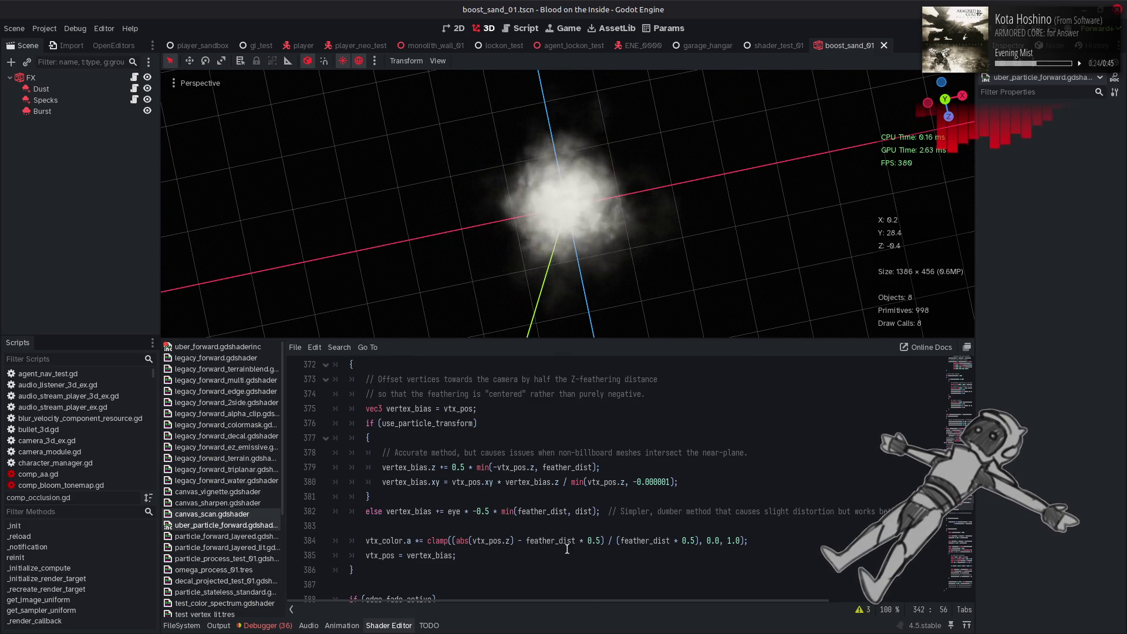
{"action": "mouse_move", "coordinate": [584, 600]}
{"action": "left_mouse_down"}
{"action": "mouse_move", "coordinate": [700, 600]}
{"action": "mouse_move", "coordinate": [552, 598]}
{"action": "left_mouse_up"}
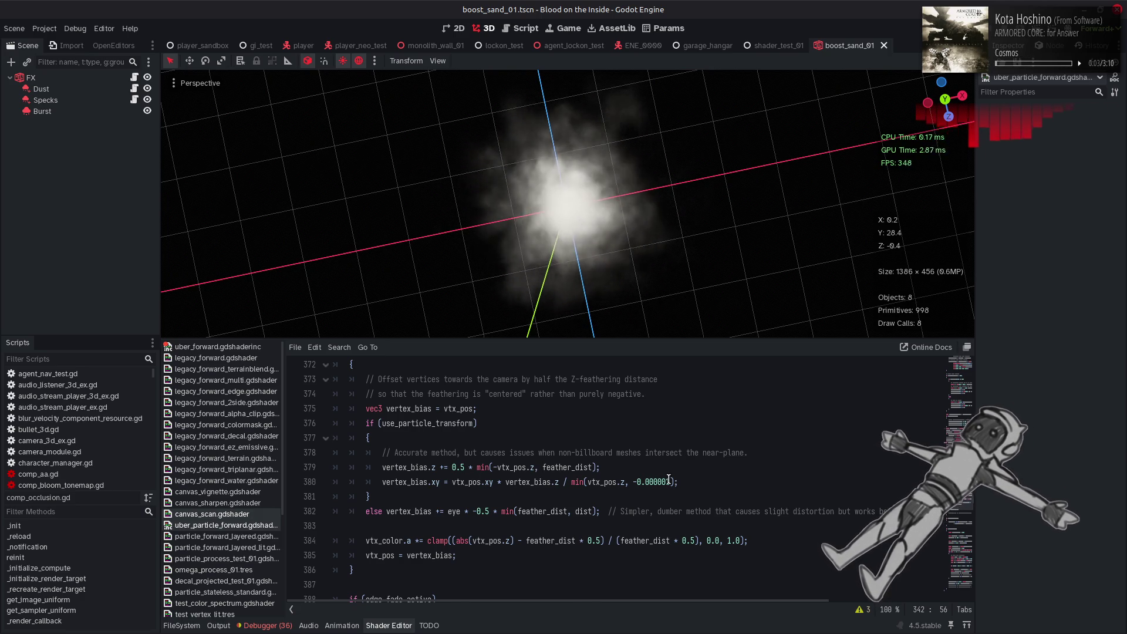
{"action": "scroll", "coordinate": [669, 480], "scroll_direction": "up", "scroll_amount": 3}
{"action": "scroll", "coordinate": [669, 479], "scroll_direction": "up", "scroll_amount": 3}
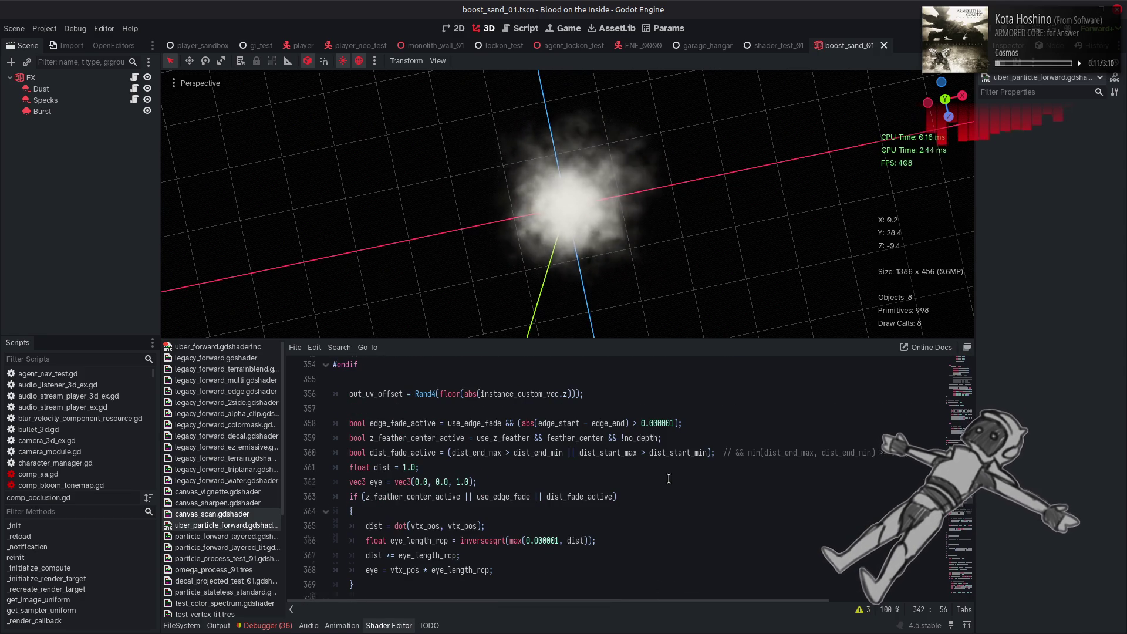
{"action": "scroll", "coordinate": [668, 479], "scroll_direction": "up", "scroll_amount": 5}
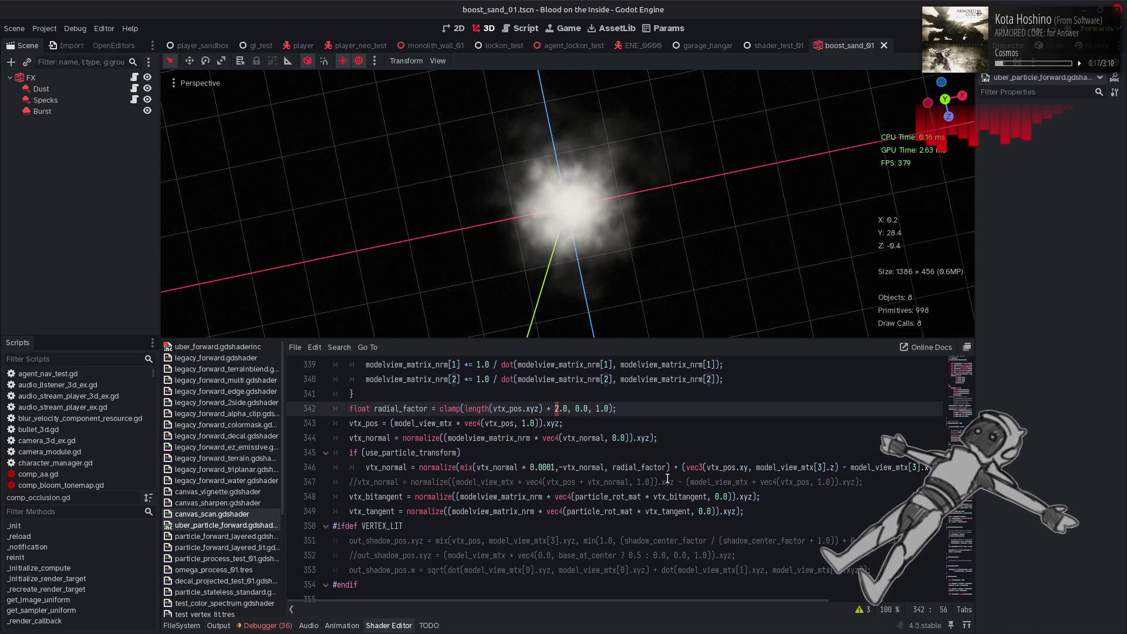
{"action": "scroll", "coordinate": [667, 479], "scroll_direction": "down", "scroll_amount": 5}
{"action": "scroll", "coordinate": [668, 479], "scroll_direction": "down", "scroll_amount": 5}
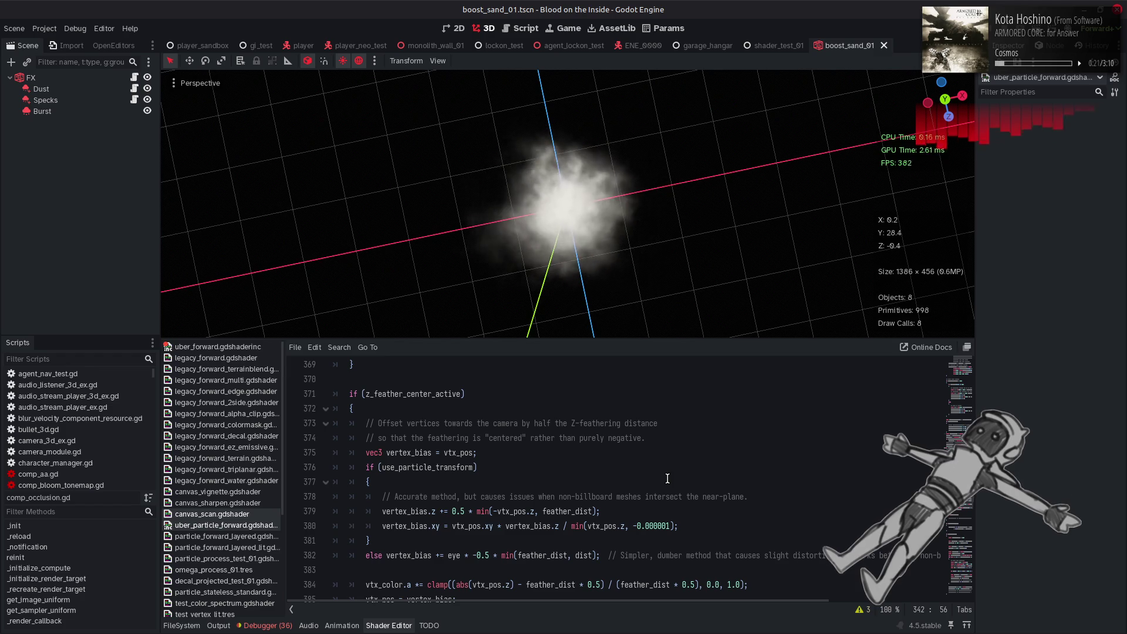
{"action": "scroll", "coordinate": [668, 479], "scroll_direction": "down", "scroll_amount": 1}
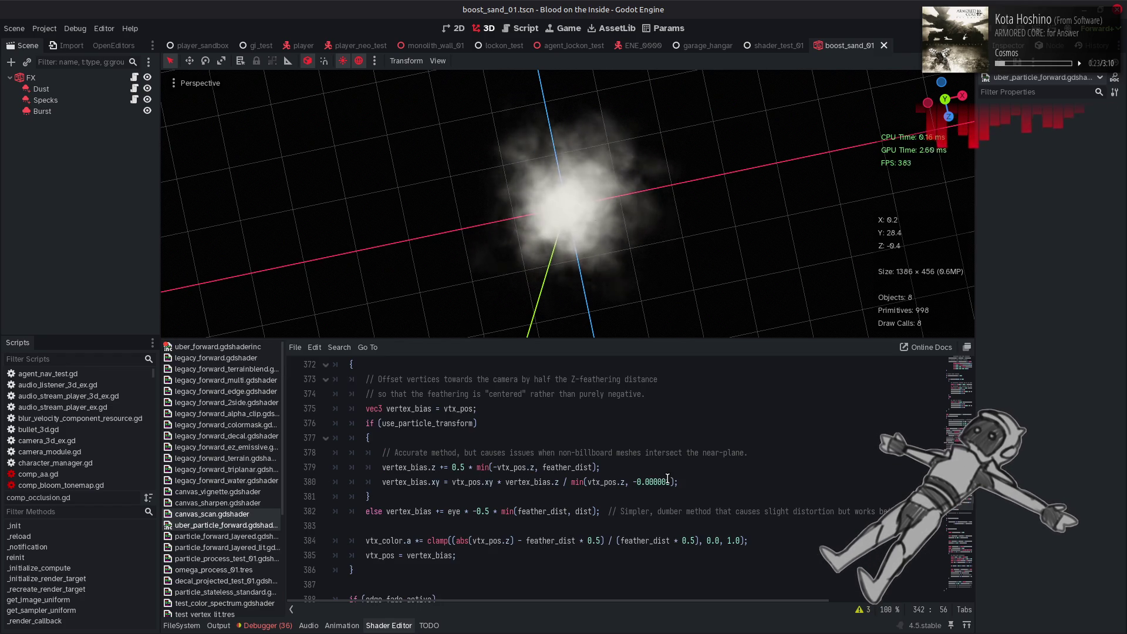
{"action": "double_click", "coordinate": [466, 514]}
{"action": "scroll", "coordinate": [535, 480], "scroll_direction": "up", "scroll_amount": 5}
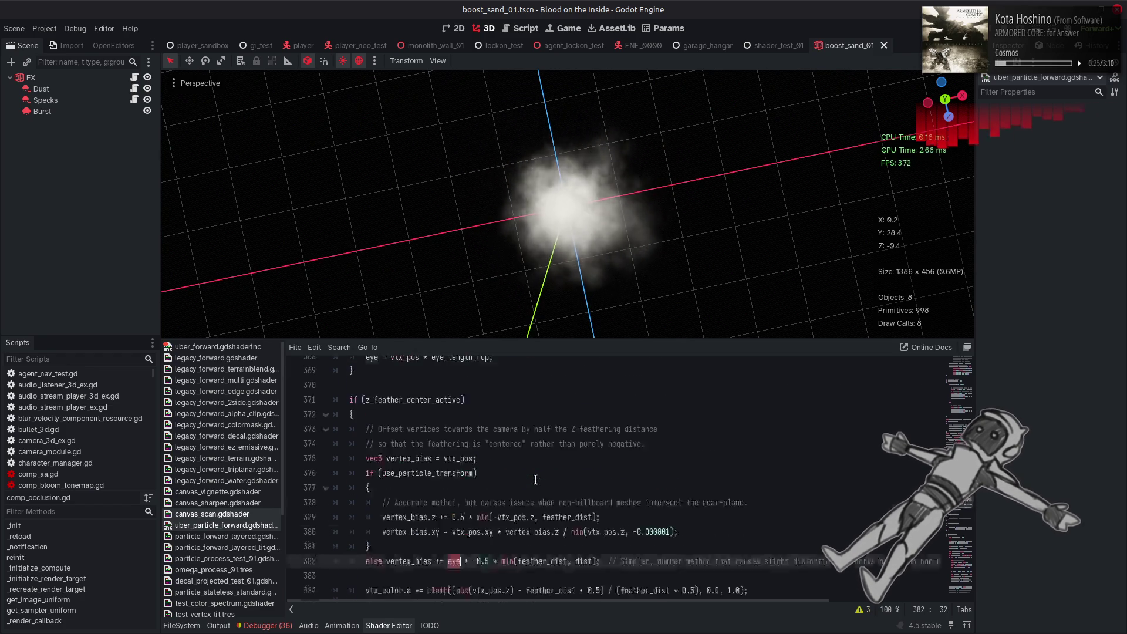
{"action": "scroll", "coordinate": [535, 479], "scroll_direction": "up", "scroll_amount": 2}
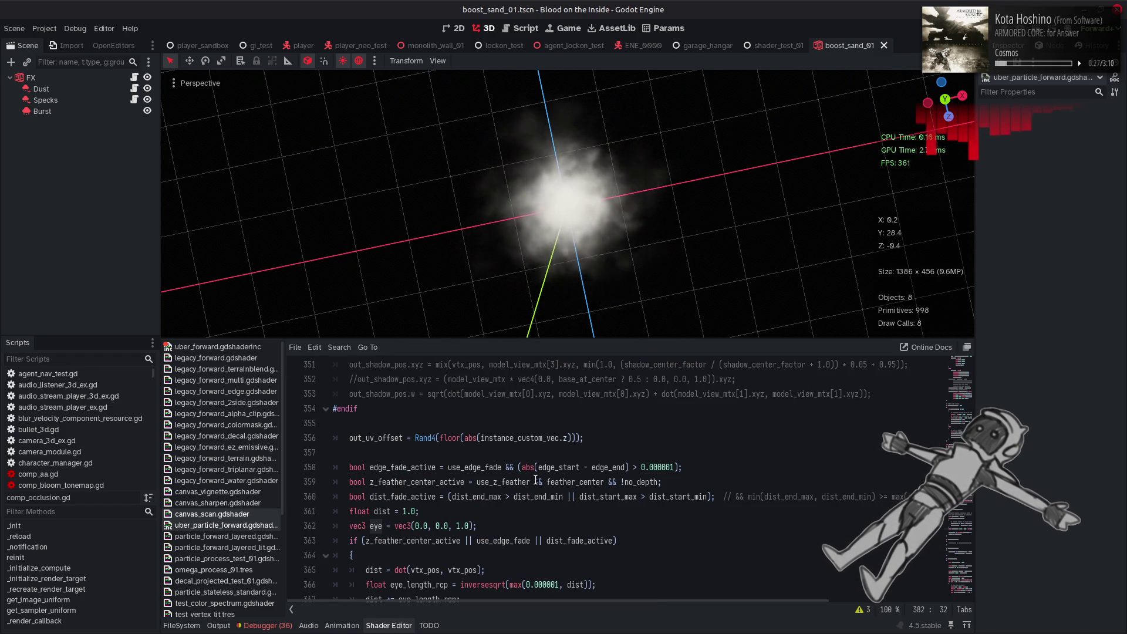
{"action": "scroll", "coordinate": [535, 480], "scroll_direction": "down", "scroll_amount": 3}
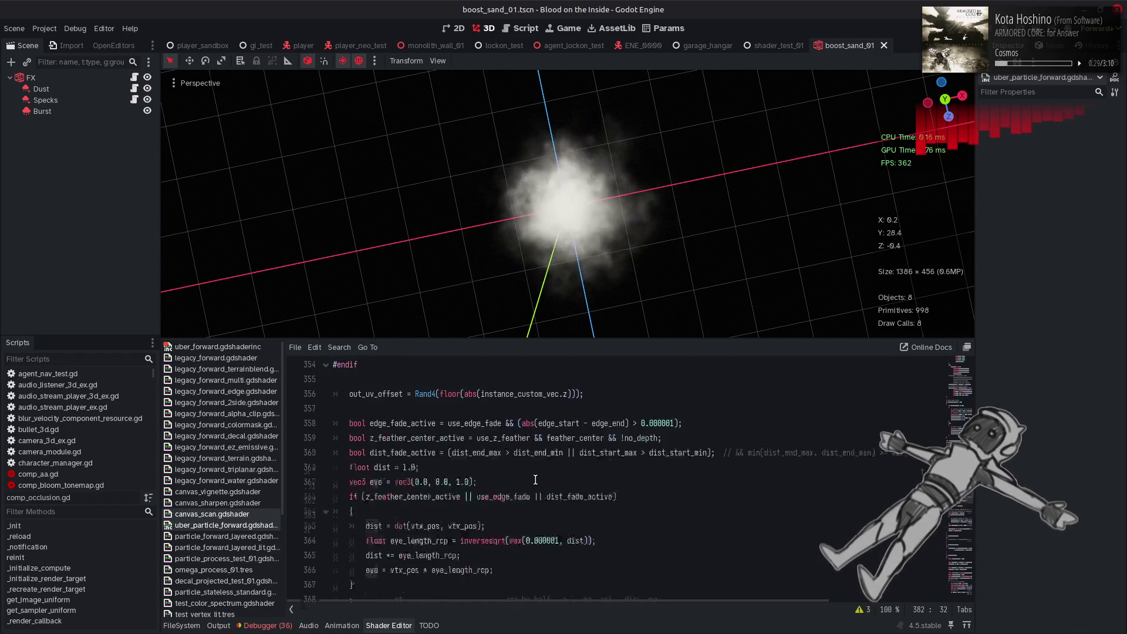
{"action": "scroll", "coordinate": [536, 479], "scroll_direction": "up", "scroll_amount": 2}
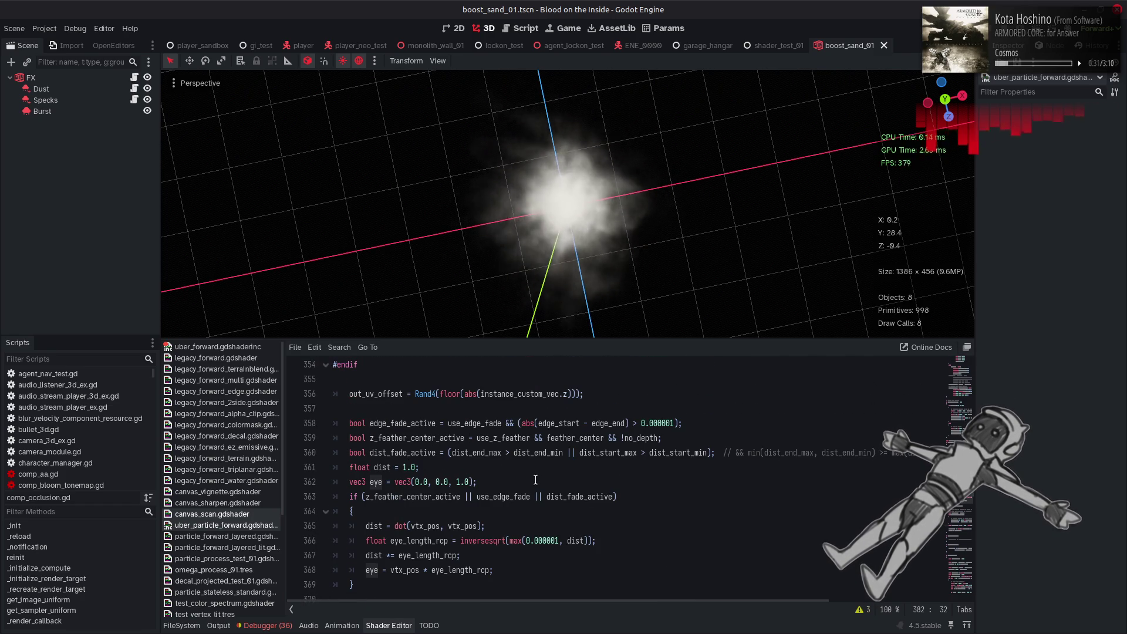
{"action": "scroll", "coordinate": [535, 479], "scroll_direction": "up", "scroll_amount": 1}
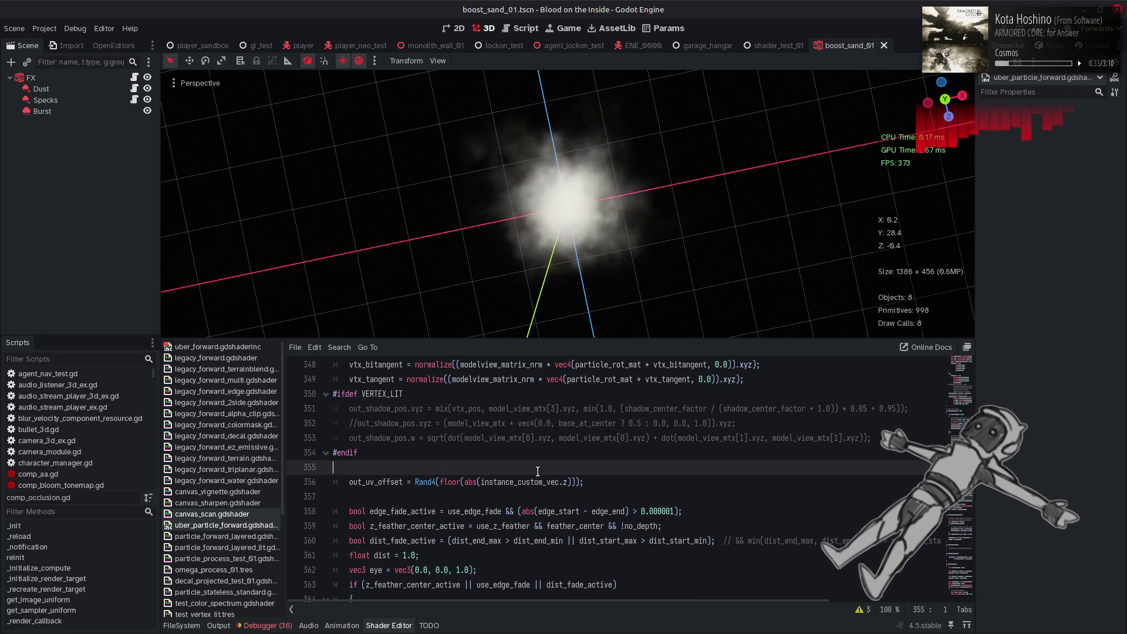
{"action": "key", "text": "ctrl+z"}
{"action": "key", "text": "ctrl+shift+z"}
{"action": "key", "text": "ctrl+shift+z"}
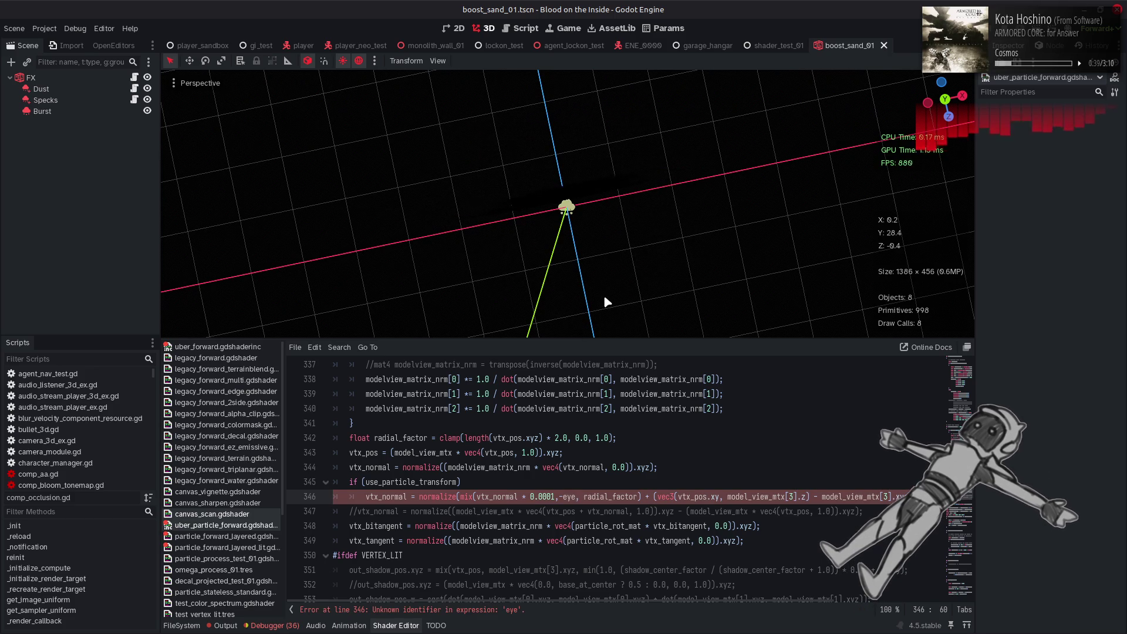
{"action": "left_click", "coordinate": [600, 441]}
{"action": "key", "text": "ctrl+z"}
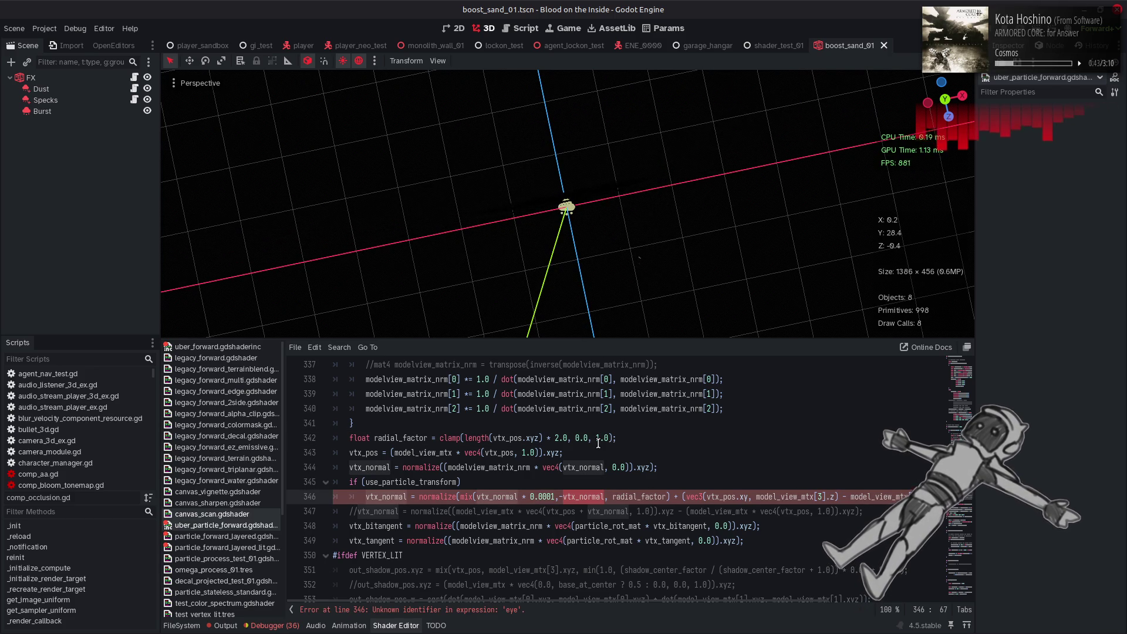
{"action": "scroll", "coordinate": [568, 455], "scroll_direction": "down", "scroll_amount": 4}
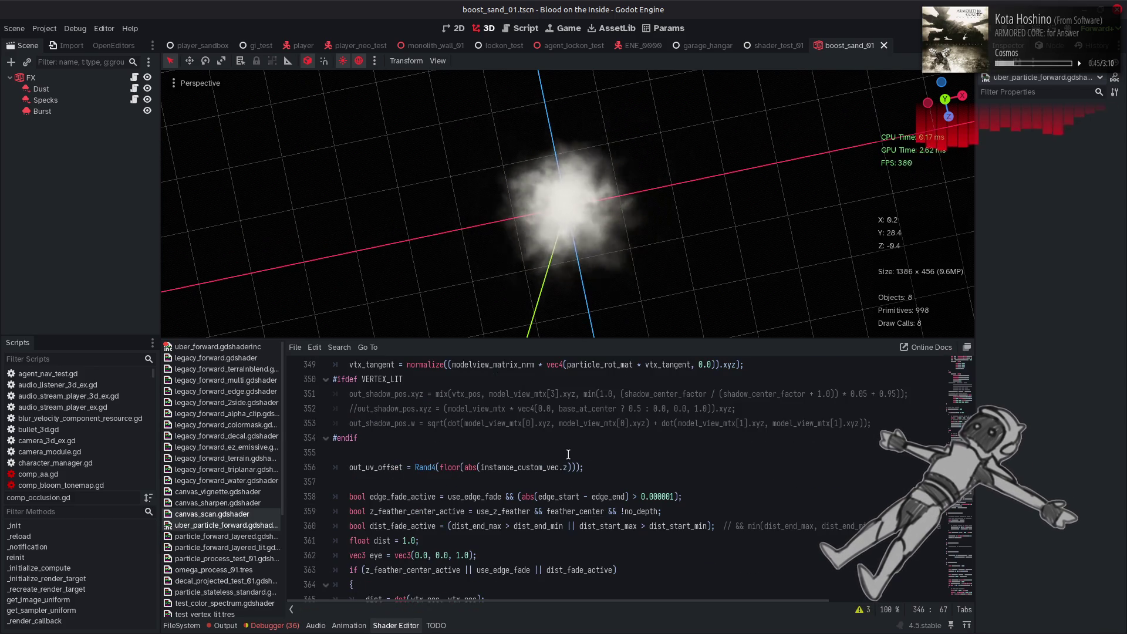
{"action": "double_click", "coordinate": [376, 555]}
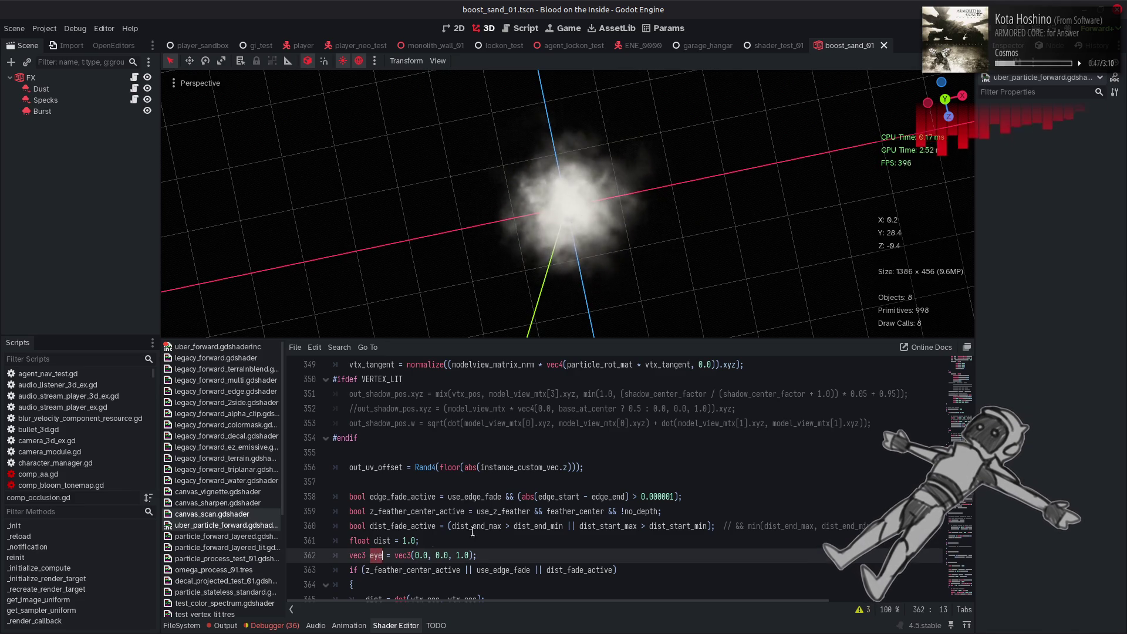
{"action": "scroll", "coordinate": [431, 542], "scroll_direction": "down", "scroll_amount": 2}
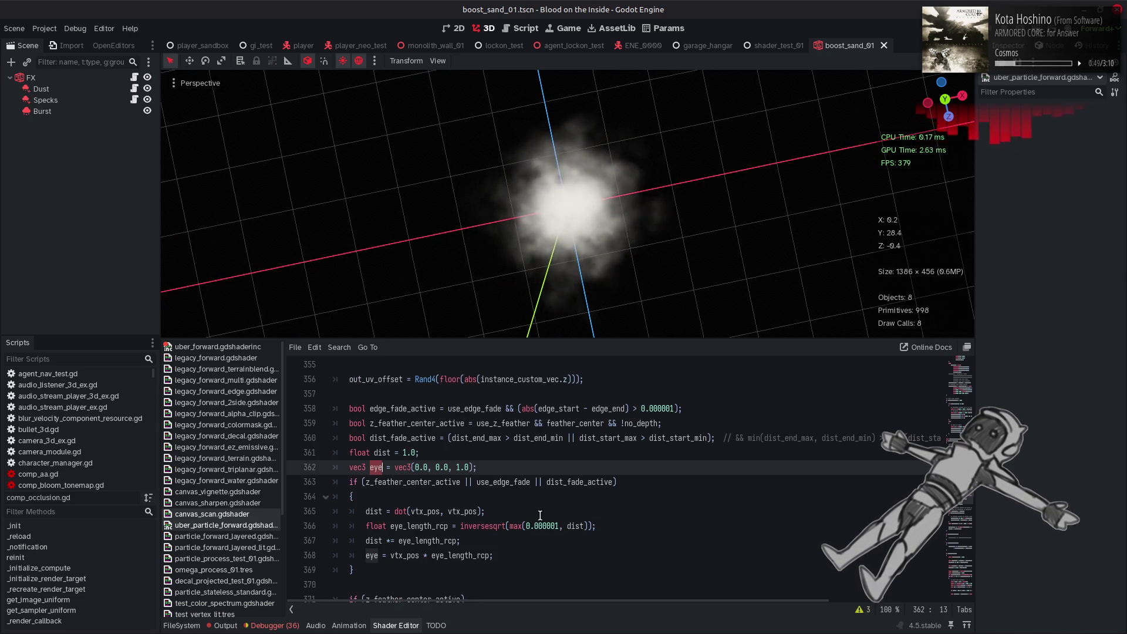
{"action": "double_click", "coordinate": [401, 556]}
{"action": "scroll", "coordinate": [545, 524], "scroll_direction": "up", "scroll_amount": 4}
{"action": "scroll", "coordinate": [546, 517], "scroll_direction": "up", "scroll_amount": 1}
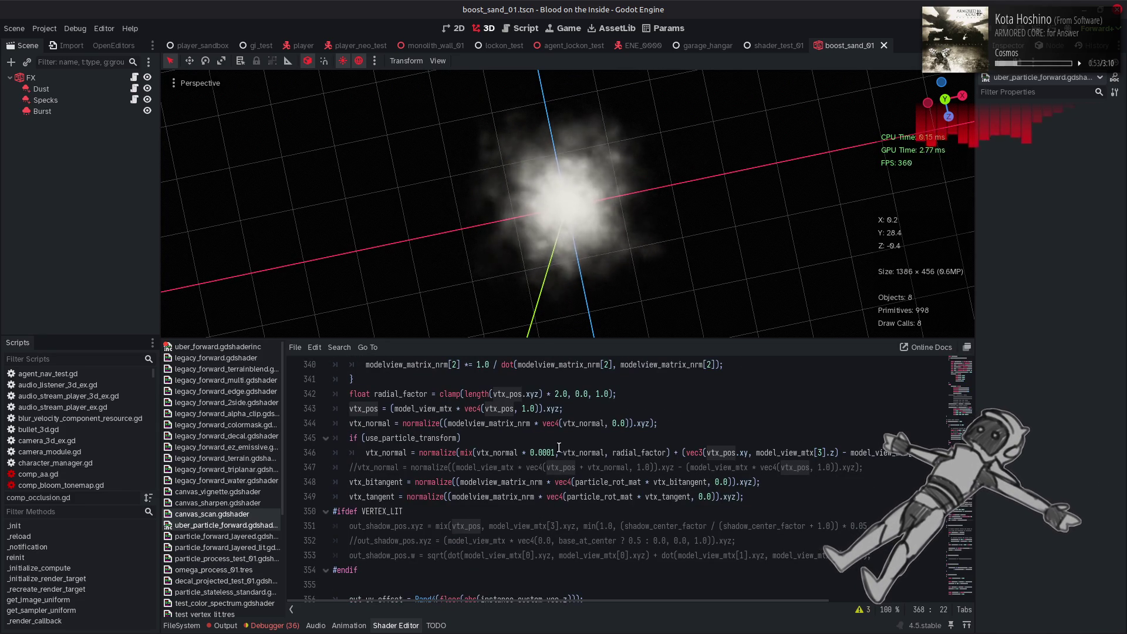
{"action": "mouse_move", "coordinate": [622, 217]}
{"action": "left_mouse_down"}
{"action": "mouse_move", "coordinate": [604, 290]}
{"action": "mouse_move", "coordinate": [614, 136]}
{"action": "left_mouse_up"}
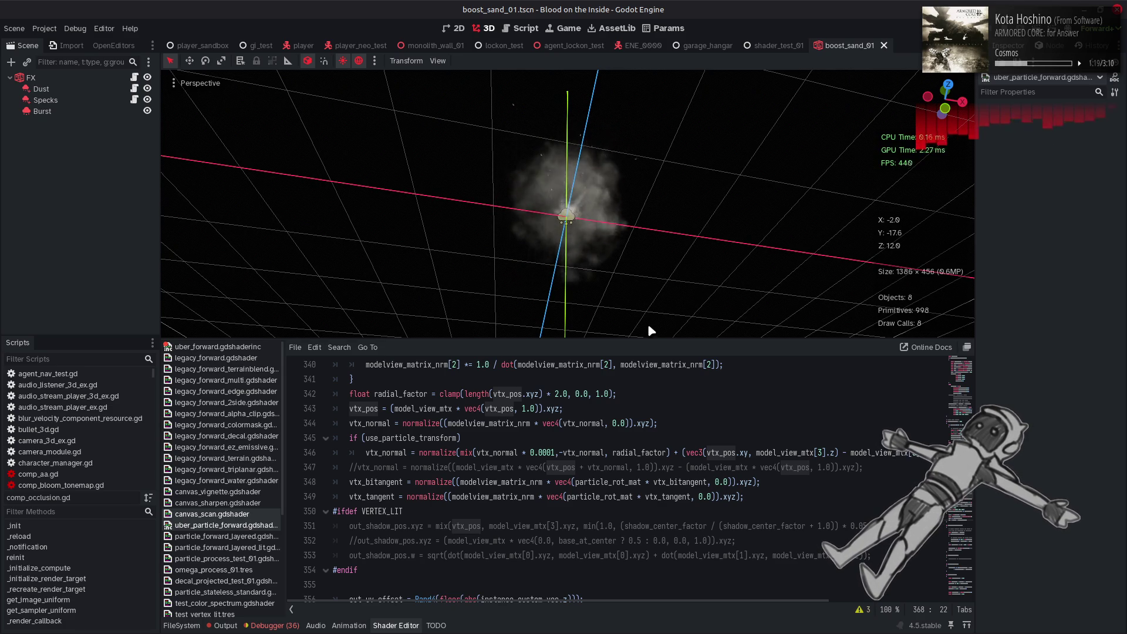
- Clear the stale shader errors from the Output log and go back to the Shader Editor
{"action": "left_click", "coordinate": [225, 625]}
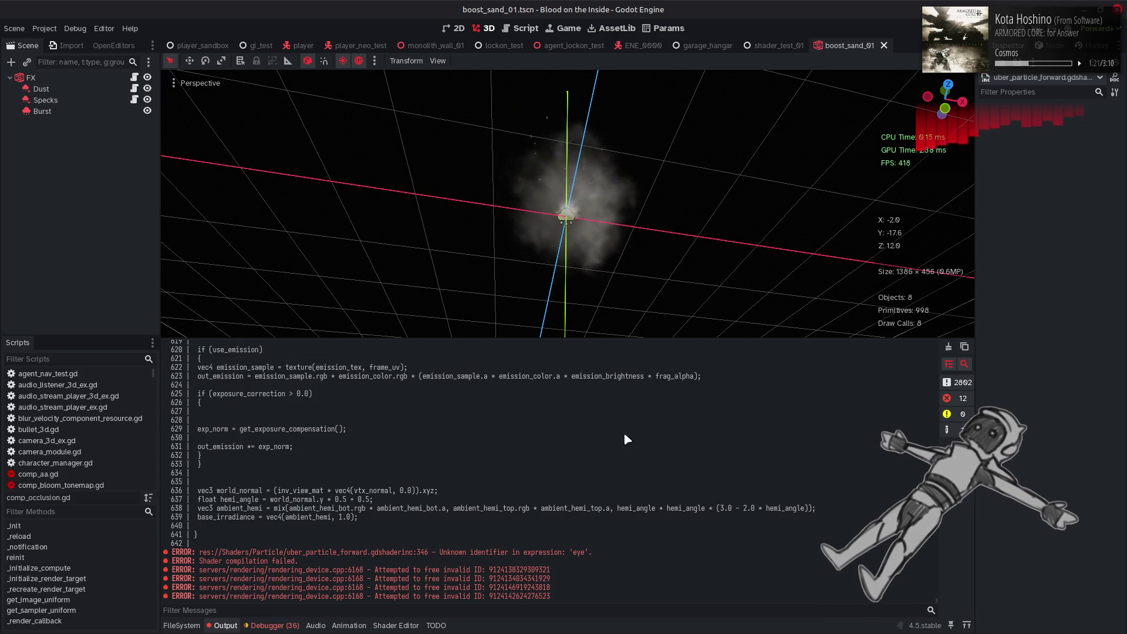
{"action": "left_click", "coordinate": [949, 347]}
{"action": "left_click", "coordinate": [405, 624]}
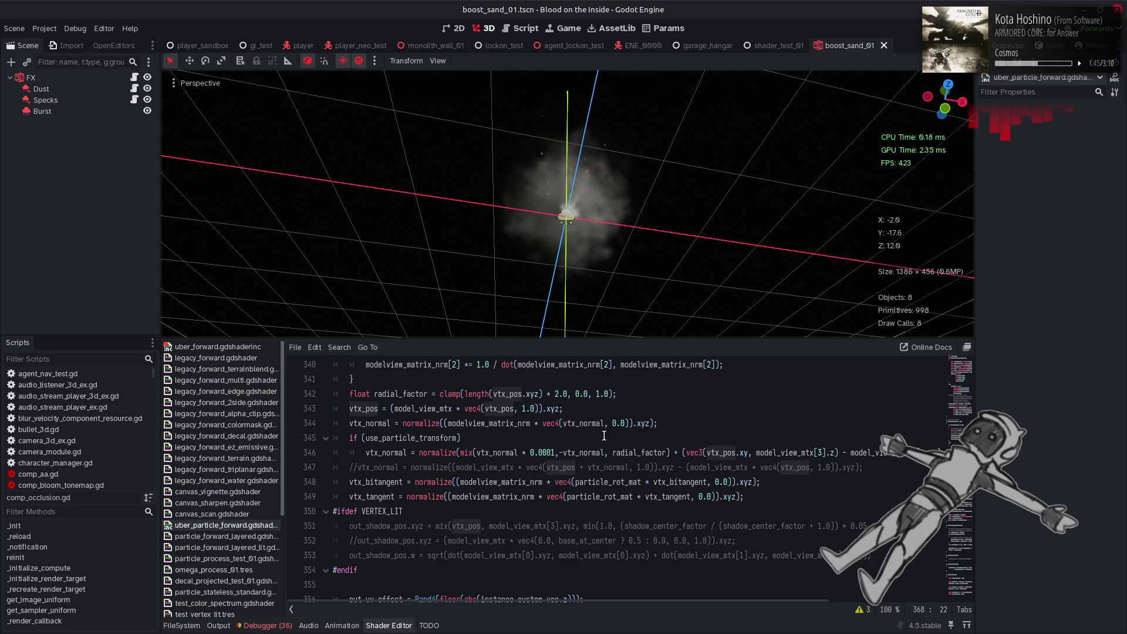
- Orbit to a top view of the cloud, inspect particle_forward_layered_lit, then reselect uber_particle_forward.gdshader
{"action": "mouse_move", "coordinate": [566, 247]}
{"action": "left_mouse_down"}
{"action": "mouse_move", "coordinate": [559, 226]}
{"action": "mouse_move", "coordinate": [593, 204]}
{"action": "mouse_move", "coordinate": [558, 188]}
{"action": "left_mouse_up"}
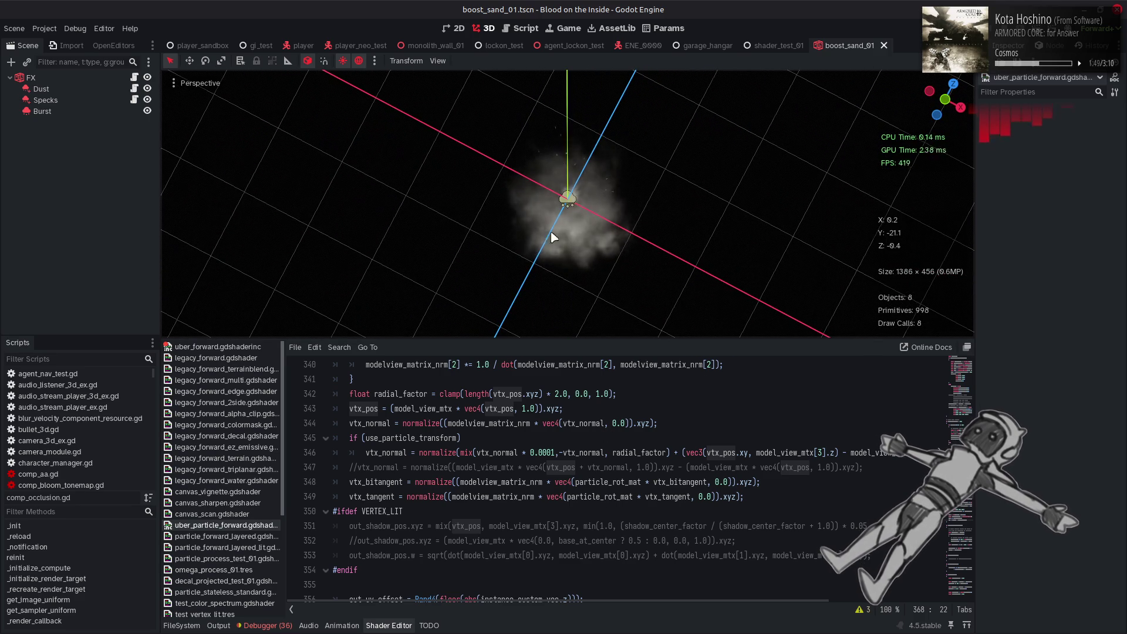
{"action": "left_click", "coordinate": [223, 547]}
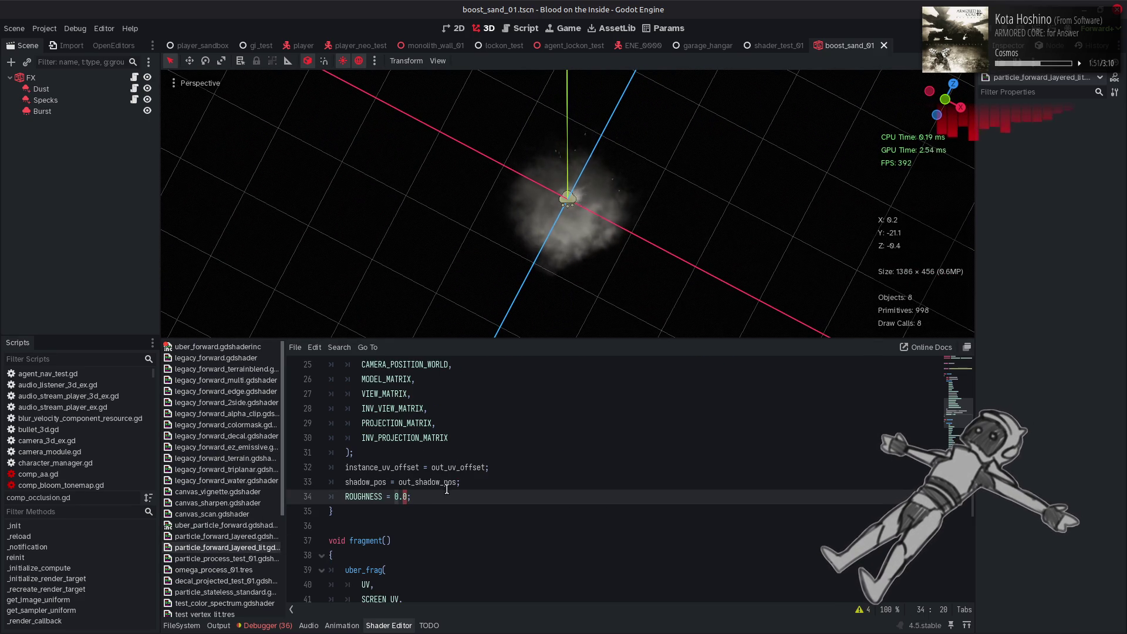
{"action": "left_click", "coordinate": [445, 487]}
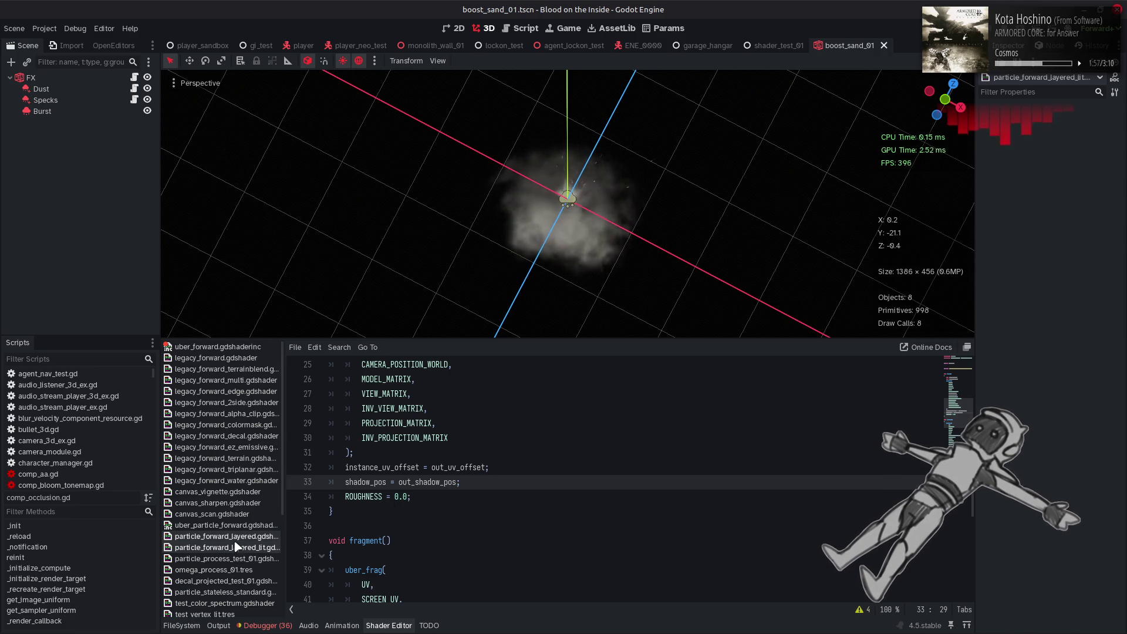
{"action": "left_click", "coordinate": [235, 525]}
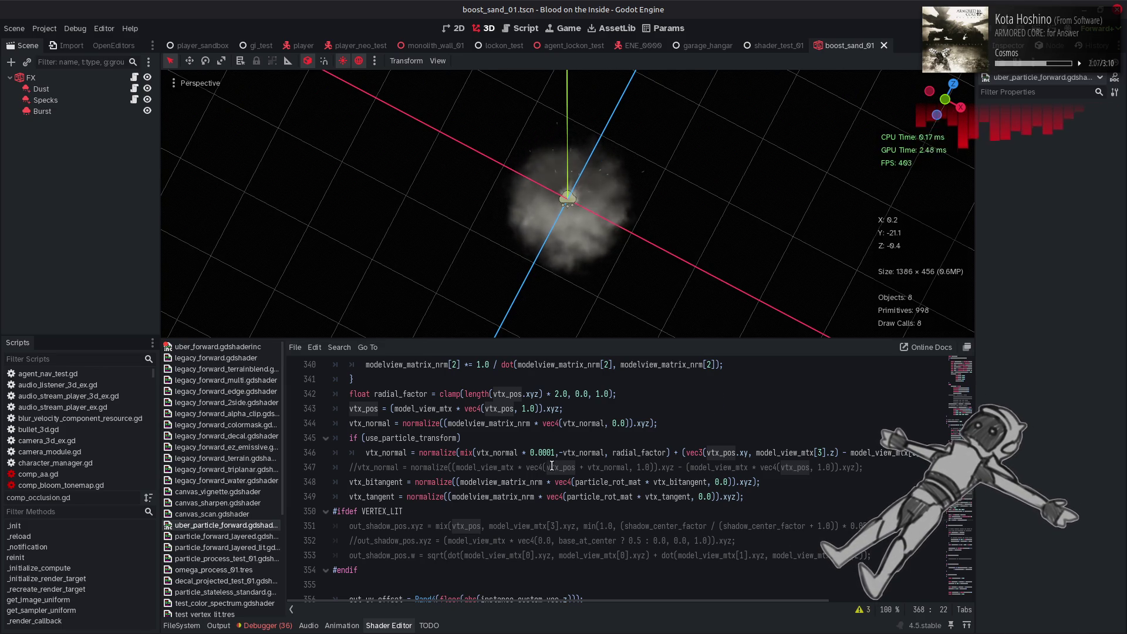
- Delete * 0.0001 on line 346 so normals mix vtx_normal to -vtx_normal, then view the smoke from the side
{"action": "scroll", "coordinate": [552, 466], "scroll_direction": "up", "scroll_amount": 1}
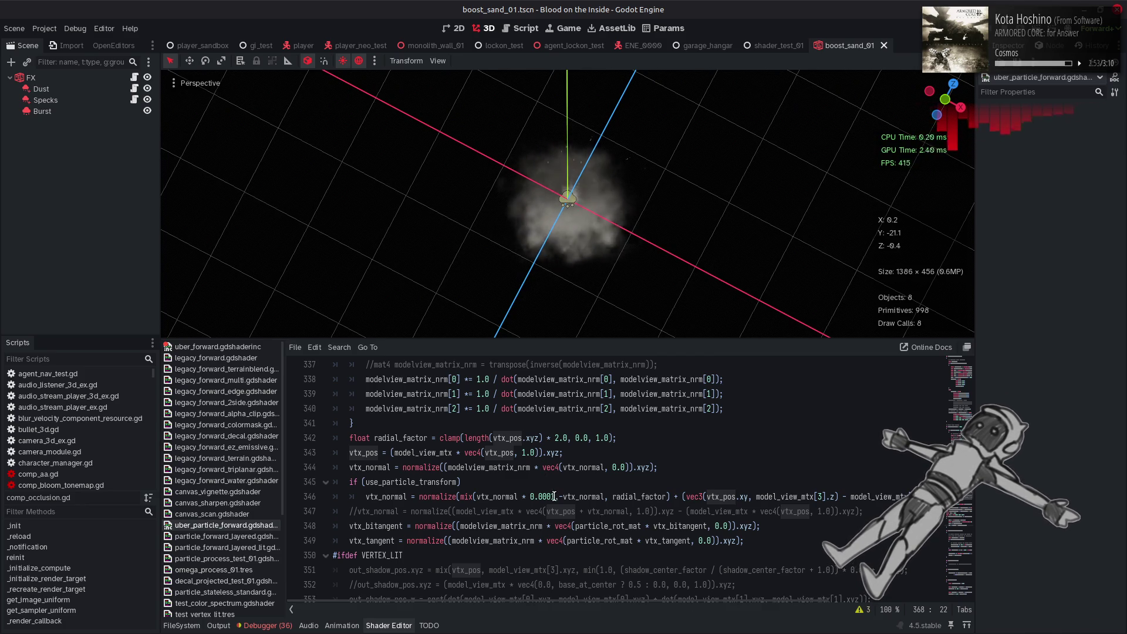
{"action": "left_click_drag", "start_coordinate": [555, 496], "coordinate": [517, 496]}
{"action": "key", "text": "BackSpace"}
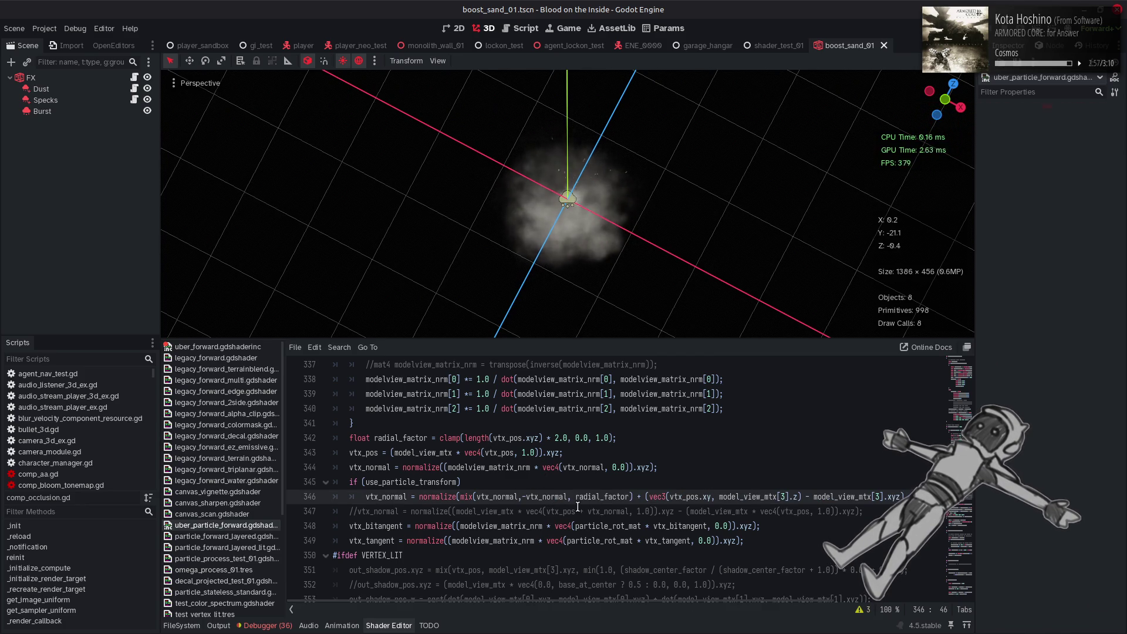
{"action": "mouse_move", "coordinate": [600, 118]}
{"action": "left_mouse_down"}
{"action": "mouse_move", "coordinate": [605, 234]}
{"action": "mouse_move", "coordinate": [614, 84]}
{"action": "mouse_move", "coordinate": [615, 270]}
{"action": "mouse_move", "coordinate": [602, 95]}
{"action": "mouse_move", "coordinate": [601, 324]}
{"action": "left_mouse_up"}
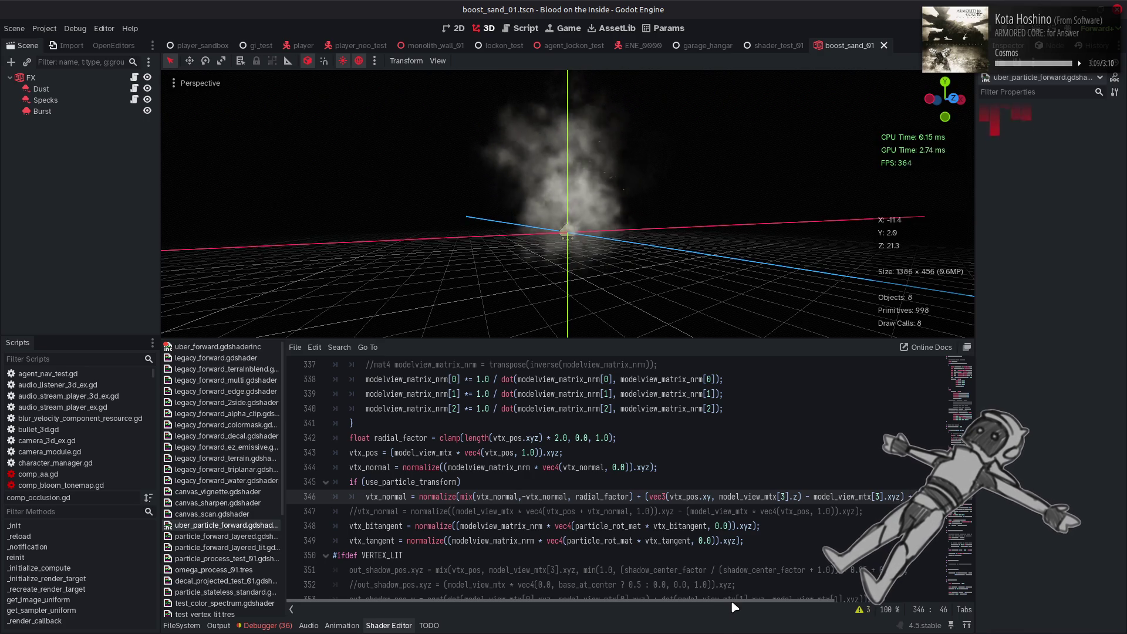
{"action": "mouse_move", "coordinate": [733, 602]}
{"action": "left_mouse_down"}
{"action": "mouse_move", "coordinate": [891, 605]}
{"action": "mouse_move", "coordinate": [880, 593]}
{"action": "mouse_move", "coordinate": [668, 562]}
{"action": "left_mouse_up"}
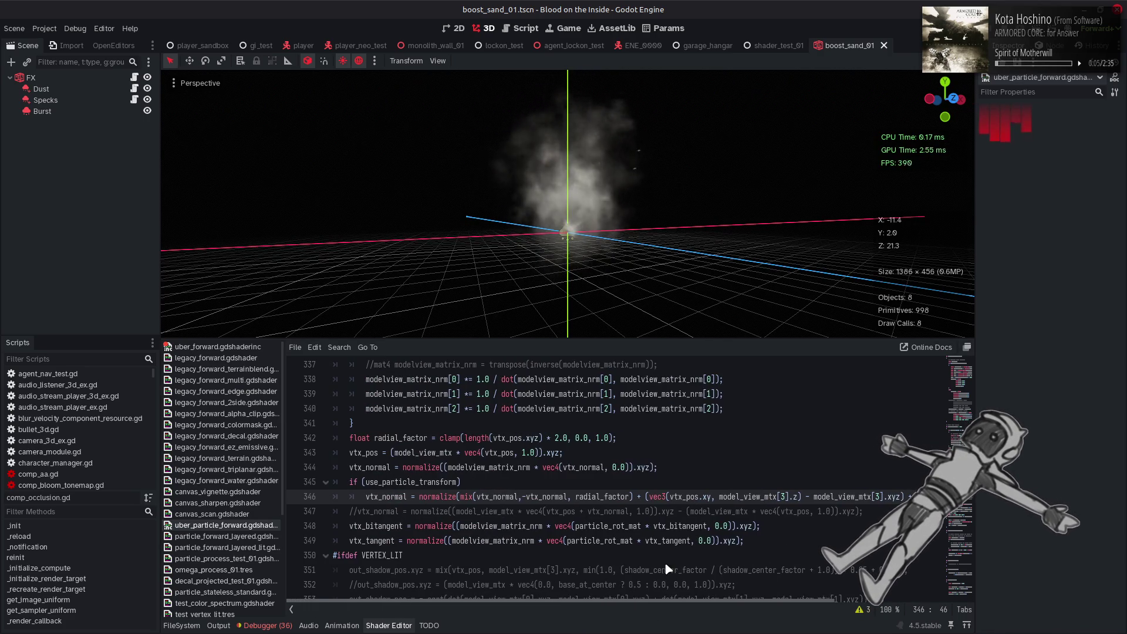
- Select the Dust particle node and scroll its Inspector to the material's Transform group
{"action": "left_click", "coordinate": [66, 77]}
{"action": "left_click", "coordinate": [41, 88]}
{"action": "scroll", "coordinate": [1018, 341], "scroll_direction": "down", "scroll_amount": 5}
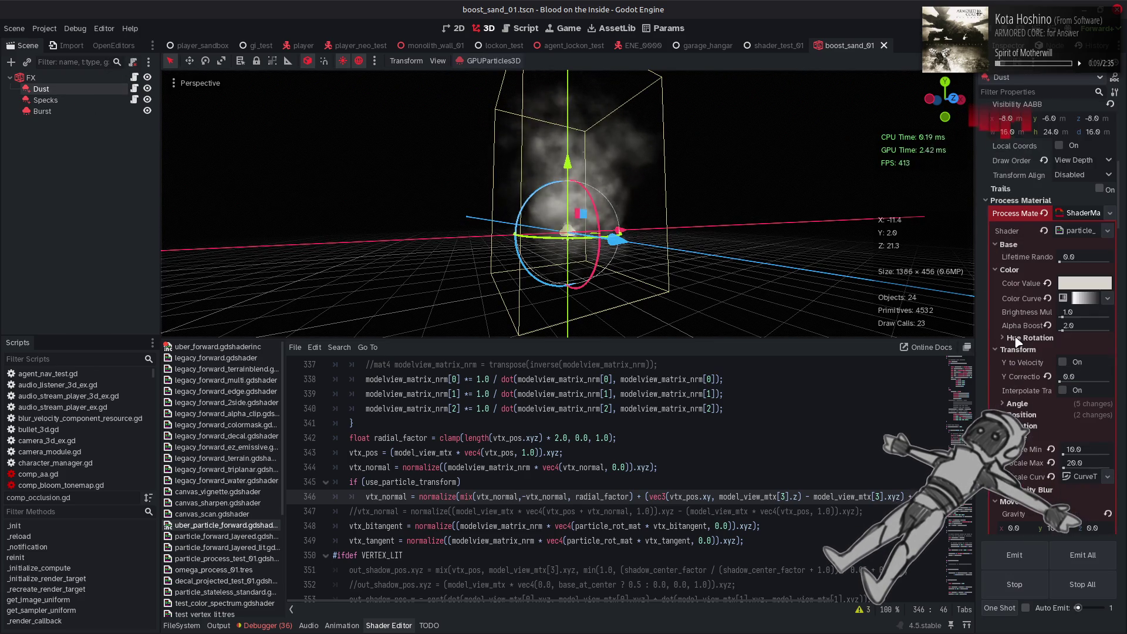
{"action": "scroll", "coordinate": [1018, 341], "scroll_direction": "down", "scroll_amount": 10}
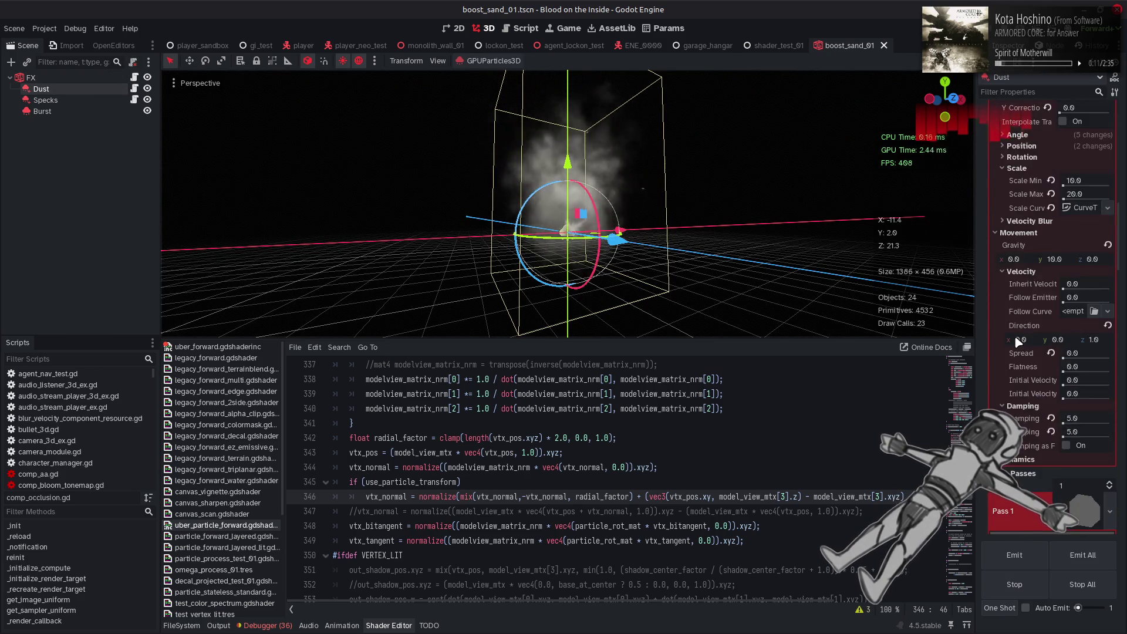
{"action": "scroll", "coordinate": [1016, 336], "scroll_direction": "down", "scroll_amount": 10}
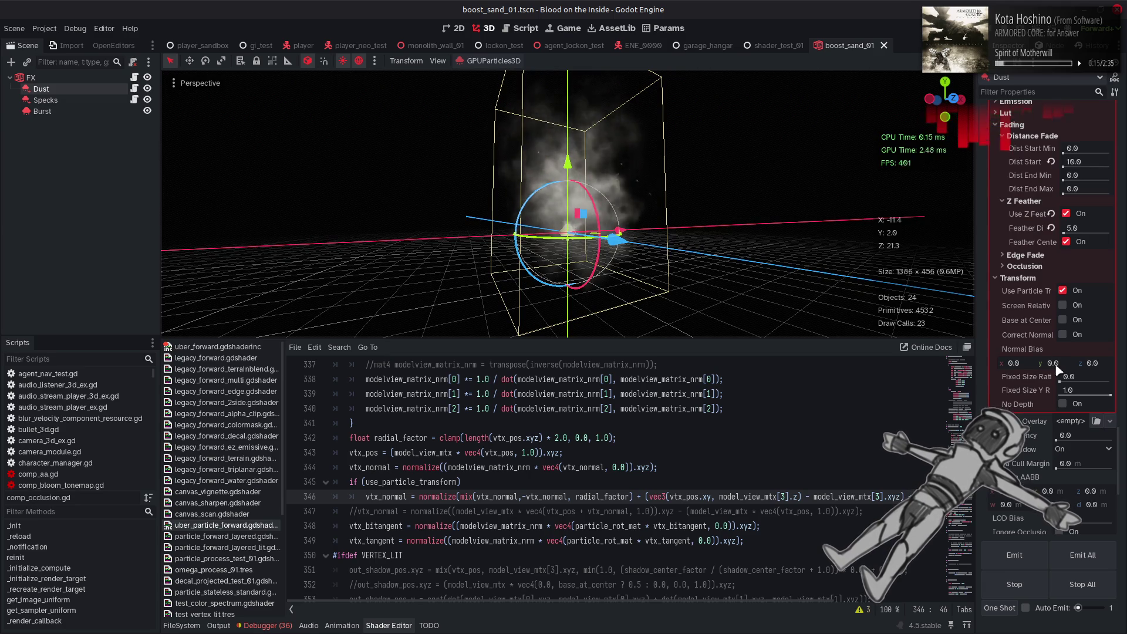
- Toggle Correct Normal on and off to compare the smoke, leave it off, and save the scene
{"action": "left_click", "coordinate": [1069, 335]}
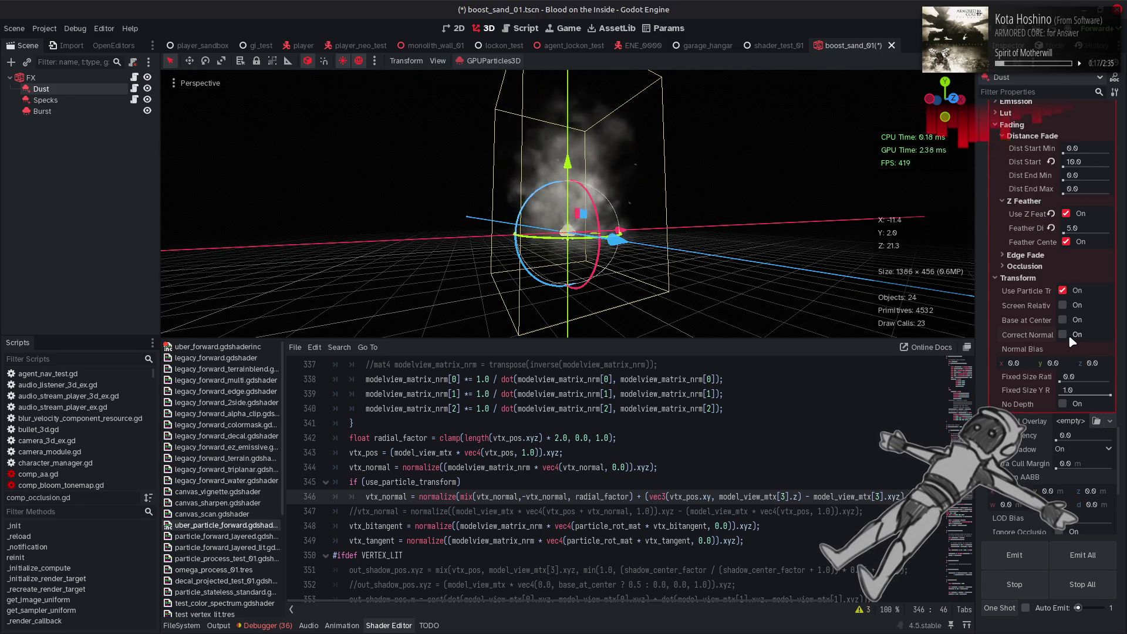
{"action": "left_click", "coordinate": [1070, 336]}
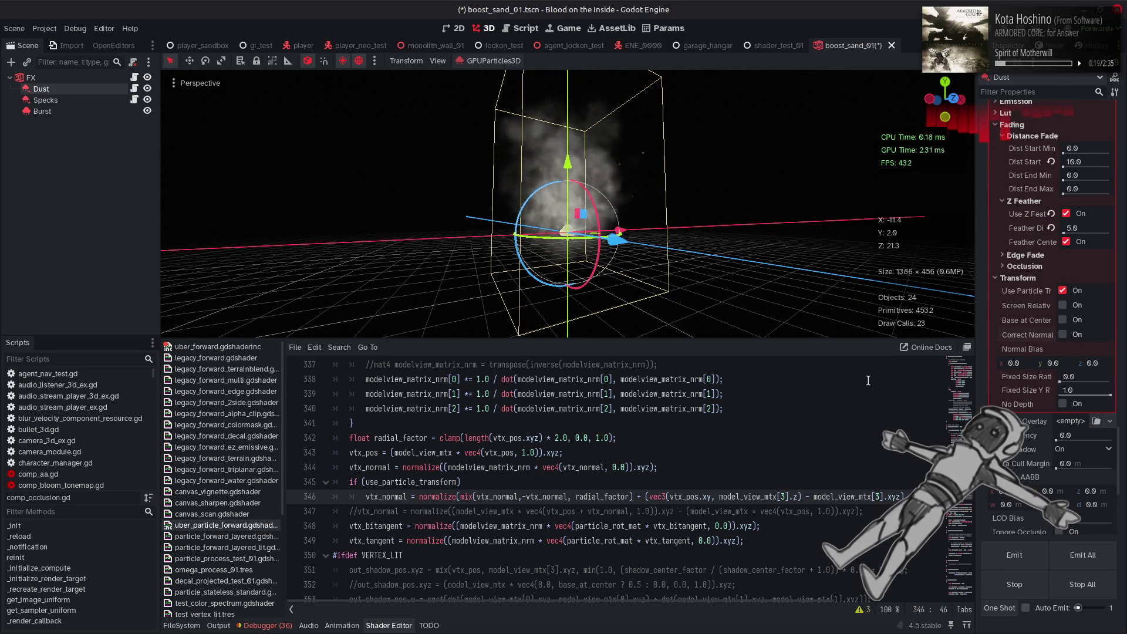
{"action": "left_click", "coordinate": [1071, 336]}
{"action": "left_click", "coordinate": [1069, 336]}
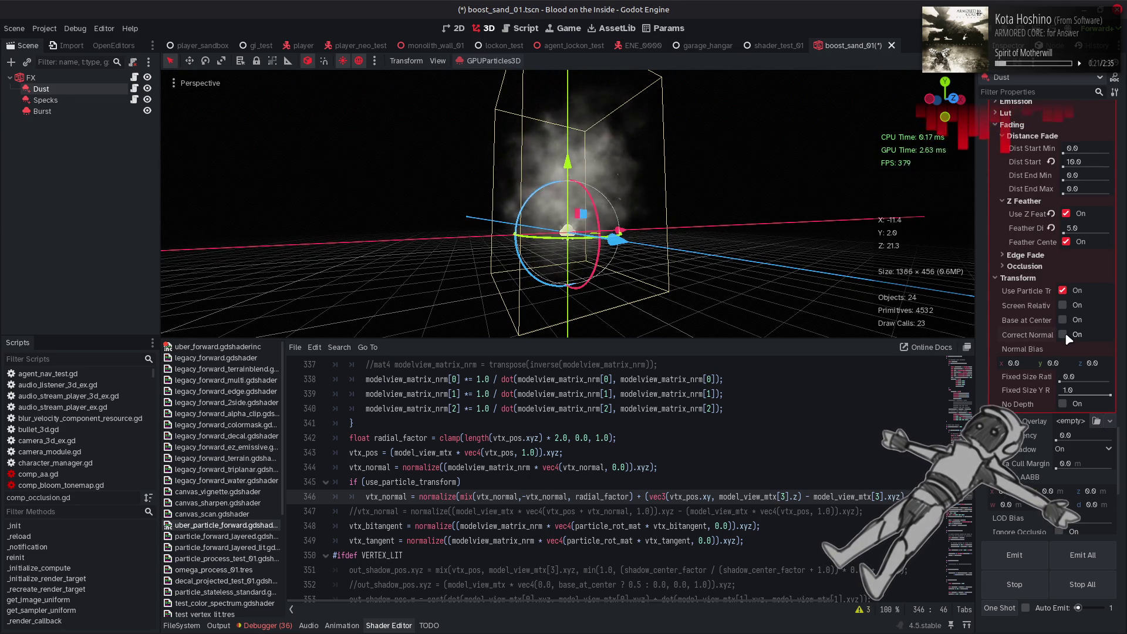
{"action": "left_click", "coordinate": [1067, 336]}
{"action": "left_click", "coordinate": [1067, 336]}
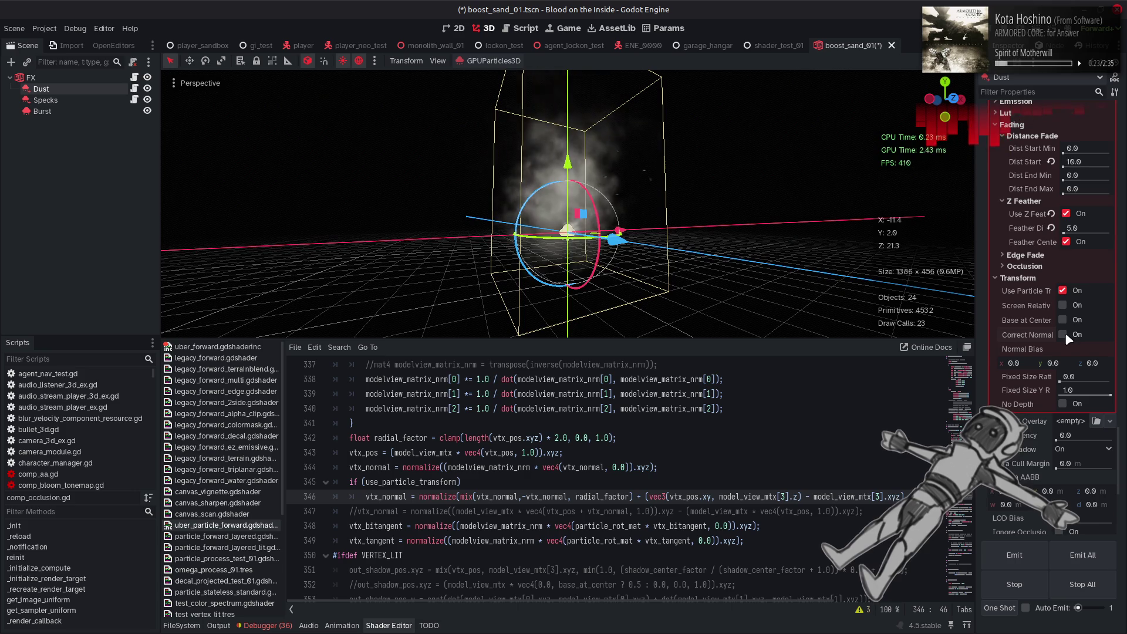
{"action": "left_click", "coordinate": [773, 420]}
{"action": "key", "text": "ctrl+s"}
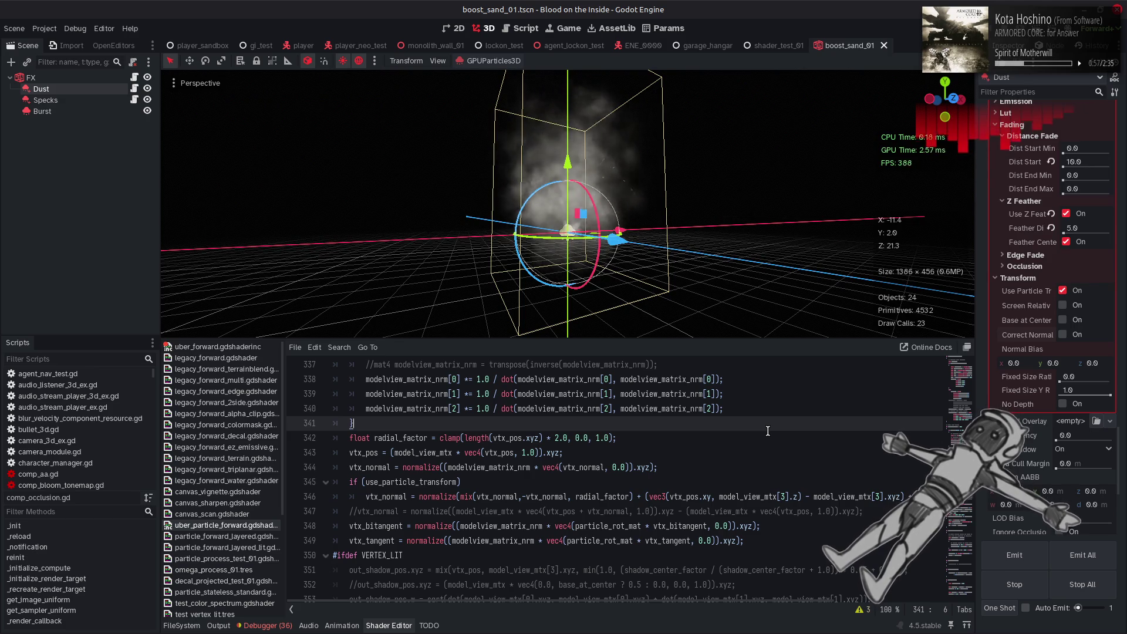
- Replace the line 346 mix with vtx_normal * 0.0001 and locate radial_factor's clamp limit on line 342
{"action": "left_click", "coordinate": [509, 496]}
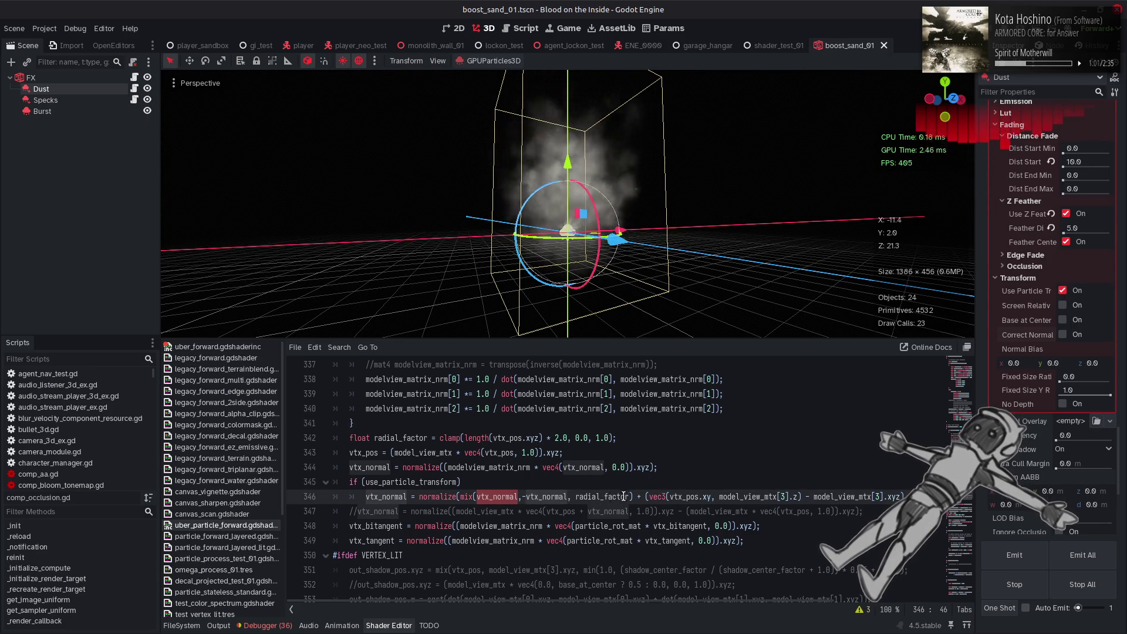
{"action": "left_click_drag", "start_coordinate": [635, 496], "coordinate": [459, 496]}
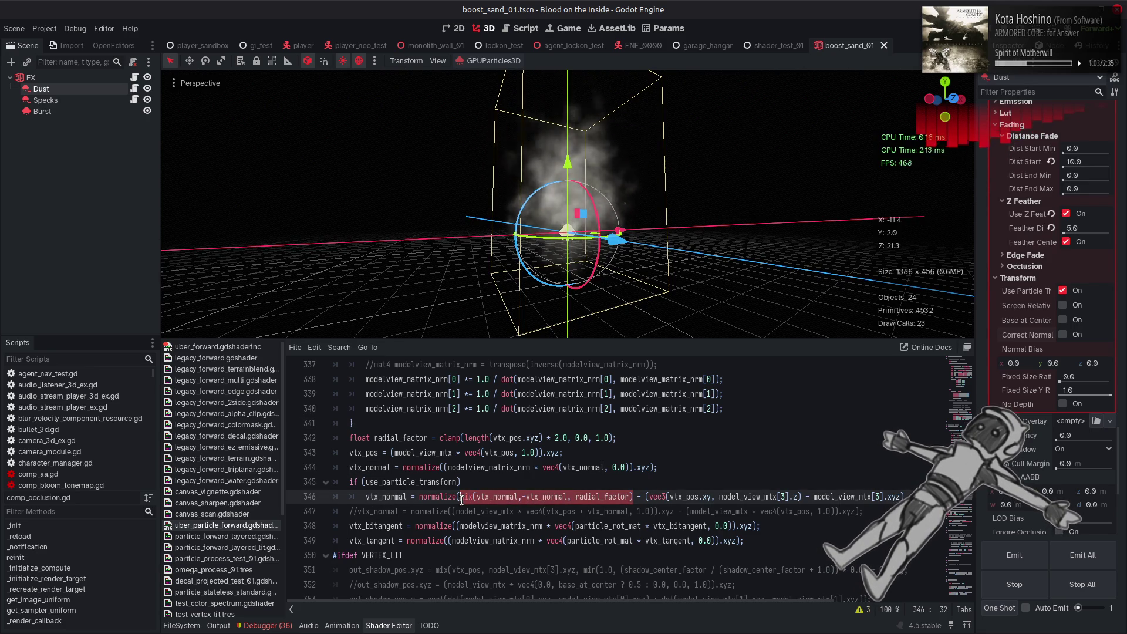
{"action": "type", "text": "vtx_normal * 0.0001"}
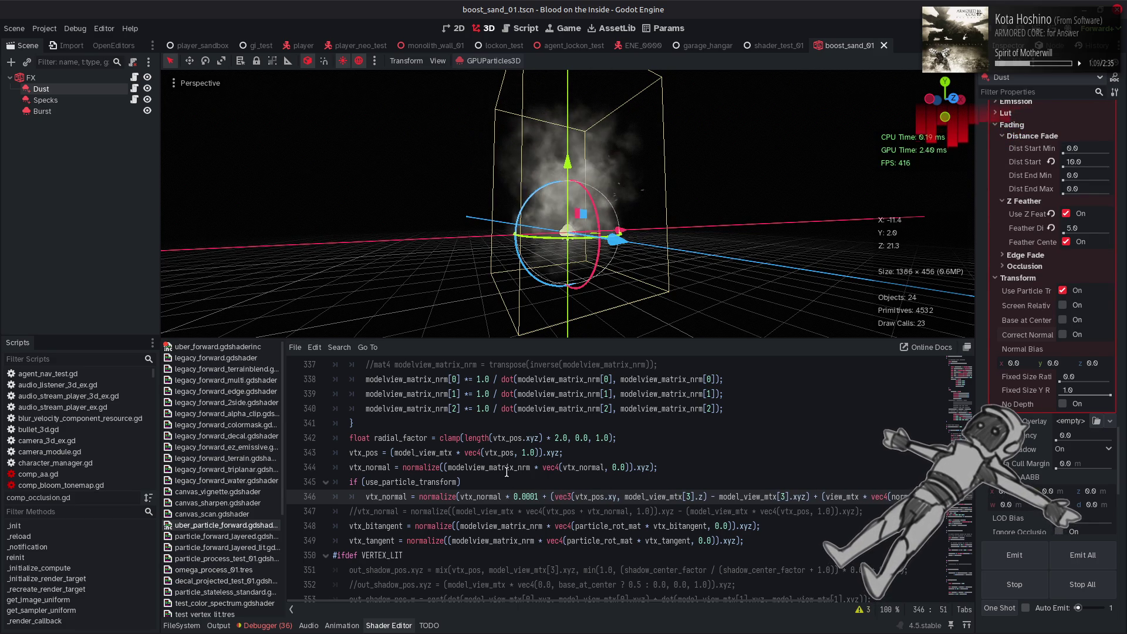
{"action": "left_click", "coordinate": [429, 438]}
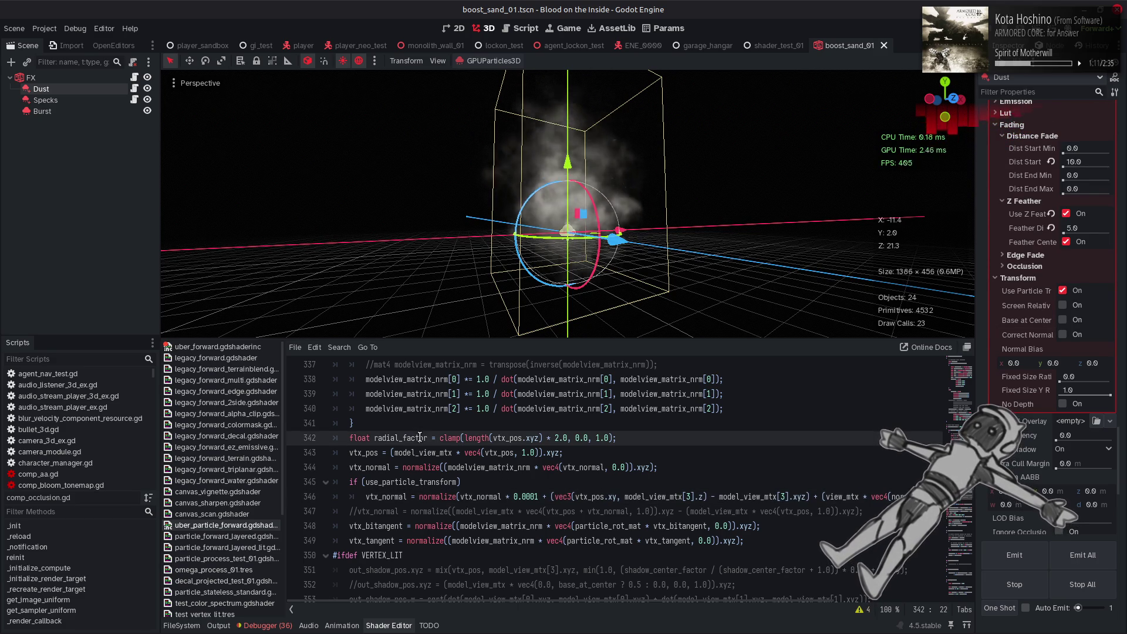
{"action": "left_click", "coordinate": [545, 438]}
{"action": "type", "text": "28"}
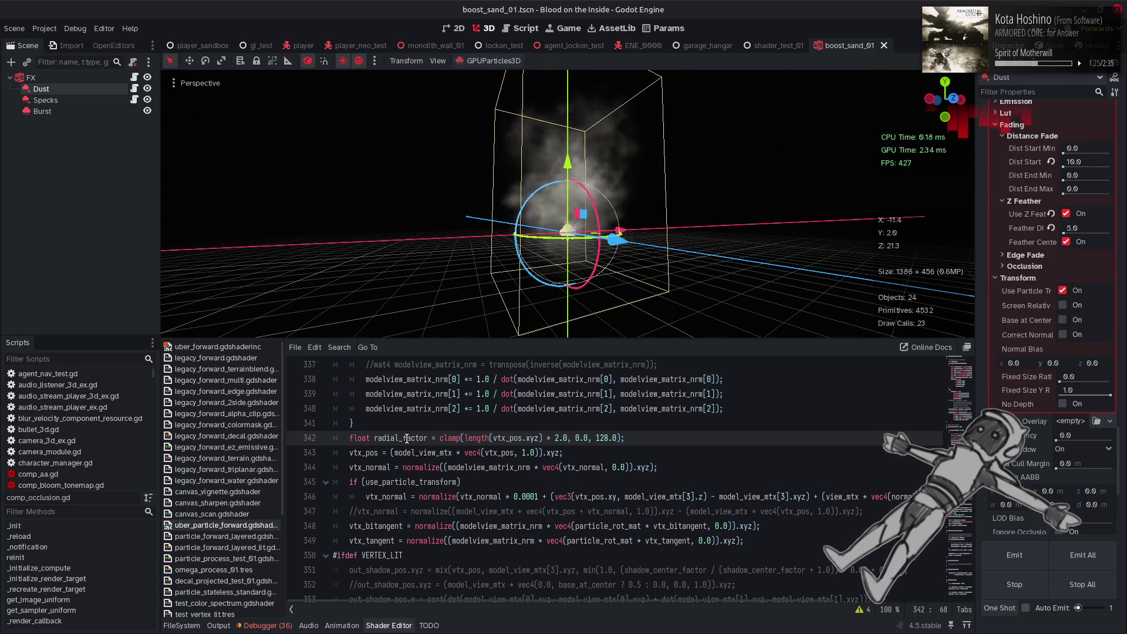
- Append + vtx_normal * -radial_factor to the line 346 normal expression
{"action": "left_click", "coordinate": [497, 497]}
{"action": "left_click", "coordinate": [541, 497]}
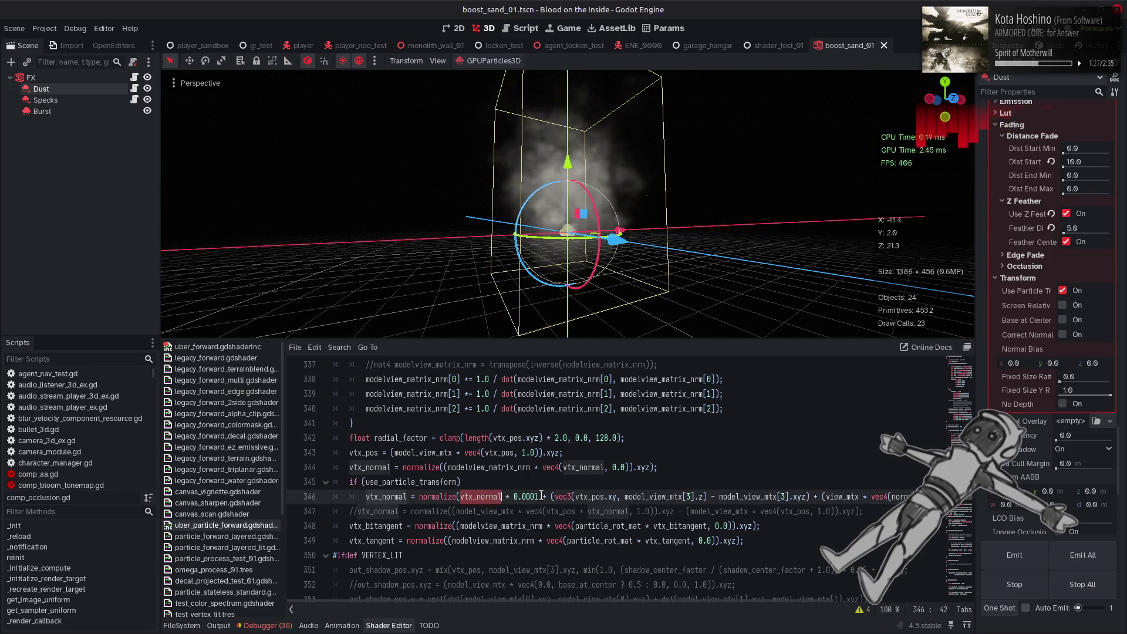
{"action": "type", "text": "+ vtx_normal "}
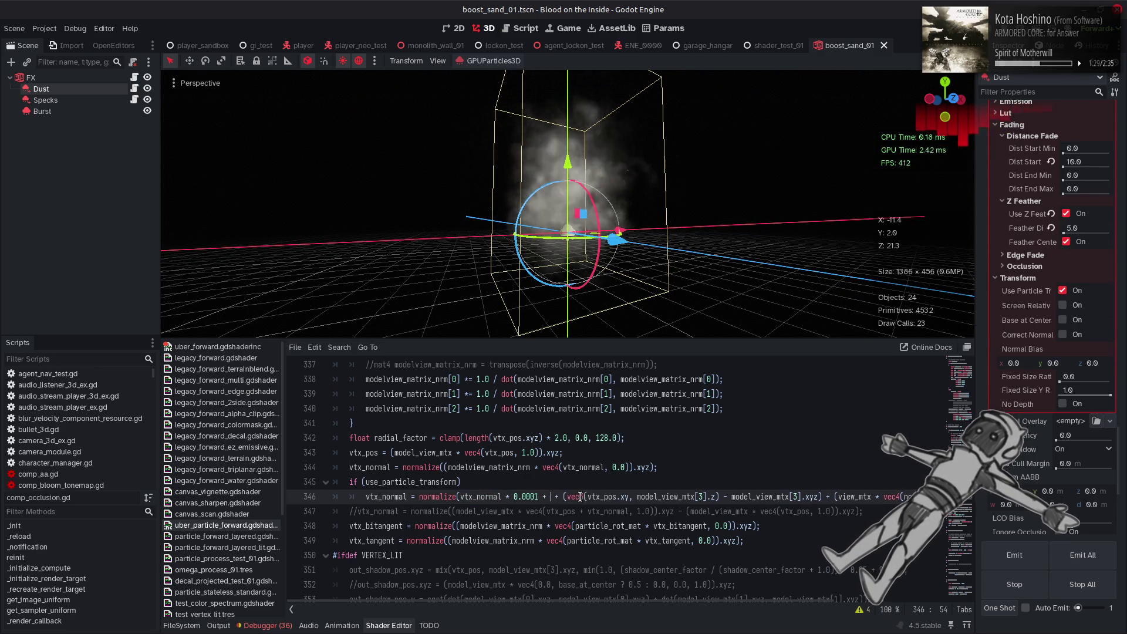
{"action": "type", "text": "*"}
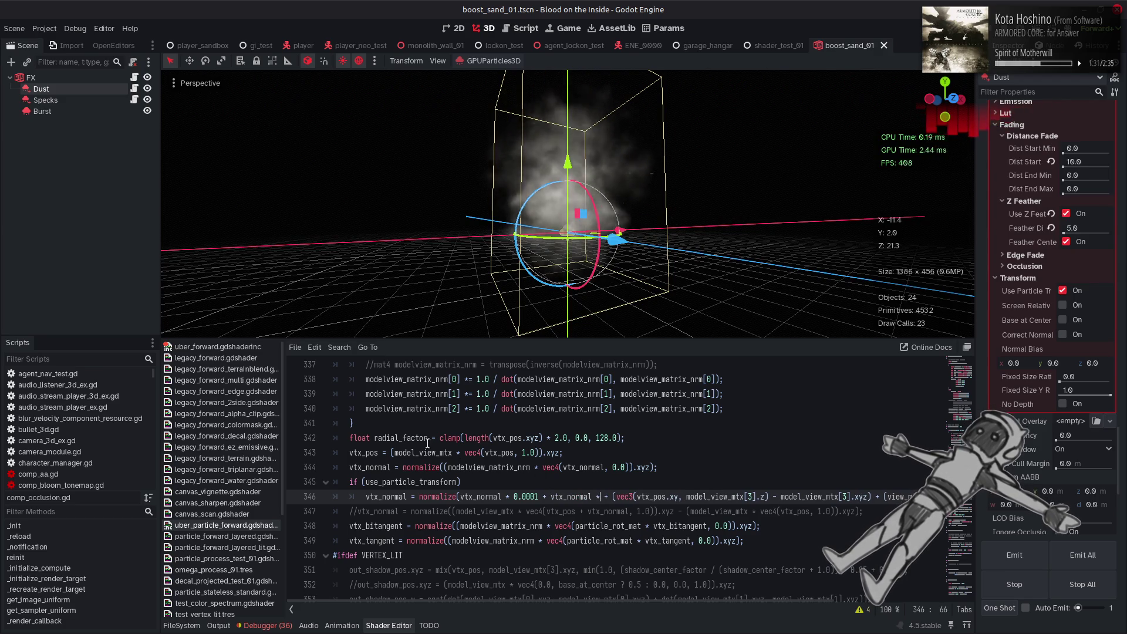
{"action": "double_click", "coordinate": [401, 438]}
{"action": "left_click_drag", "start_coordinate": [605, 497], "coordinate": [606, 497]}
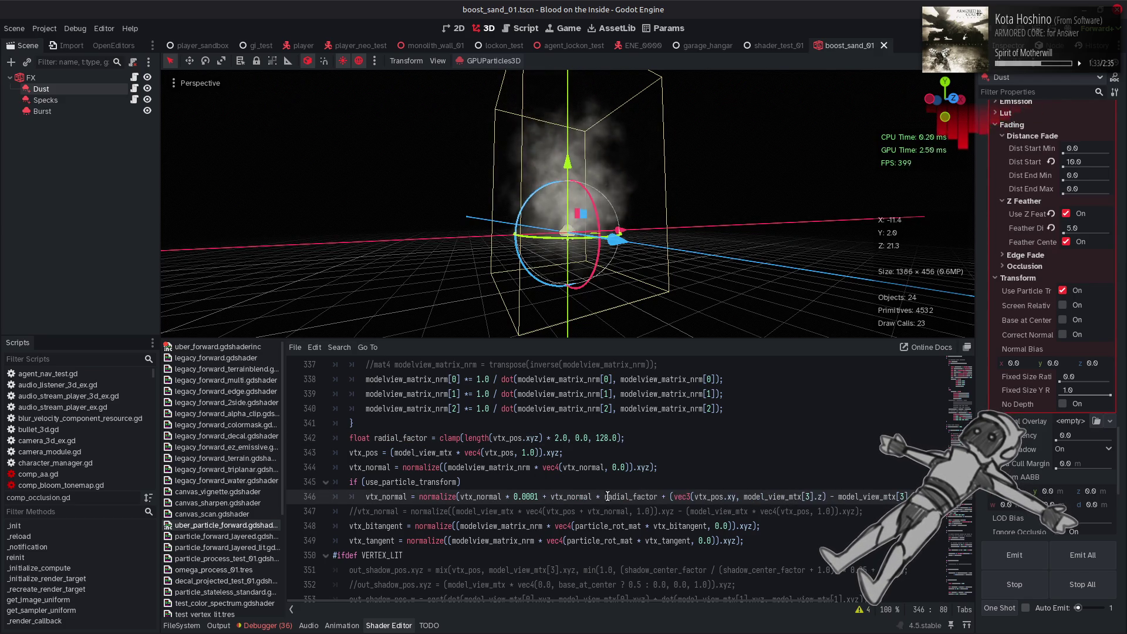
{"action": "key", "text": "BackSpace"}
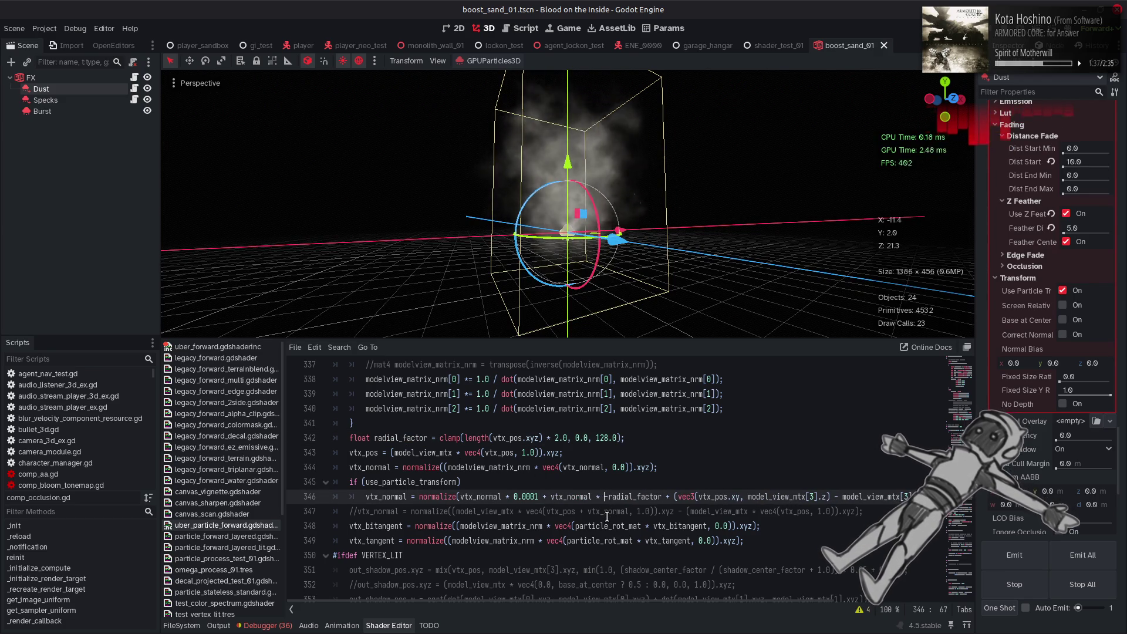
{"action": "type", "text": "-"}
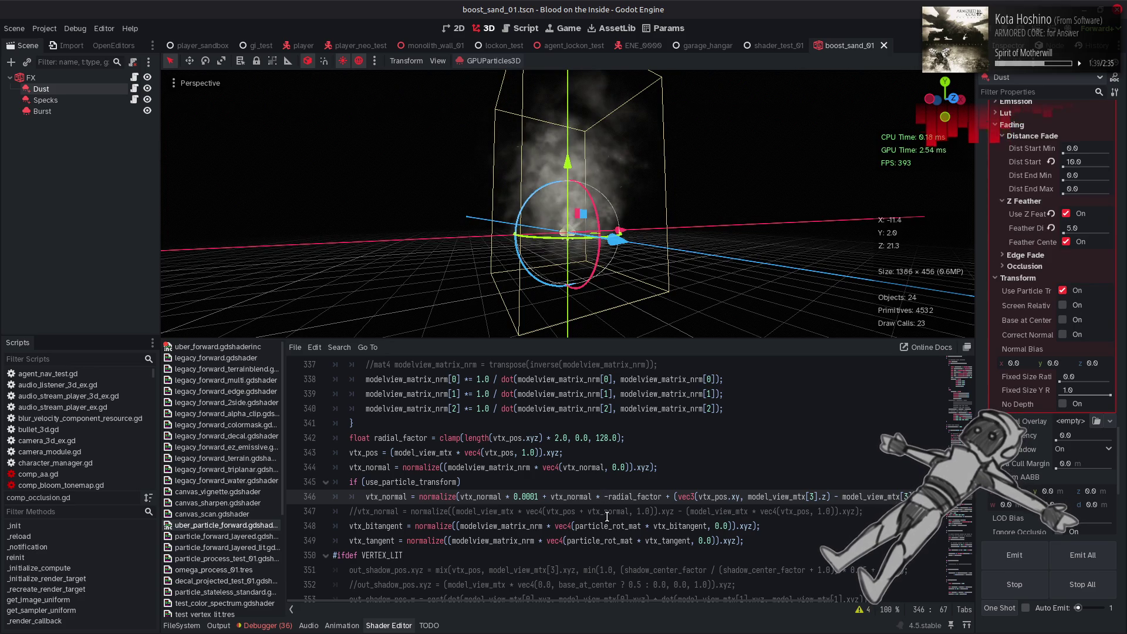
{"action": "mouse_move", "coordinate": [605, 329]}
{"action": "left_mouse_down"}
{"action": "mouse_move", "coordinate": [623, 294]}
{"action": "mouse_move", "coordinate": [601, 341]}
{"action": "mouse_move", "coordinate": [460, 104]}
{"action": "mouse_move", "coordinate": [495, 149]}
{"action": "mouse_move", "coordinate": [504, 259]}
{"action": "mouse_move", "coordinate": [517, 235]}
{"action": "mouse_move", "coordinate": [584, 281]}
{"action": "left_mouse_up"}
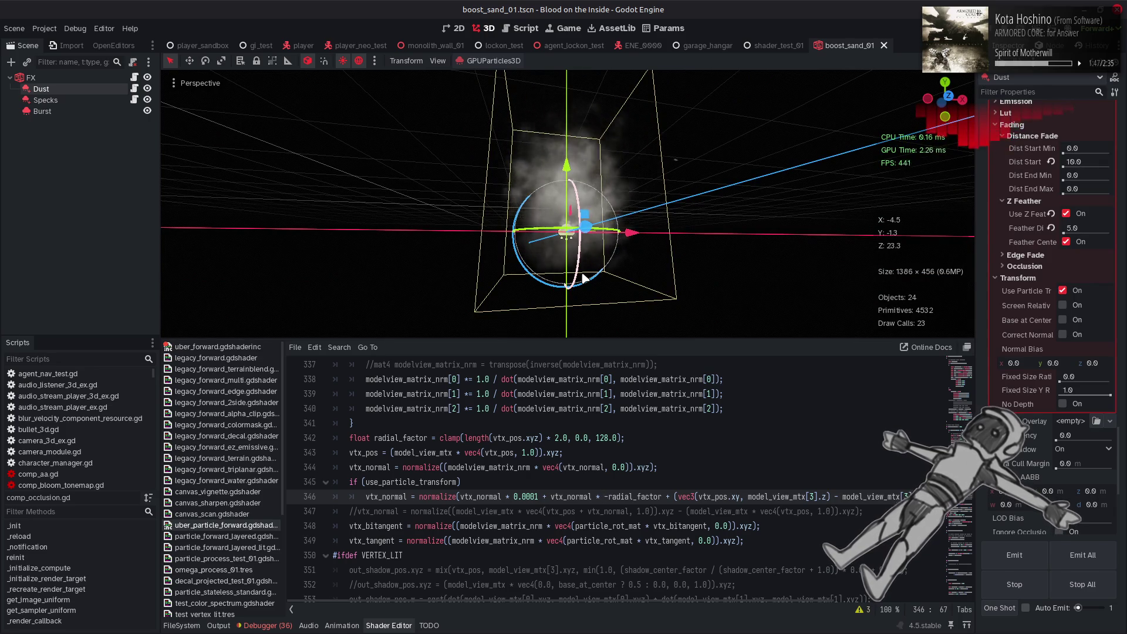
{"action": "left_click", "coordinate": [418, 207]}
{"action": "key", "text": "ctrl+s"}
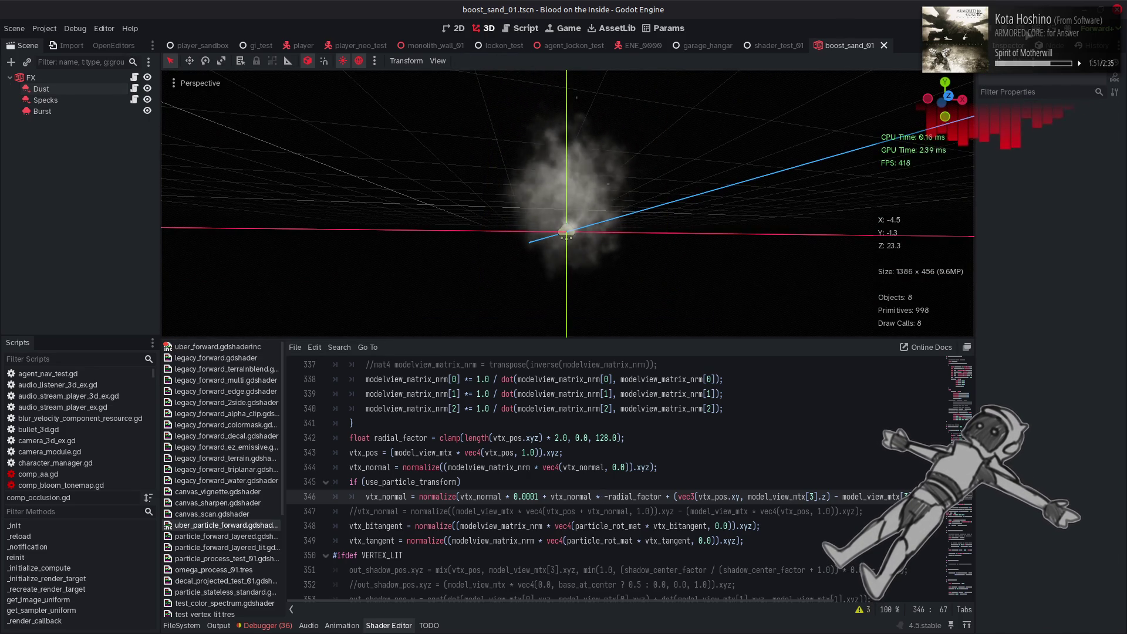
{"action": "key", "text": "ctrl+F3"}
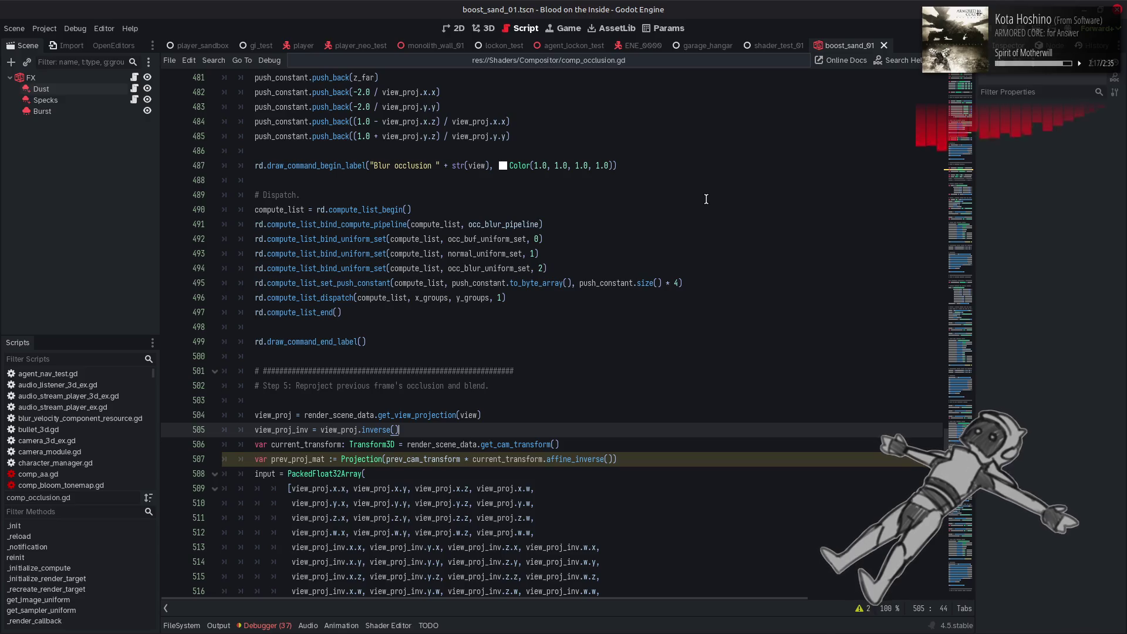
{"action": "left_click", "coordinate": [490, 29]}
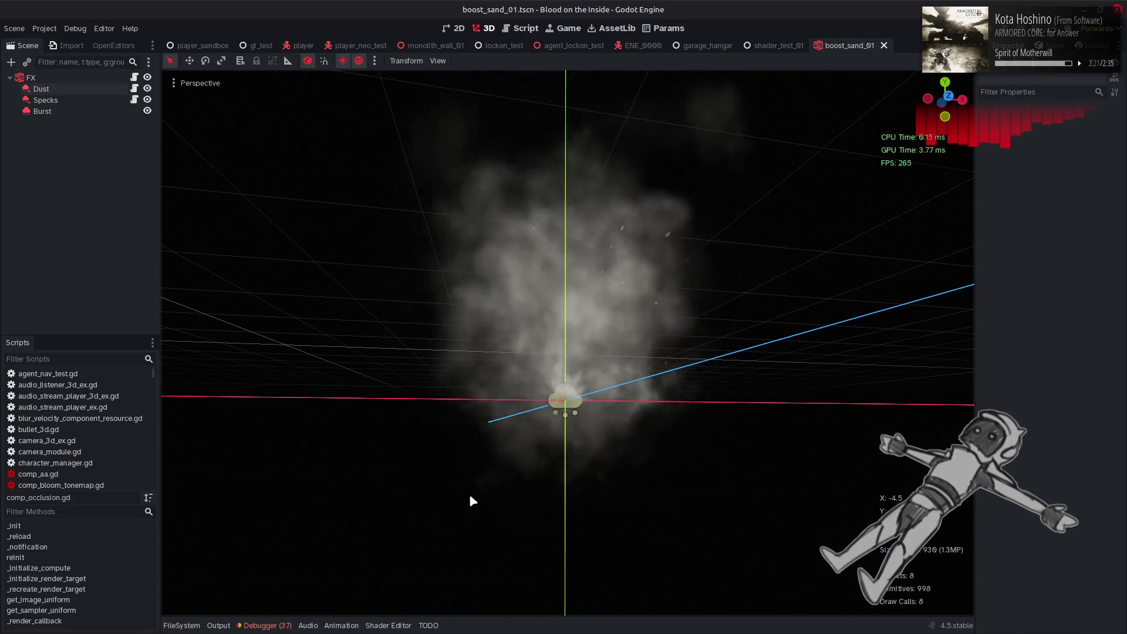
{"action": "left_click", "coordinate": [115, 89]}
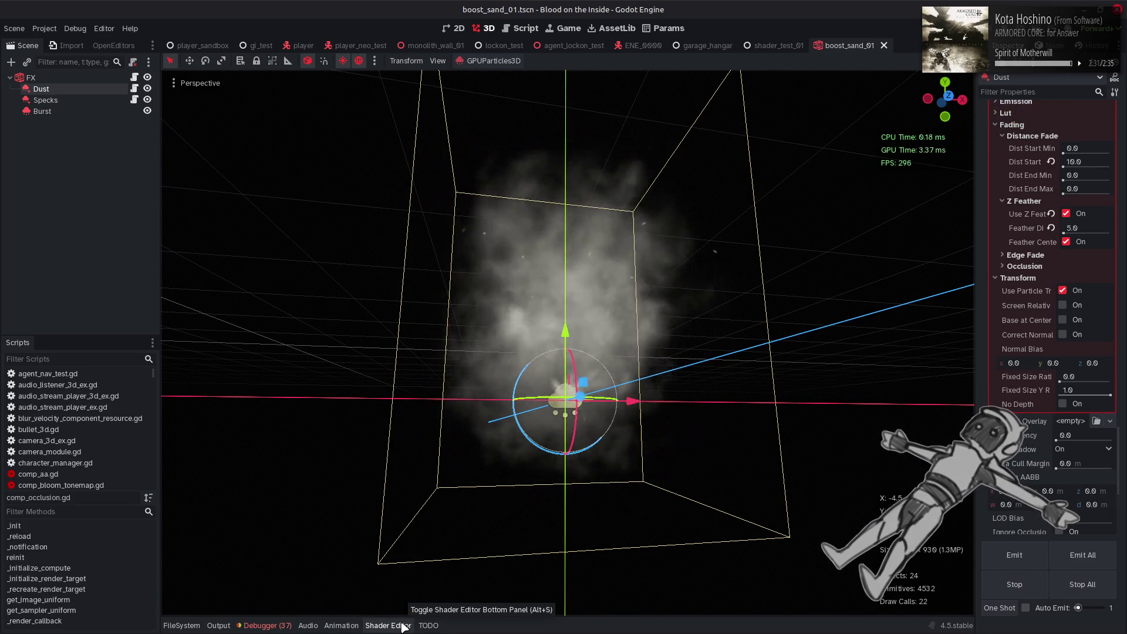
{"action": "left_click", "coordinate": [404, 627]}
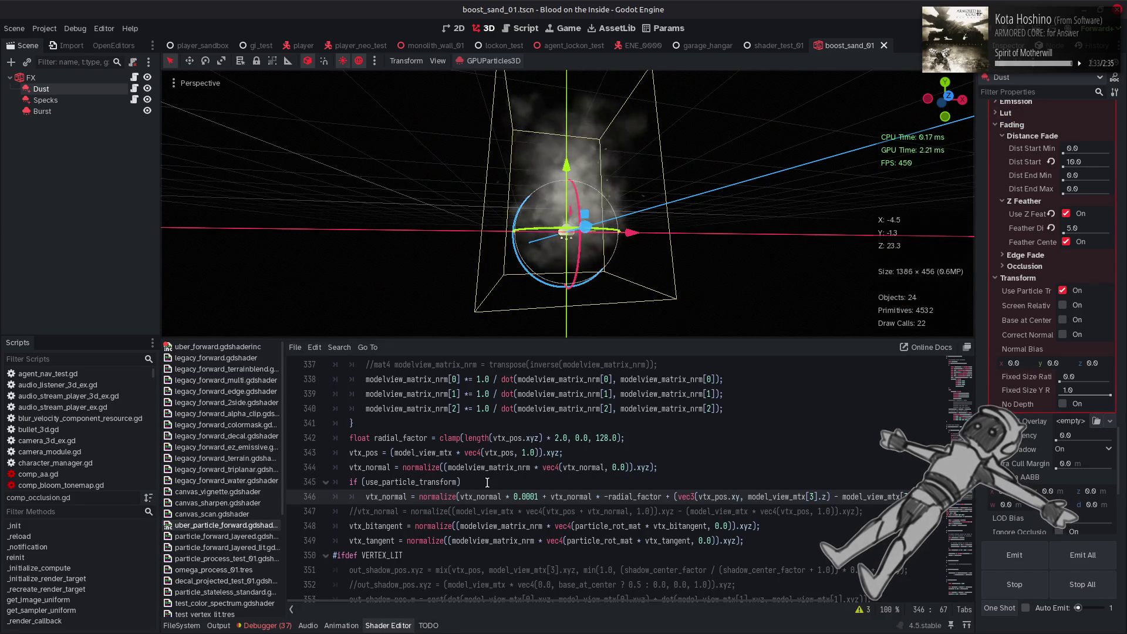
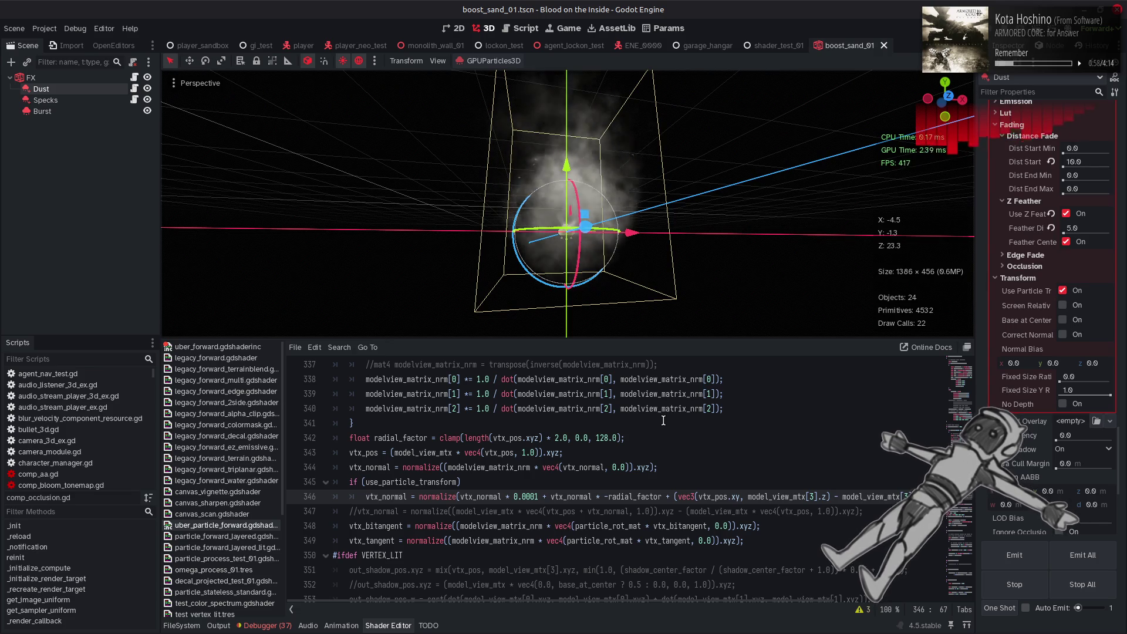
- Switch Godot to the Script view after dismissing the application launcher
{"action": "key", "text": "super"}
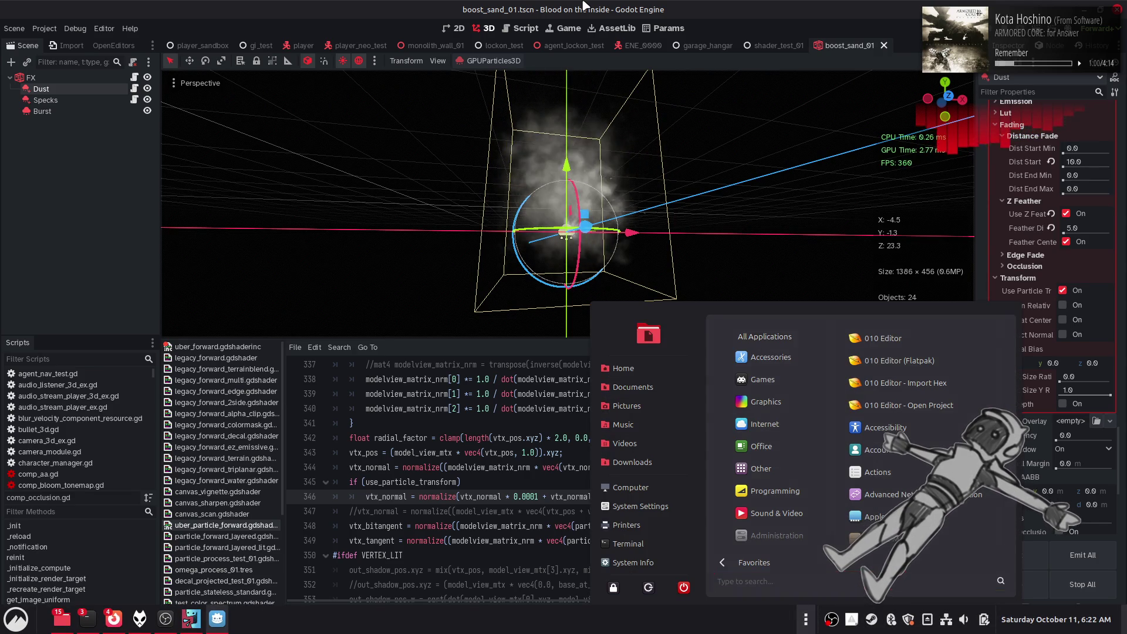
{"action": "key", "text": "Escape"}
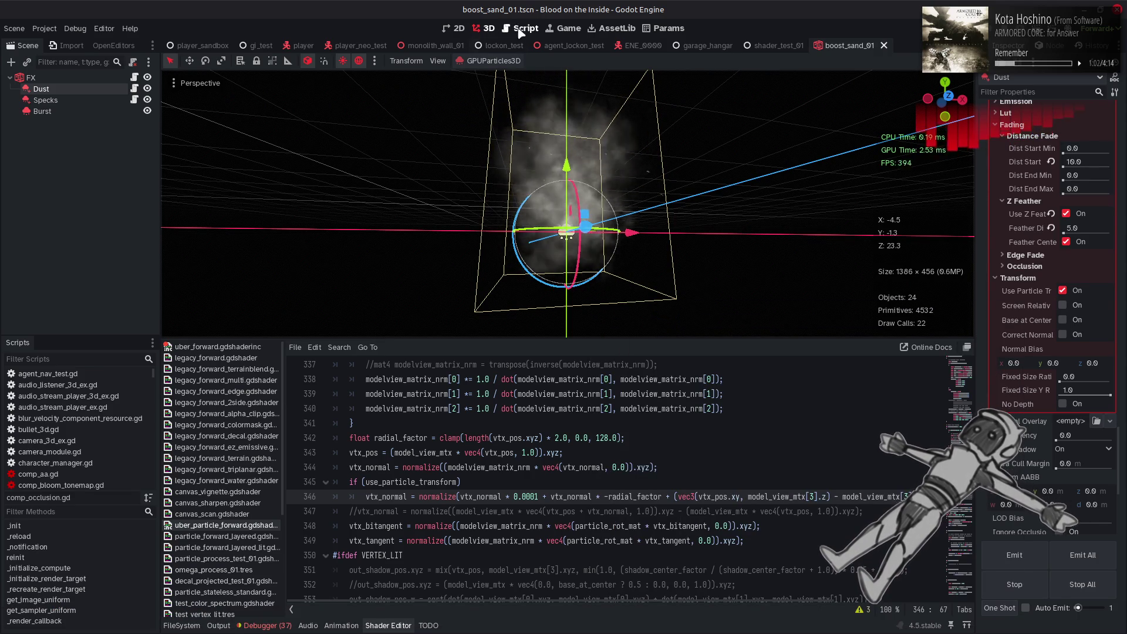
{"action": "key", "text": "ctrl+F3"}
- Save the boost_sand_01 scene and launch Blender by searching 'ble'
{"action": "key", "text": "ctrl+s"}
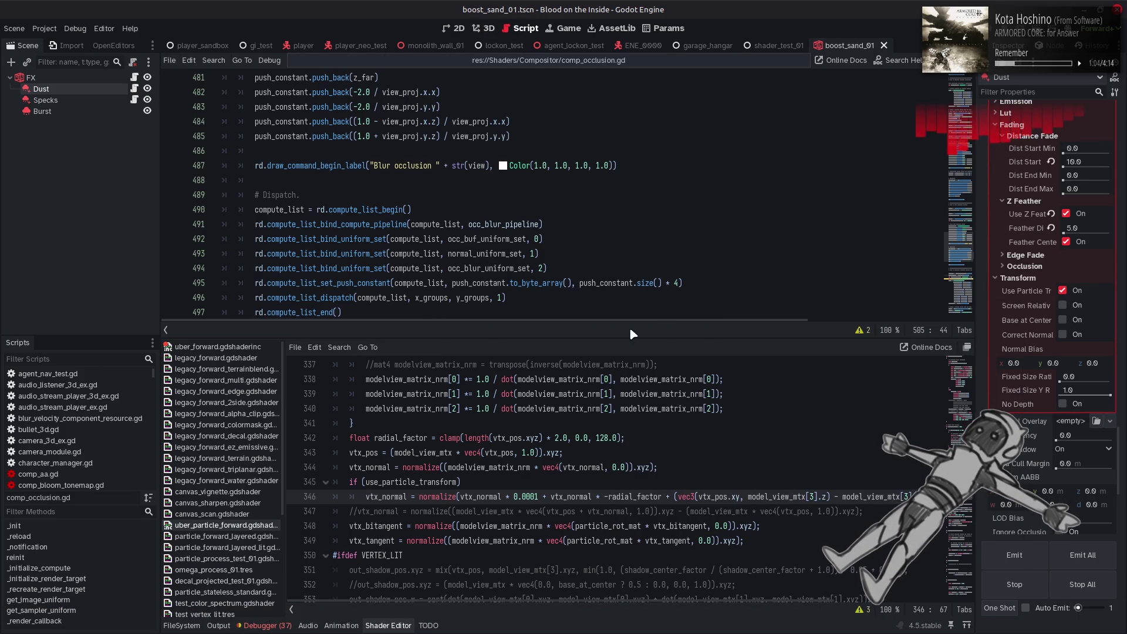
{"action": "key", "text": "super"}
{"action": "type", "text": "ble"}
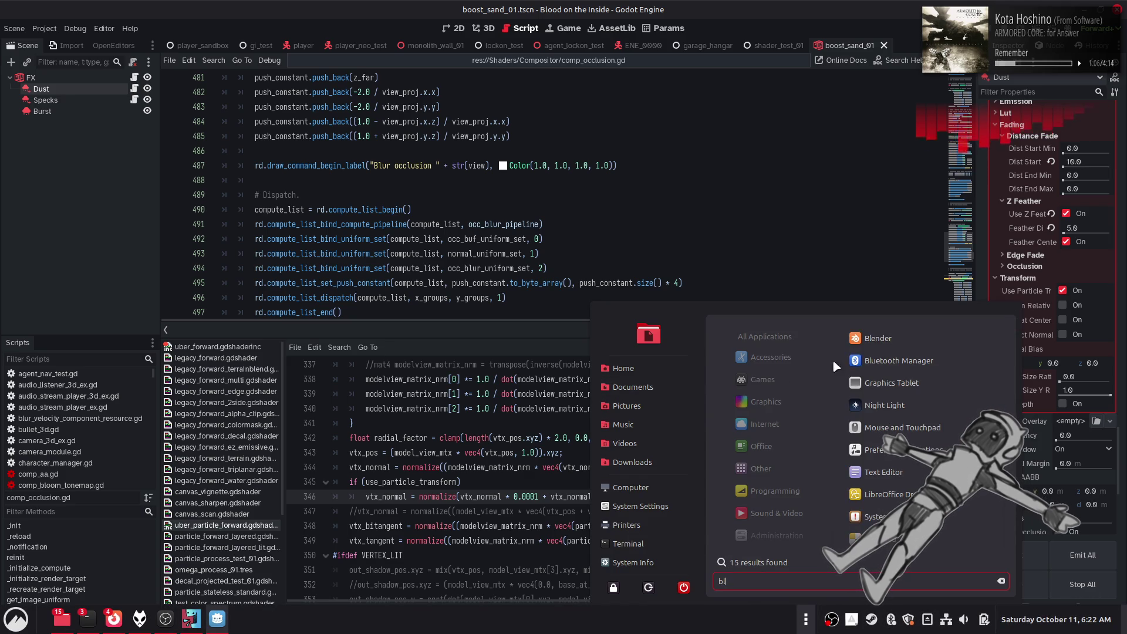
{"action": "left_click", "coordinate": [876, 332]}
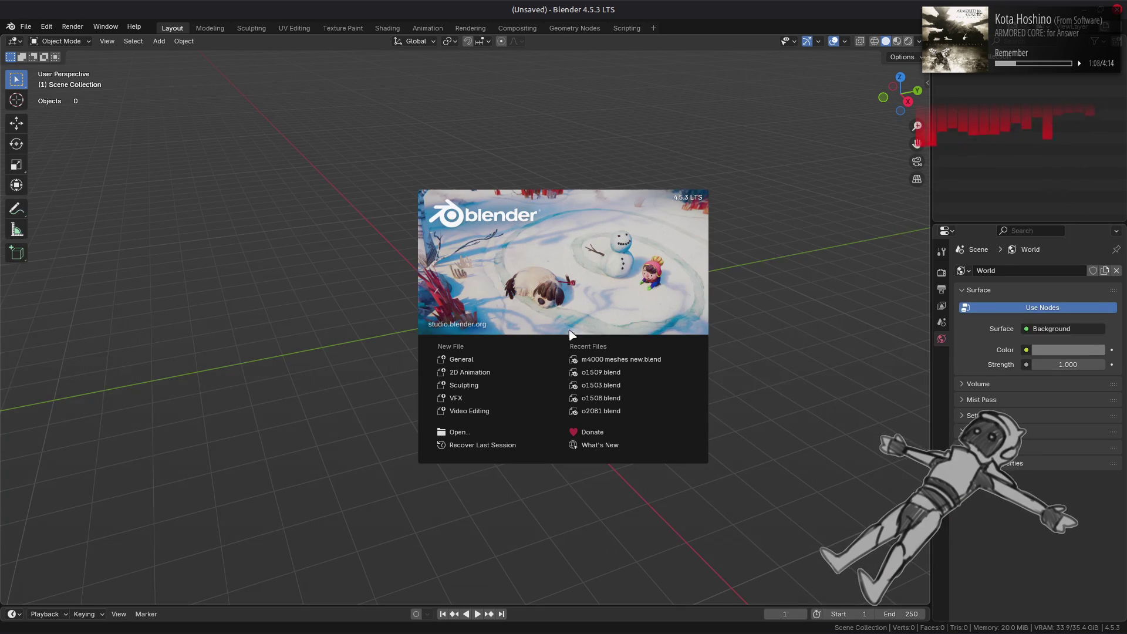
- Import oct.obj into the Blender scene and frame the octagon in view
{"action": "left_click", "coordinate": [276, 264]}
{"action": "key", "text": "alt+Tab"}
{"action": "key", "text": "alt+Tab"}
{"action": "key", "text": "alt+Tab"}
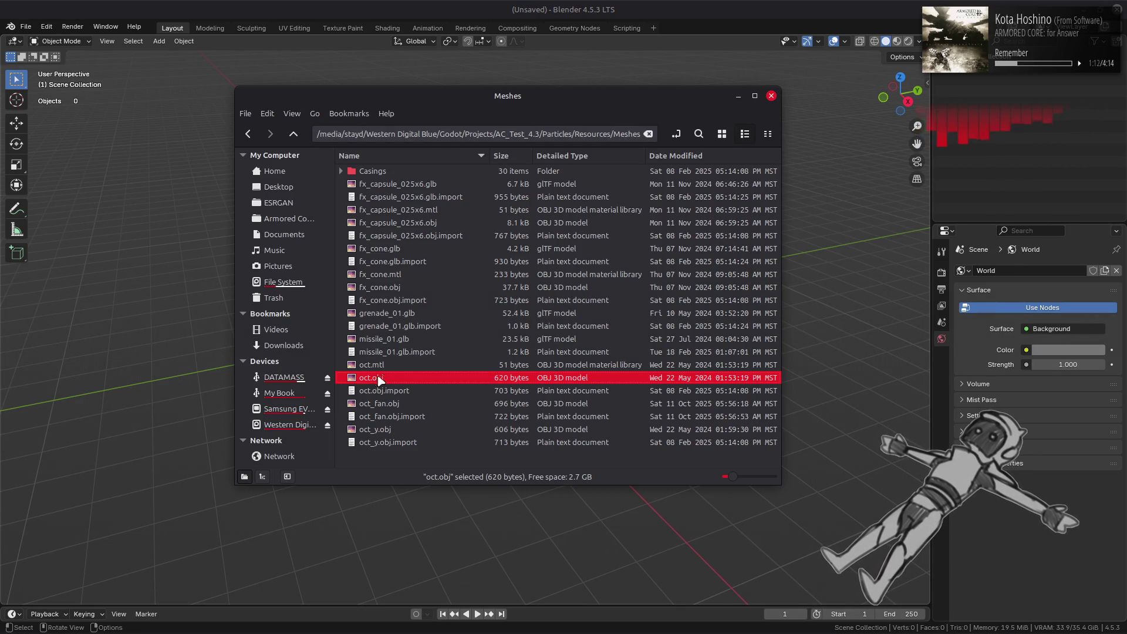
{"action": "left_click_drag", "start_coordinate": [379, 380], "coordinate": [169, 263]}
{"action": "left_click", "coordinate": [199, 456]}
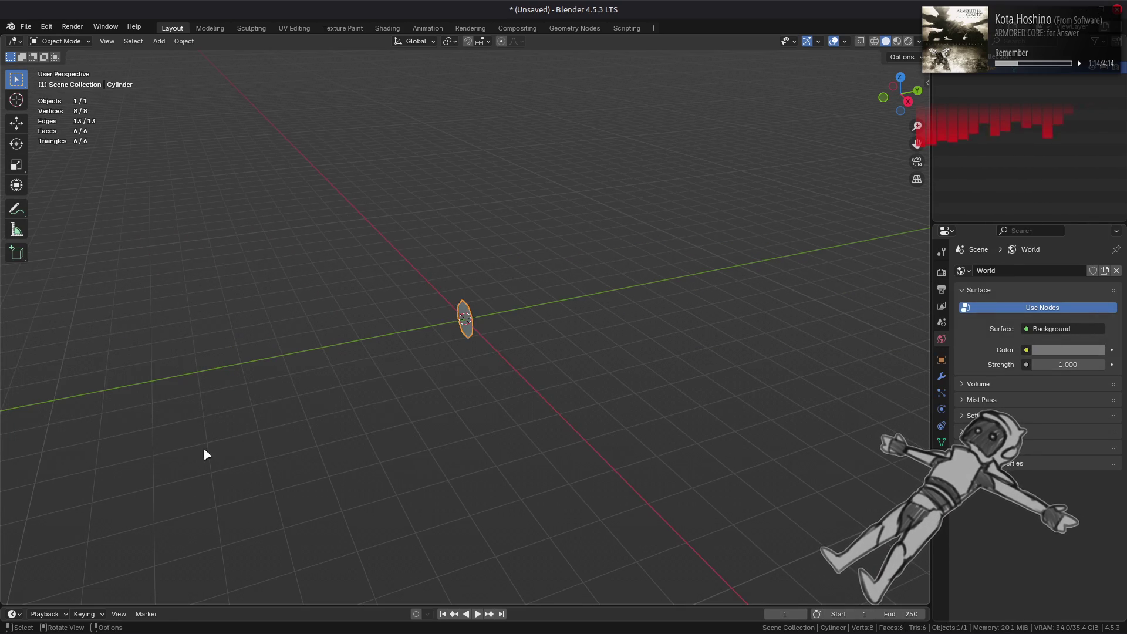
{"action": "key", "text": "KP_Decimal"}
- In Edit Mode, Limited Dissolve the octagon's triangles into one octagonal face
{"action": "key", "text": "Tab"}
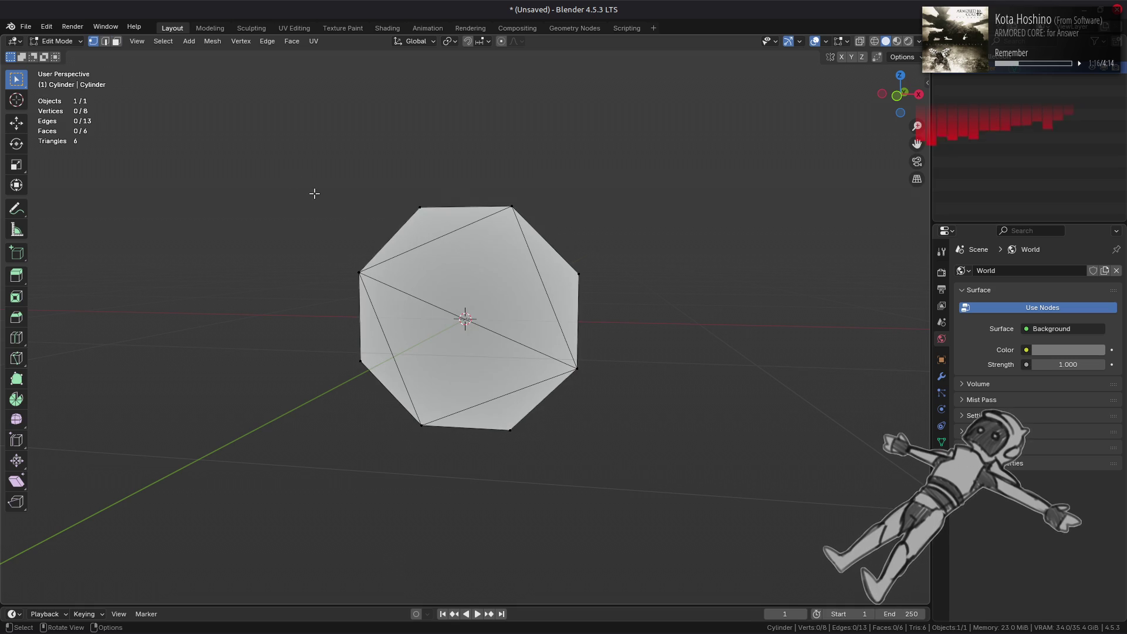
{"action": "left_click", "coordinate": [212, 41]}
{"action": "mouse_move", "coordinate": [284, 314]}
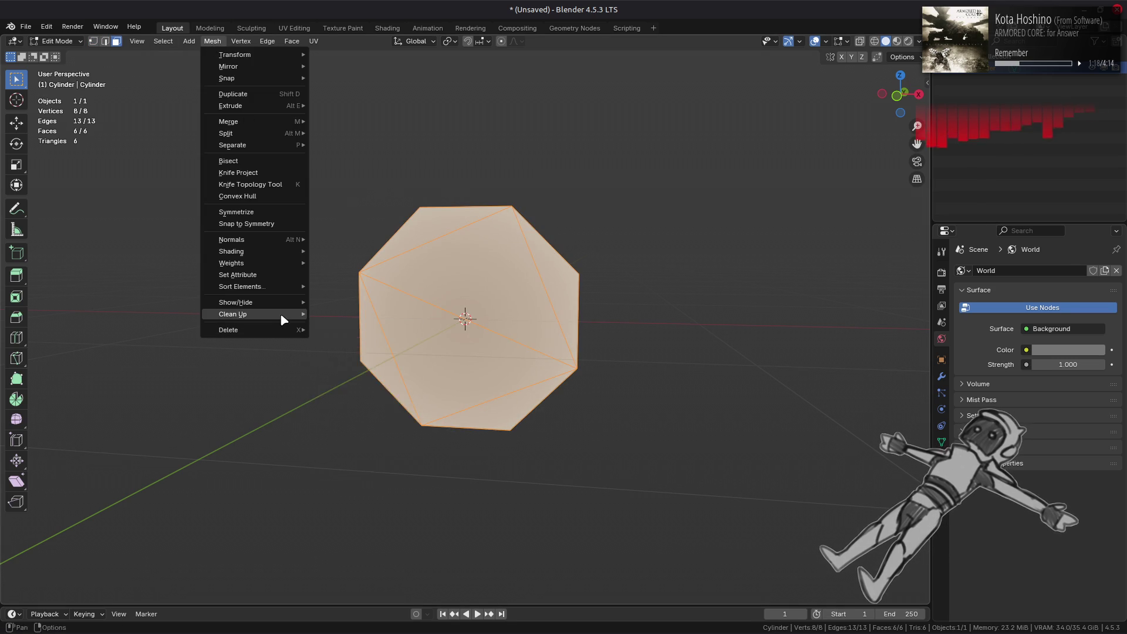
{"action": "left_click", "coordinate": [344, 356]}
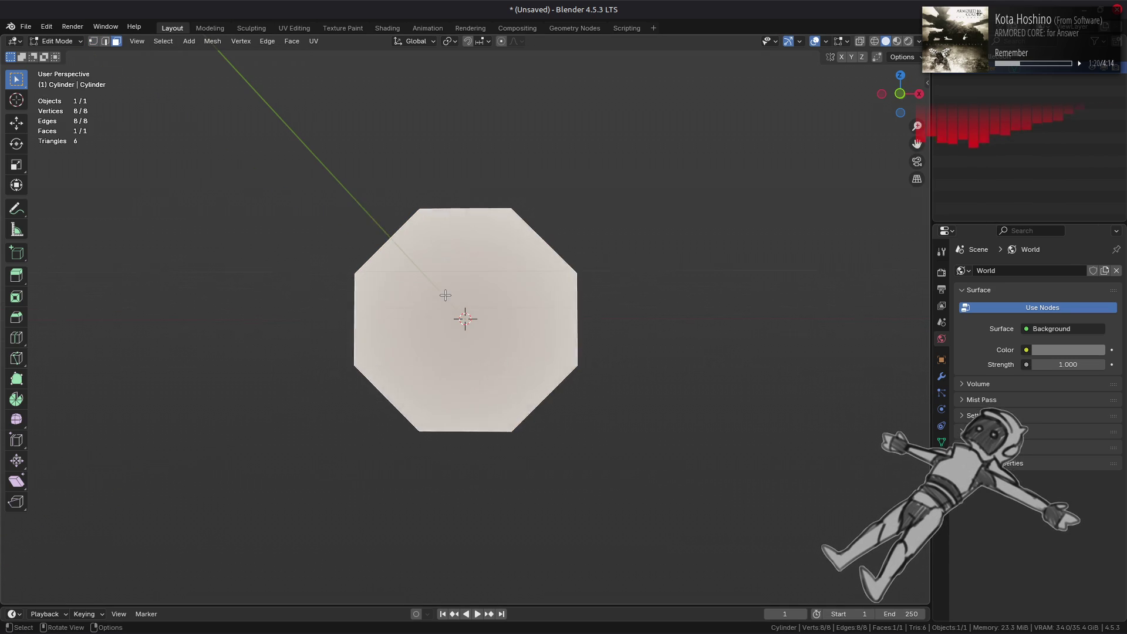
{"action": "scroll", "coordinate": [444, 282], "scroll_direction": "up", "scroll_amount": 2}
{"action": "left_click", "coordinate": [291, 41]}
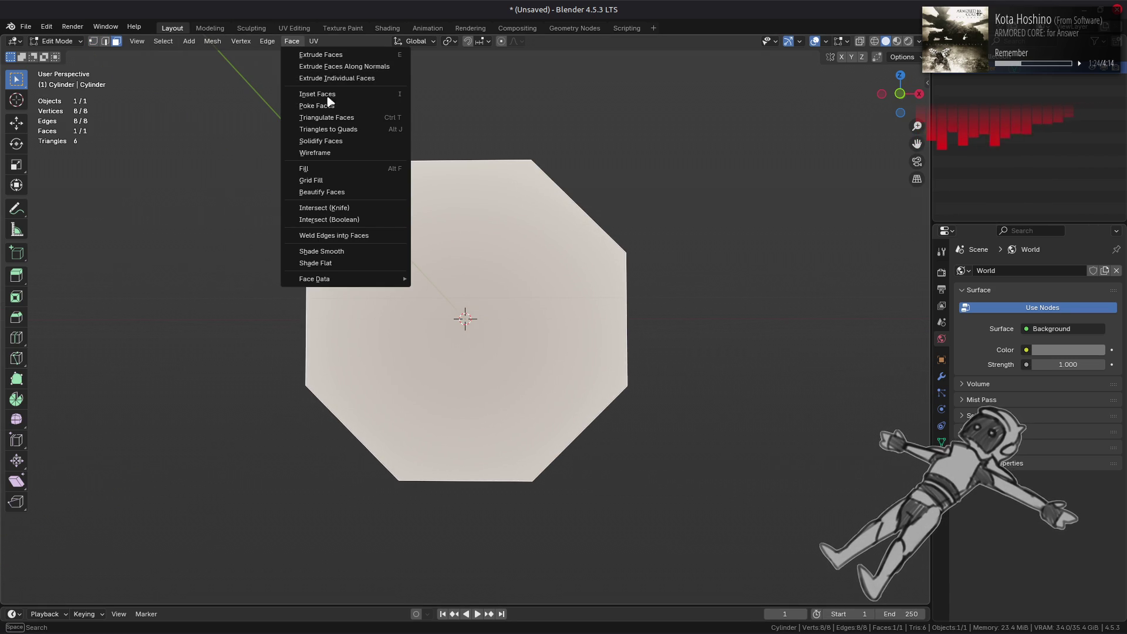
- Poke the octagon face into eight triangles around a centre point
{"action": "left_click", "coordinate": [343, 106]}
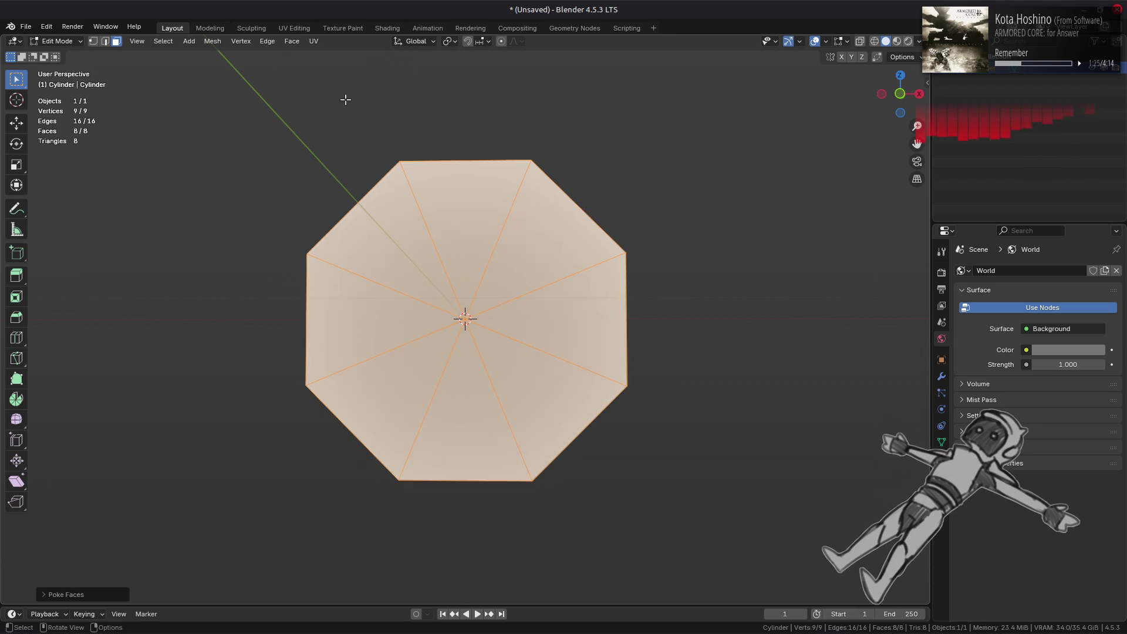
{"action": "left_click", "coordinate": [82, 595]}
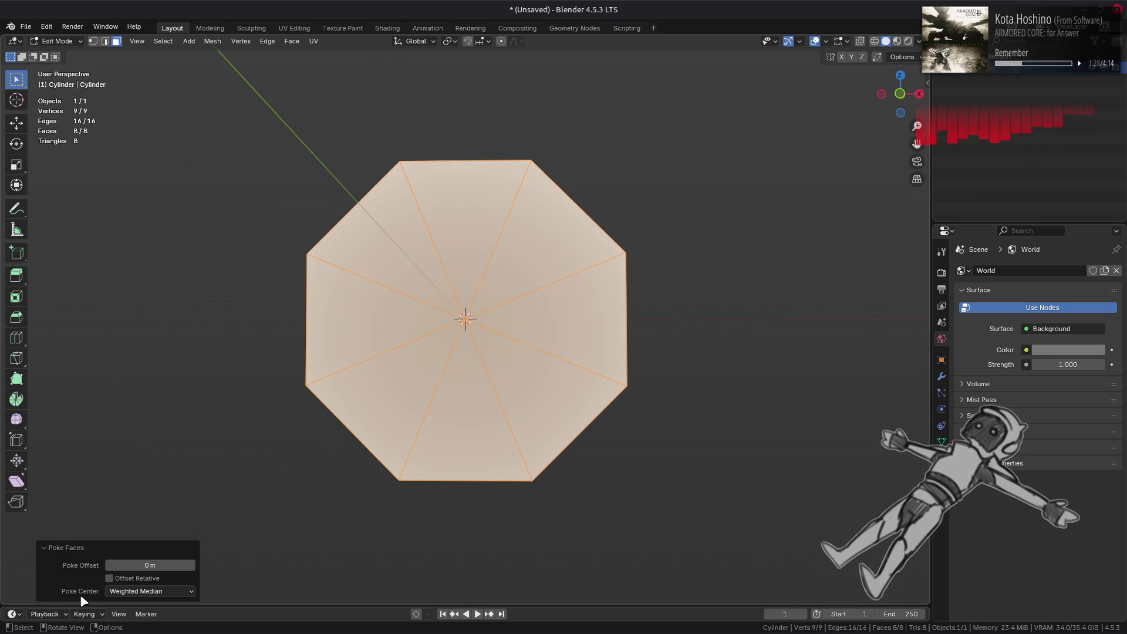
{"action": "key", "text": "1"}
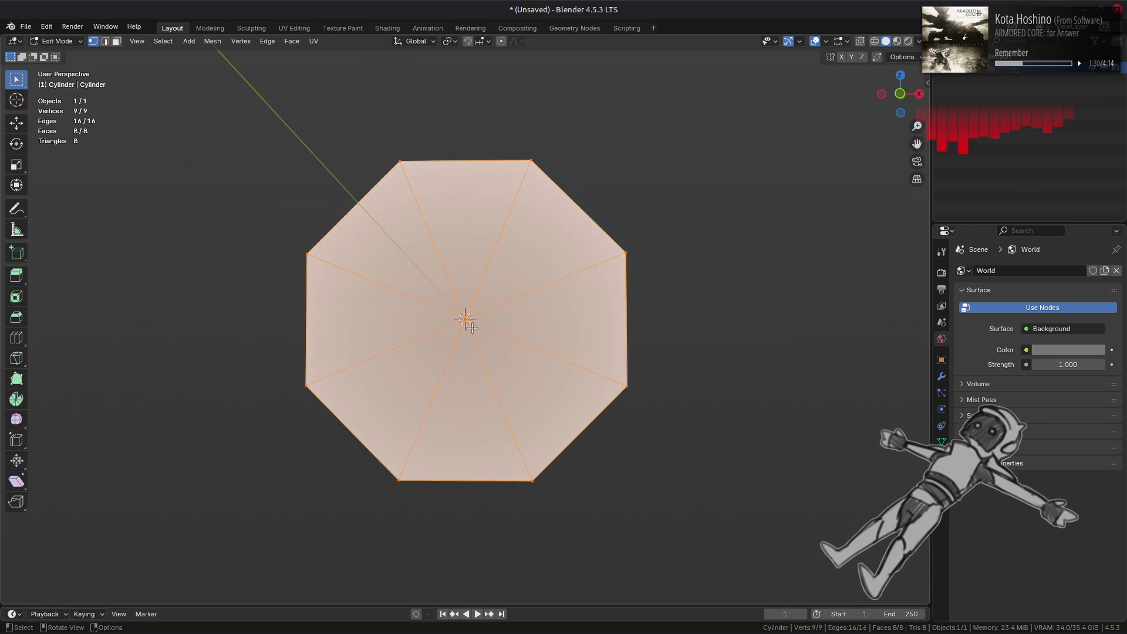
{"action": "key", "text": "2"}
- Subdivide the eight spoke edges to add an inner octagonal ring
{"action": "left_click", "coordinate": [457, 474], "text": "alt+shift"}
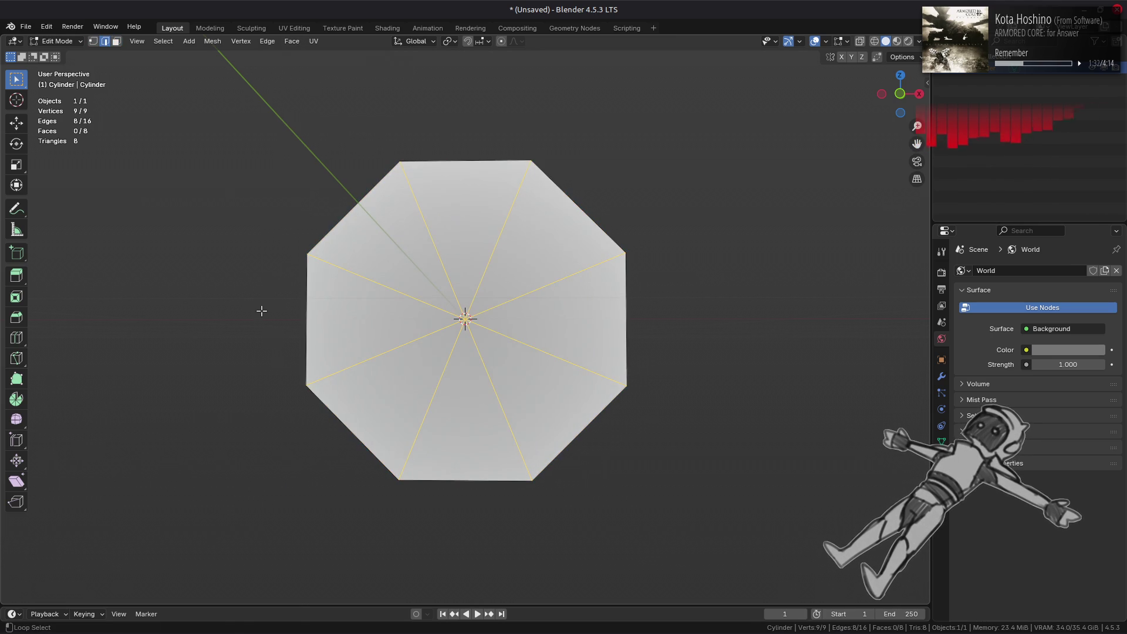
{"action": "key", "text": "ctrl+e"}
{"action": "left_click", "coordinate": [254, 277]}
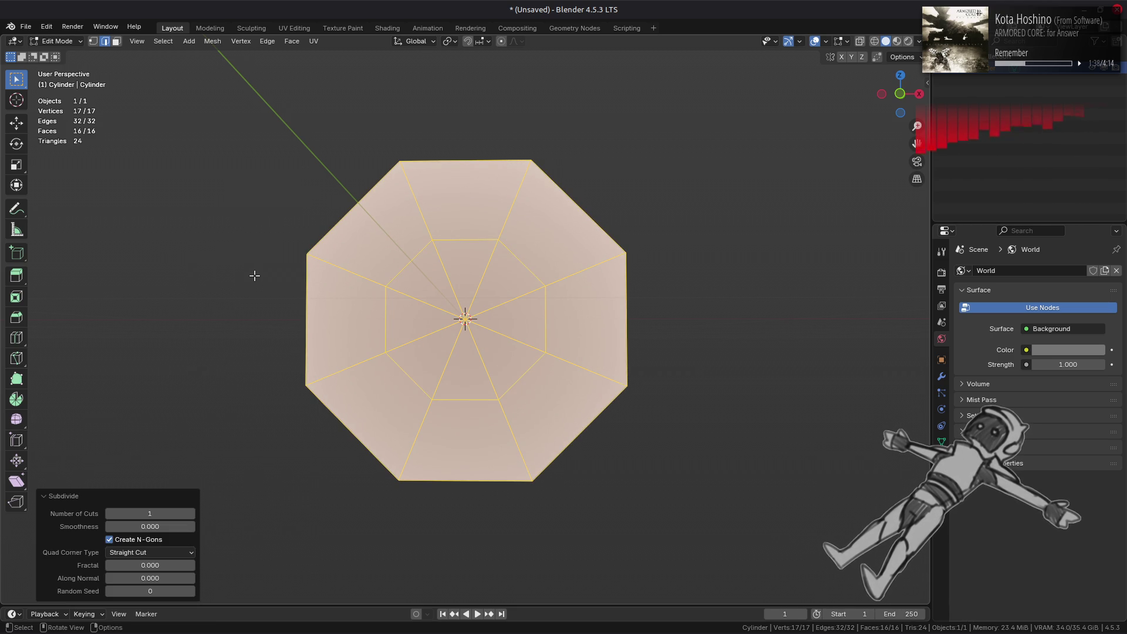
- Subdivide the four inner-ring diagonal edges
{"action": "left_click", "coordinate": [409, 263]}
{"action": "left_click", "coordinate": [410, 374], "text": "shift"}
{"action": "left_click", "coordinate": [521, 375], "text": "shift"}
{"action": "left_click", "coordinate": [519, 262], "text": "shift"}
{"action": "key", "text": "ctrl+e"}
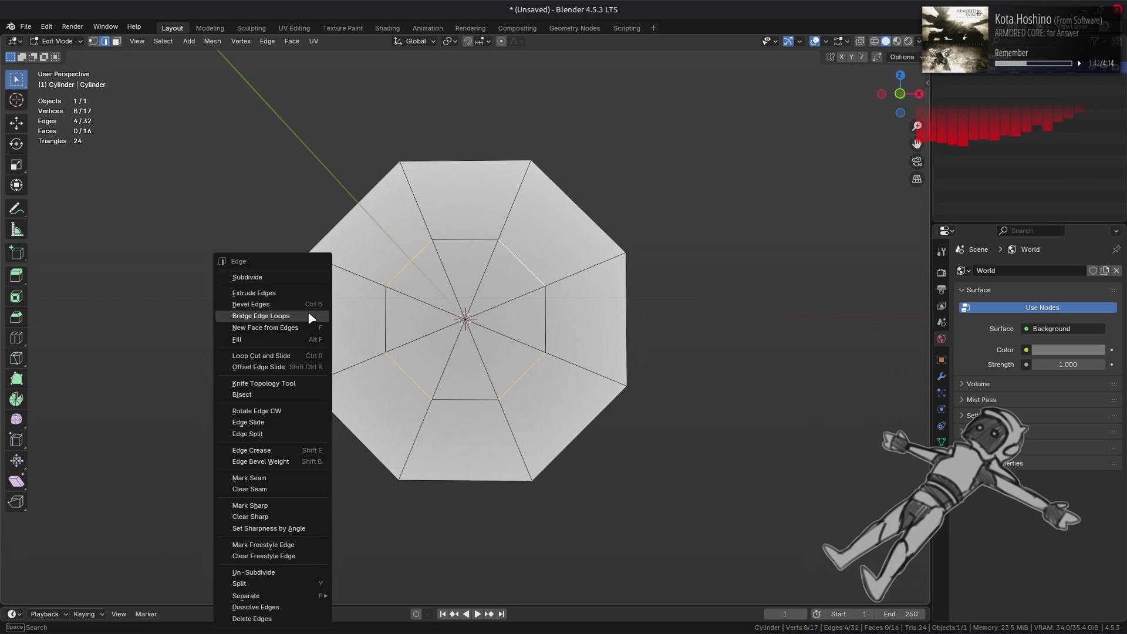
{"action": "left_click", "coordinate": [295, 277]}
- Slide the inner-ring vertices onto their corners to form a square centre
{"action": "key", "text": "1"}
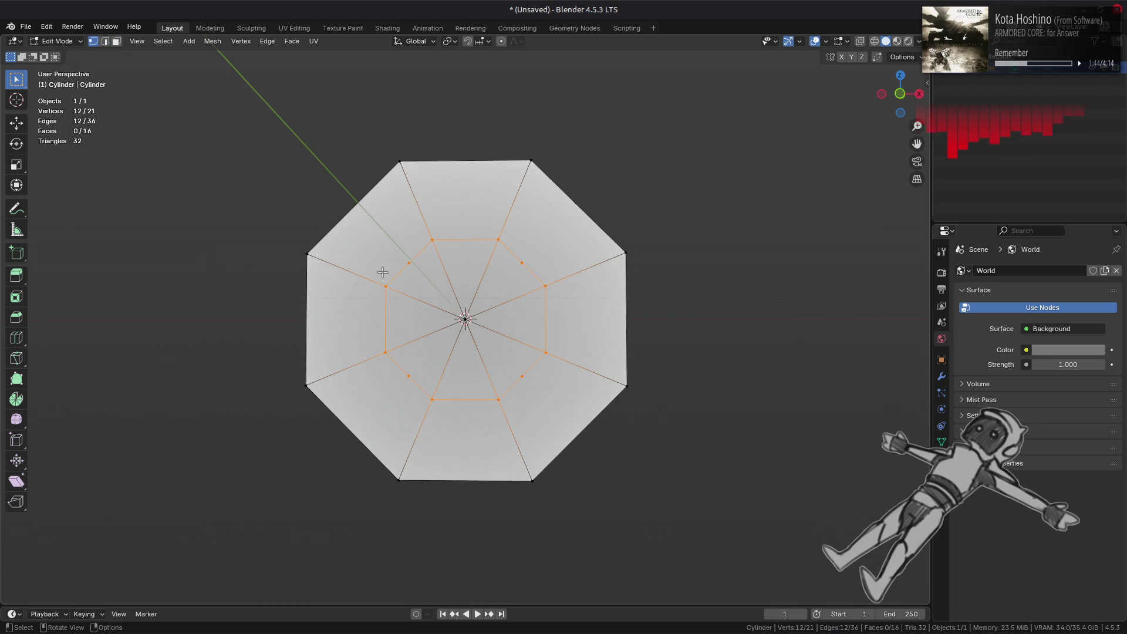
{"action": "left_click", "coordinate": [384, 286]}
{"action": "key", "text": "g"}
{"action": "left_click", "coordinate": [409, 263]}
{"action": "left_click", "coordinate": [432, 239]}
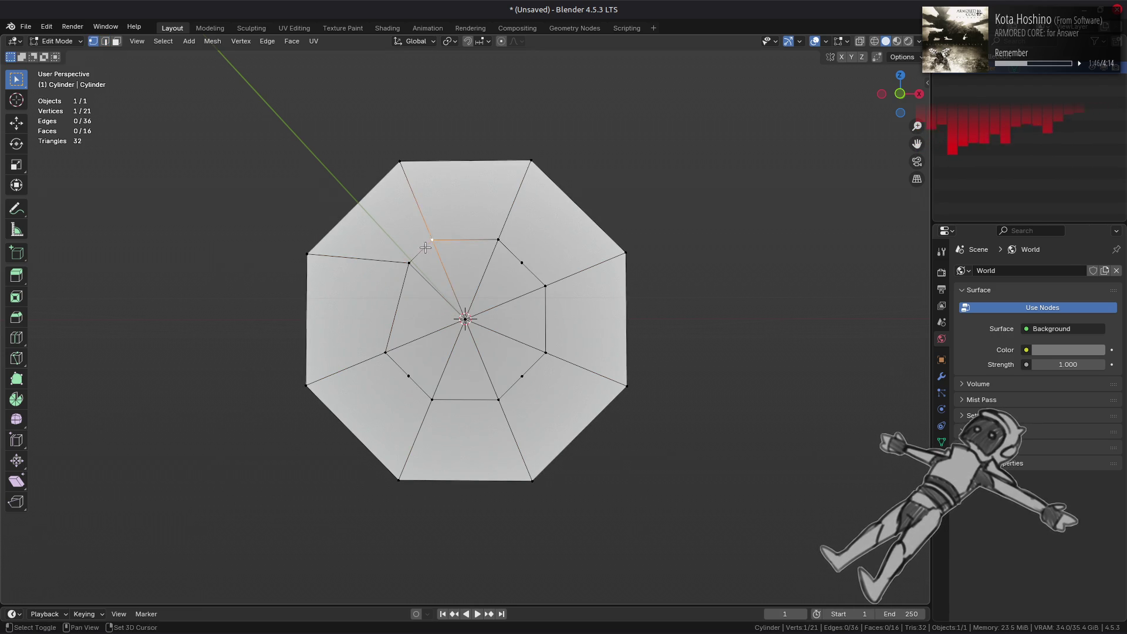
{"action": "key", "text": "g"}
{"action": "left_click", "coordinate": [409, 262]}
{"action": "left_click", "coordinate": [498, 239]}
{"action": "key", "text": "g"}
{"action": "key", "text": "g"}
{"action": "left_click", "coordinate": [624, 346]}
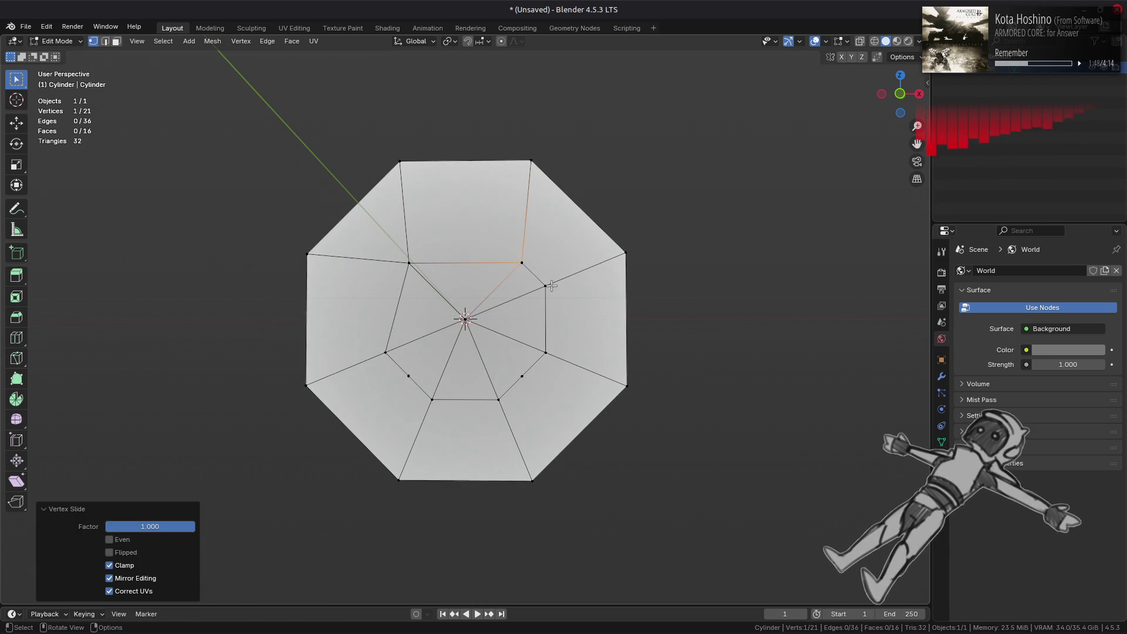
{"action": "left_click", "coordinate": [546, 286]}
{"action": "key", "text": "g"}
{"action": "key", "text": "g"}
{"action": "left_click", "coordinate": [514, 348]}
{"action": "left_click", "coordinate": [546, 350]}
{"action": "key", "text": "g"}
{"action": "key", "text": "g"}
{"action": "left_click", "coordinate": [483, 454]}
{"action": "left_click", "coordinate": [498, 401]}
{"action": "key", "text": "g"}
{"action": "key", "text": "g"}
{"action": "left_click", "coordinate": [516, 382]}
{"action": "left_click", "coordinate": [433, 398]}
{"action": "key", "text": "g"}
{"action": "key", "text": "g"}
{"action": "left_click", "coordinate": [414, 351]}
{"action": "left_click", "coordinate": [385, 348]}
{"action": "key", "text": "g"}
{"action": "key", "text": "g"}
{"action": "left_click", "coordinate": [448, 380]}
- Undo the square-centre edits back to the inner octagonal ring and return to Object Mode
{"action": "key", "text": "KP_1"}
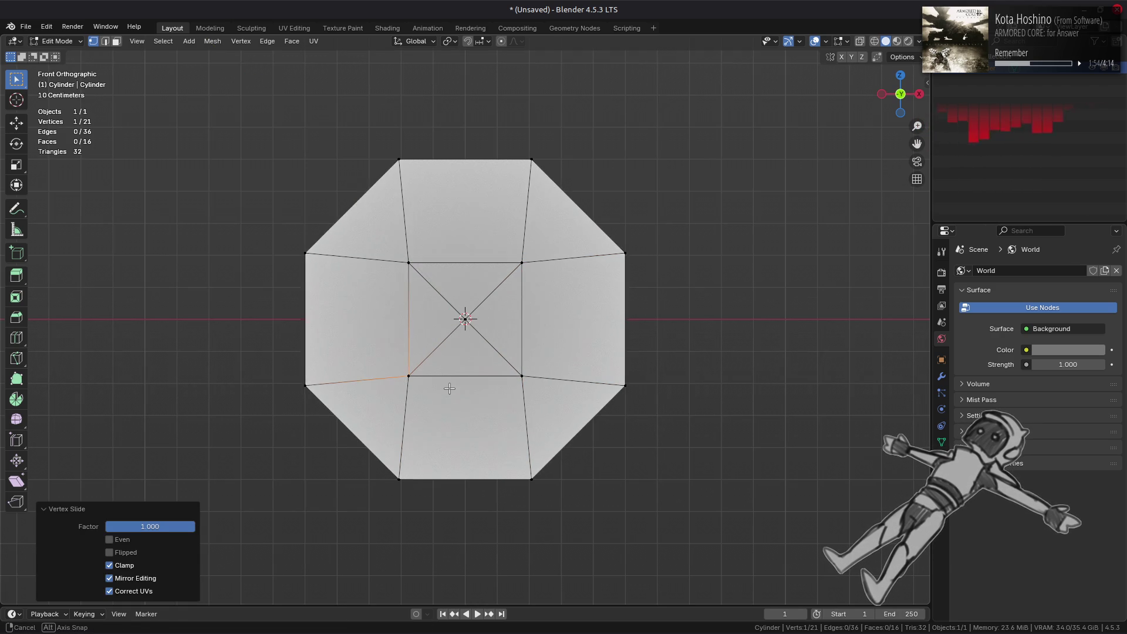
{"action": "key", "text": "a"}
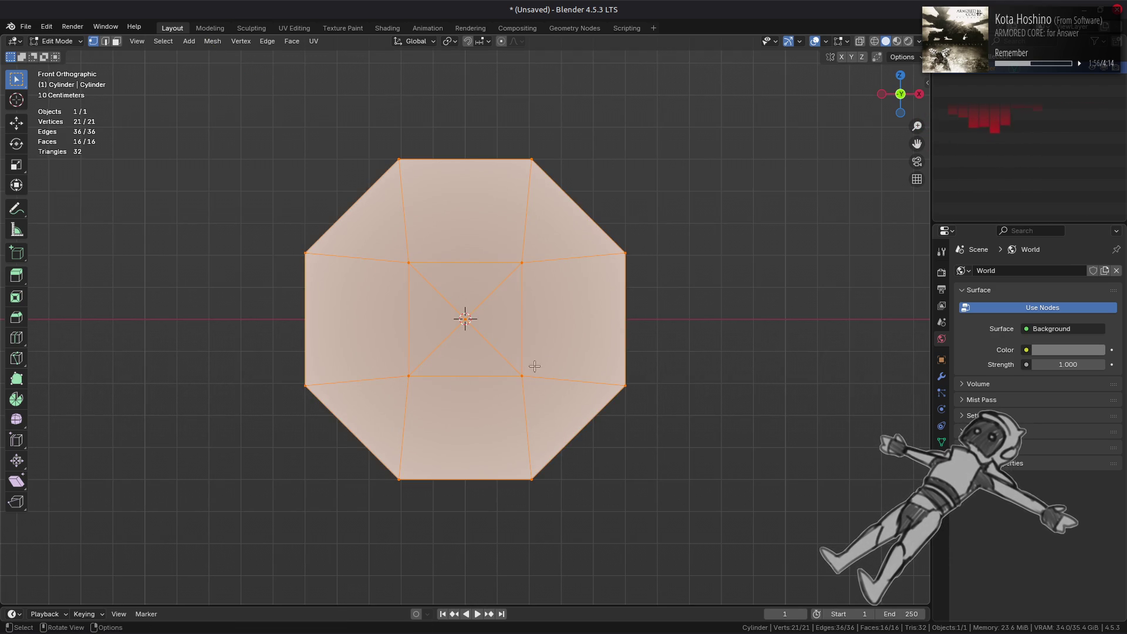
{"action": "key", "text": "ctrl+z"}
{"action": "key", "text": "ctrl+z"}
{"action": "key", "text": "ctrl+z"}
{"action": "key", "text": "ctrl+z"}
{"action": "key", "text": "ctrl+z"}
{"action": "key", "text": "ctrl+z"}
{"action": "key", "text": "ctrl+shift+z"}
{"action": "key", "text": "ctrl+shift+z"}
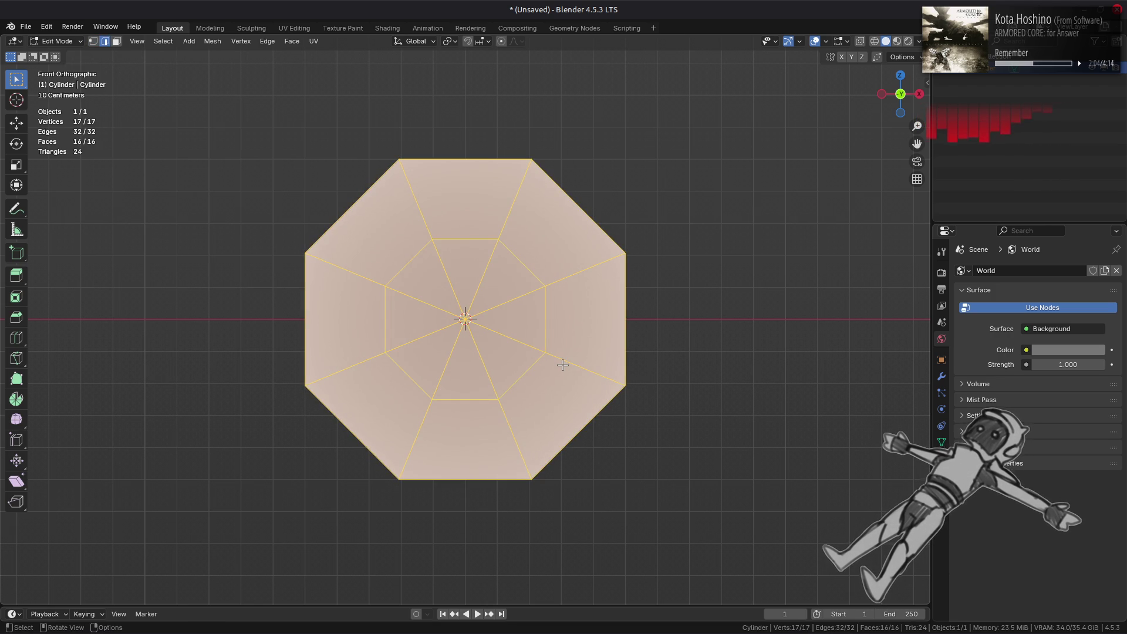
{"action": "key", "text": "Tab"}
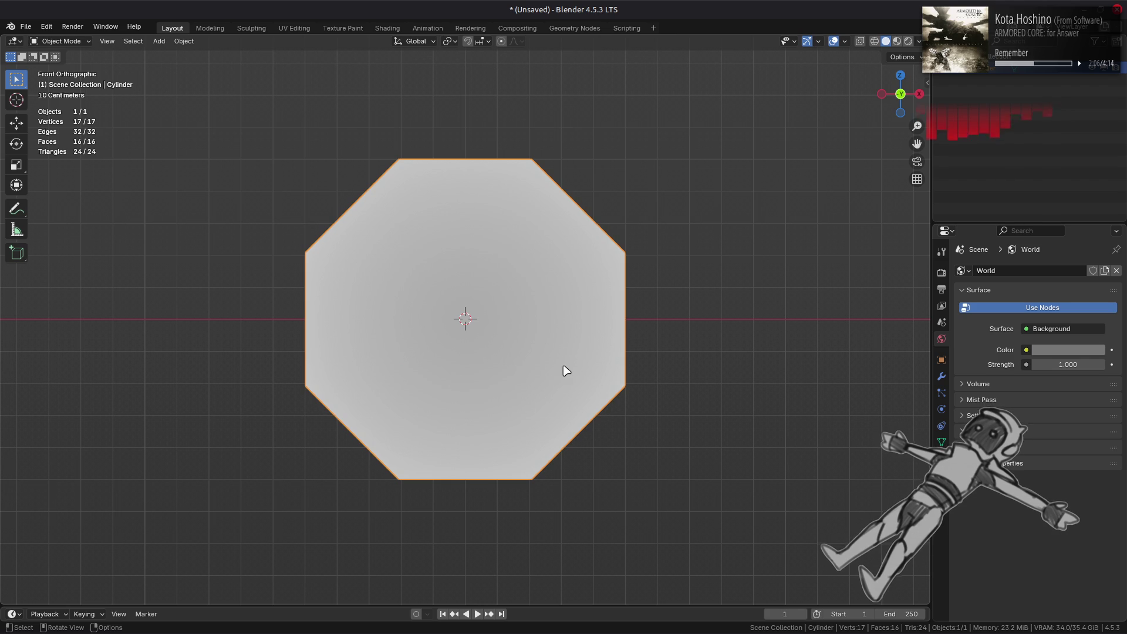
- Select the disc's outer rim edge loop and subdivide it into sixteen edges
{"action": "key", "text": "Tab"}
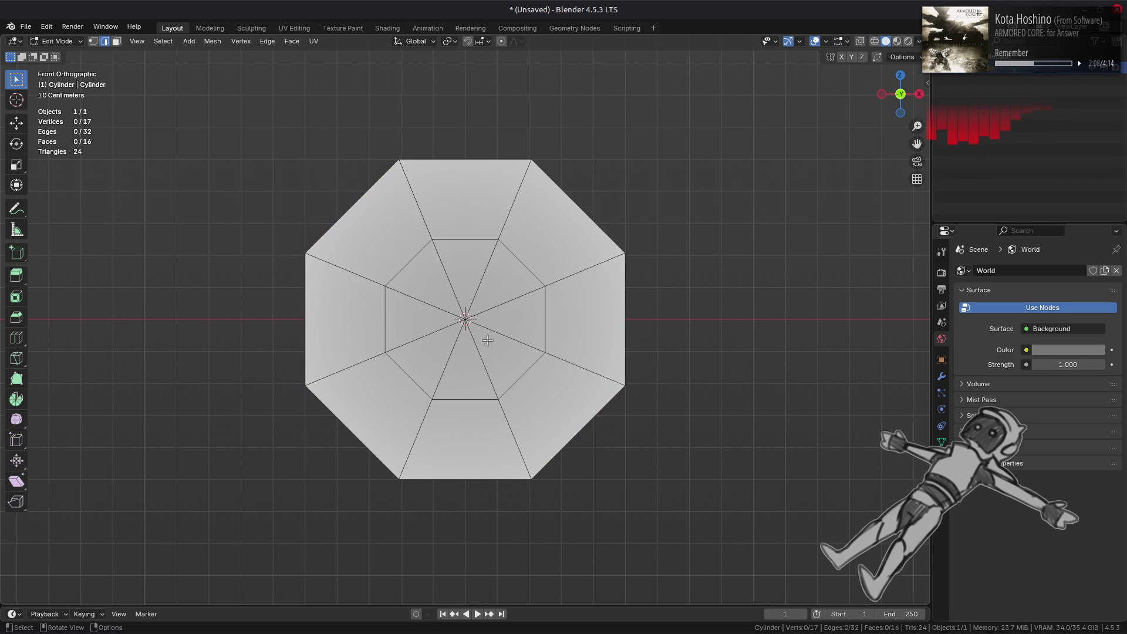
{"action": "key", "text": "3"}
{"action": "key", "text": "a"}
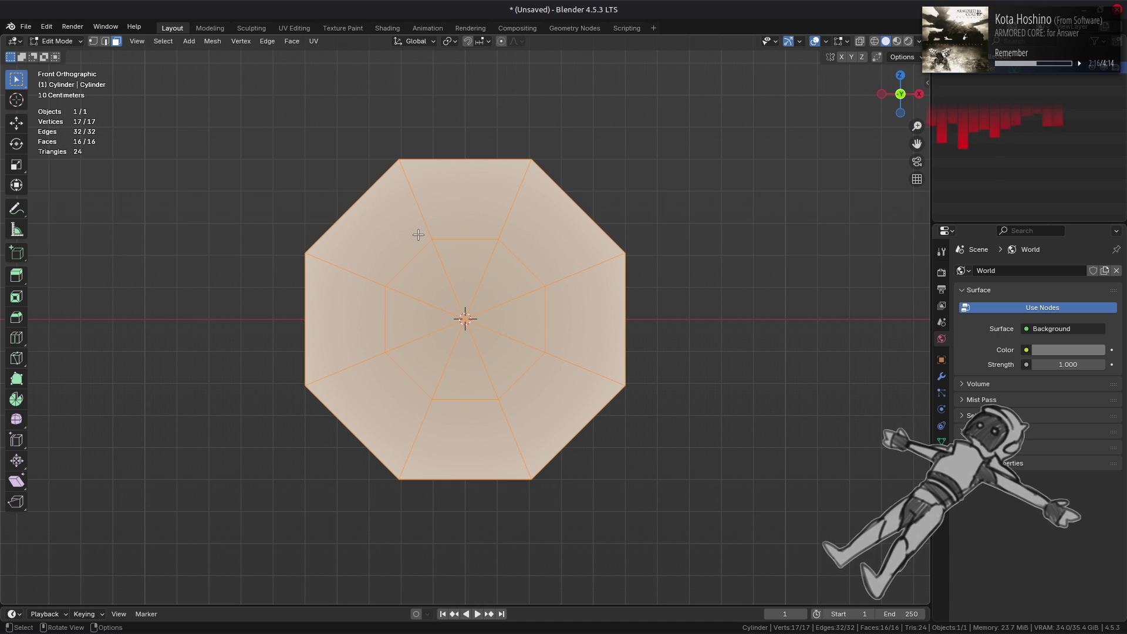
{"action": "key", "text": "2"}
{"action": "left_click", "coordinate": [350, 207]}
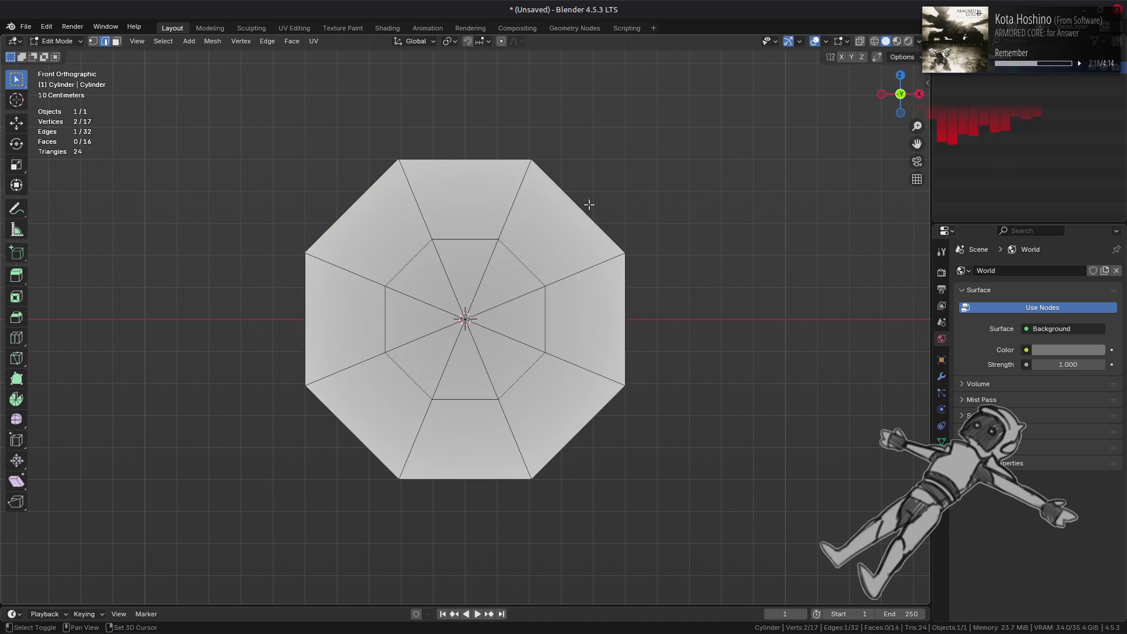
{"action": "left_click", "coordinate": [356, 441], "text": "shift"}
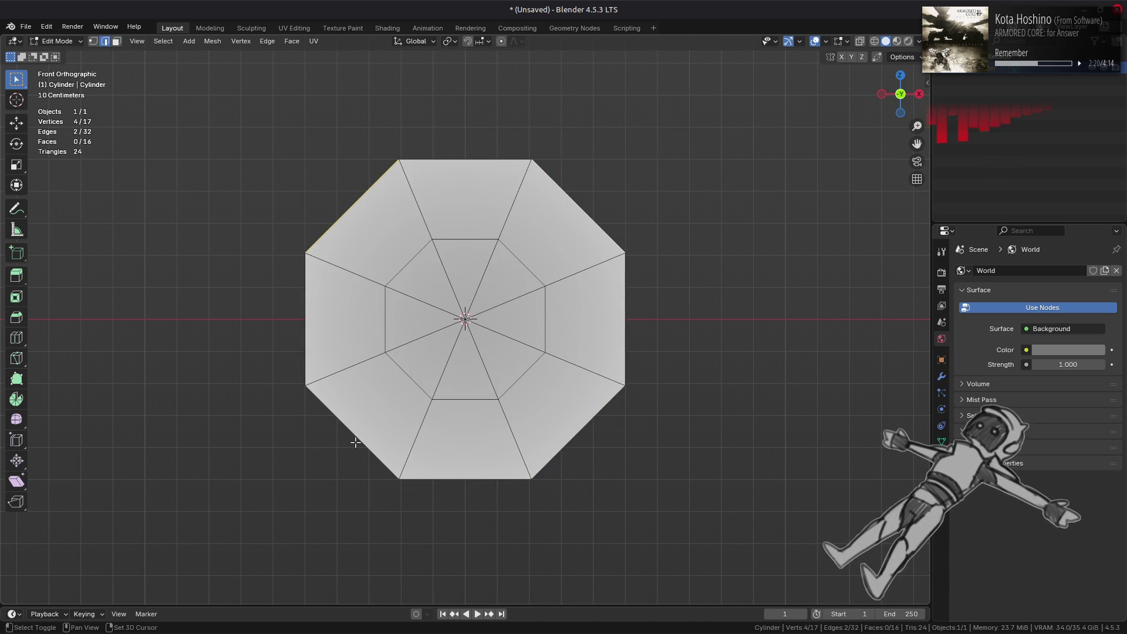
{"action": "left_click", "coordinate": [355, 440], "text": "alt+shift"}
{"action": "right_click", "coordinate": [221, 344]}
{"action": "left_click", "coordinate": [205, 277]}
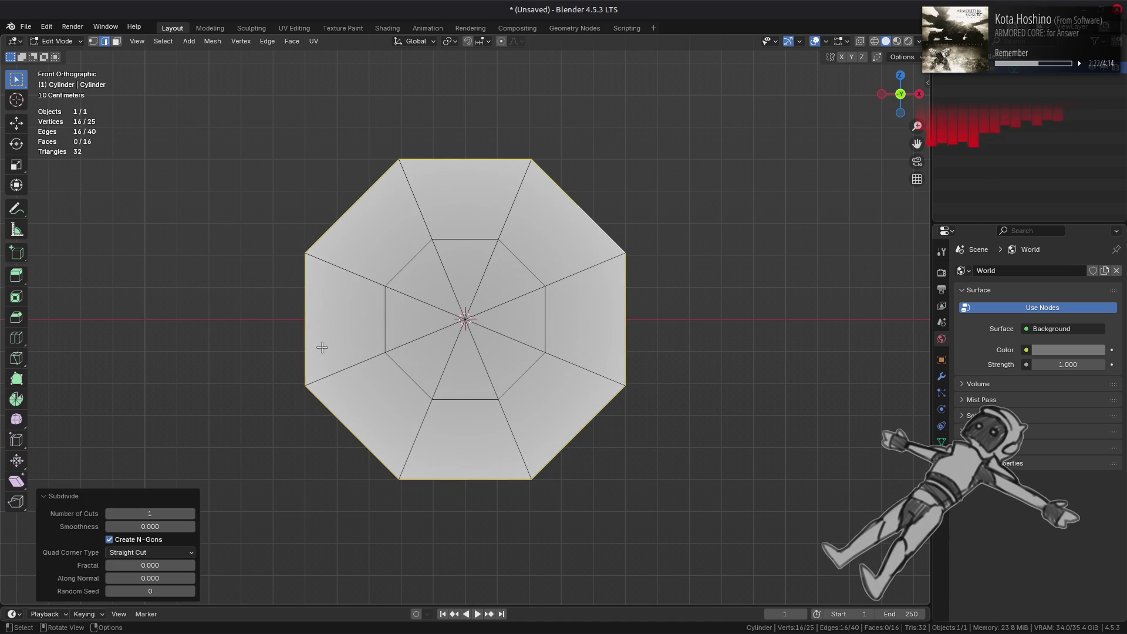
{"action": "key", "text": "ctrl+z"}
{"action": "key", "text": "ctrl+shift+z"}
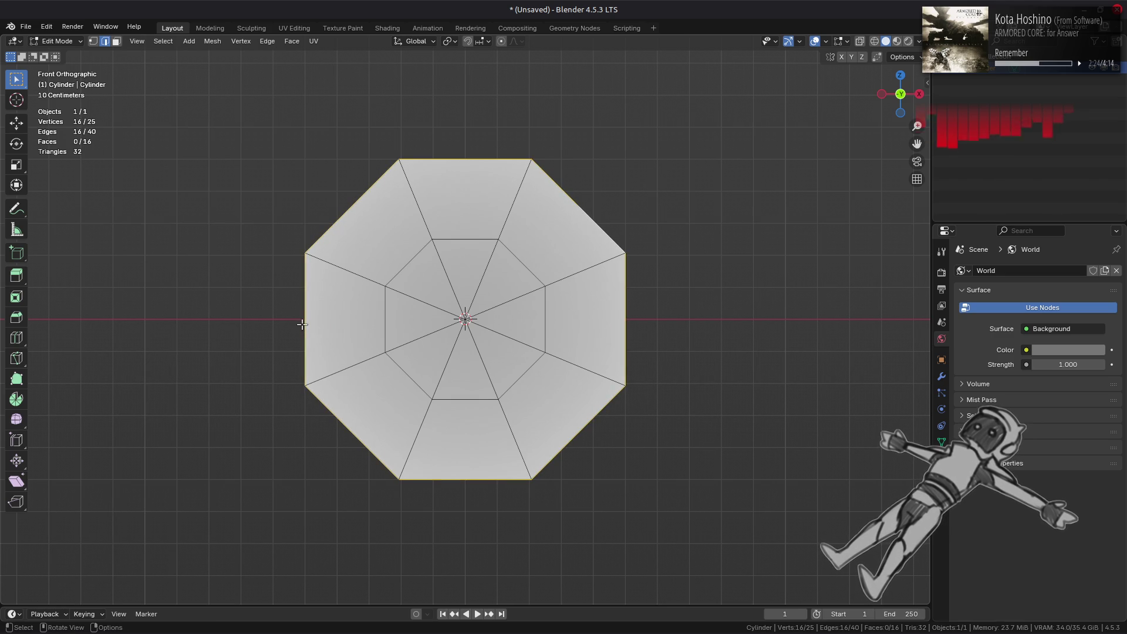
- Turn on Correct Face Attributes in the side panel's tool options
{"action": "key", "text": "n"}
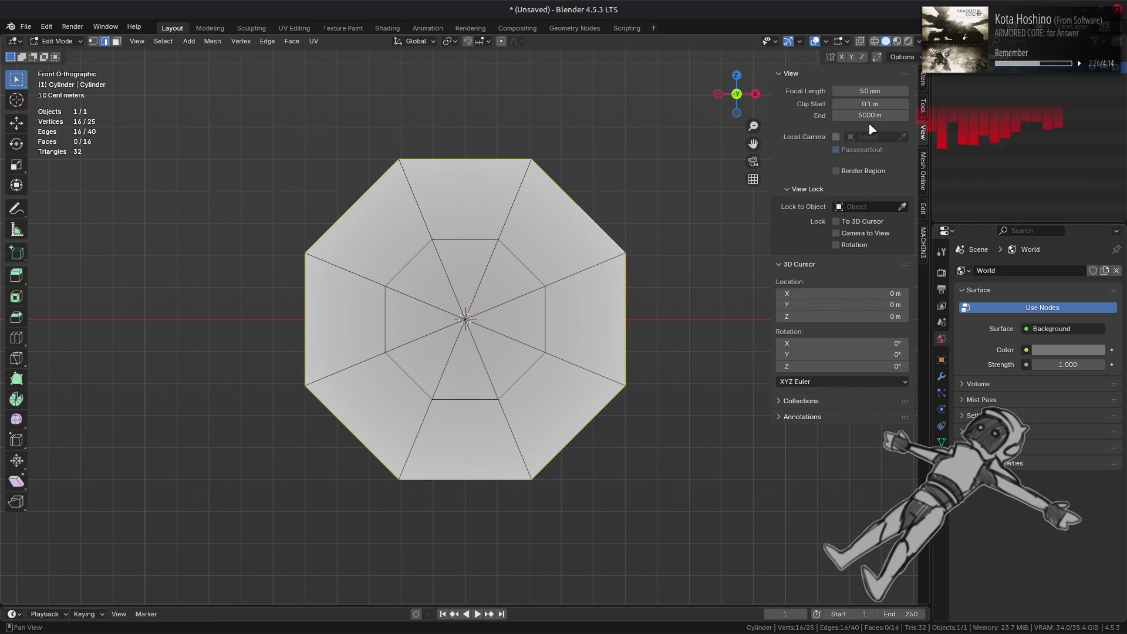
{"action": "left_click", "coordinate": [923, 106]}
{"action": "left_click", "coordinate": [796, 128]}
{"action": "left_click", "coordinate": [886, 162]}
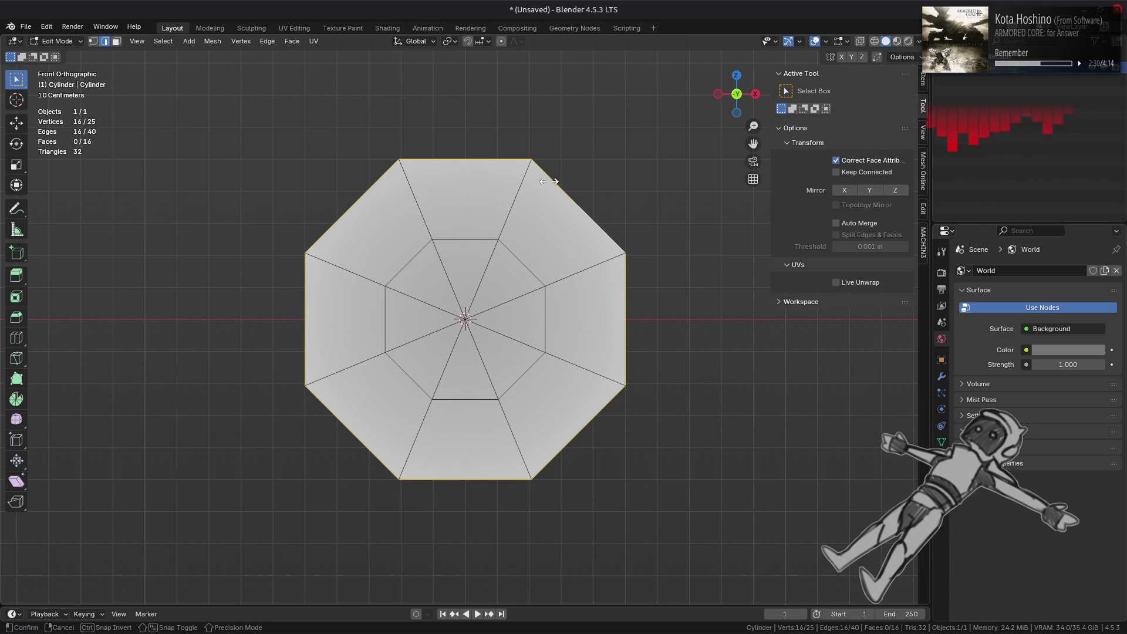
- Try To Sphere at 1 on the rim, compare with the octagon, then revert
{"action": "key", "text": "shift+alt+s"}
{"action": "type", "text": "1"}
{"action": "key", "text": "Return"}
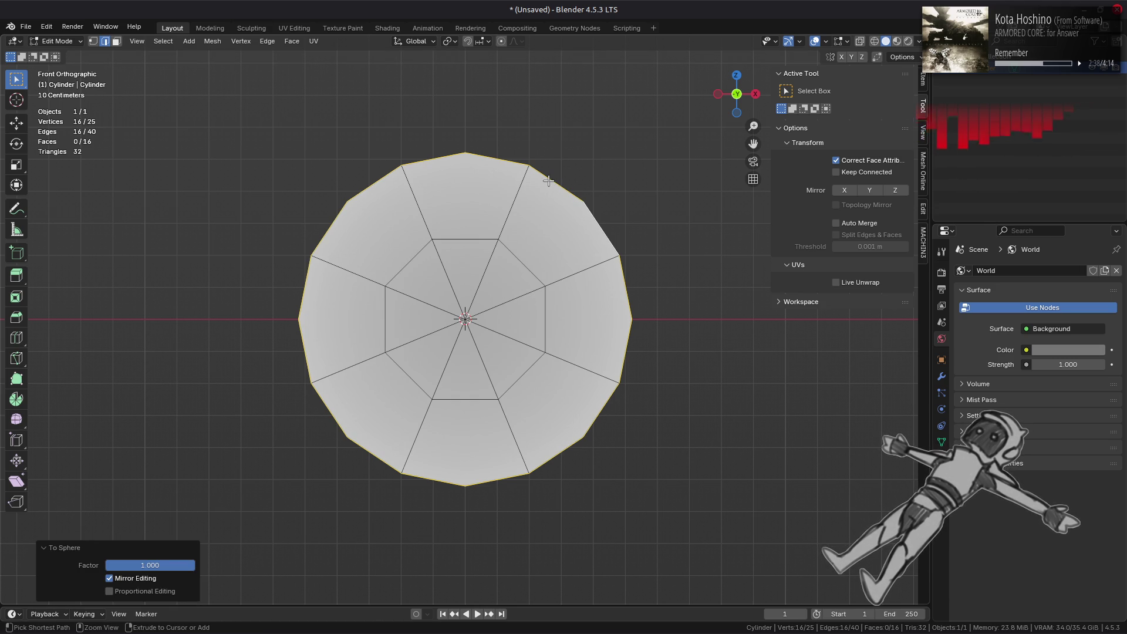
{"action": "key", "text": "ctrl+z"}
{"action": "key", "text": "ctrl+shift+z"}
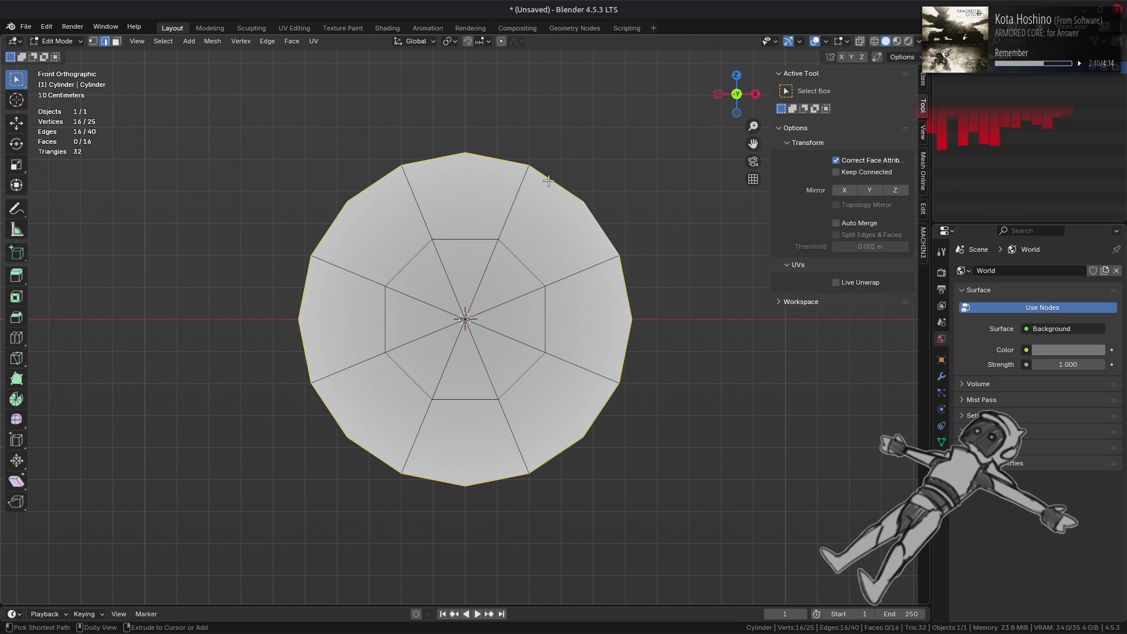
{"action": "key", "text": "ctrl+z"}
{"action": "key", "text": "ctrl+shift+z"}
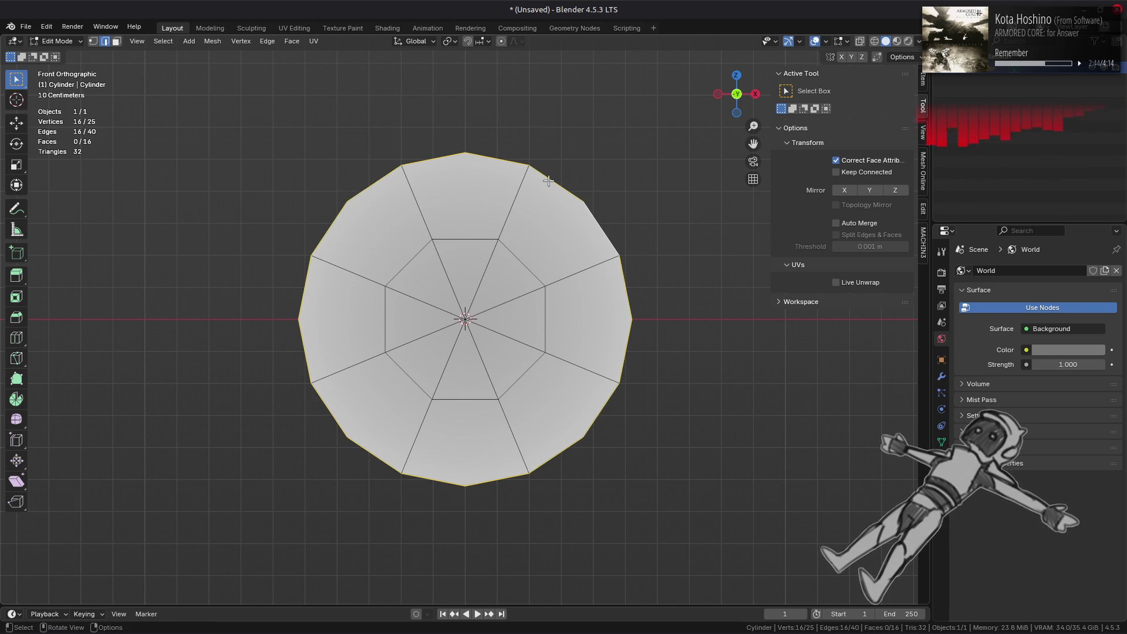
{"action": "key", "text": "ctrl+z"}
{"action": "key", "text": "ctrl+z"}
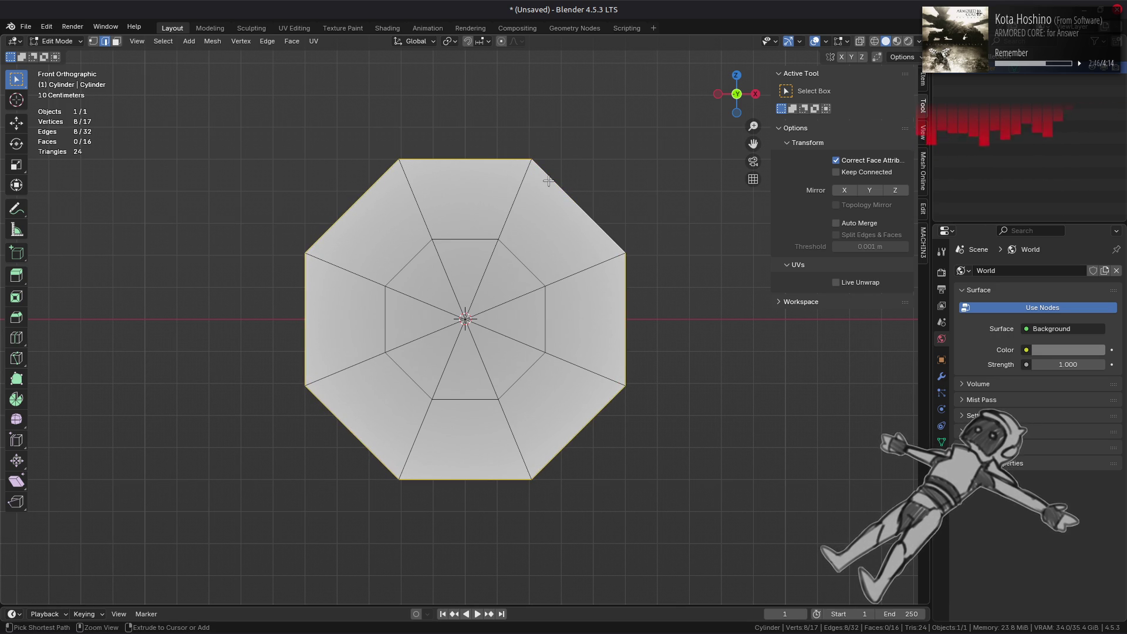
- Subdivide the disc's outer edge loop into 16 vertices
{"action": "left_click", "coordinate": [548, 181], "text": "alt"}
{"action": "right_click", "coordinate": [549, 180]}
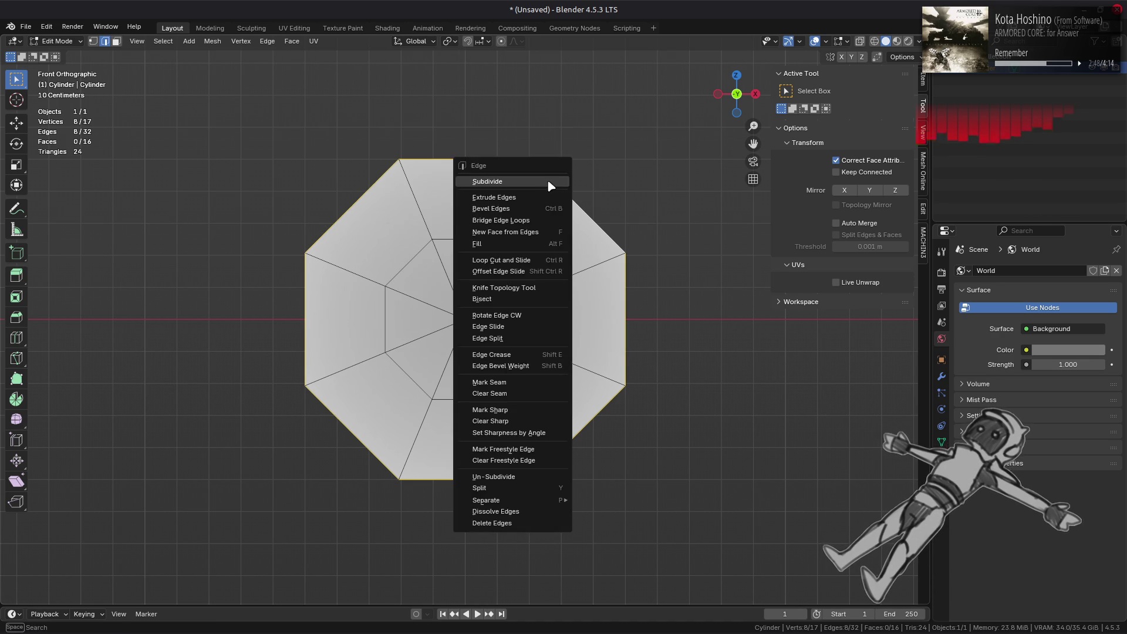
{"action": "left_click", "coordinate": [550, 185]}
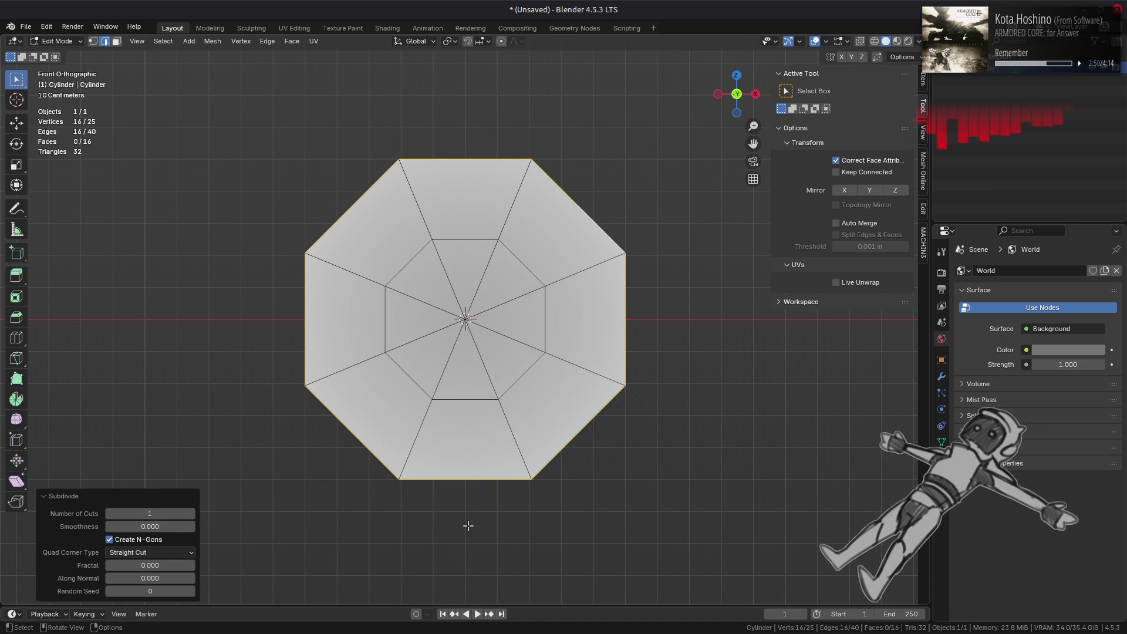
{"action": "left_click_drag", "start_coordinate": [149, 527], "coordinate": [150, 526]}
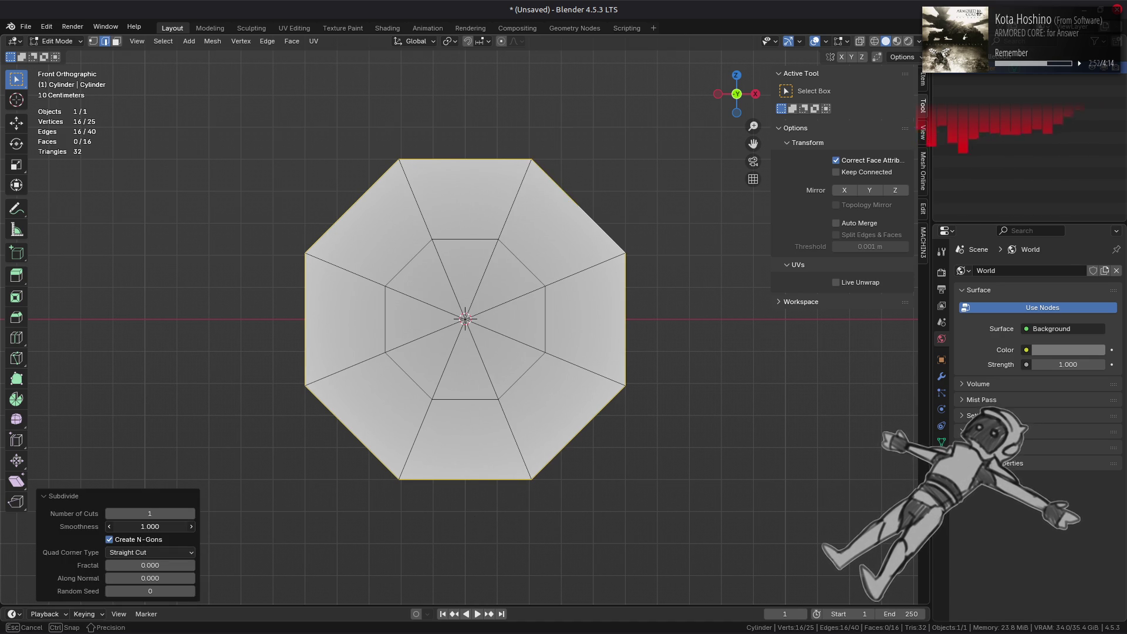
{"action": "left_click", "coordinate": [247, 280]}
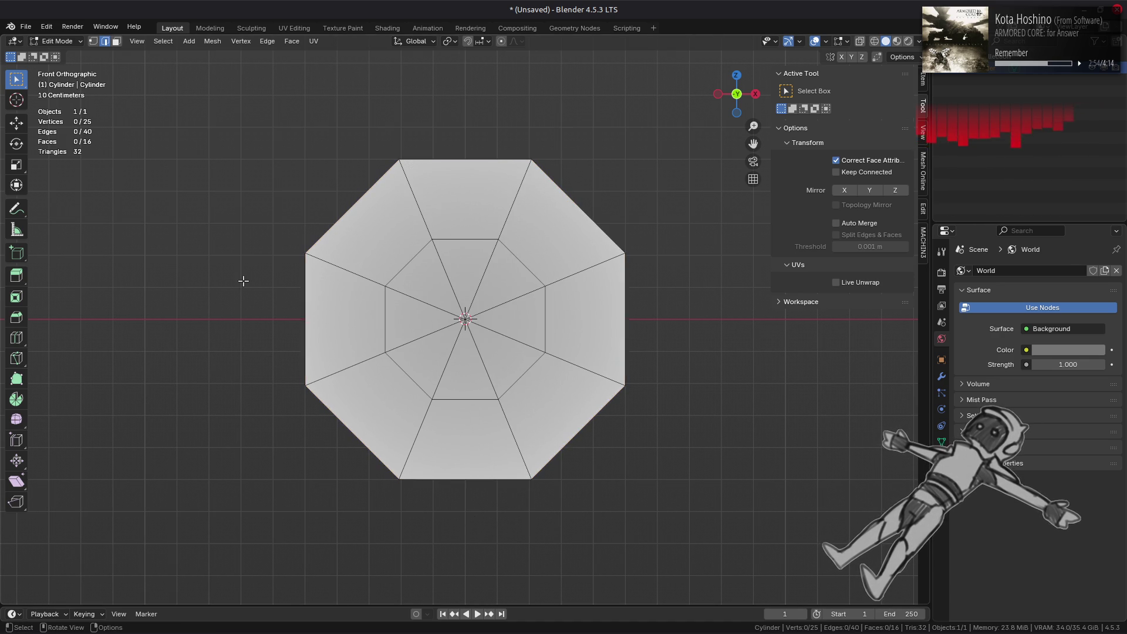
{"action": "key", "text": "ctrl+z"}
{"action": "right_click", "coordinate": [247, 280]}
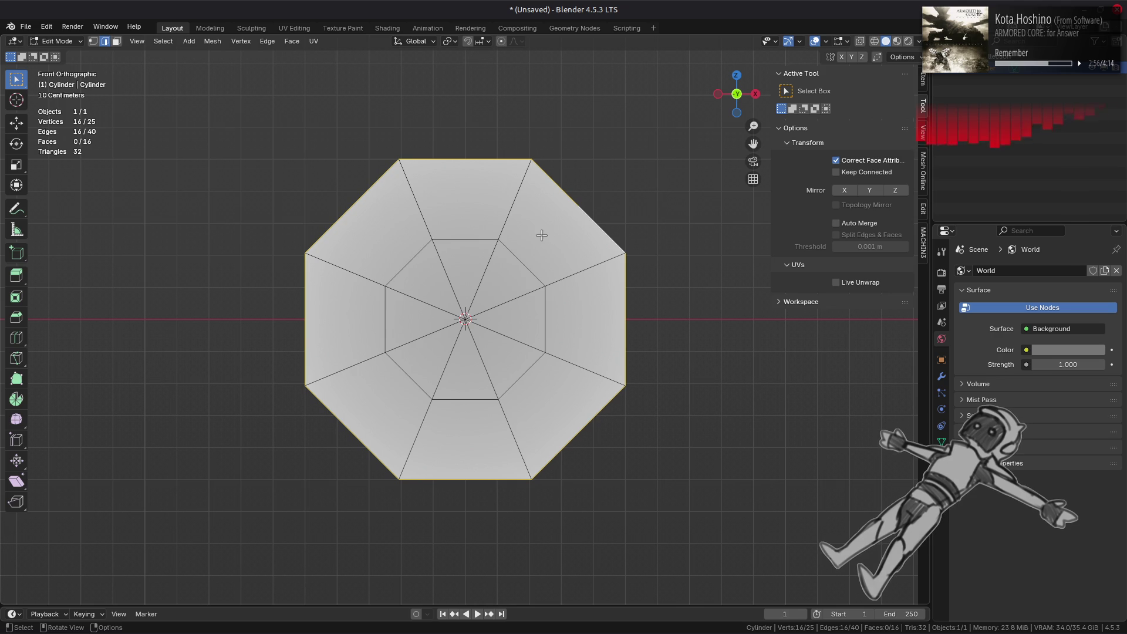
- Round the outer loop fully with To Sphere 1 and enable Keep Connected
{"action": "key", "text": "shift+s"}
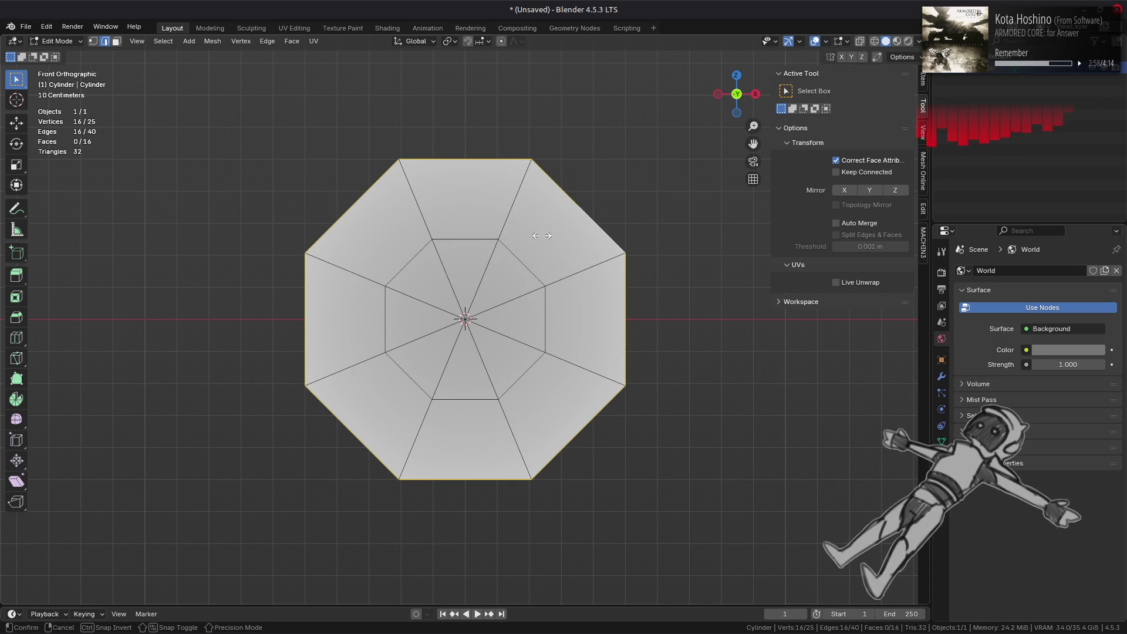
{"action": "key", "text": "shift+alt+s"}
{"action": "type", "text": "1"}
{"action": "key", "text": "Return"}
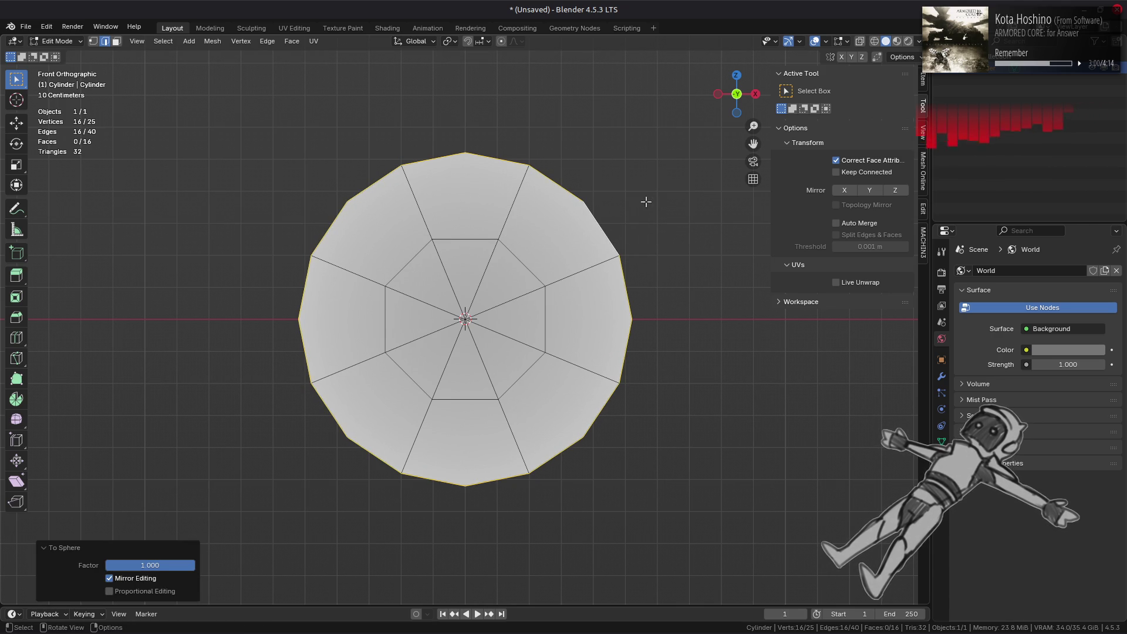
{"action": "left_click", "coordinate": [836, 172]}
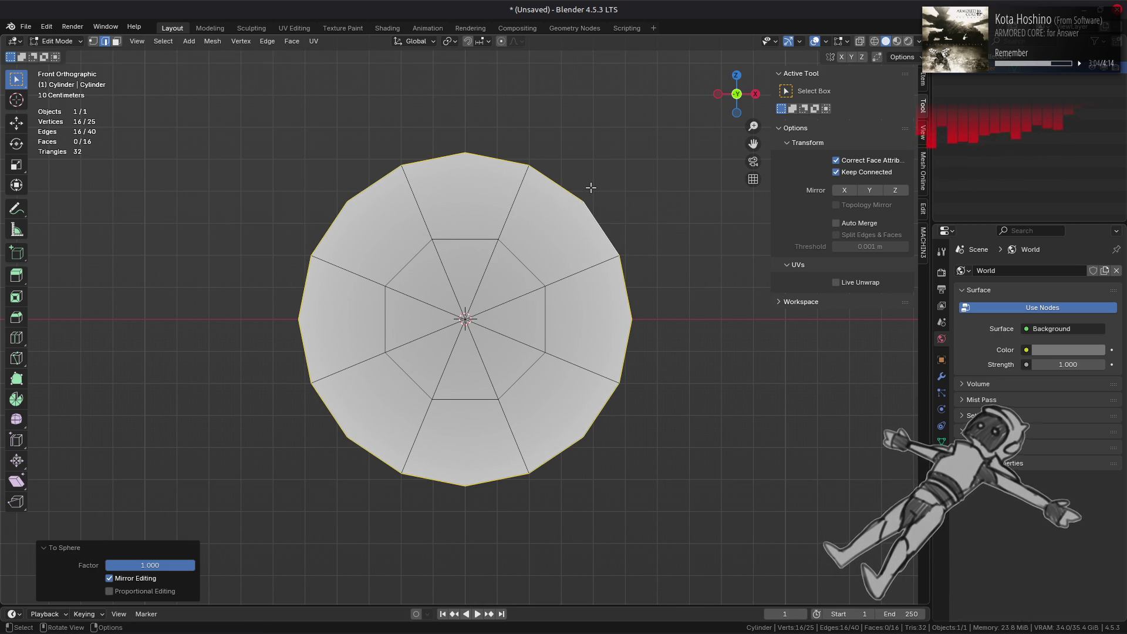
- Set snapping to Grid and test a 0.9 X scale, then undo it
{"action": "left_click", "coordinate": [480, 42]}
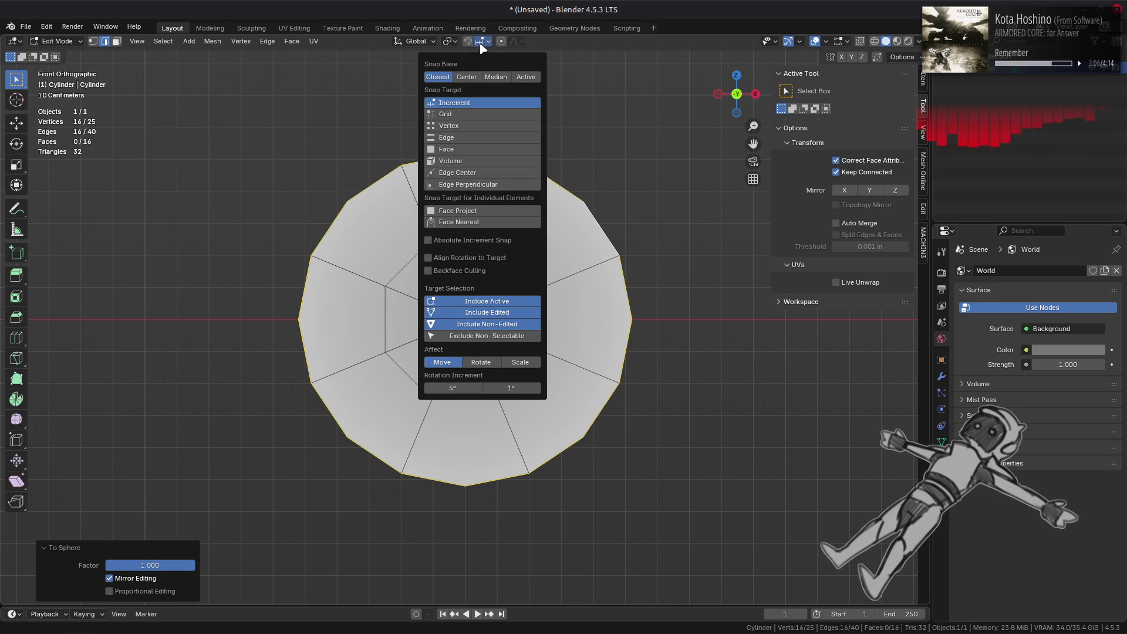
{"action": "left_click", "coordinate": [478, 113]}
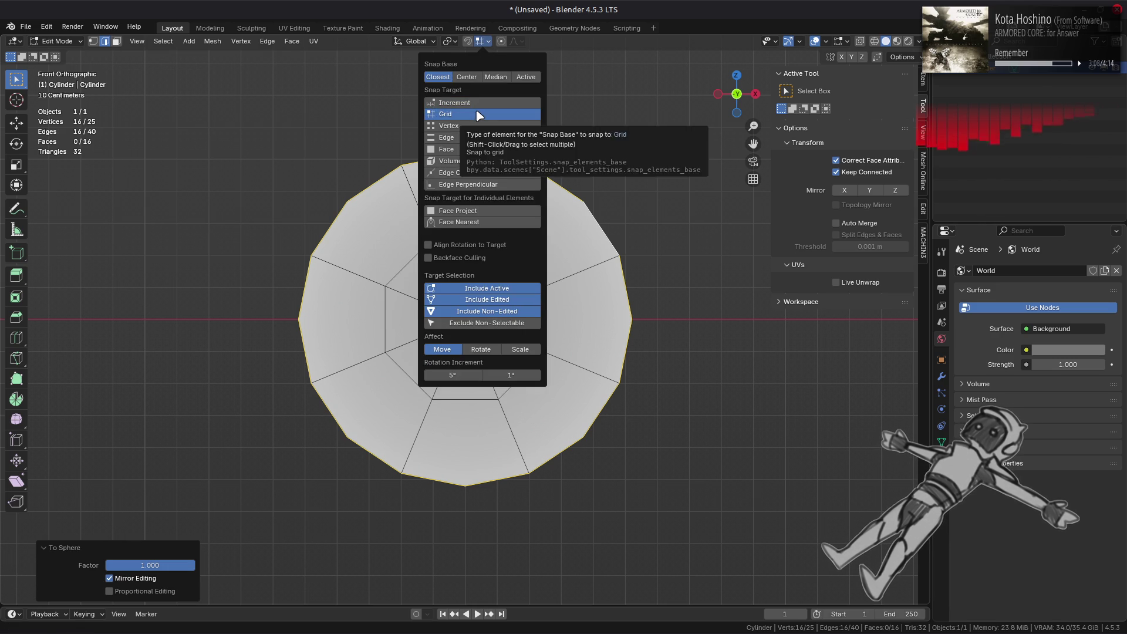
{"action": "left_click", "coordinate": [16, 123]}
{"action": "key", "text": "1"}
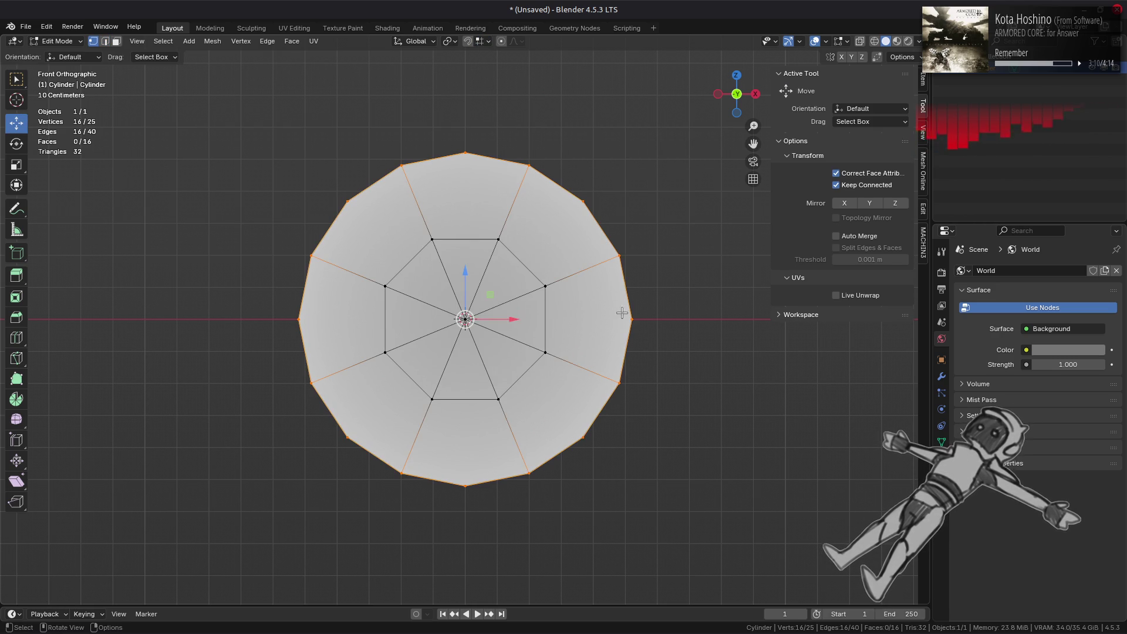
{"action": "type", "text": "sx"}
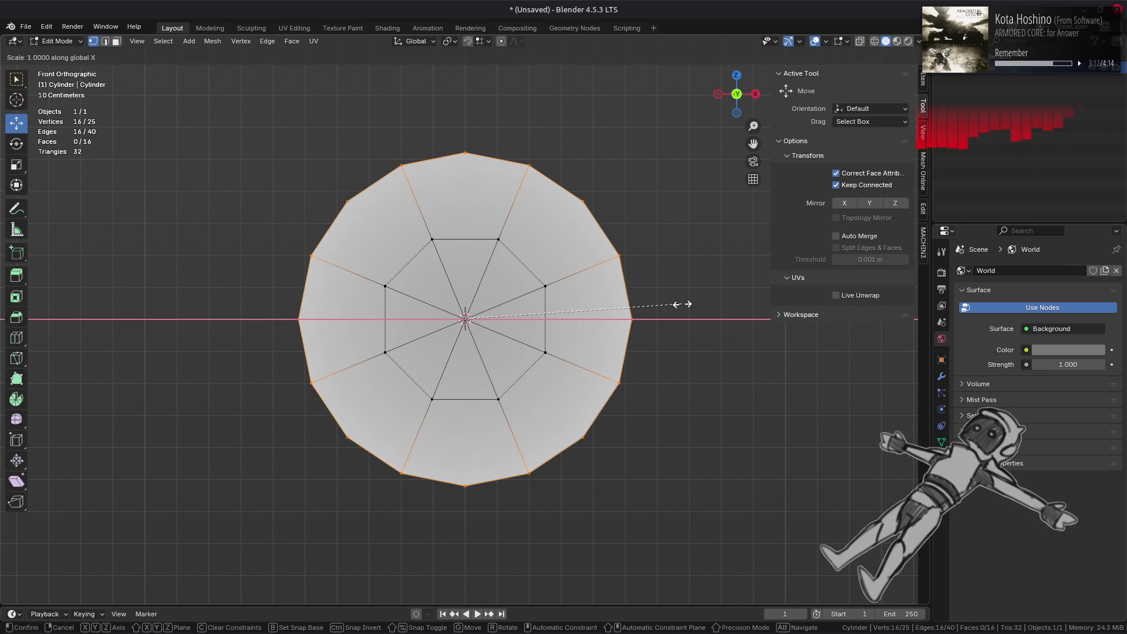
{"action": "type", "text": ".9"}
{"action": "key", "text": "Return"}
{"action": "key", "text": "ctrl+z"}
- Snap relative to the Active element, making the right side vertex active
{"action": "left_click", "coordinate": [487, 41]}
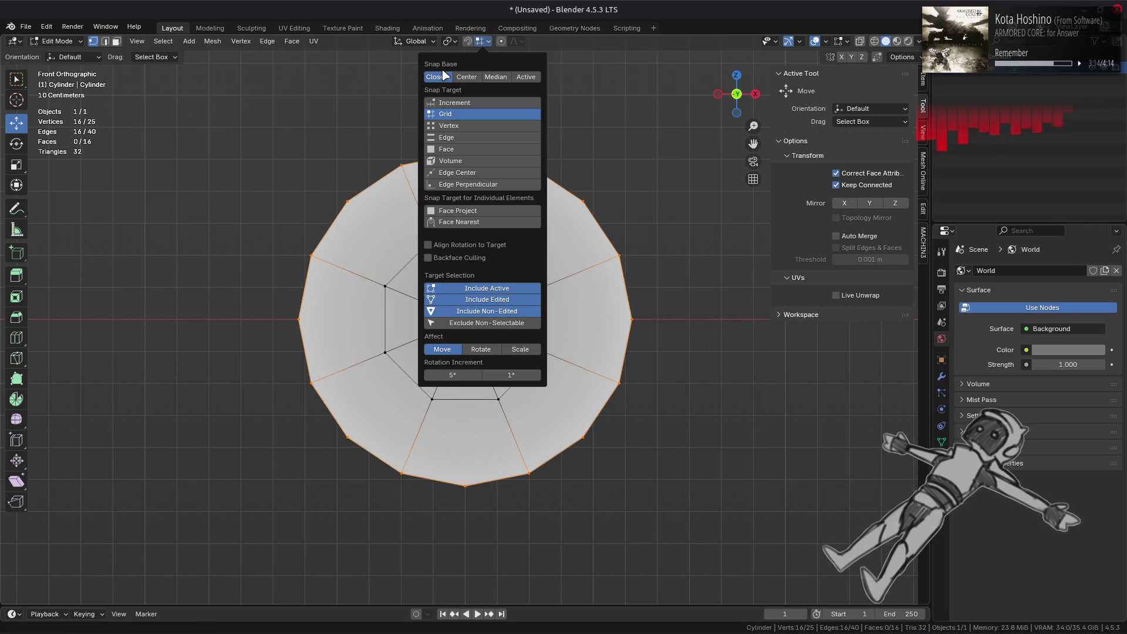
{"action": "left_click", "coordinate": [520, 77]}
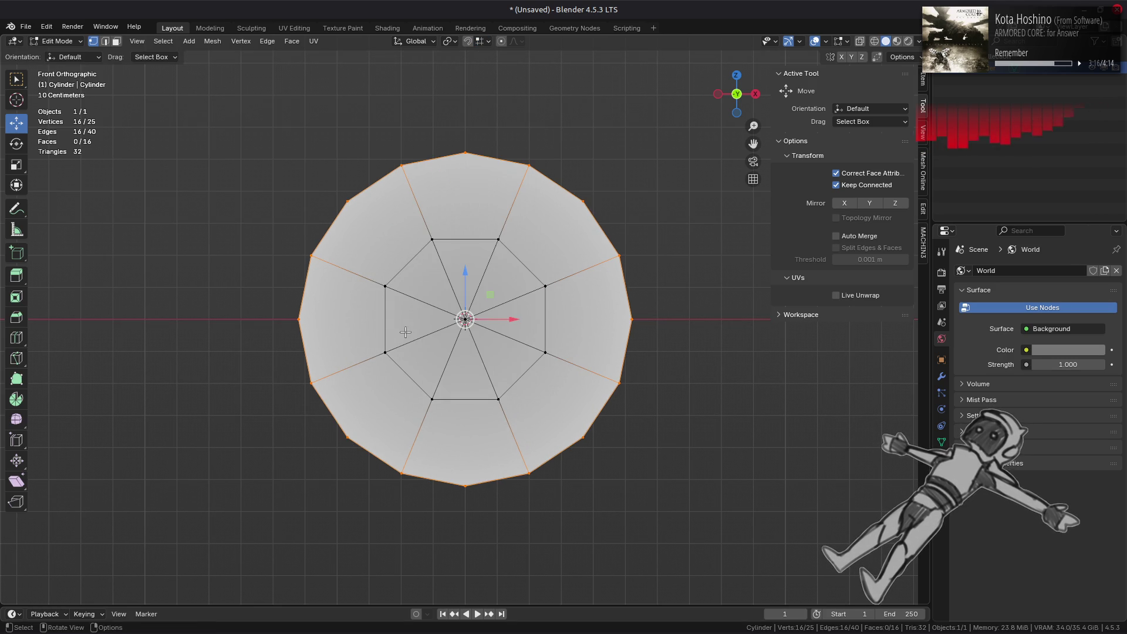
{"action": "left_click", "coordinate": [632, 319], "text": "shift"}
{"action": "key", "text": "s"}
{"action": "key", "text": "x"}
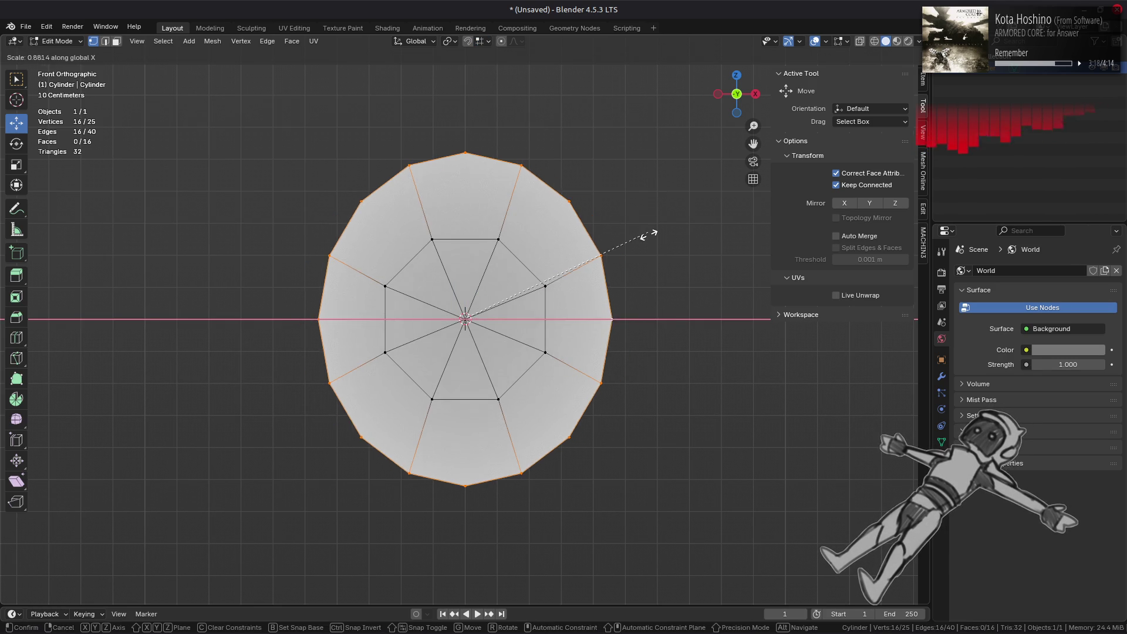
{"action": "left_click", "coordinate": [669, 219]}
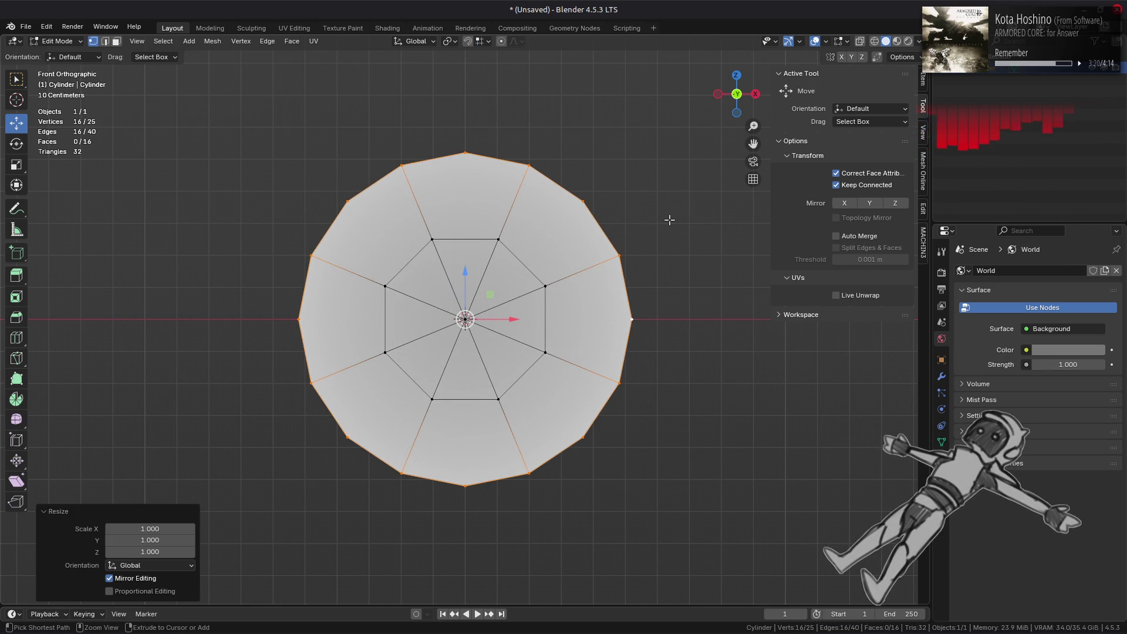
- Scale the left and right side vertices slightly along X
{"action": "left_click", "coordinate": [648, 299]}
{"action": "left_click", "coordinate": [298, 319], "text": "shift"}
{"action": "key", "text": "s"}
{"action": "key", "text": "x"}
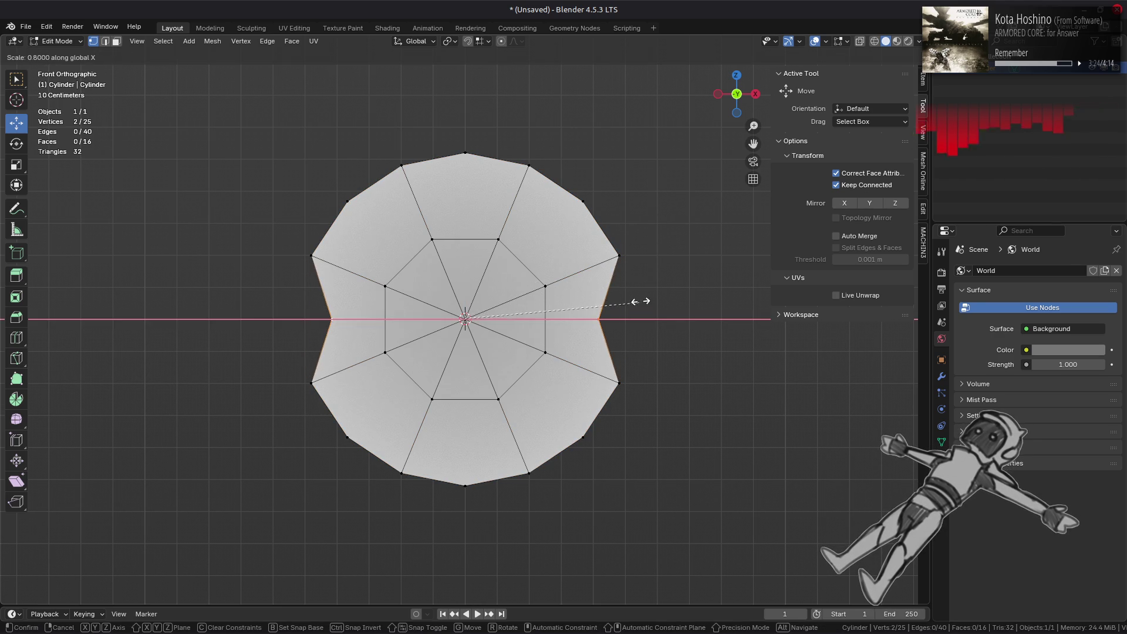
{"action": "left_click", "coordinate": [602, 204]}
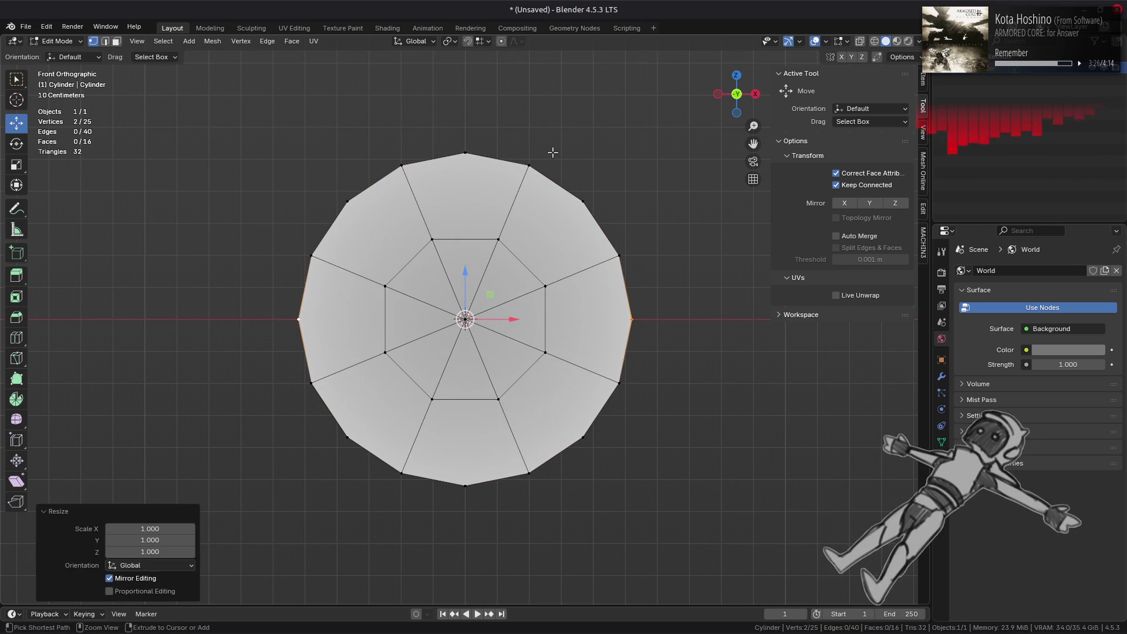
{"action": "left_click", "coordinate": [488, 42]}
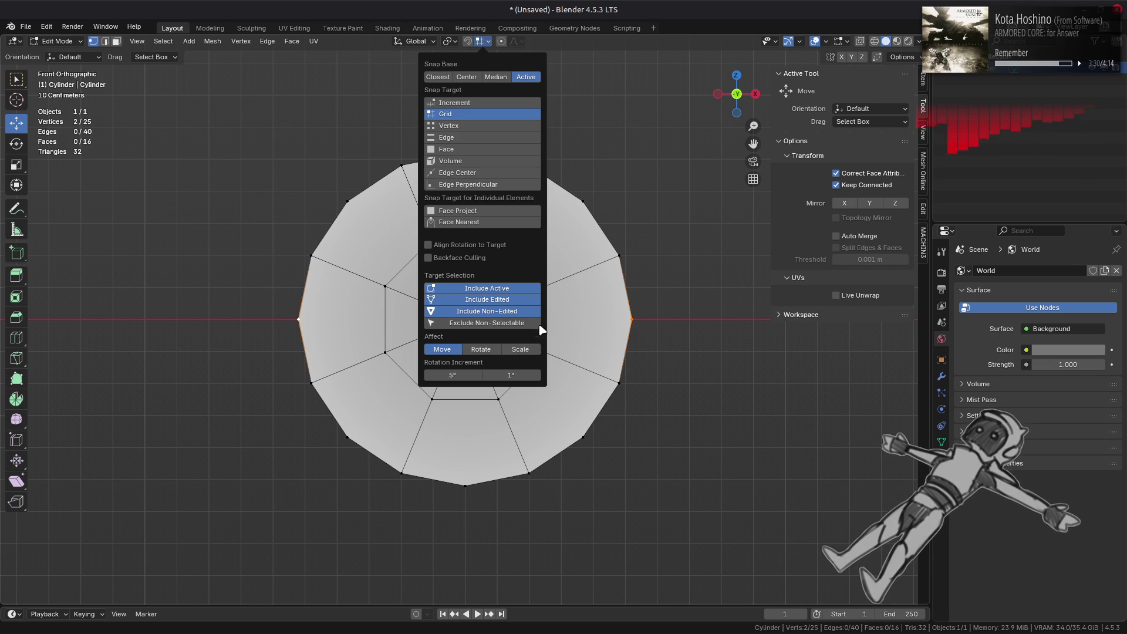
{"action": "key", "text": "s"}
{"action": "key", "text": "x"}
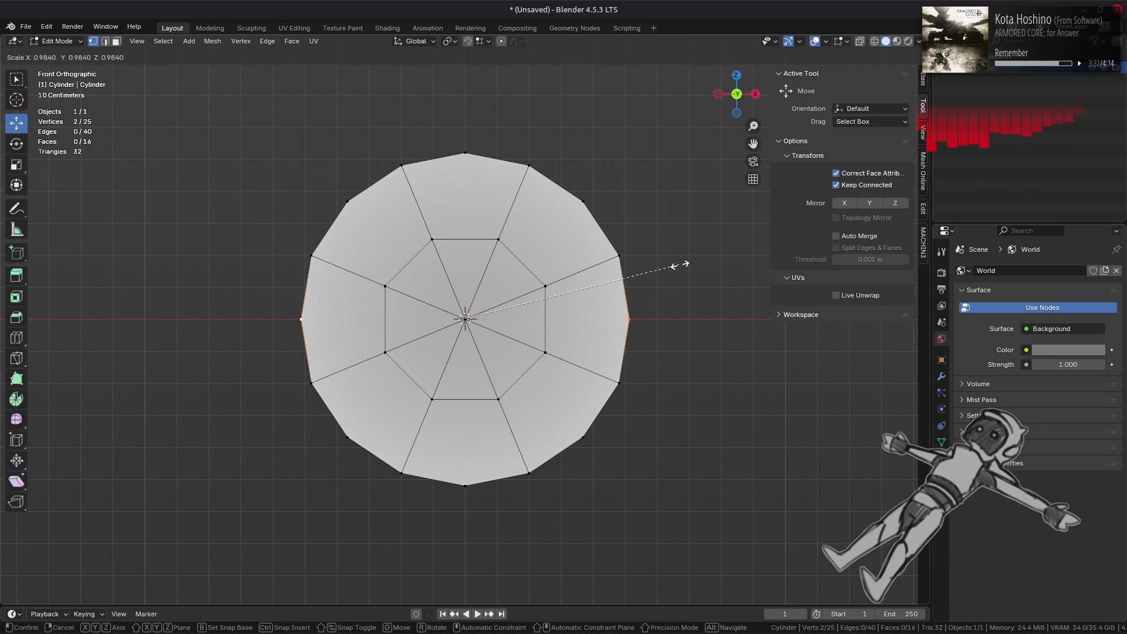
{"action": "left_click", "coordinate": [639, 312]}
- Scale the whole outer edge loop to 0.96 on both X and Z
{"action": "left_click", "coordinate": [583, 244], "text": "alt"}
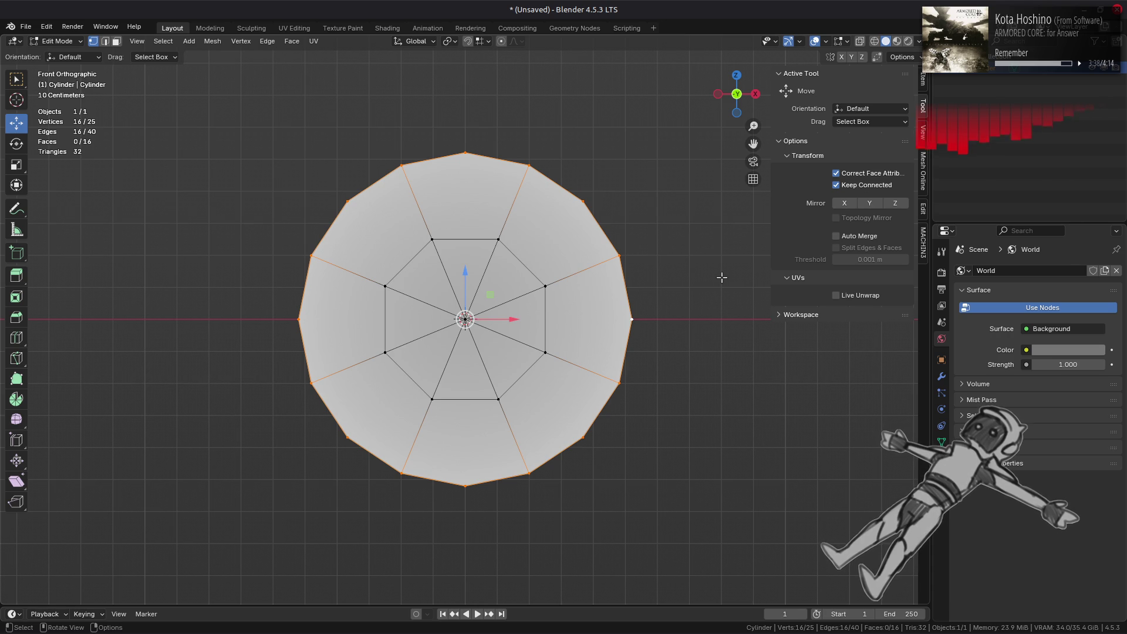
{"action": "key", "text": "s"}
{"action": "key", "text": "x"}
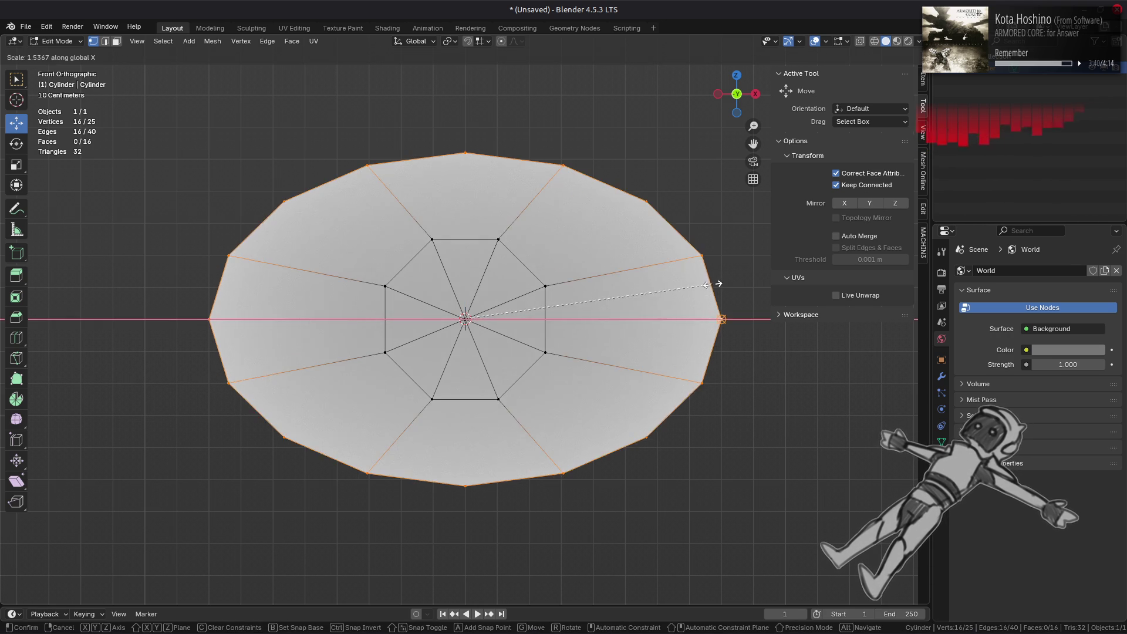
{"action": "left_click", "coordinate": [611, 308]}
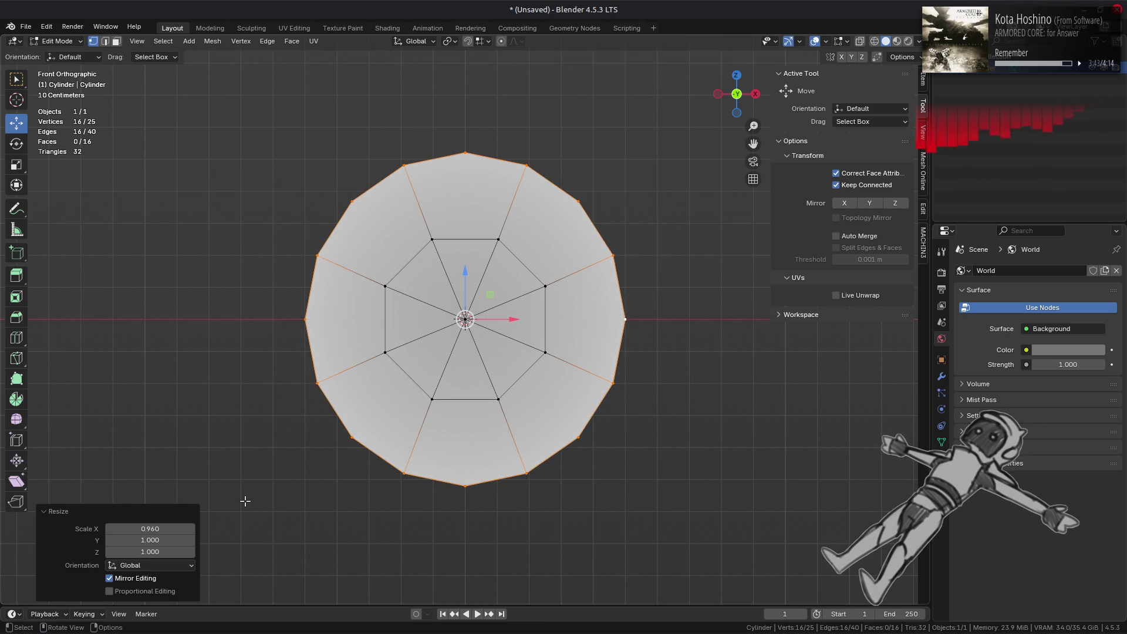
{"action": "double_click", "coordinate": [159, 550]}
{"action": "type", "text": "0.96"}
{"action": "key", "text": "Return"}
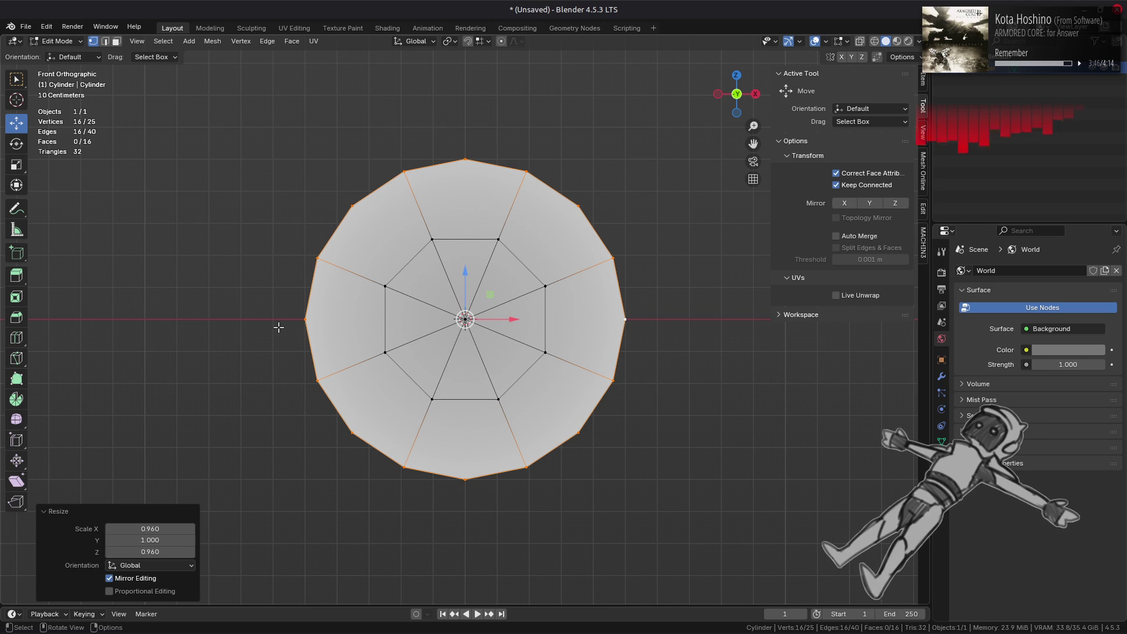
- Select all of the disc and inspect it in the UV Editing workspace
{"action": "key", "text": "a"}
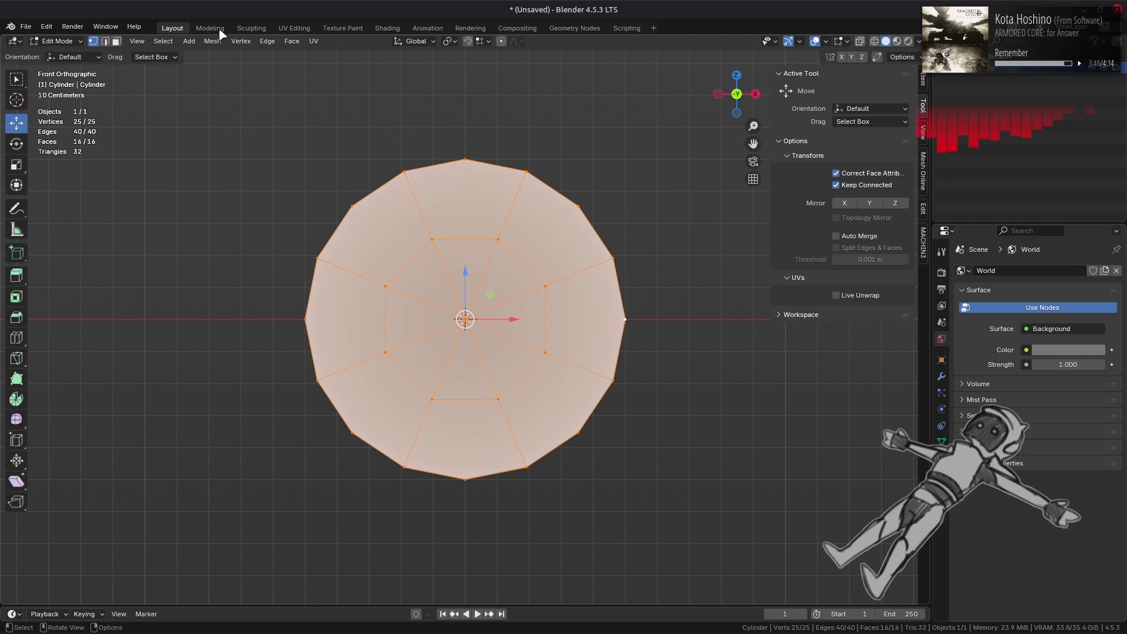
{"action": "left_click", "coordinate": [294, 27]}
{"action": "scroll", "coordinate": [259, 234], "scroll_direction": "right", "scroll_amount": 4}
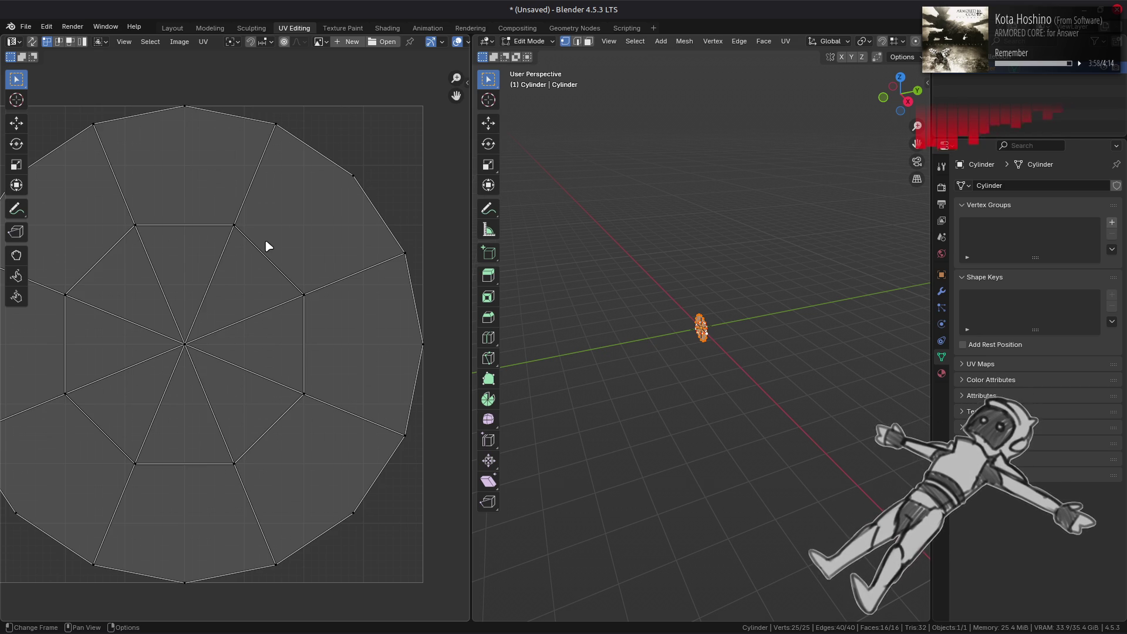
{"action": "left_click", "coordinate": [172, 27]}
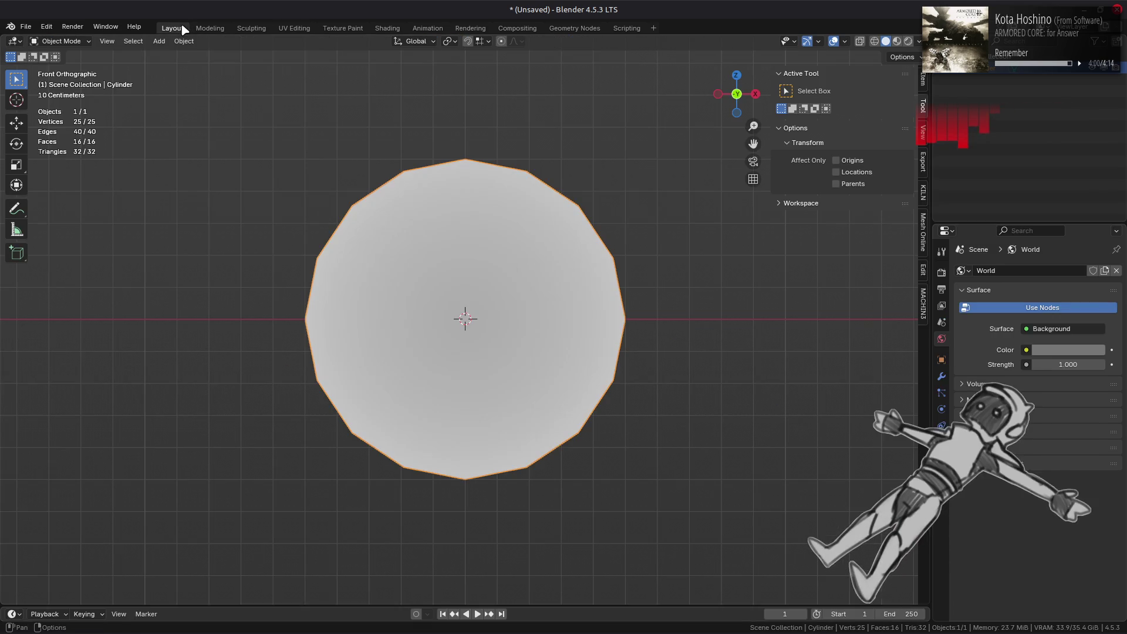
- Triangulate all the disc's faces into 32 triangles and deselect everything
{"action": "key", "text": "3"}
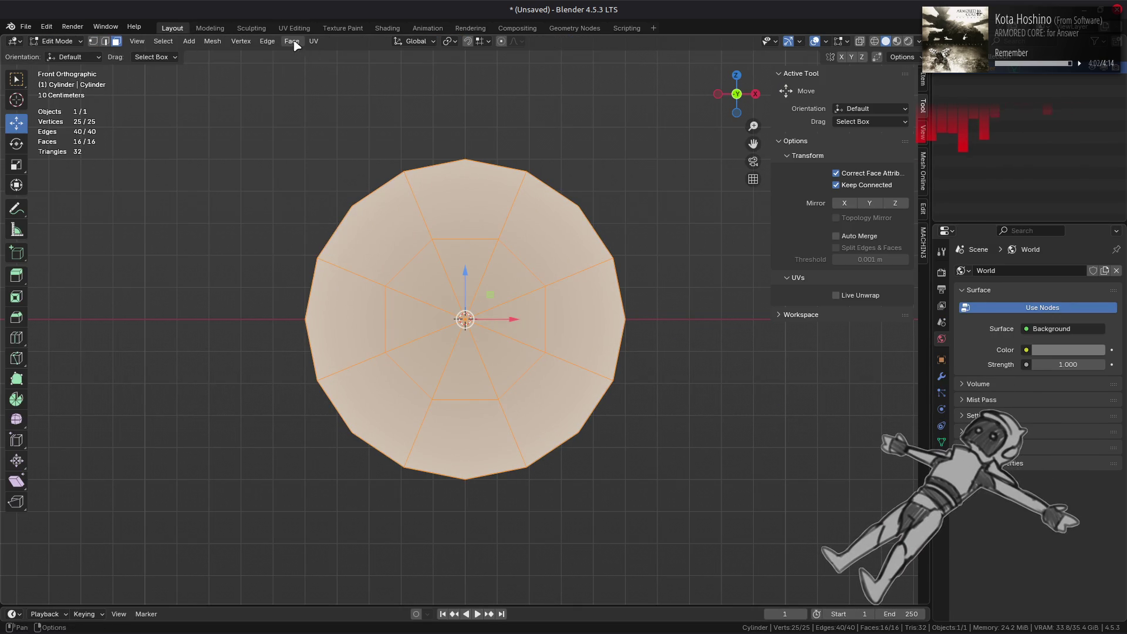
{"action": "left_click", "coordinate": [291, 41]}
{"action": "left_click", "coordinate": [340, 116]}
{"action": "left_click", "coordinate": [280, 195]}
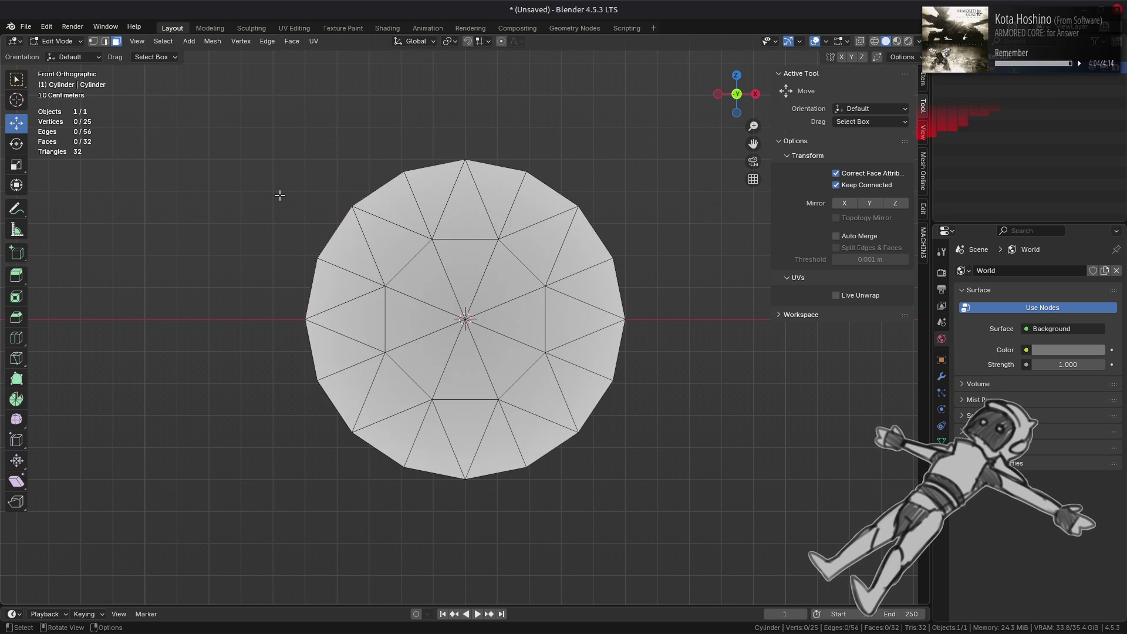
{"action": "key", "text": "Tab"}
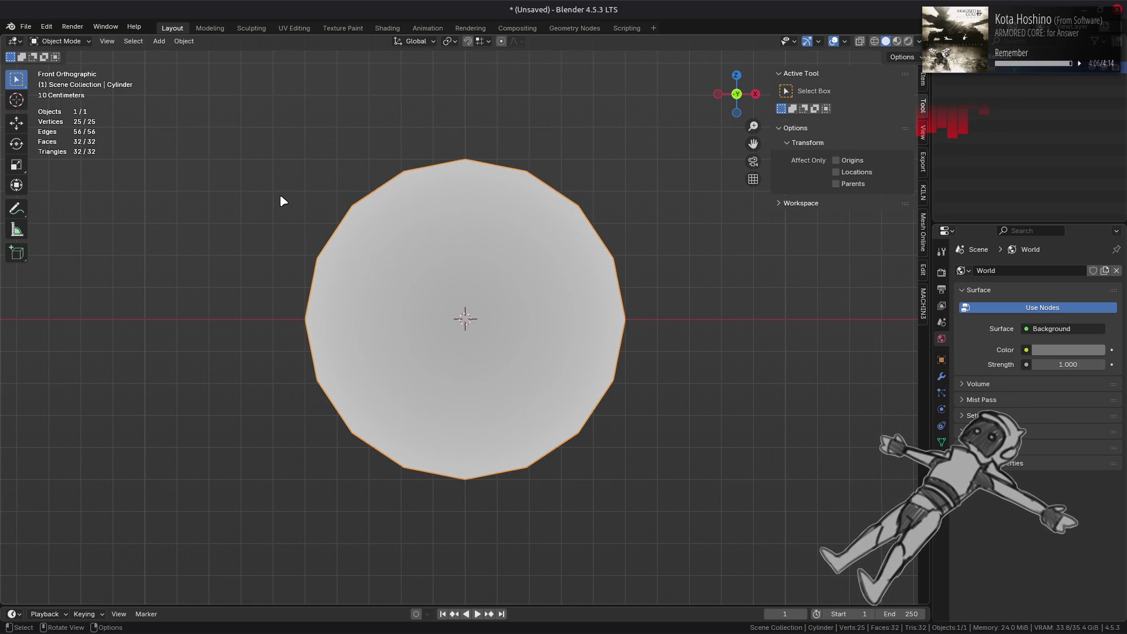
{"action": "key", "text": "Tab"}
{"action": "mouse_move", "coordinate": [280, 193]}
{"action": "left_mouse_down"}
{"action": "mouse_move", "coordinate": [284, 214]}
{"action": "mouse_move", "coordinate": [236, 214]}
{"action": "mouse_move", "coordinate": [284, 209]}
{"action": "left_mouse_up"}
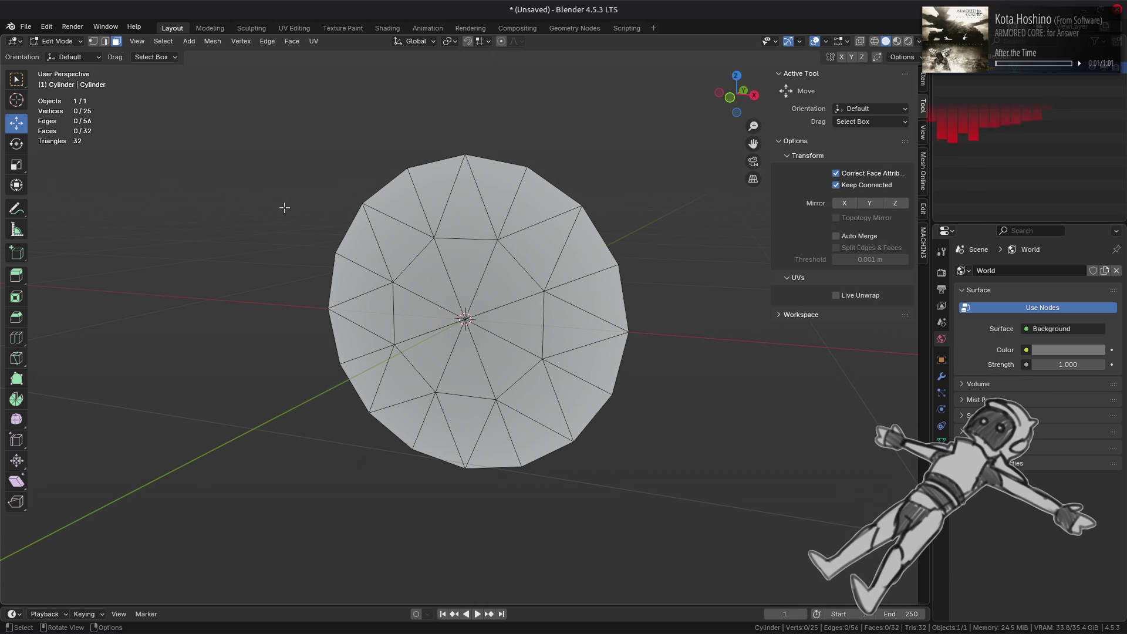
- Leave Edit Mode and rename the Cylinder object to ROUMD
{"action": "key", "text": "Tab"}
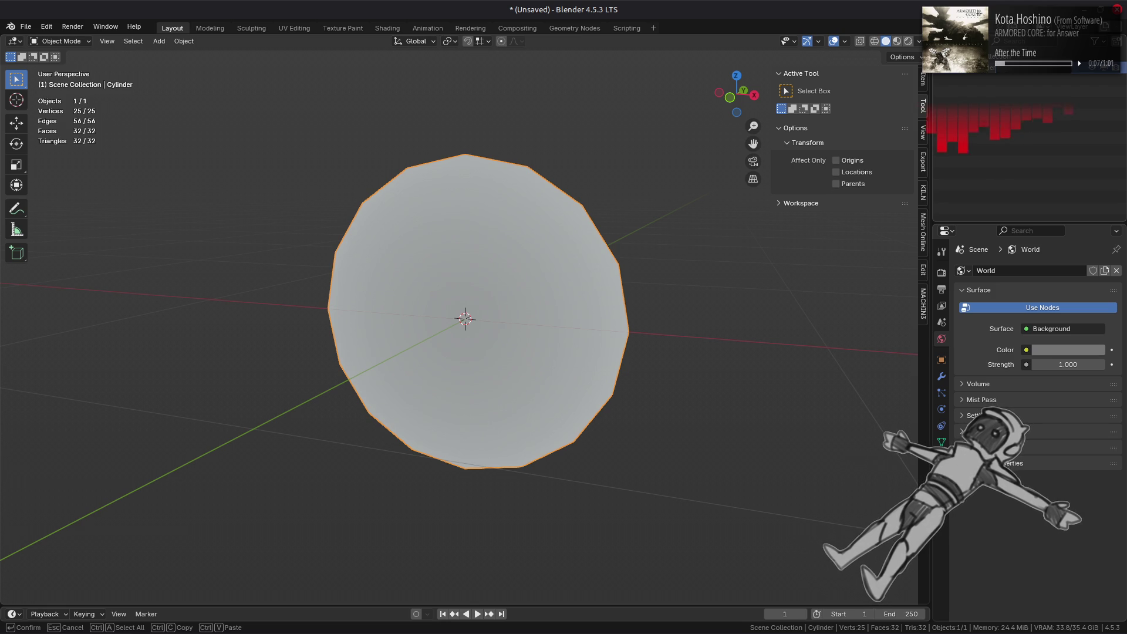
{"action": "key", "text": "Return"}
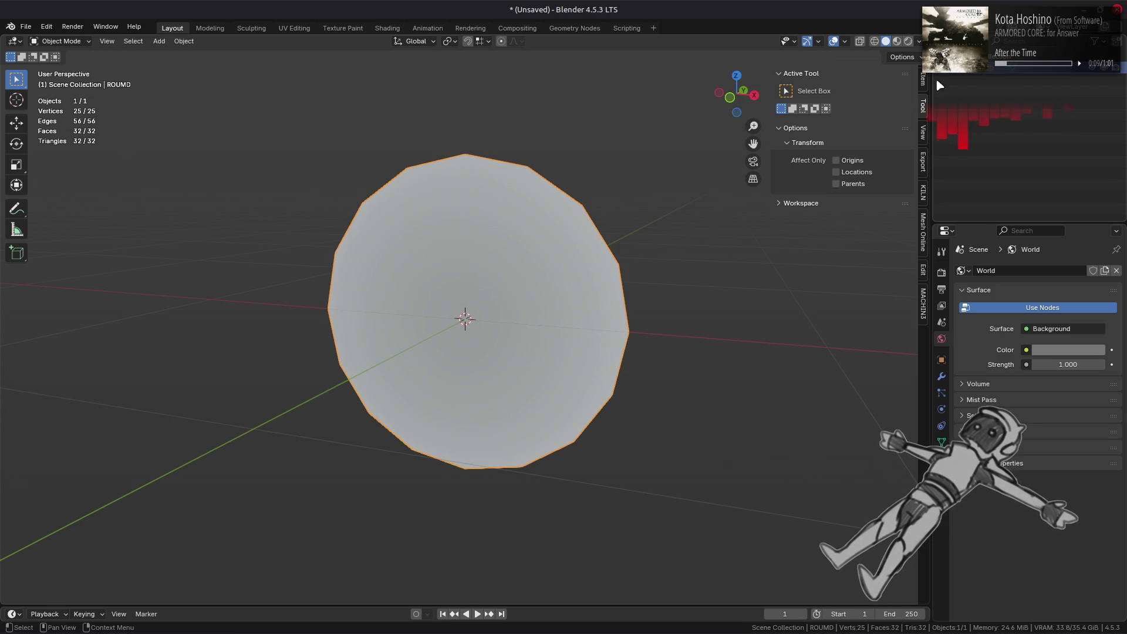
- Export the disc as Wavefront round_hi.obj into the Meshes folder without materials
{"action": "left_click", "coordinate": [26, 26]}
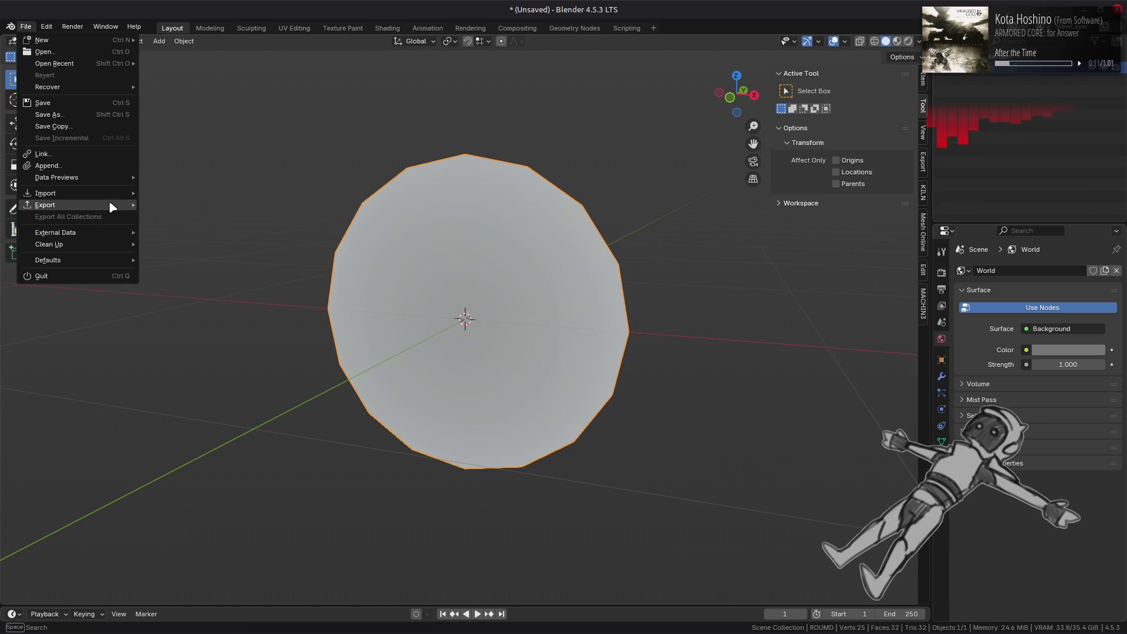
{"action": "mouse_move", "coordinate": [108, 205]}
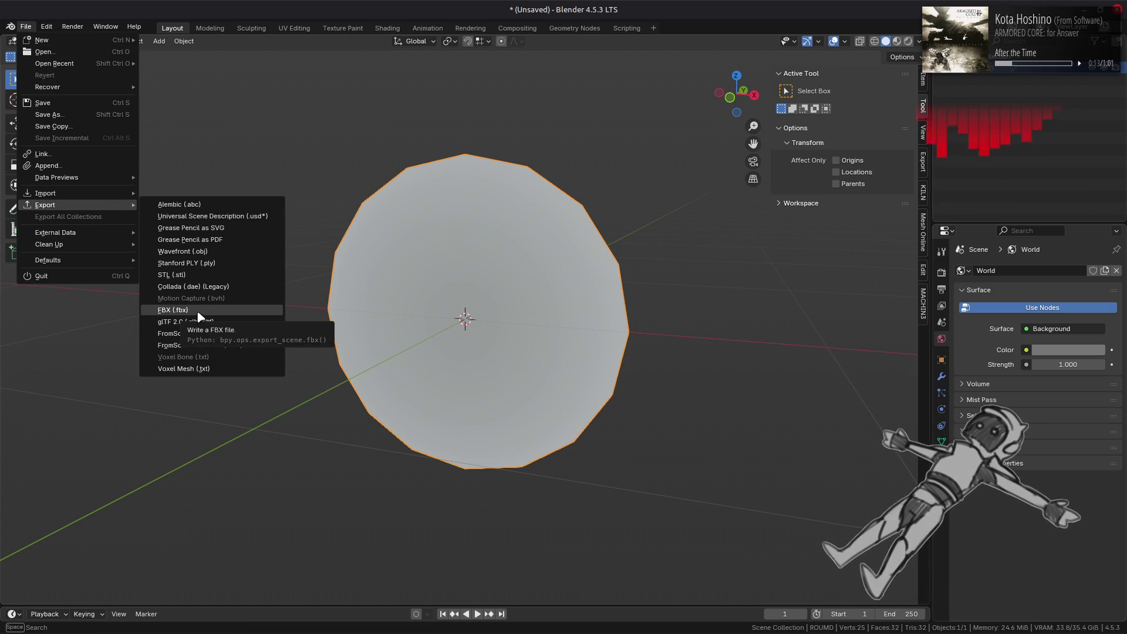
{"action": "left_click", "coordinate": [228, 252]}
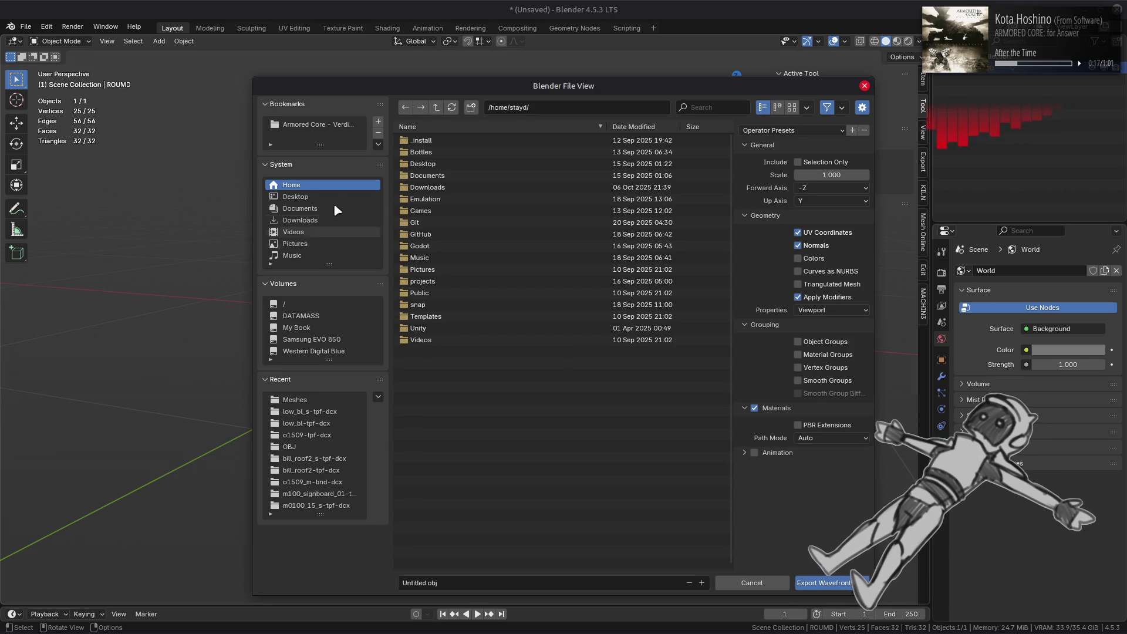
{"action": "left_click", "coordinate": [303, 404]}
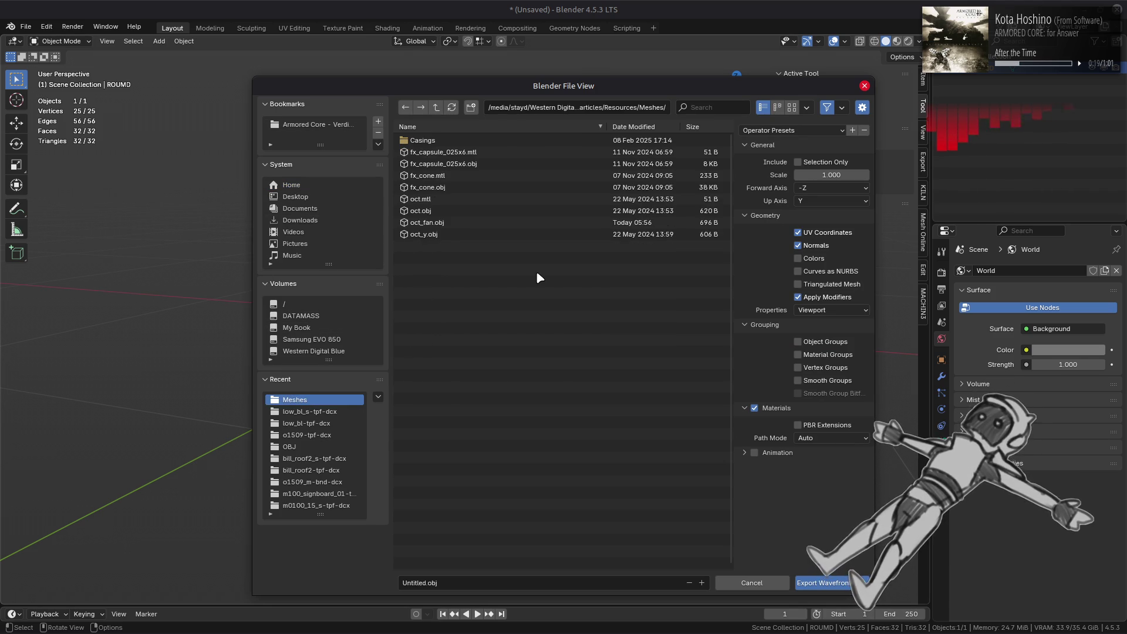
{"action": "left_click", "coordinate": [470, 222]}
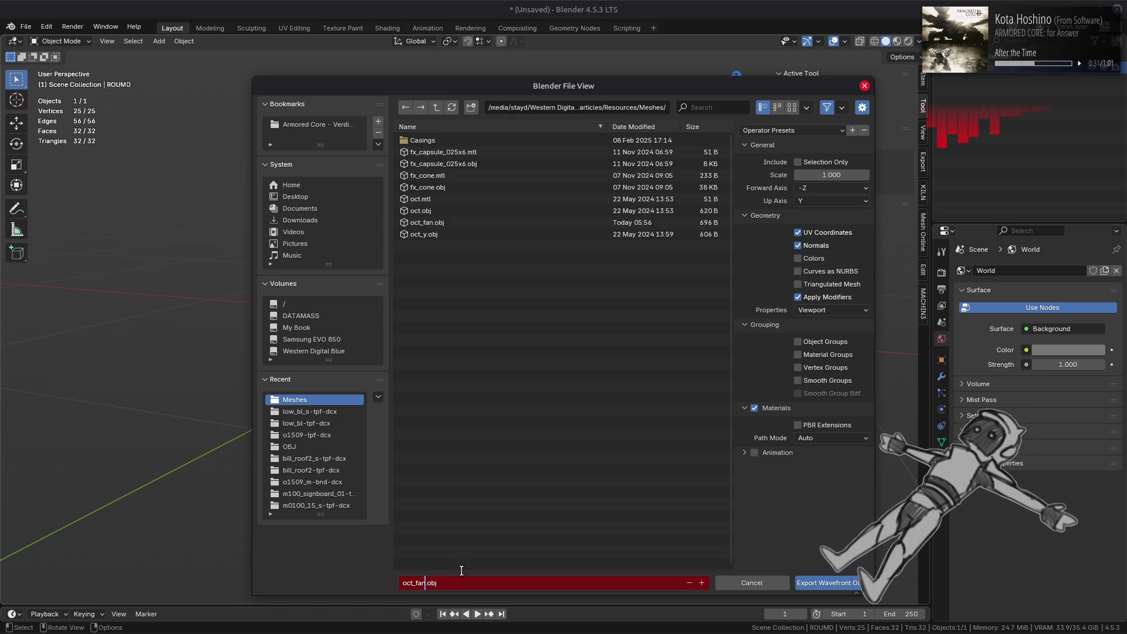
{"action": "key", "text": "BackSpace"}
{"action": "key", "text": "BackSpace"}
{"action": "key", "text": "BackSpace"}
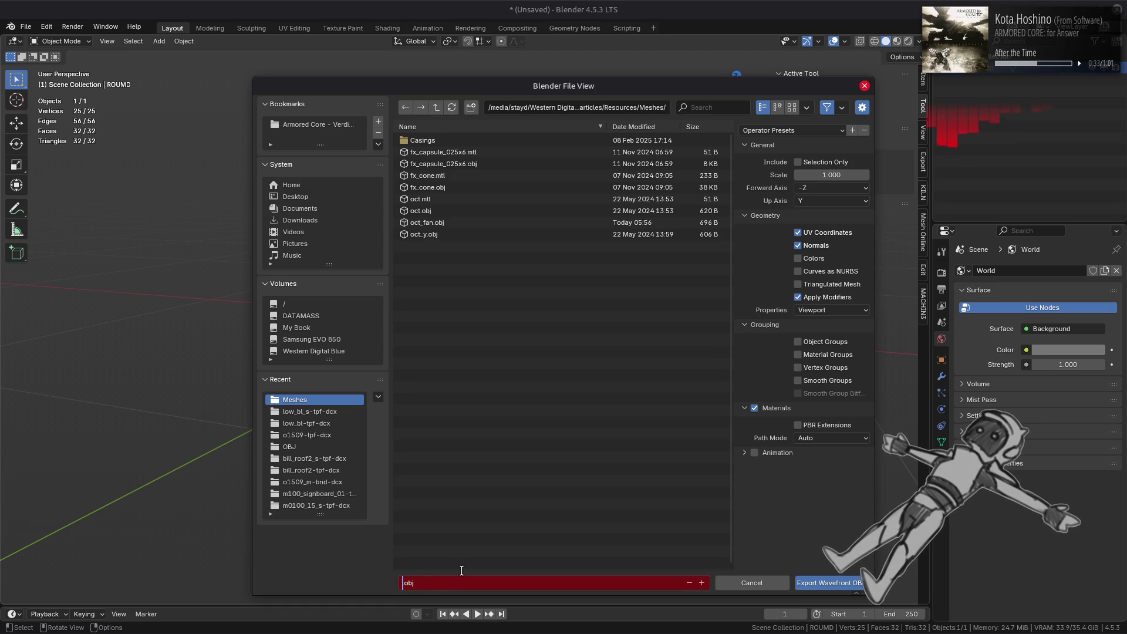
{"action": "type", "text": "round_h"}
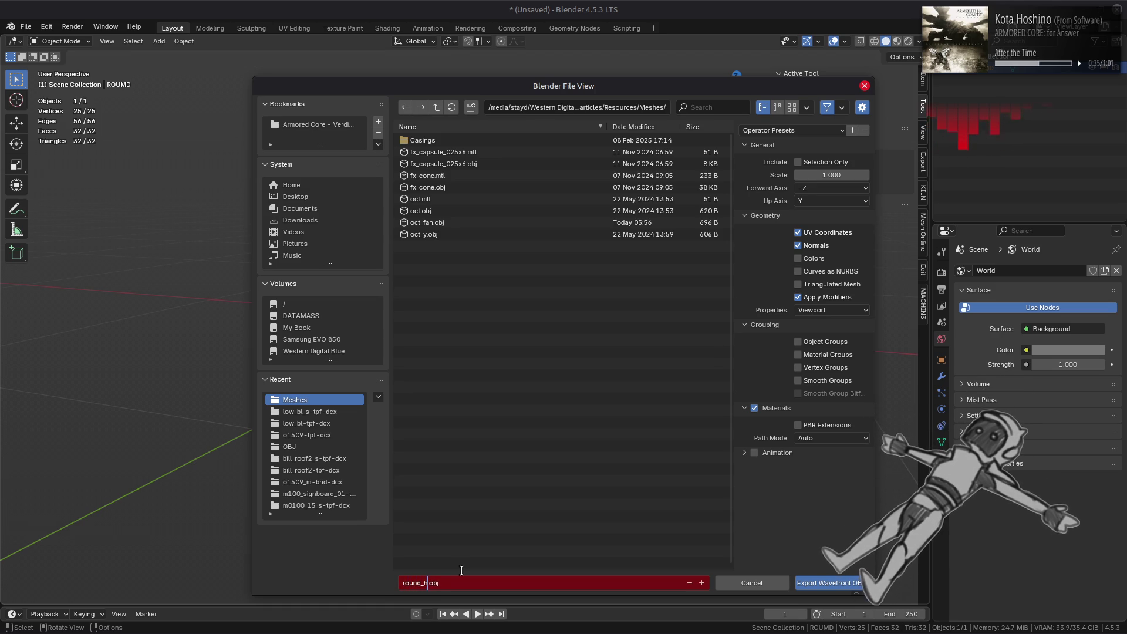
{"action": "type", "text": "i"}
{"action": "key", "text": "Return"}
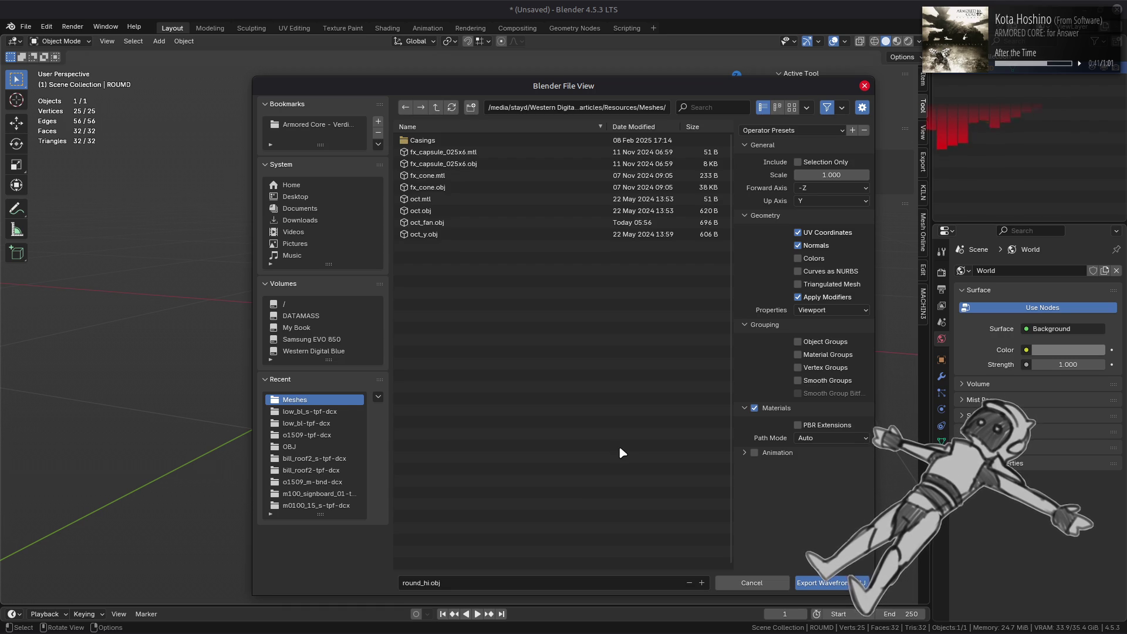
{"action": "left_click", "coordinate": [755, 408]}
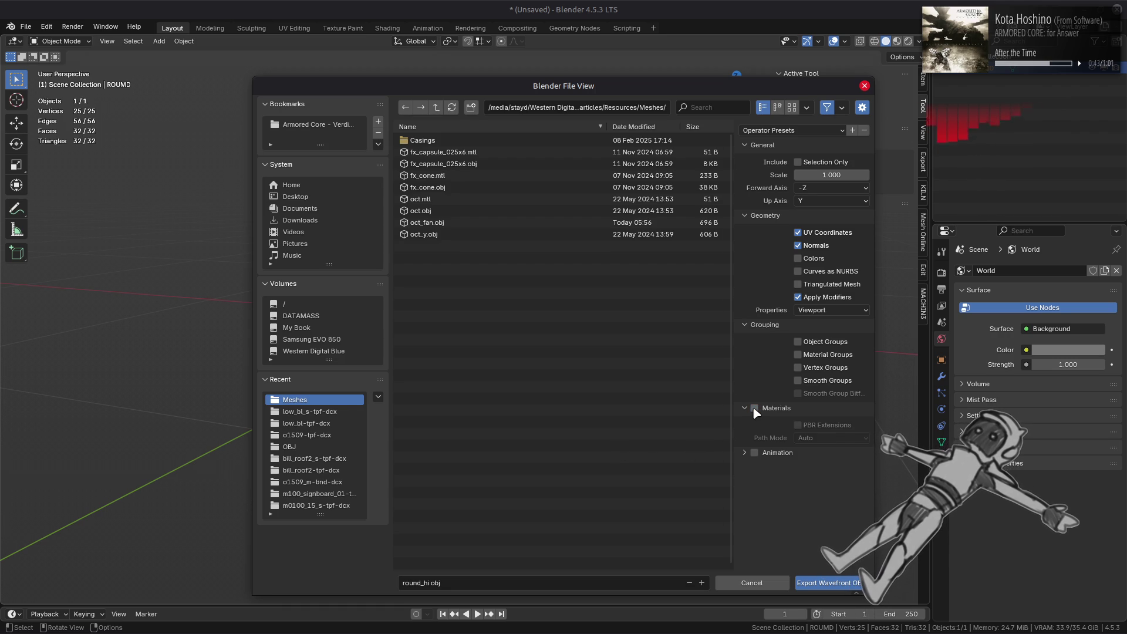
{"action": "left_click", "coordinate": [828, 582]}
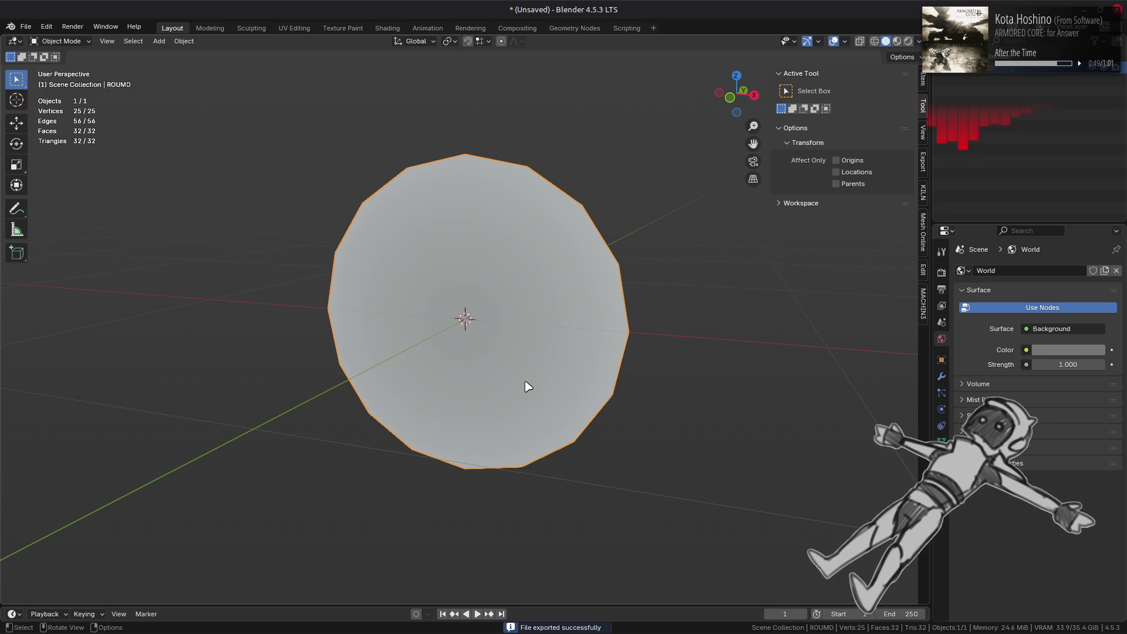
- Quit Blender without saving the blend file and close the file manager
{"action": "key", "text": "ctrl+q"}
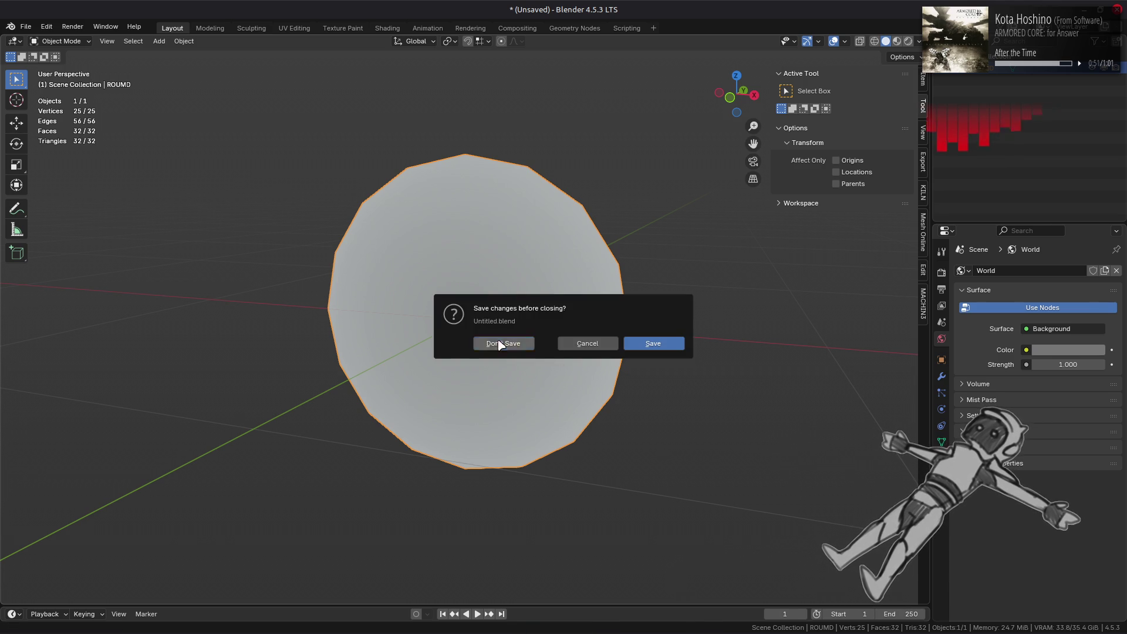
{"action": "left_click", "coordinate": [492, 344]}
{"action": "key", "text": "ctrl+w"}
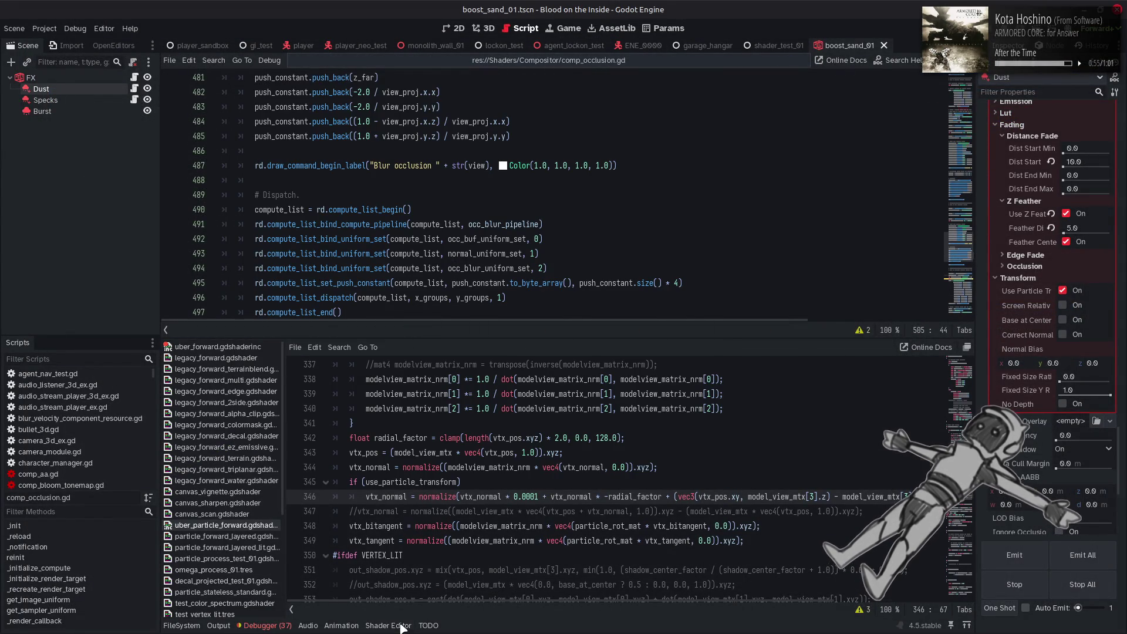
- Hide the shader panel and show the FileSystem dock listing round_hi.obj in Meshes
{"action": "left_click", "coordinate": [382, 625]}
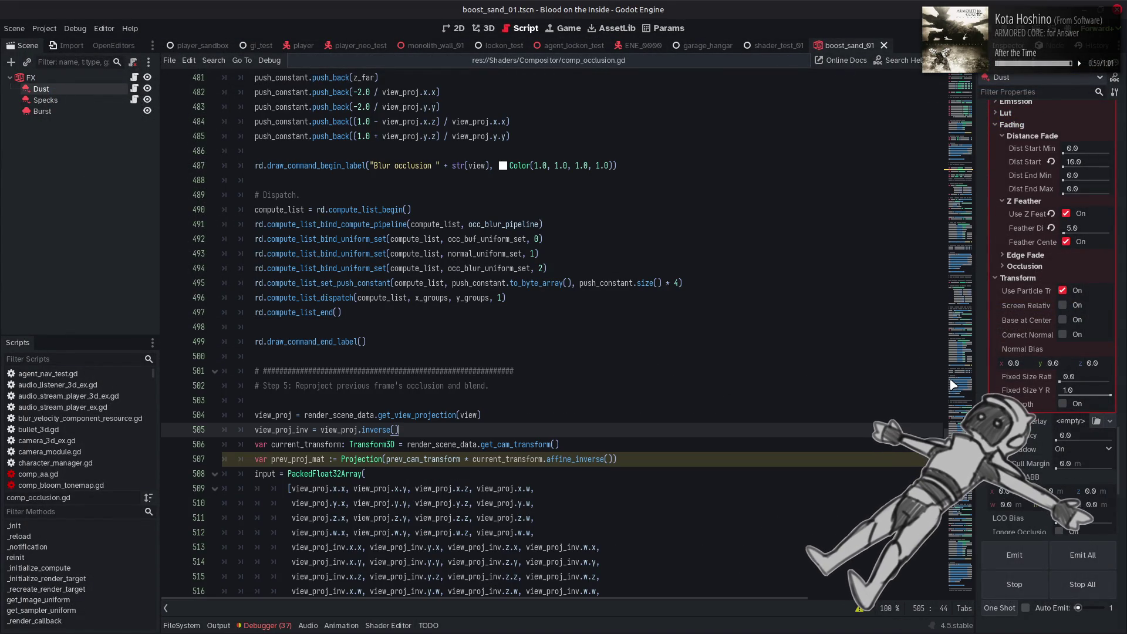
{"action": "scroll", "coordinate": [1017, 392], "scroll_direction": "up", "scroll_amount": 10}
{"action": "scroll", "coordinate": [1016, 392], "scroll_direction": "down", "scroll_amount": 15}
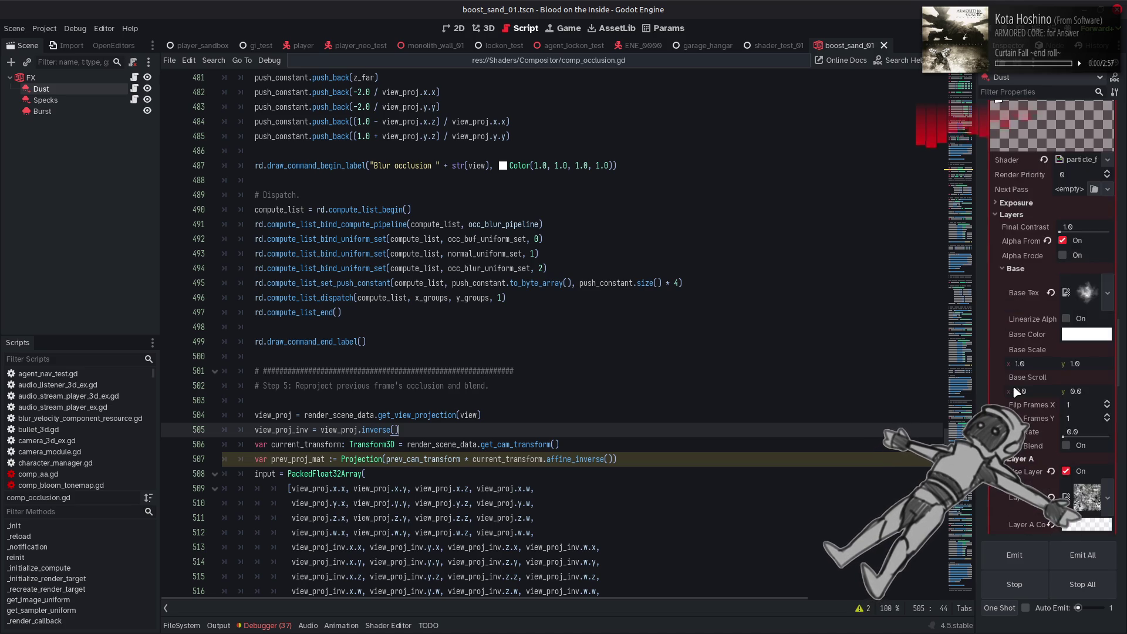
{"action": "scroll", "coordinate": [1015, 389], "scroll_direction": "up", "scroll_amount": 5}
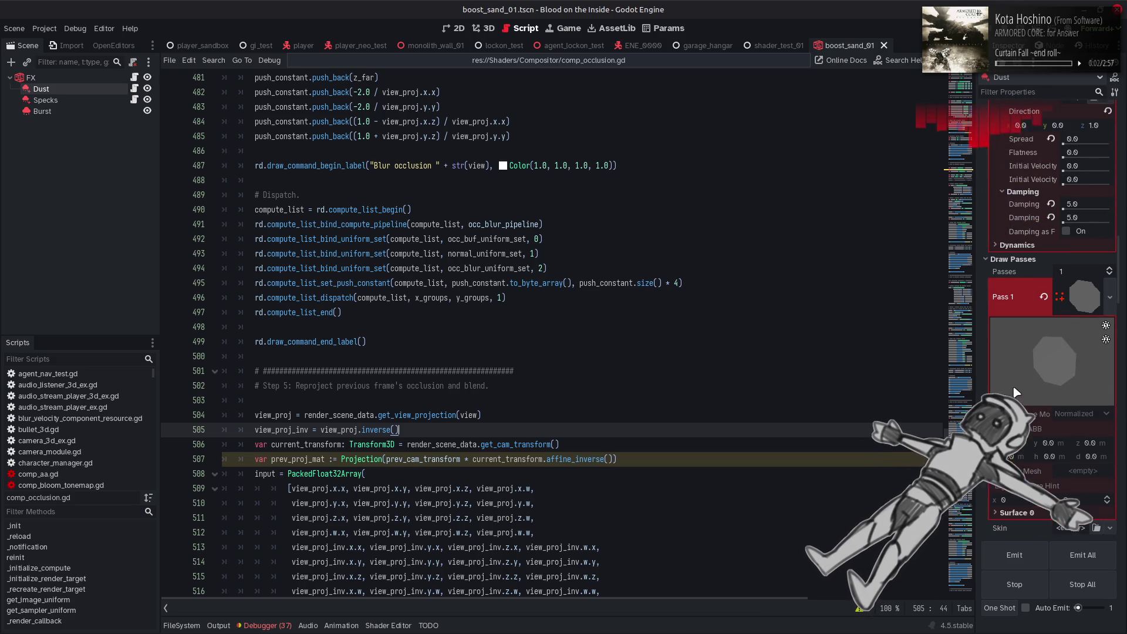
{"action": "left_click", "coordinate": [182, 625]}
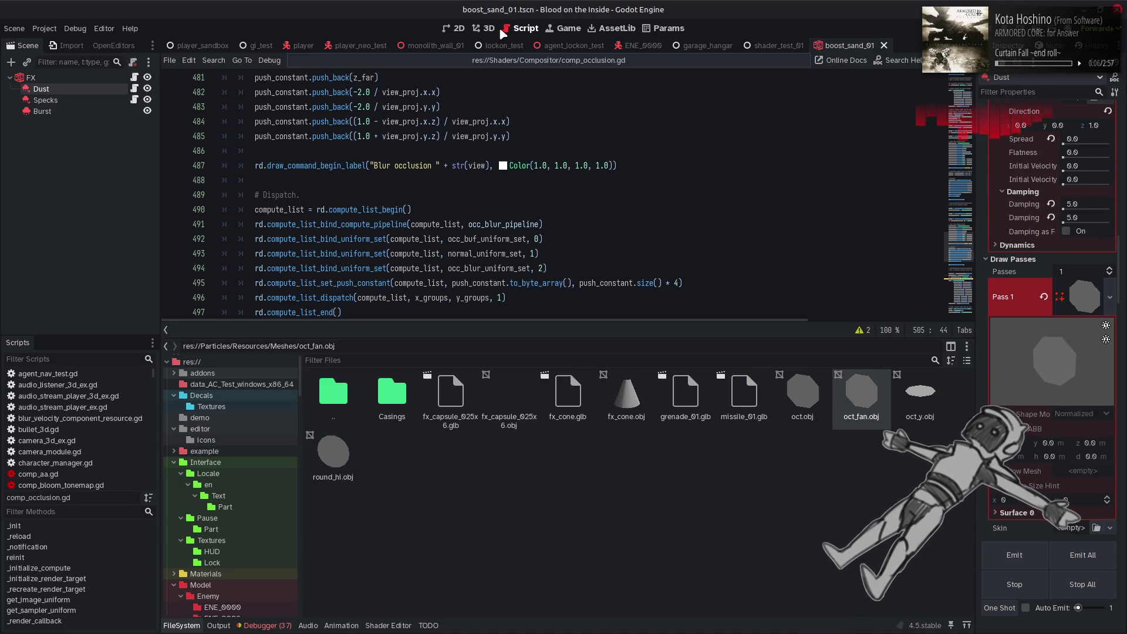
{"action": "key", "text": "ctrl+F2"}
- Reimport round_hi.obj with Generate LODs and Generate Shadow off and Force Disable Mesh on
{"action": "left_click", "coordinate": [333, 459]}
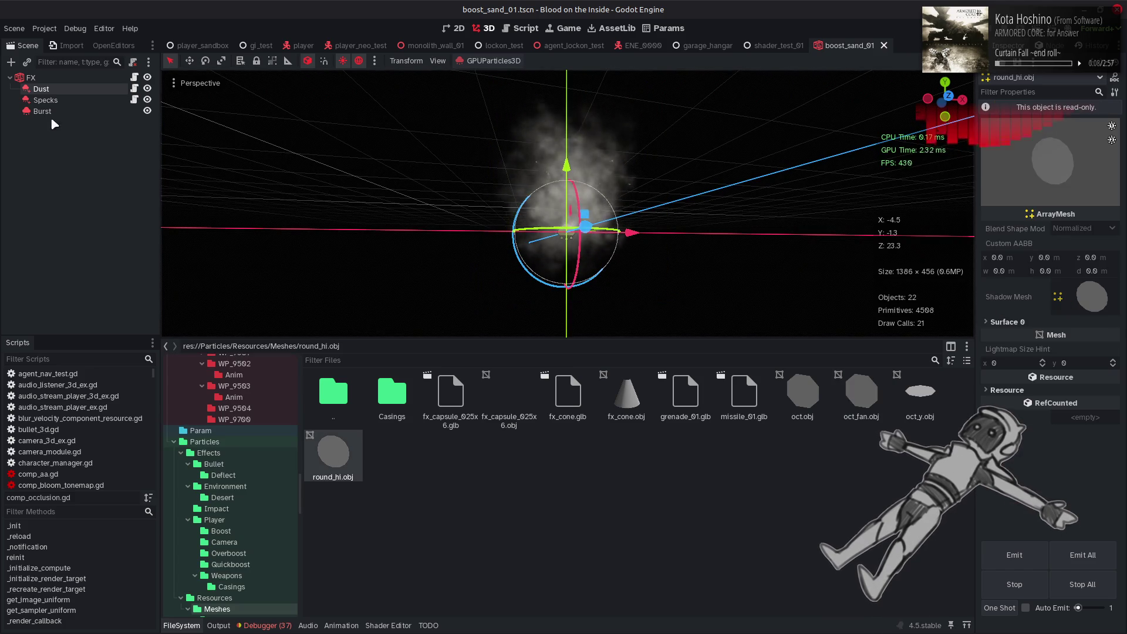
{"action": "left_click", "coordinate": [68, 46]}
{"action": "left_click", "coordinate": [87, 126]}
{"action": "left_click", "coordinate": [87, 127]}
{"action": "left_click", "coordinate": [87, 142]}
{"action": "left_click", "coordinate": [86, 228]}
{"action": "left_click", "coordinate": [88, 323]}
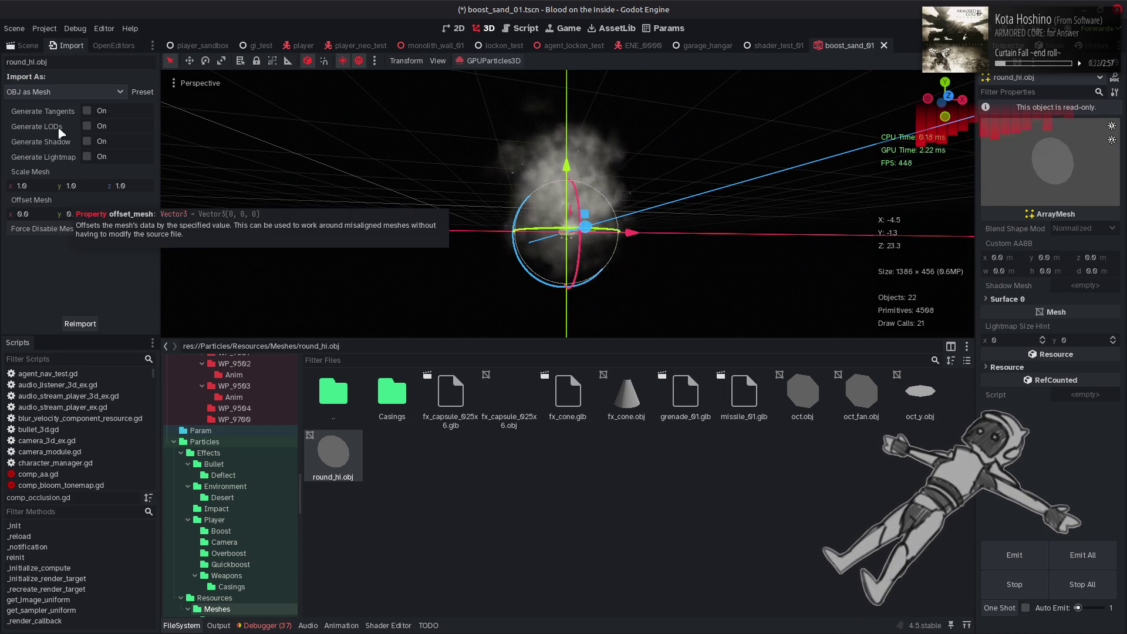
{"action": "left_click", "coordinate": [27, 45]}
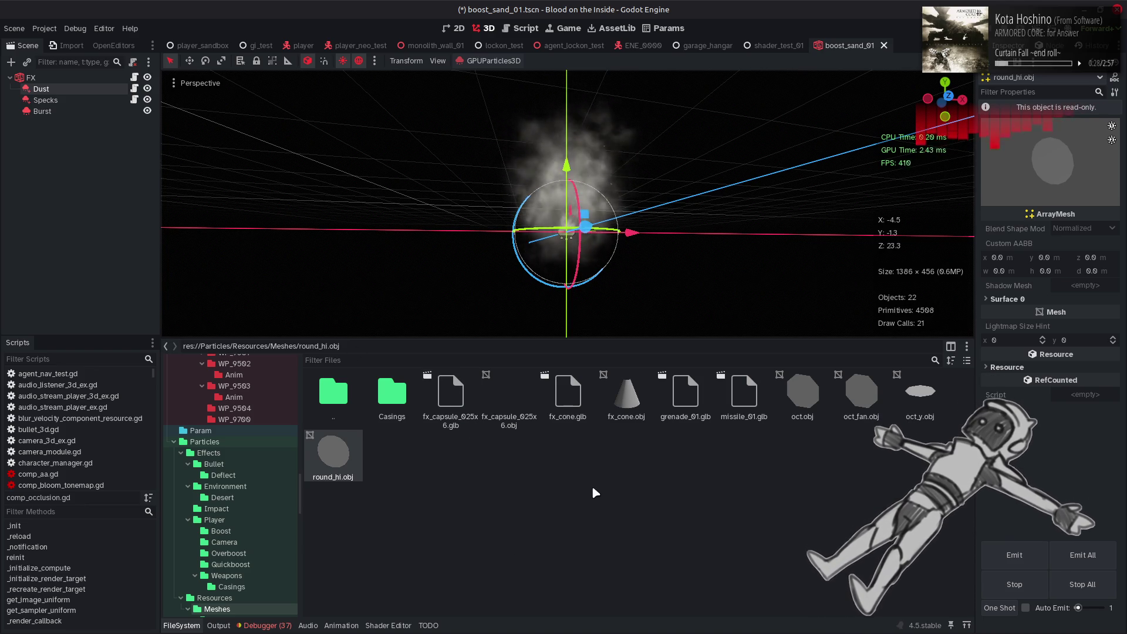
- Assign round_hi.obj to the Dust particles' Draw Passes Pass 1 and inspect the result
{"action": "left_click", "coordinate": [97, 89]}
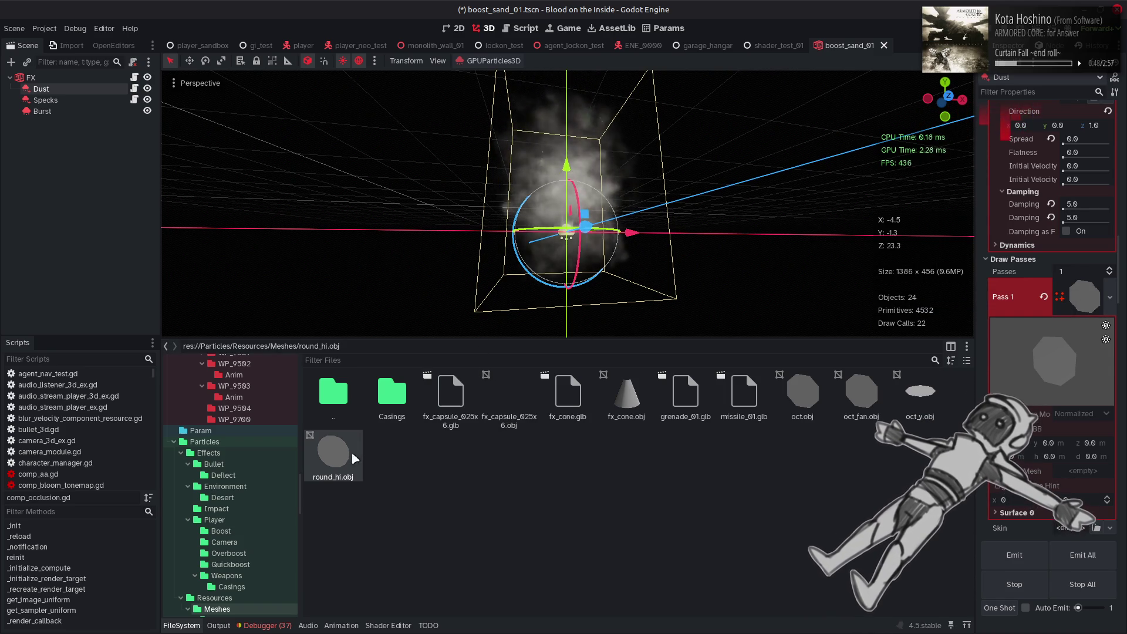
{"action": "mouse_move", "coordinate": [327, 452]}
{"action": "left_mouse_down"}
{"action": "mouse_move", "coordinate": [807, 405]}
{"action": "mouse_move", "coordinate": [1076, 303]}
{"action": "left_mouse_up"}
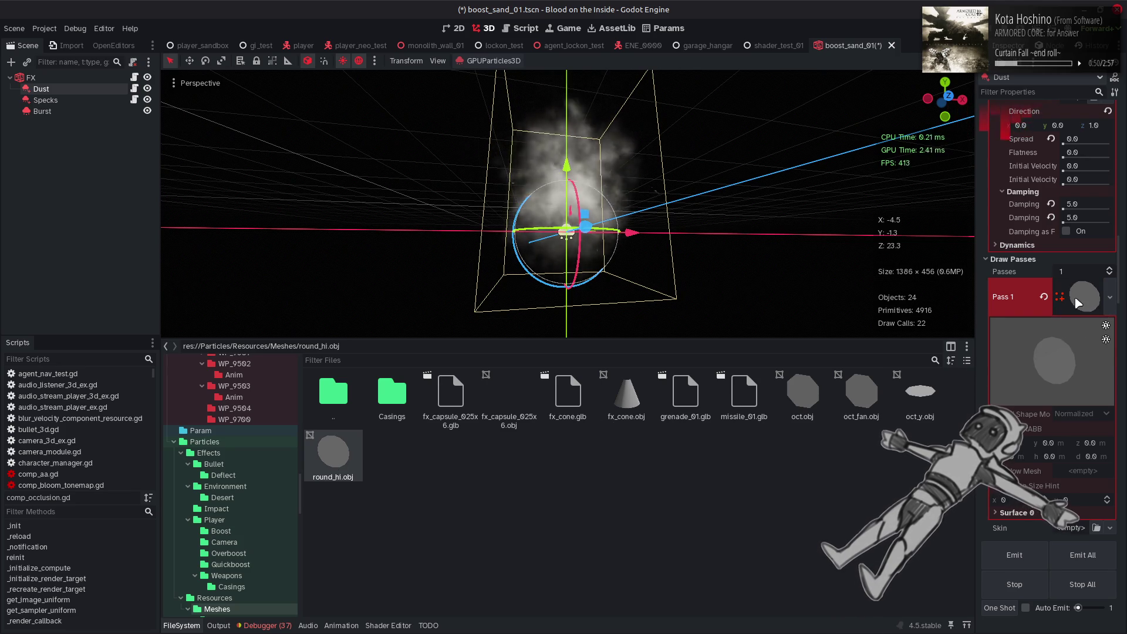
{"action": "scroll", "coordinate": [685, 244], "scroll_direction": "up", "scroll_amount": 3}
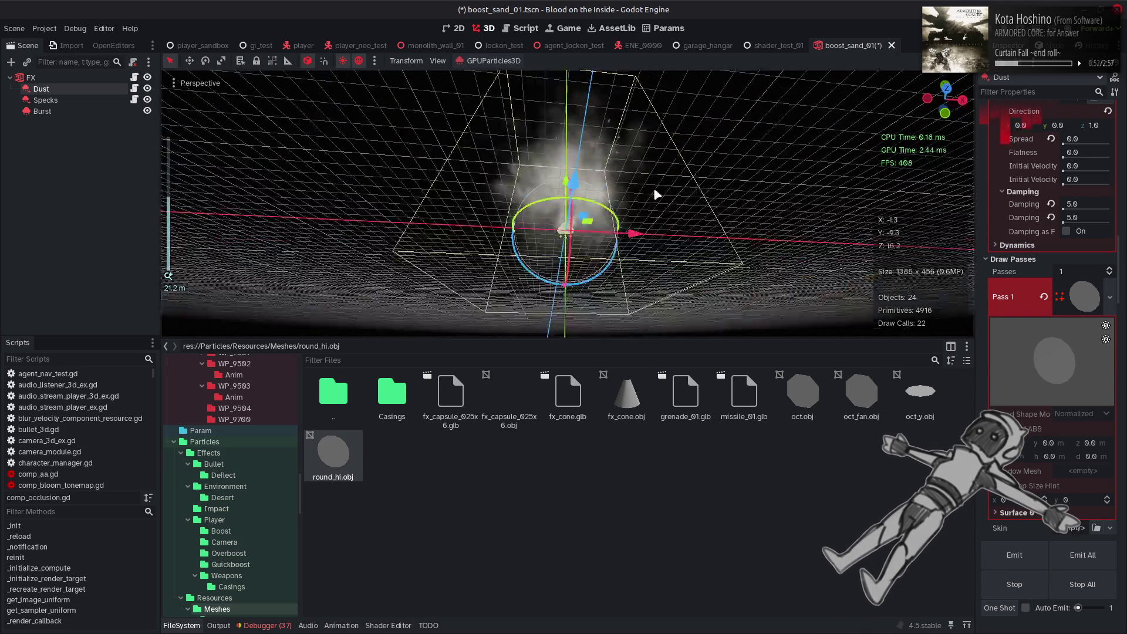
{"action": "mouse_move", "coordinate": [656, 194]}
{"action": "left_mouse_down"}
{"action": "mouse_move", "coordinate": [649, 118]}
{"action": "mouse_move", "coordinate": [516, 139]}
{"action": "mouse_move", "coordinate": [416, 259]}
{"action": "mouse_move", "coordinate": [441, 213]}
{"action": "mouse_move", "coordinate": [448, 320]}
{"action": "left_mouse_up"}
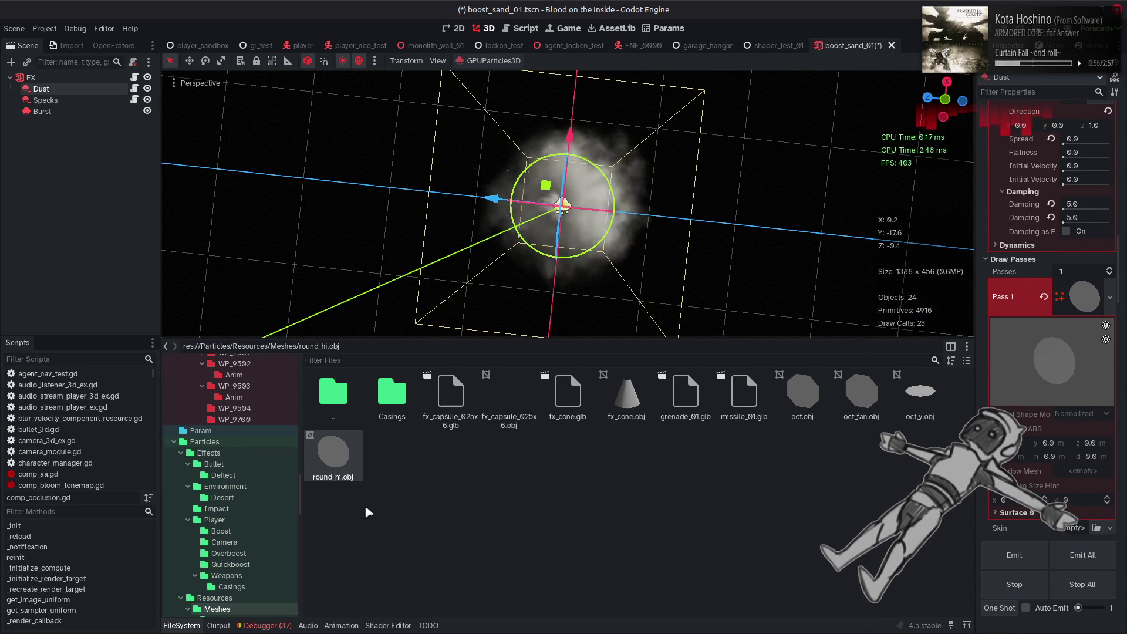
{"action": "key", "text": "ctrl+j"}
{"action": "mouse_move", "coordinate": [599, 233]}
{"action": "left_mouse_down"}
{"action": "mouse_move", "coordinate": [574, 360]}
{"action": "mouse_move", "coordinate": [385, 359]}
{"action": "mouse_move", "coordinate": [554, 323]}
{"action": "mouse_move", "coordinate": [490, 171]}
{"action": "mouse_move", "coordinate": [491, 239]}
{"action": "mouse_move", "coordinate": [307, 554]}
{"action": "left_mouse_up"}
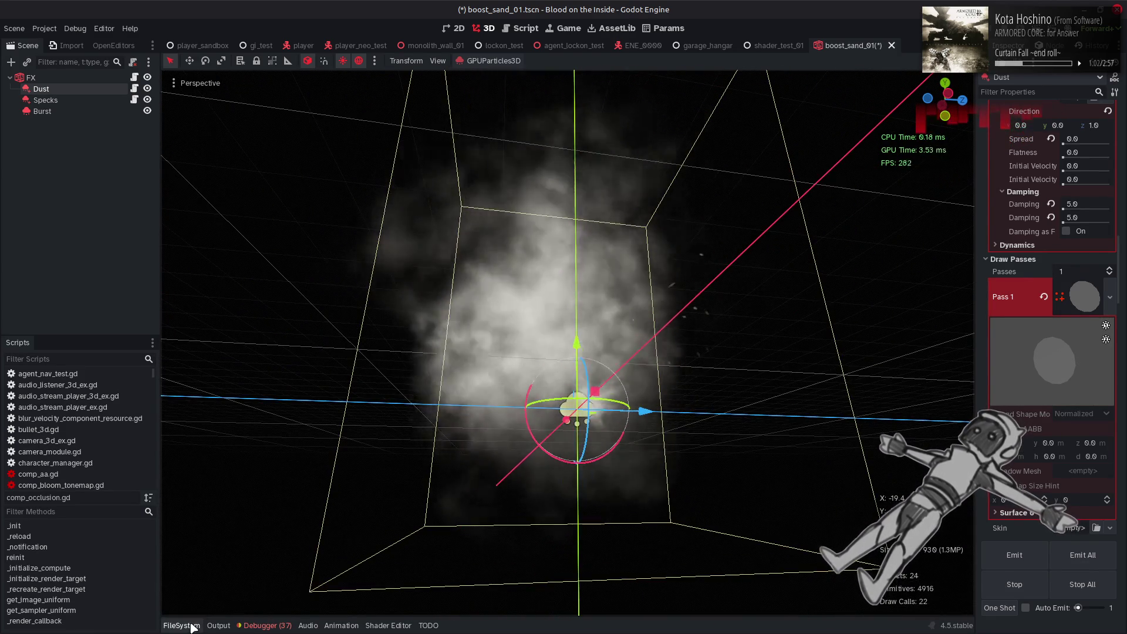
{"action": "key", "text": "ctrl+j"}
- Compare against oct_fan.obj, restore round_hi.obj as Pass 1, and save the scene
{"action": "left_click_drag", "start_coordinate": [859, 403], "coordinate": [1085, 297]}
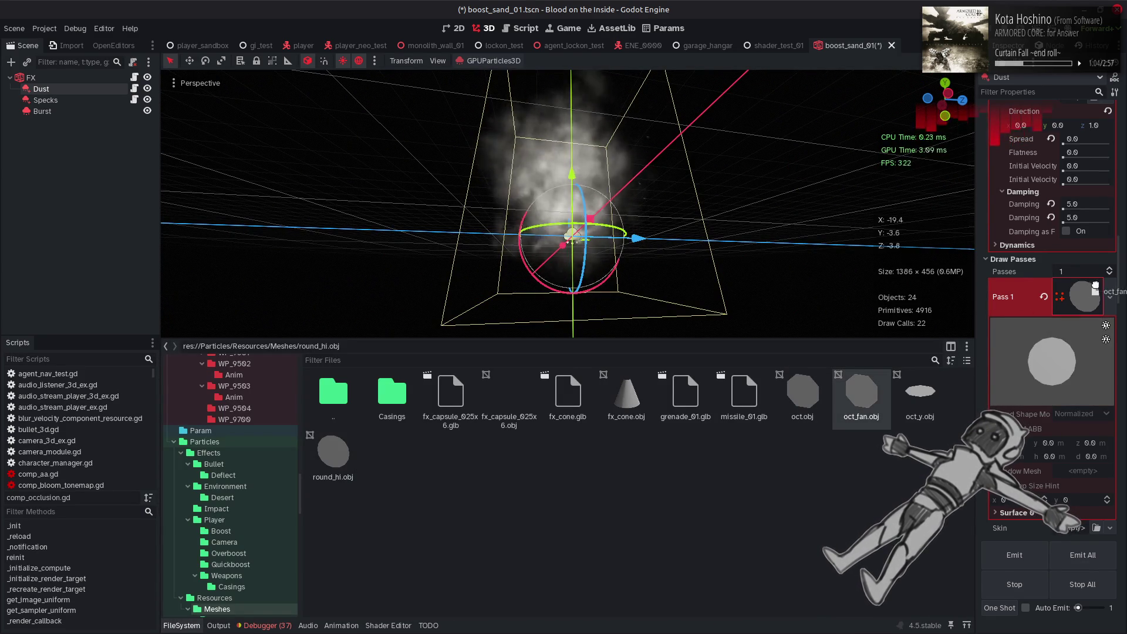
{"action": "left_click_drag", "start_coordinate": [333, 470], "coordinate": [1078, 301]}
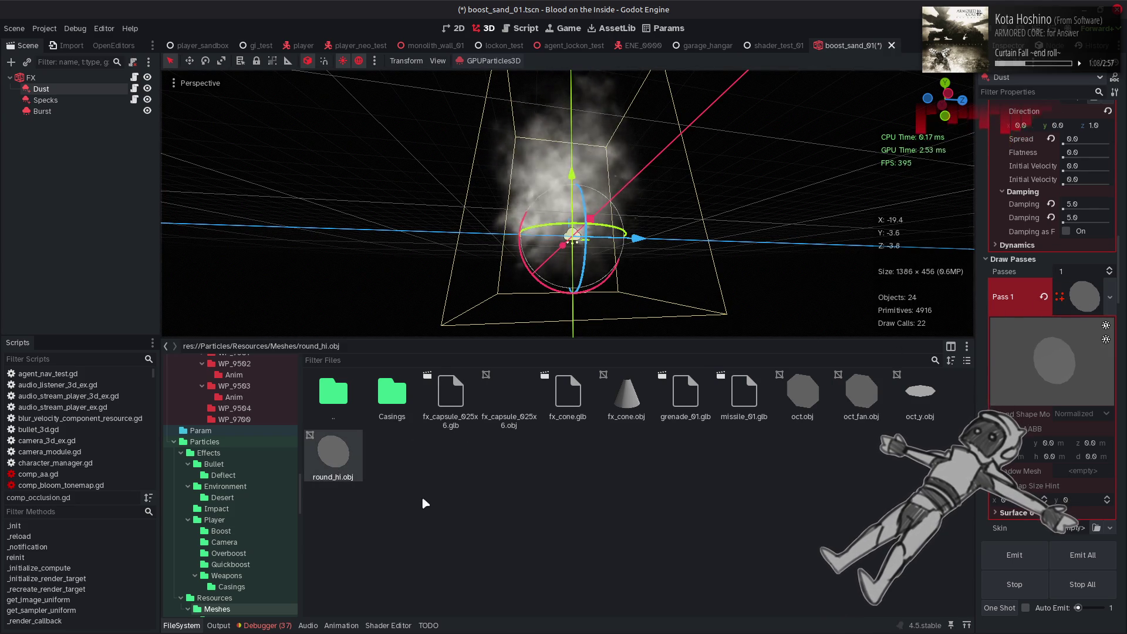
{"action": "left_click", "coordinate": [182, 626]}
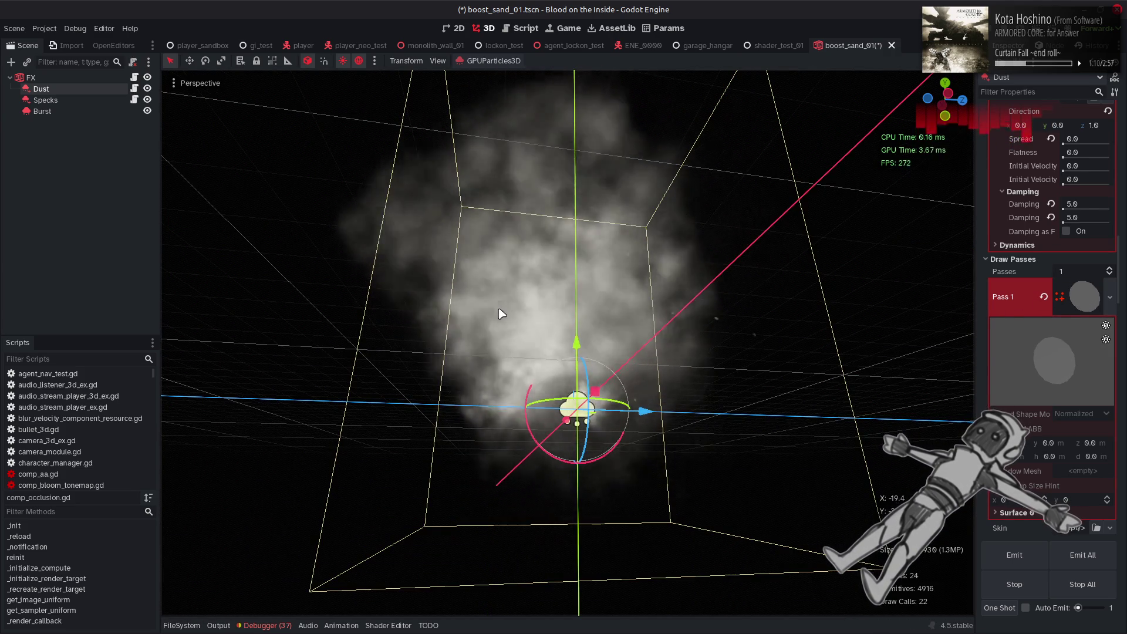
{"action": "key", "text": "ctrl+s"}
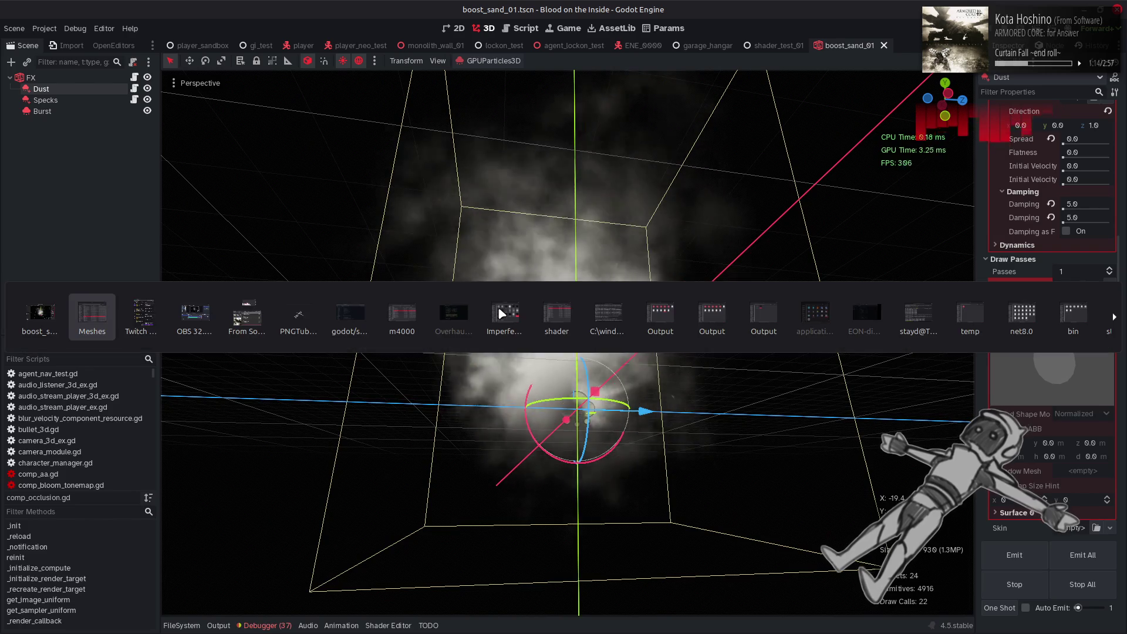
- On shader line 342, use dot(vtx_pos.xyz, vtx_pos.xyz) with a 4.0 multiplier, and save
{"action": "left_click", "coordinate": [388, 625]}
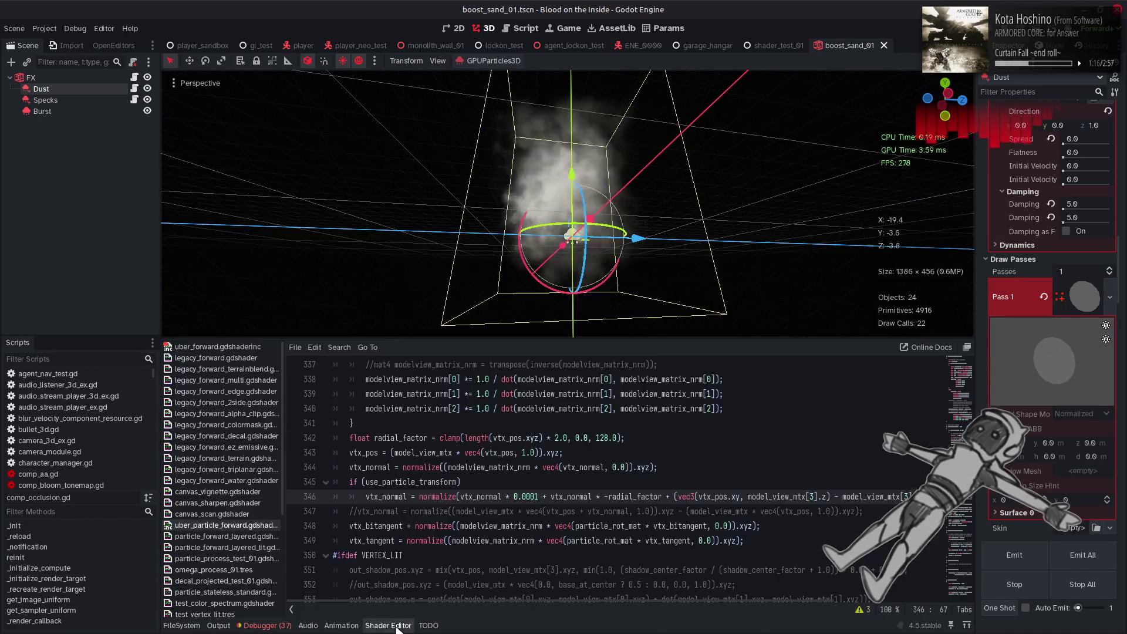
{"action": "left_click", "coordinate": [493, 438]}
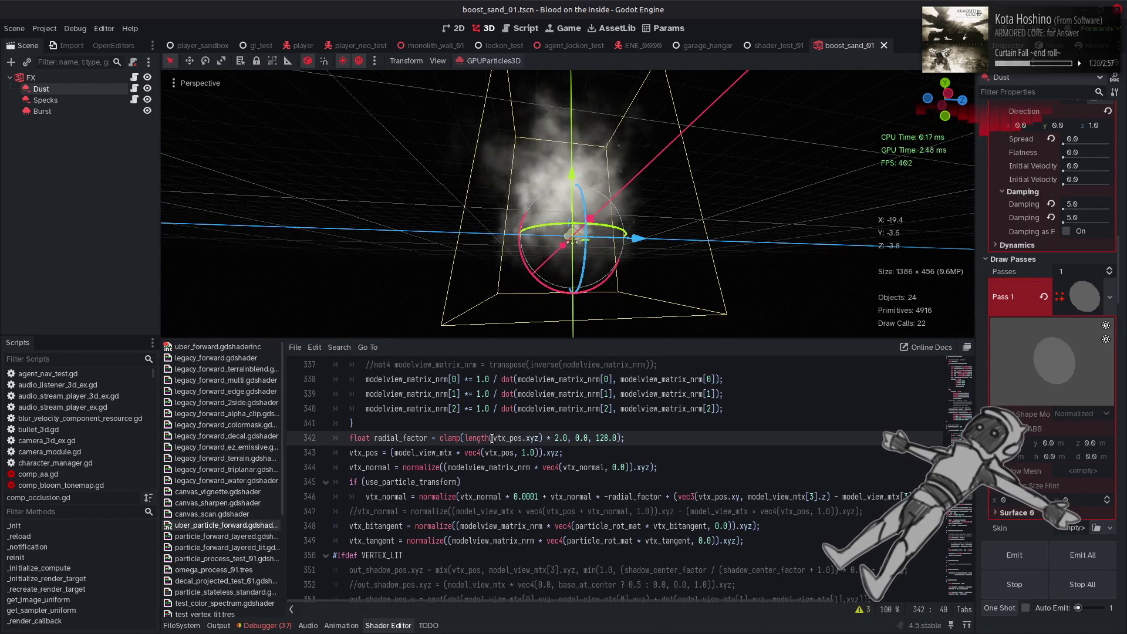
{"action": "key", "text": "ctrl+shift+Right"}
{"action": "key", "text": "ctrl+shift+Right"}
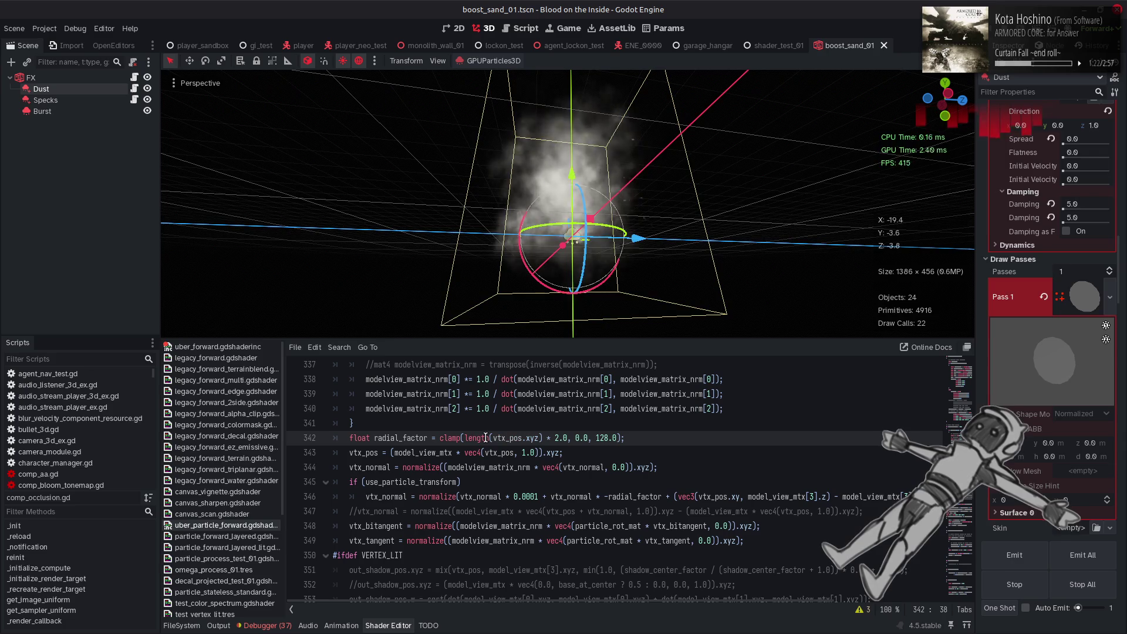
{"action": "double_click", "coordinate": [486, 439]}
{"action": "type", "text": "dot"}
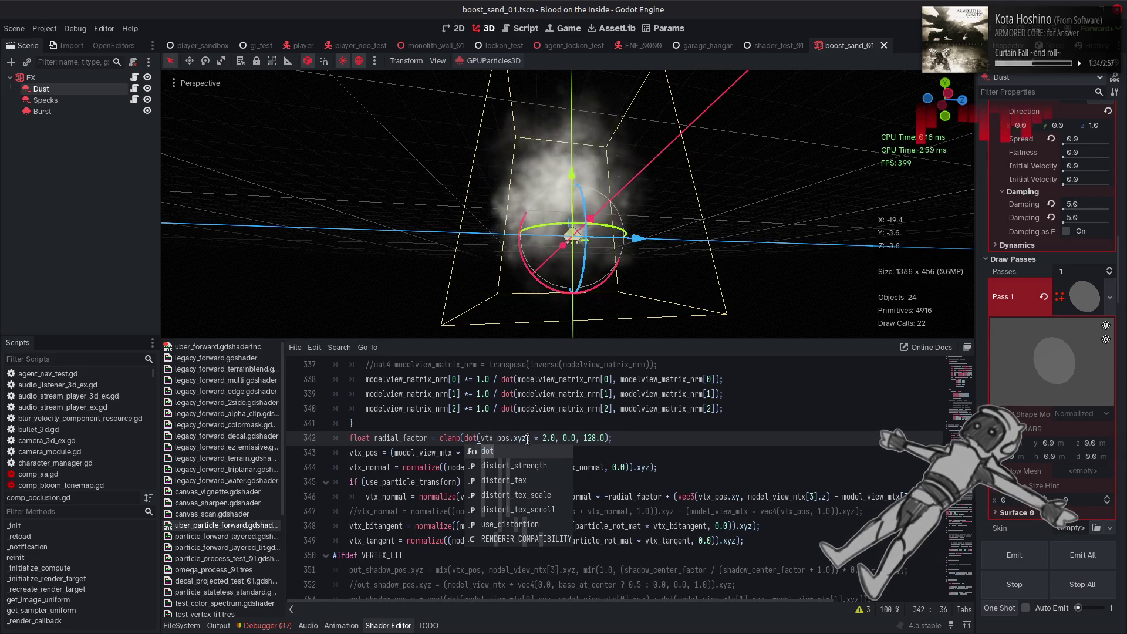
{"action": "left_click", "coordinate": [527, 439]}
{"action": "type", "text": ", vtx_pos.xyz"}
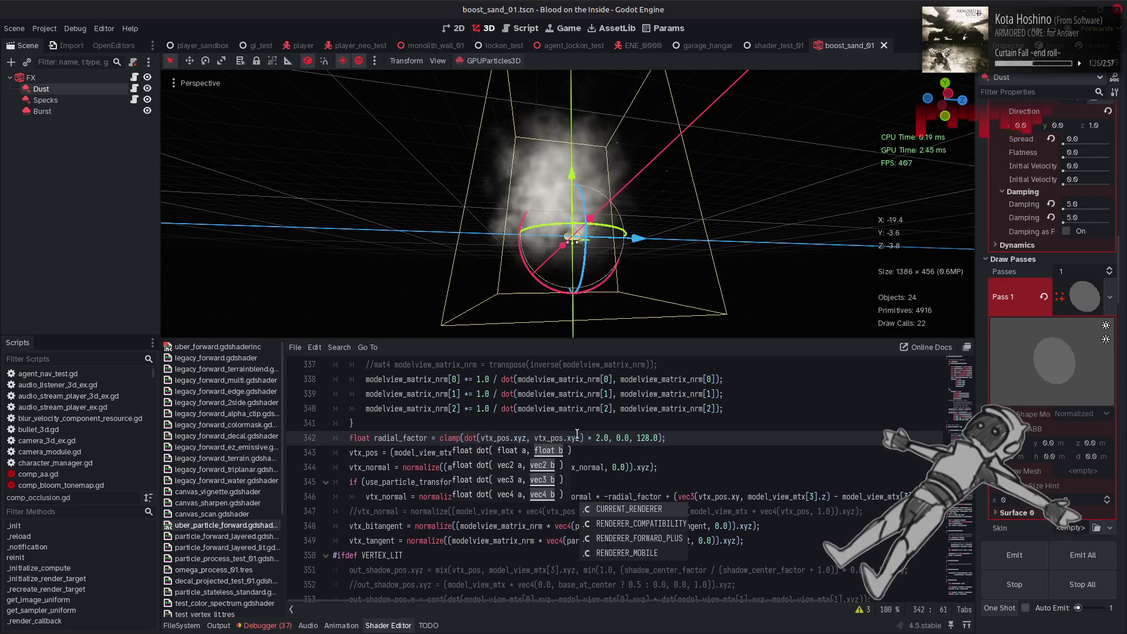
{"action": "left_click", "coordinate": [603, 456]}
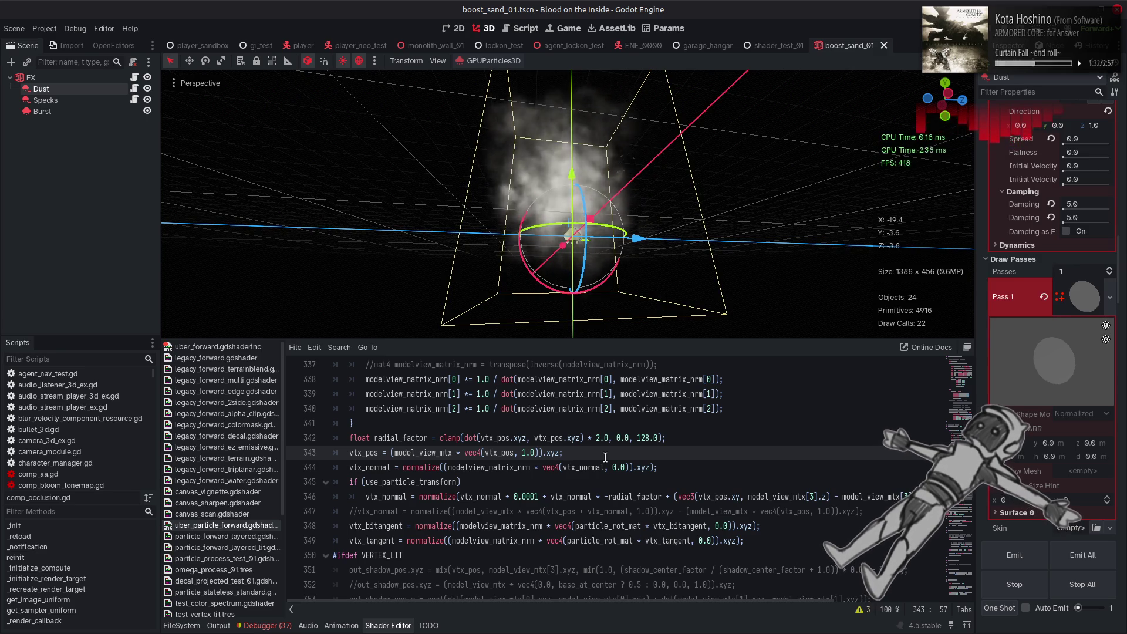
{"action": "mouse_move", "coordinate": [264, 633]}
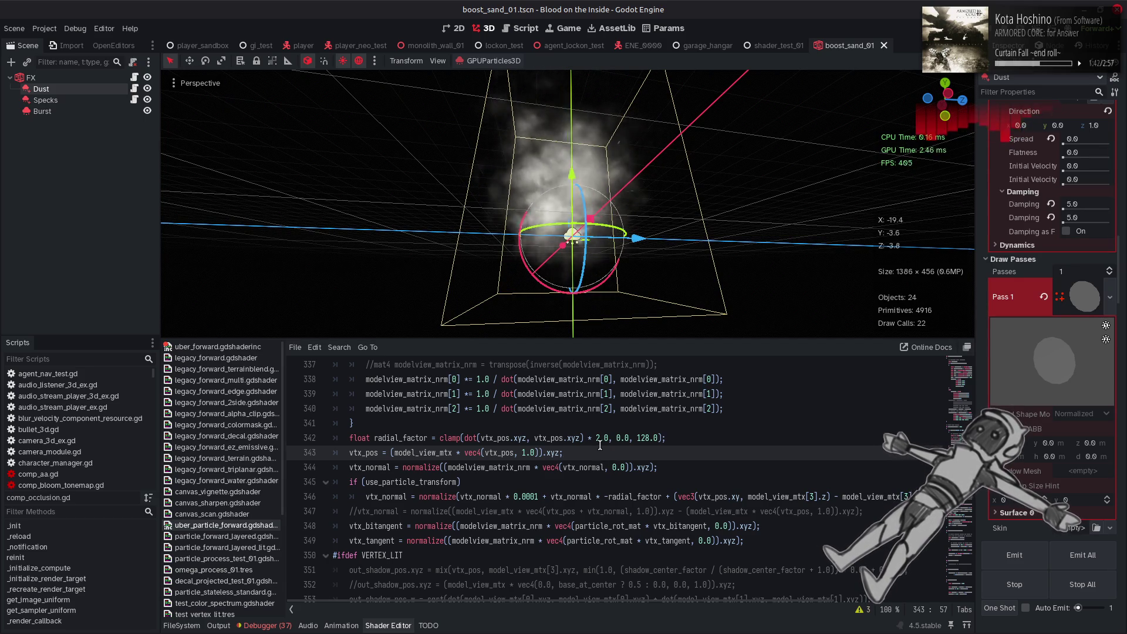
{"action": "left_click", "coordinate": [600, 438]}
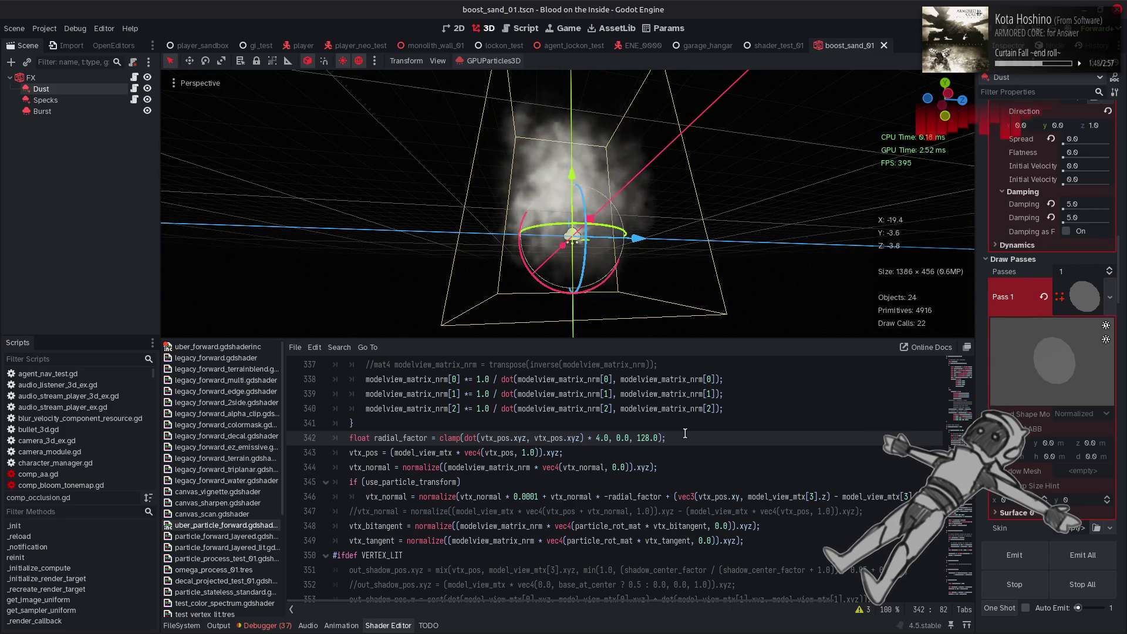
{"action": "key", "text": "ctrl+s"}
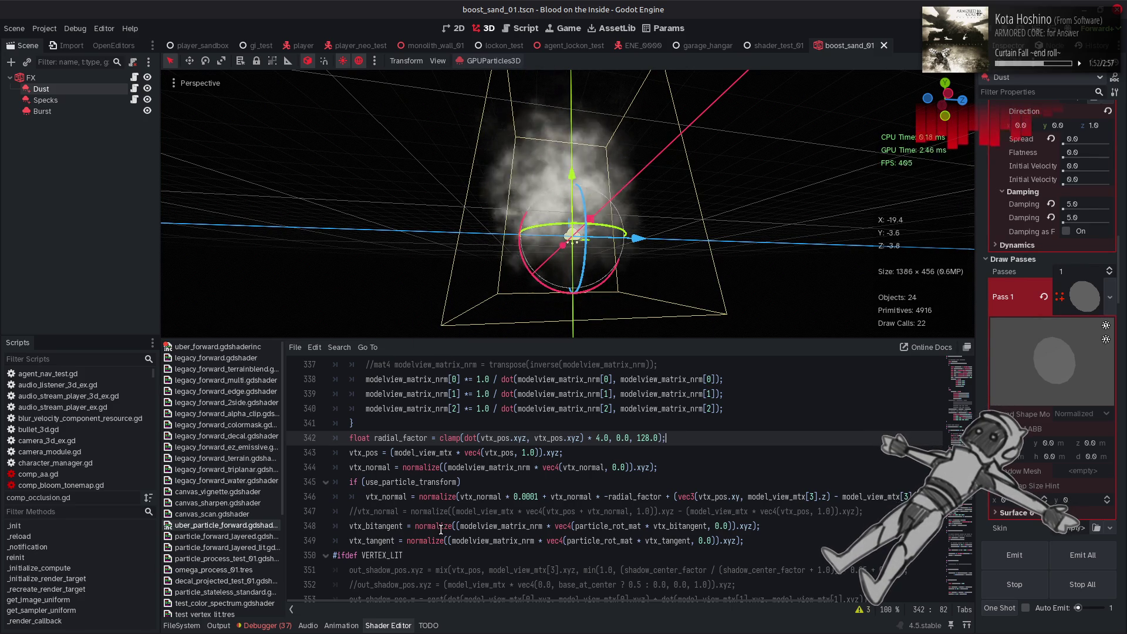
- Swap the Dust Pass 1 mesh to oct_fan.obj briefly, then back to round_hi.obj
{"action": "left_click", "coordinate": [197, 627]}
{"action": "mouse_move", "coordinate": [862, 396]}
{"action": "left_mouse_down"}
{"action": "mouse_move", "coordinate": [868, 412]}
{"action": "mouse_move", "coordinate": [1094, 291]}
{"action": "left_mouse_up"}
{"action": "mouse_move", "coordinate": [333, 452]}
{"action": "left_mouse_down"}
{"action": "mouse_move", "coordinate": [910, 381]}
{"action": "mouse_move", "coordinate": [1075, 301]}
{"action": "left_mouse_up"}
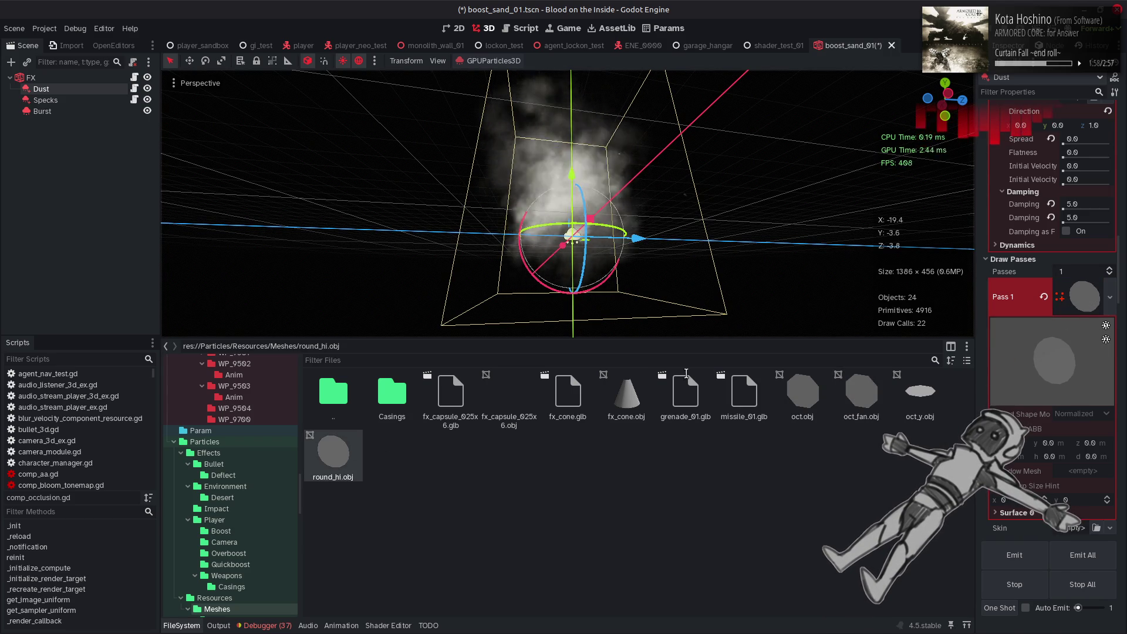
- Hide the FileSystem dock, view the dust cloud from above, then reopen the shader code
{"action": "left_click", "coordinate": [189, 626]}
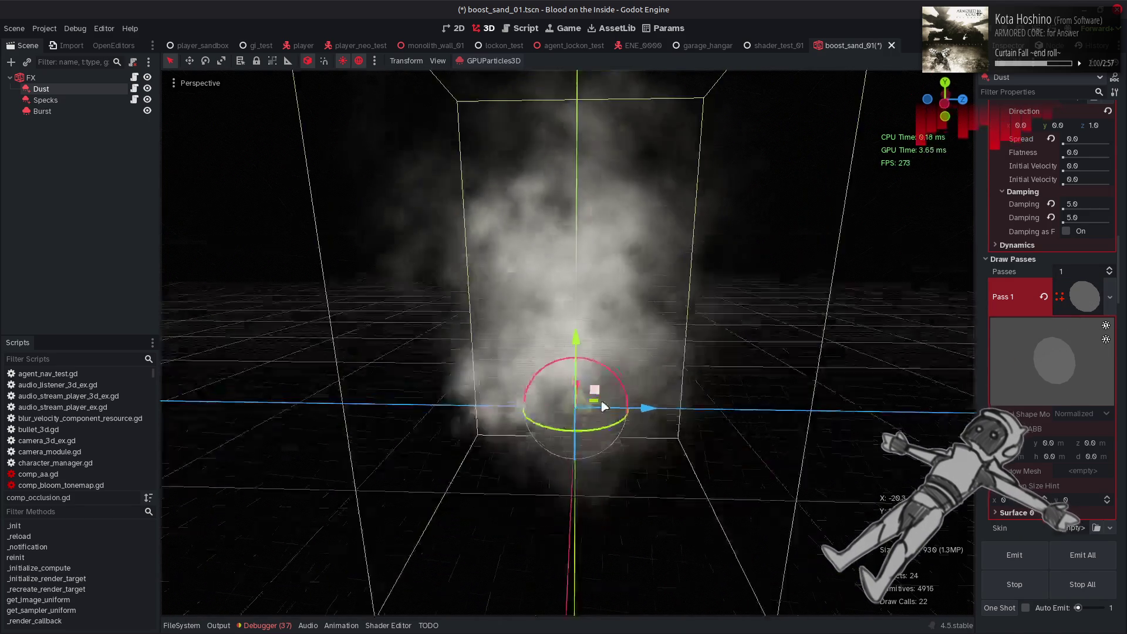
{"action": "scroll", "coordinate": [590, 566], "scroll_direction": "down", "scroll_amount": 3}
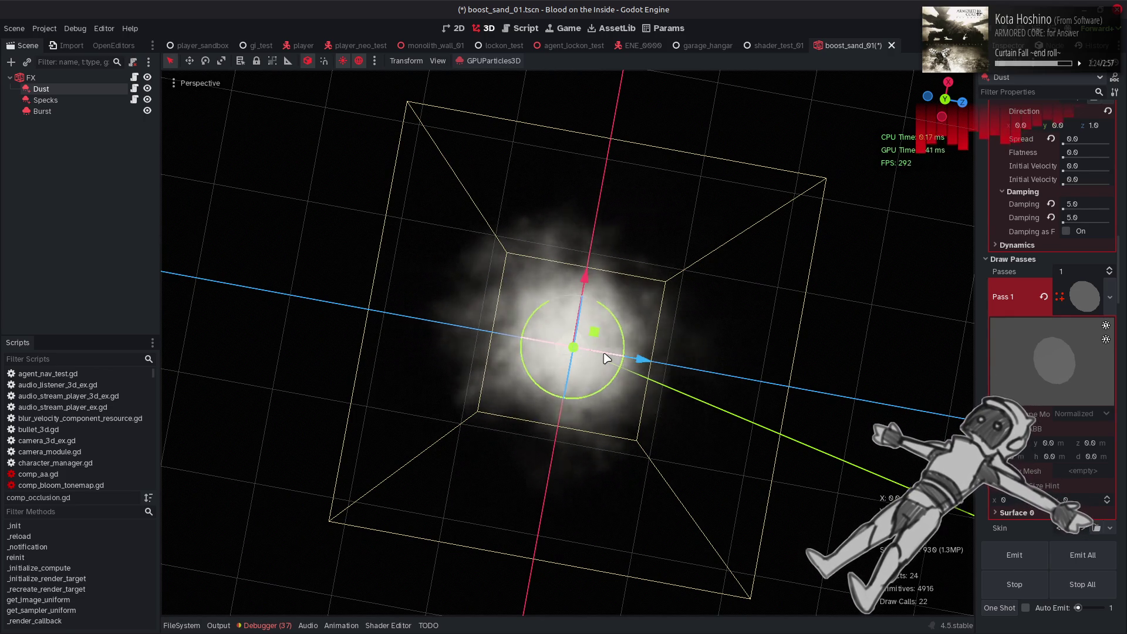
{"action": "scroll", "coordinate": [608, 362], "scroll_direction": "down", "scroll_amount": 2}
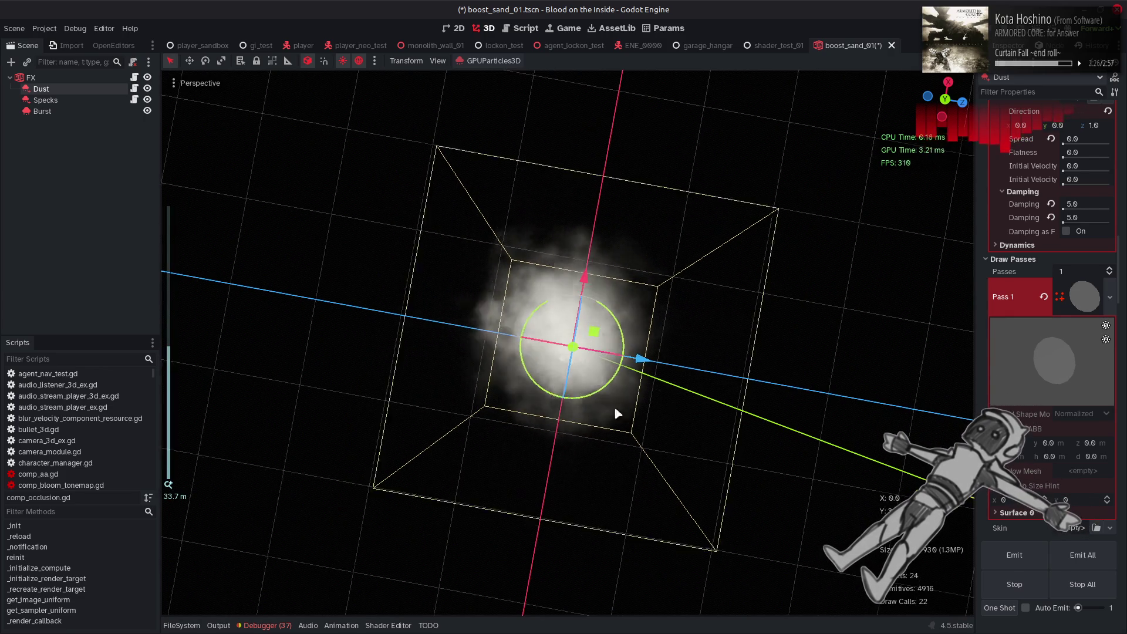
{"action": "mouse_move", "coordinate": [632, 466]}
{"action": "left_mouse_down"}
{"action": "mouse_move", "coordinate": [470, 205]}
{"action": "mouse_move", "coordinate": [416, 86]}
{"action": "mouse_move", "coordinate": [486, 143]}
{"action": "mouse_move", "coordinate": [508, 101]}
{"action": "mouse_move", "coordinate": [533, 141]}
{"action": "mouse_move", "coordinate": [531, 113]}
{"action": "mouse_move", "coordinate": [508, 113]}
{"action": "mouse_move", "coordinate": [510, 92]}
{"action": "left_mouse_up"}
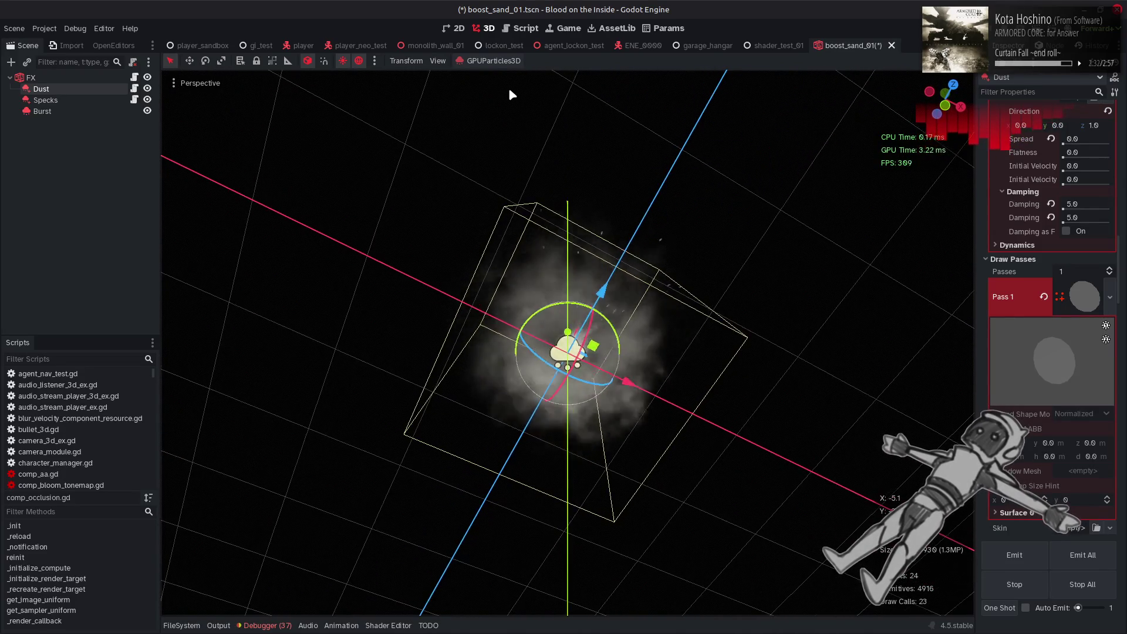
{"action": "left_click", "coordinate": [388, 626]}
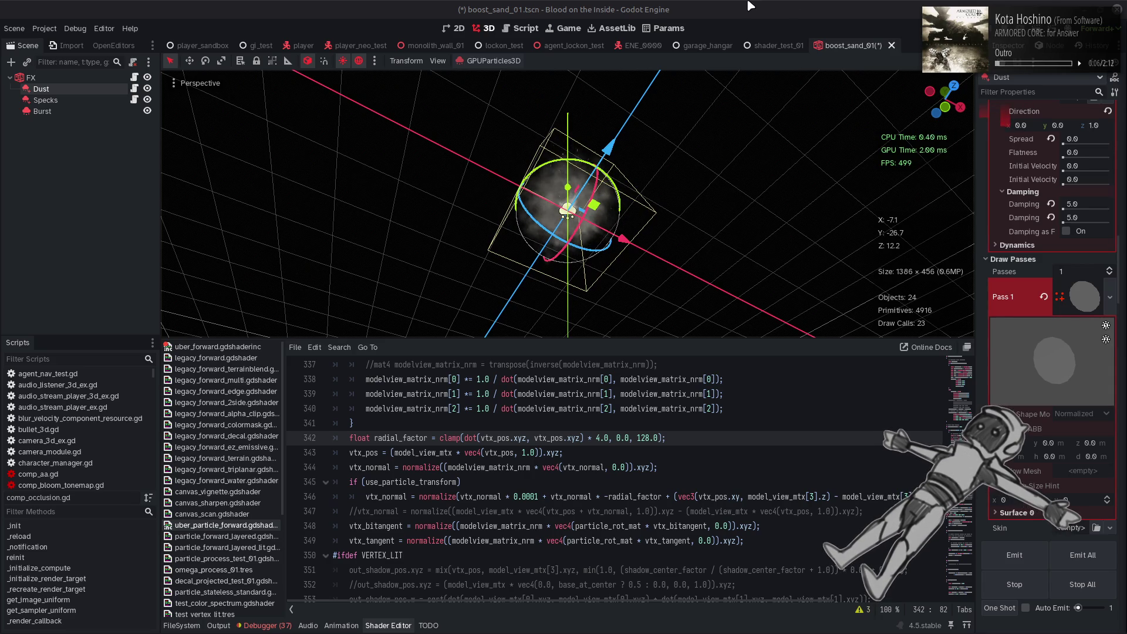
- Delete the * 0.0001 factor after vtx_normal on shader line 346, then enlarge the 3D view
{"action": "left_click", "coordinate": [777, 531]}
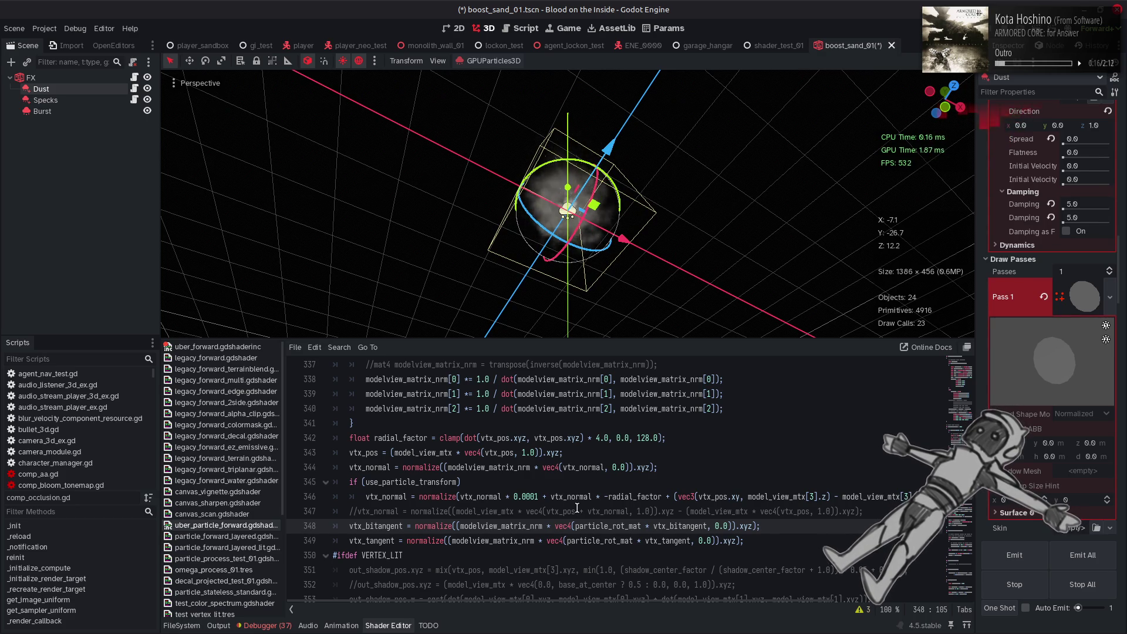
{"action": "left_click", "coordinate": [540, 497]}
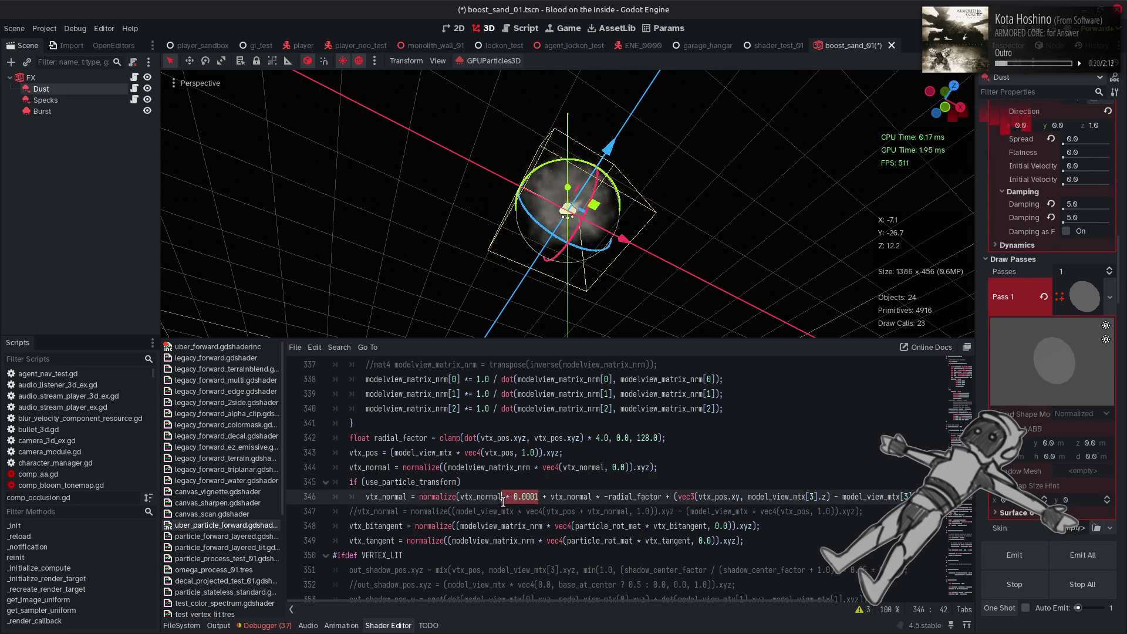
{"action": "key", "text": "BackSpace"}
{"action": "key", "text": "BackSpace"}
{"action": "key", "text": "BackSpace"}
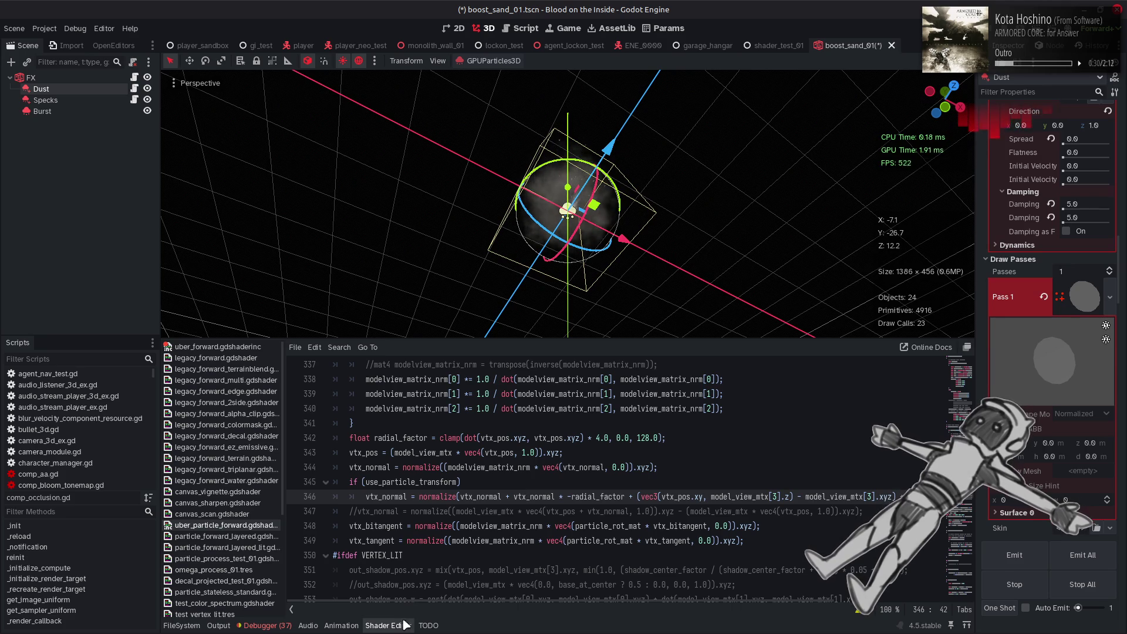
{"action": "key", "text": "ctrl+j"}
{"action": "mouse_move", "coordinate": [563, 252]}
{"action": "left_mouse_down"}
{"action": "mouse_move", "coordinate": [591, 448]}
{"action": "mouse_move", "coordinate": [596, 88]}
{"action": "mouse_move", "coordinate": [591, 435]}
{"action": "mouse_move", "coordinate": [599, 201]}
{"action": "mouse_move", "coordinate": [593, 252]}
{"action": "left_mouse_up"}
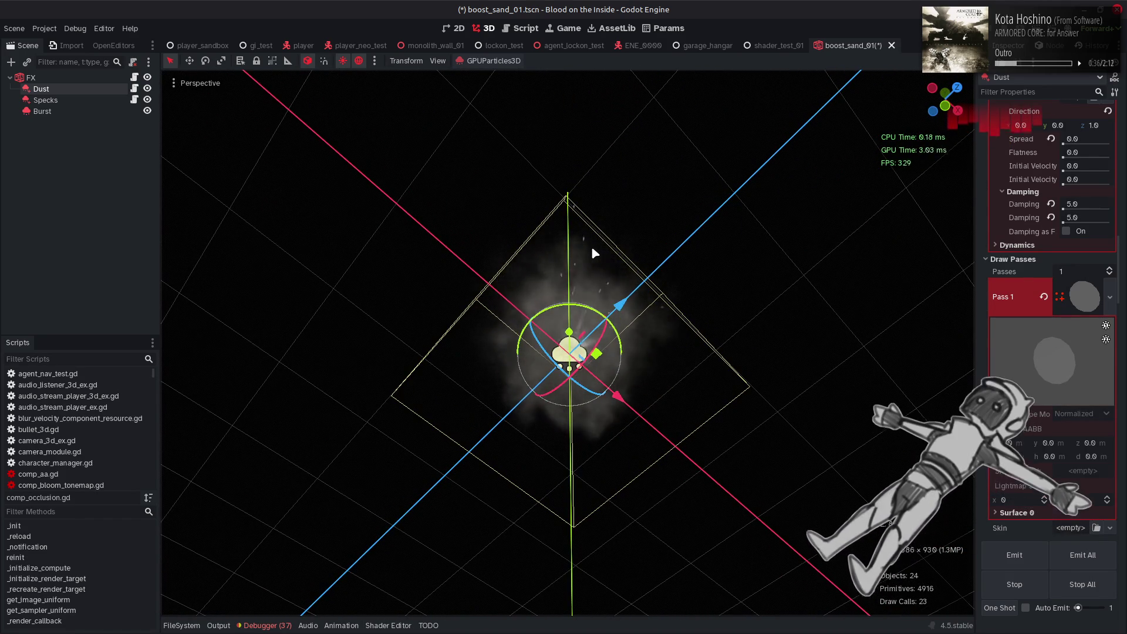
- Orbit to a low side view of the dust cloud and save boost_sand_01.tscn
{"action": "mouse_move", "coordinate": [591, 252]}
{"action": "left_mouse_down"}
{"action": "mouse_move", "coordinate": [534, 429]}
{"action": "mouse_move", "coordinate": [578, 388]}
{"action": "mouse_move", "coordinate": [632, 287]}
{"action": "mouse_move", "coordinate": [636, 351]}
{"action": "mouse_move", "coordinate": [684, 417]}
{"action": "mouse_move", "coordinate": [714, 394]}
{"action": "left_mouse_up"}
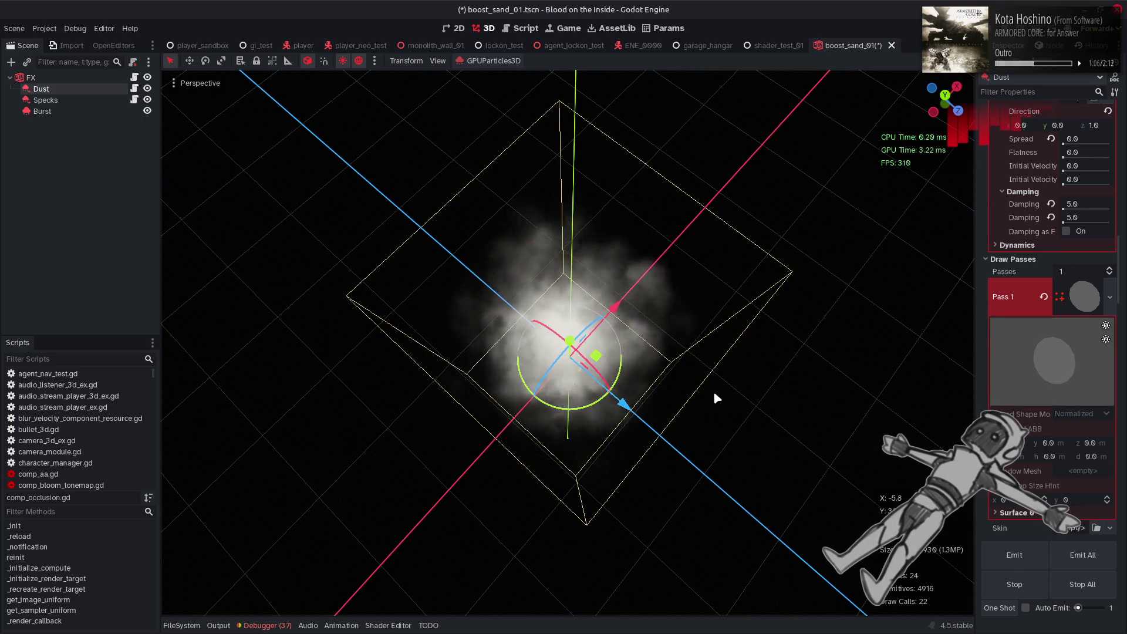
{"action": "mouse_move", "coordinate": [643, 525]}
{"action": "left_mouse_down"}
{"action": "mouse_move", "coordinate": [620, 285]}
{"action": "mouse_move", "coordinate": [669, 171]}
{"action": "mouse_move", "coordinate": [649, 193]}
{"action": "left_mouse_up"}
{"action": "left_click_drag", "start_coordinate": [703, 230], "coordinate": [654, 322]}
{"action": "key", "text": "ctrl+s"}
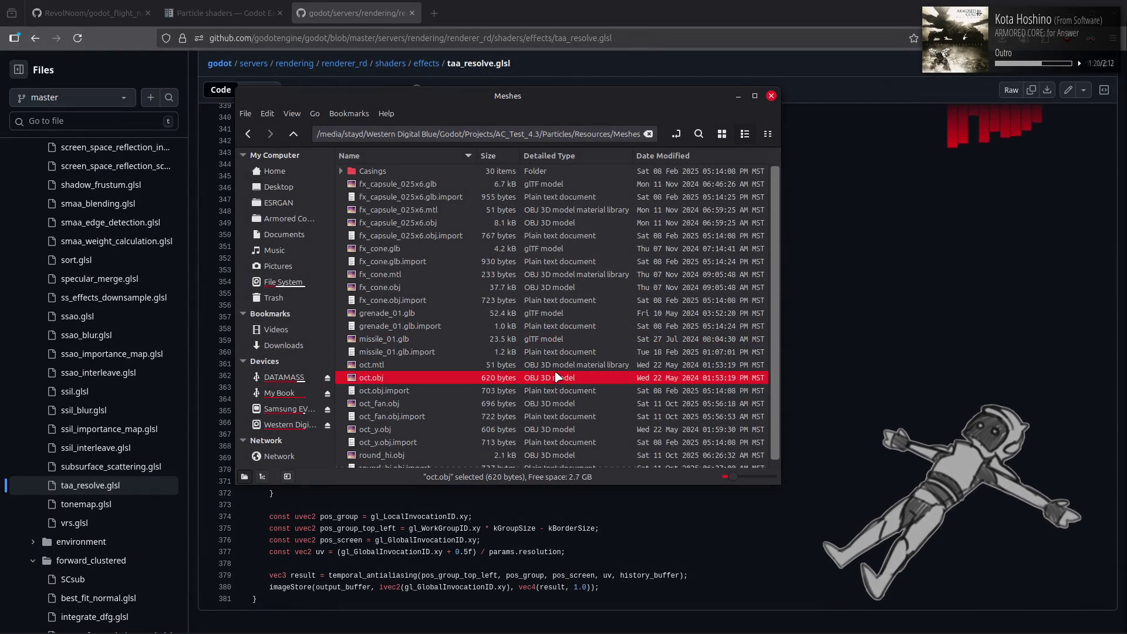
- Relaunch Godot and open the project from the Project Manager
{"action": "key", "text": "super"}
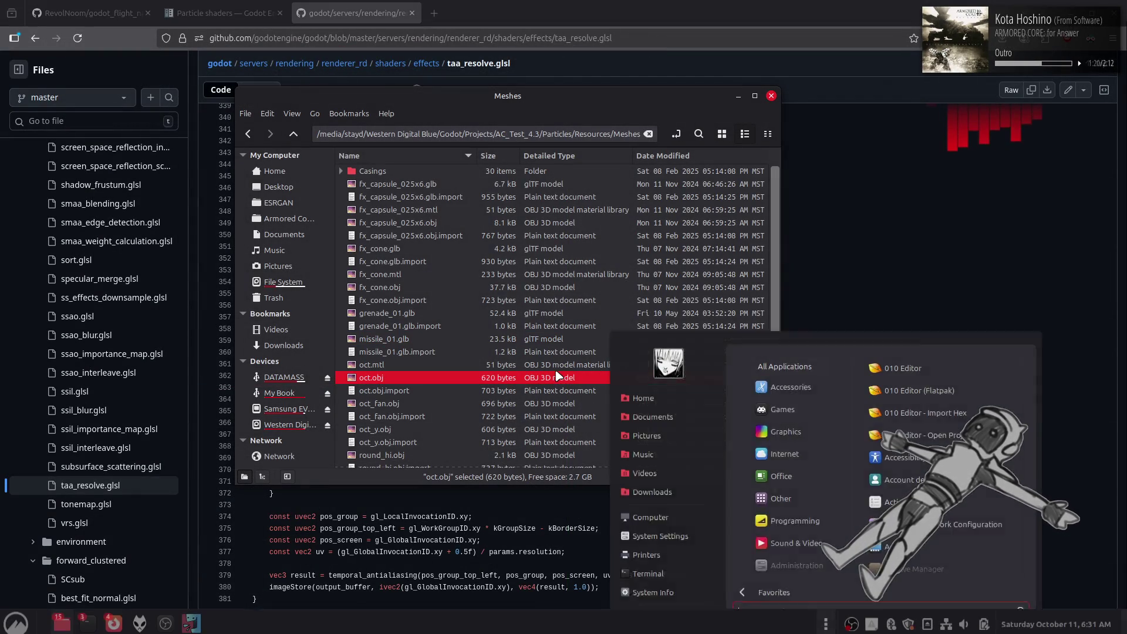
{"action": "key", "text": "Escape"}
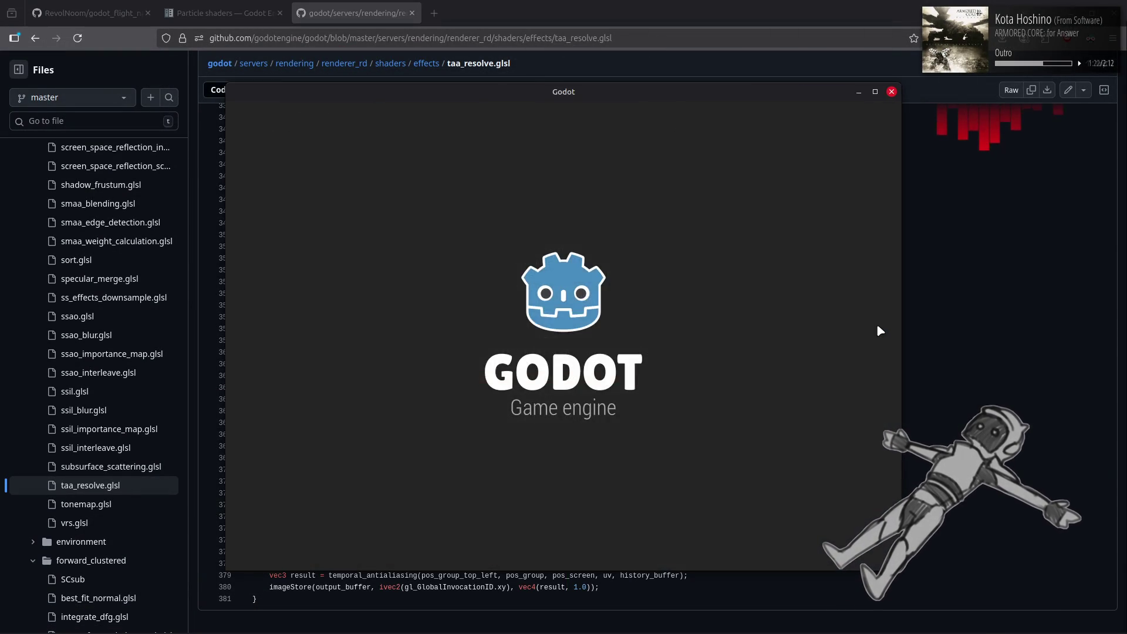
{"action": "left_click", "coordinate": [859, 134]}
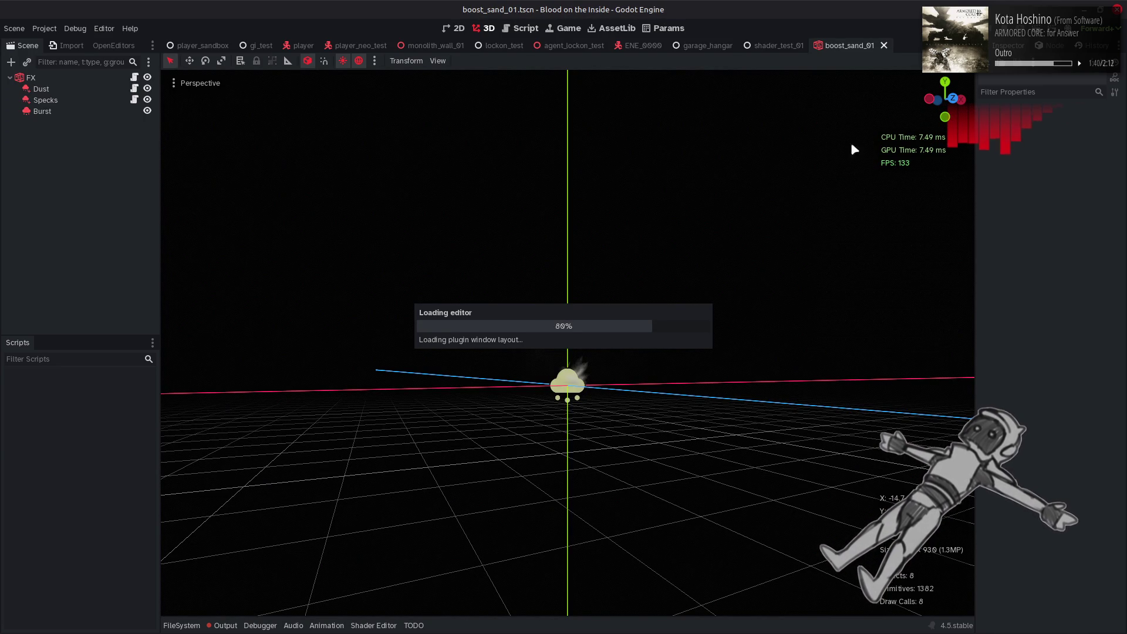
- Clear and collapse the Output log, then run the game with F5
{"action": "left_click", "coordinate": [226, 626]}
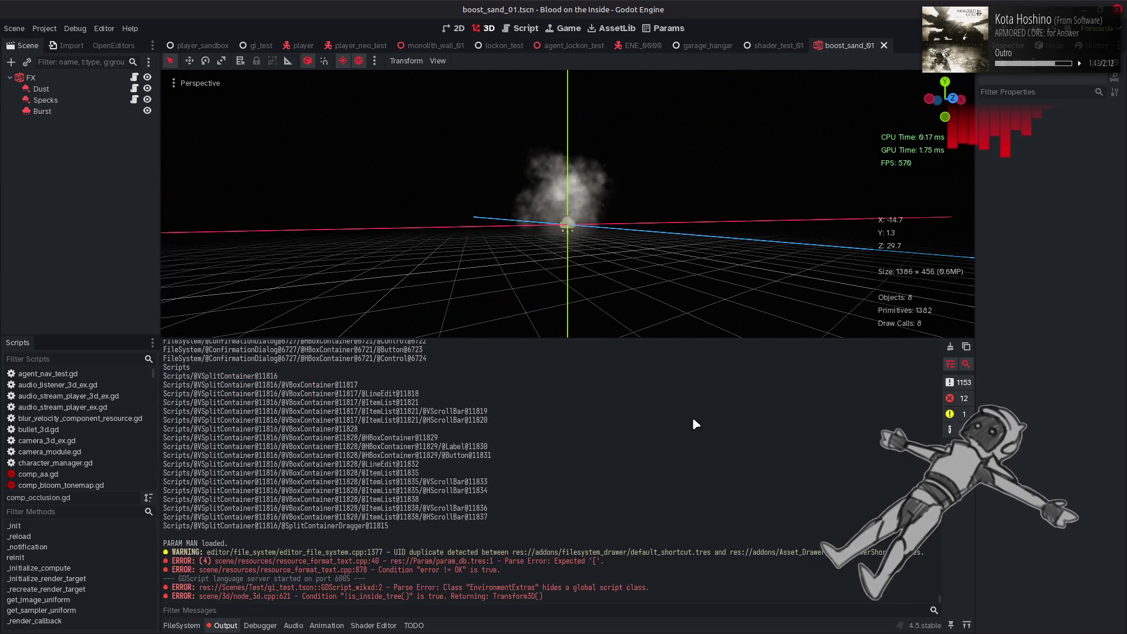
{"action": "left_click", "coordinate": [951, 347]}
{"action": "left_click", "coordinate": [226, 625]}
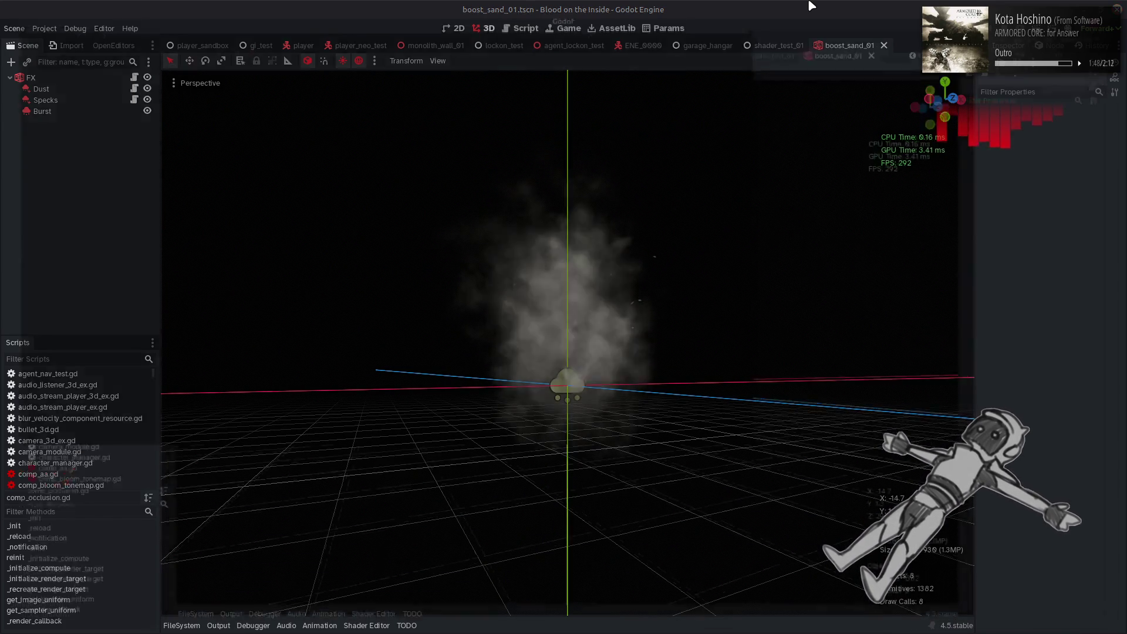
{"action": "key", "text": "F5"}
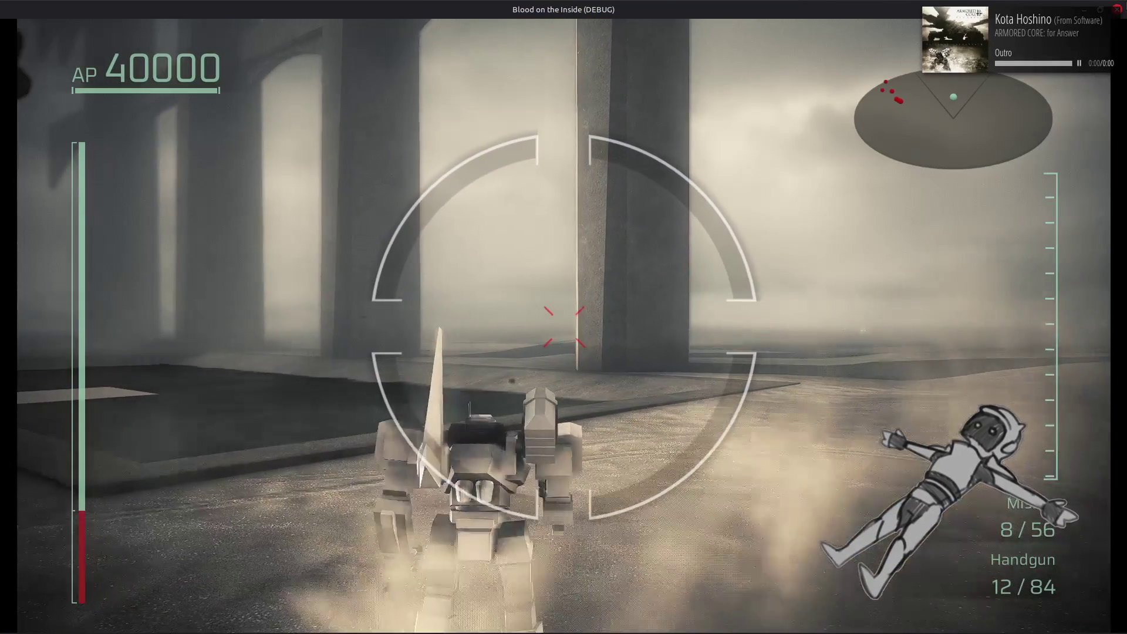
- Stop the running game with F8 and return to the editor
{"action": "key", "text": "F8"}
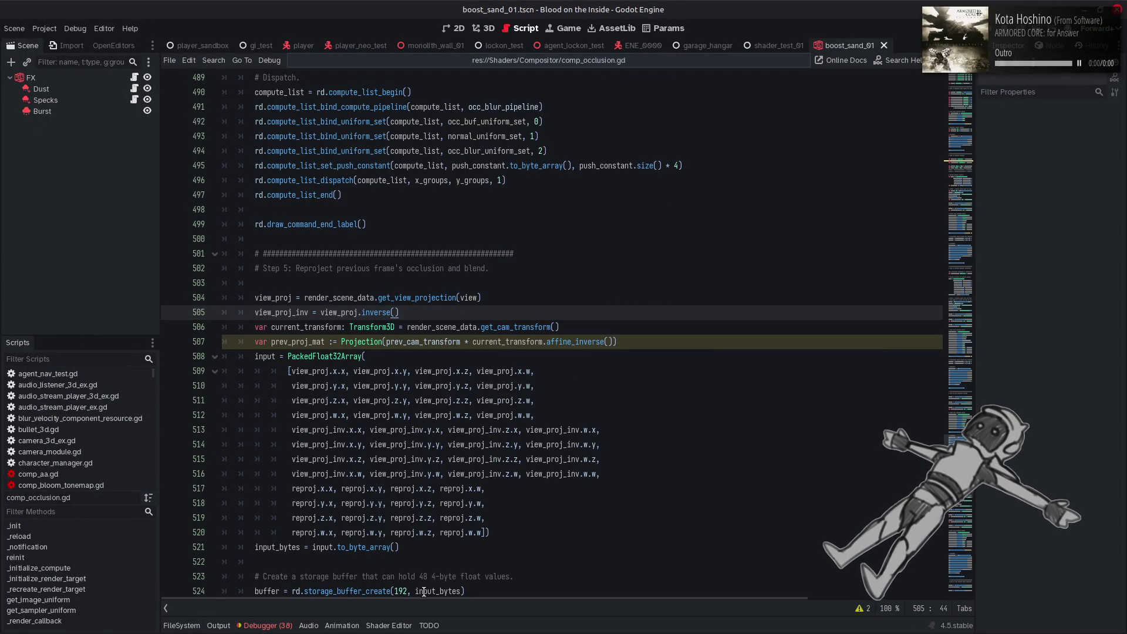
- Show particle_forward_layered_lit's code beneath the 3D dust scene, then select the FX node
{"action": "left_click", "coordinate": [389, 625]}
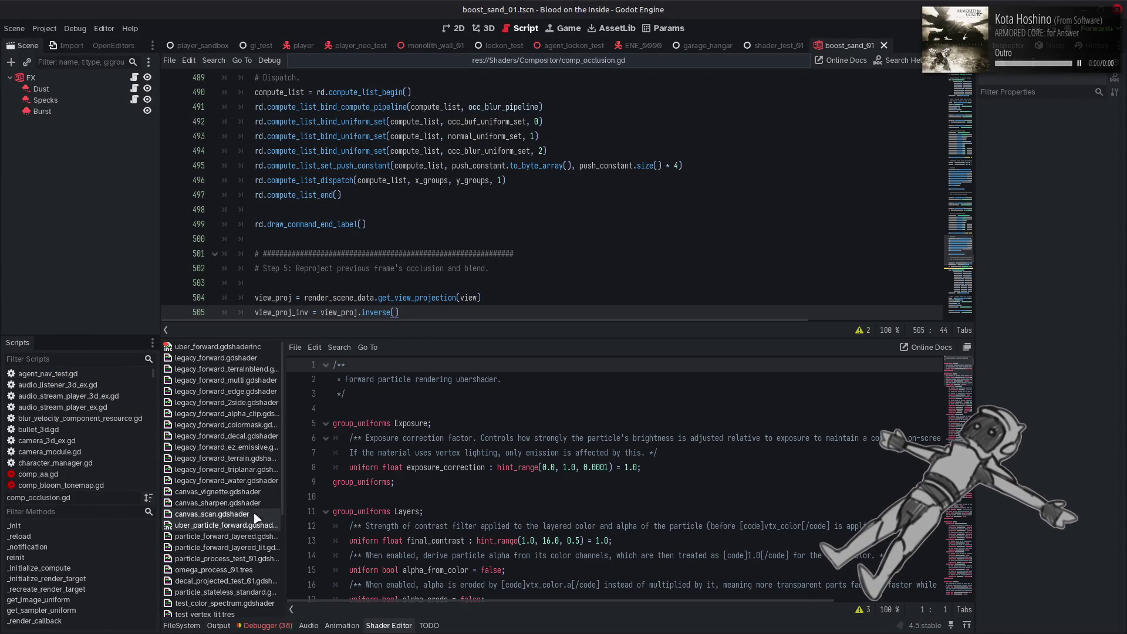
{"action": "left_click", "coordinate": [255, 549]}
{"action": "scroll", "coordinate": [380, 513], "scroll_direction": "down", "scroll_amount": 8}
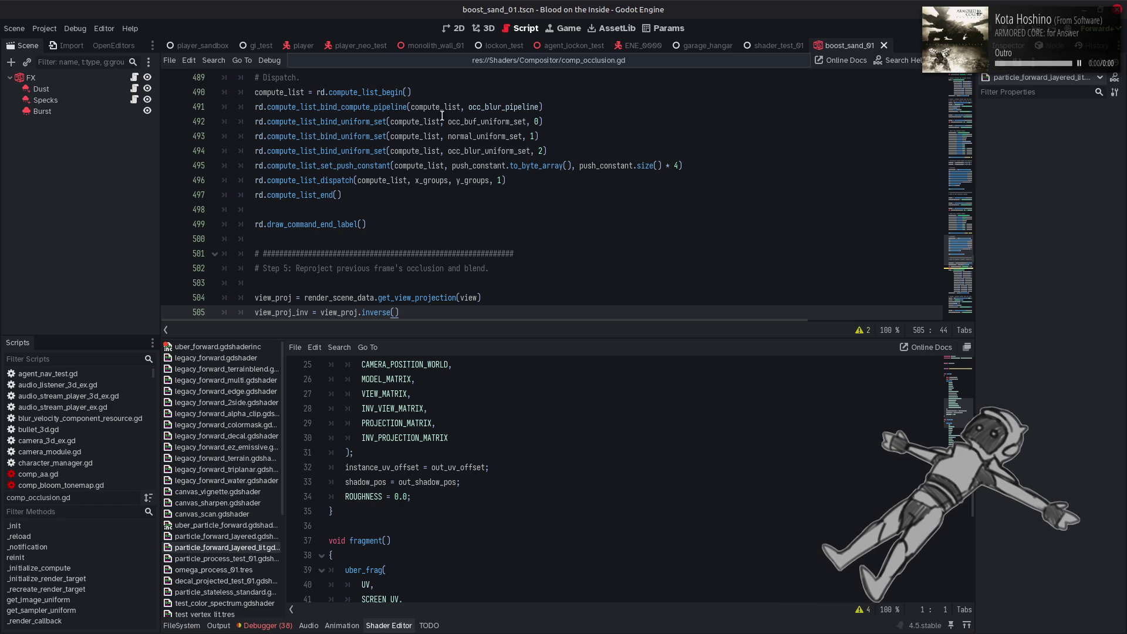
{"action": "left_click", "coordinate": [489, 29]}
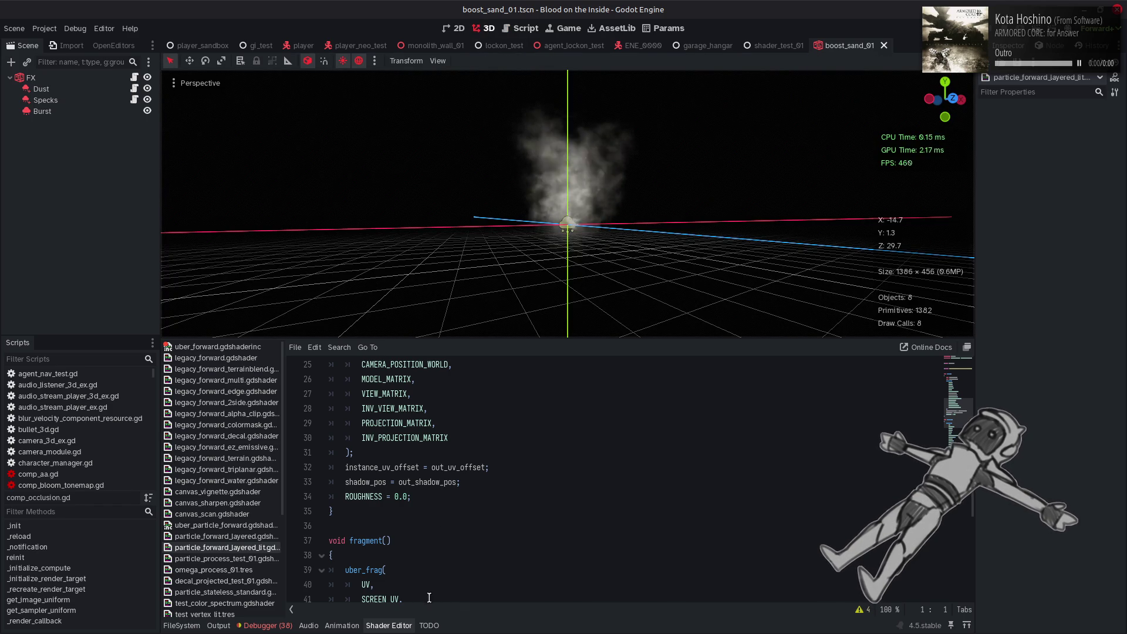
{"action": "left_click", "coordinate": [397, 630]}
- Add a MeshInstance3D child under FX and give it a new SphereMesh
{"action": "right_click", "coordinate": [68, 77]}
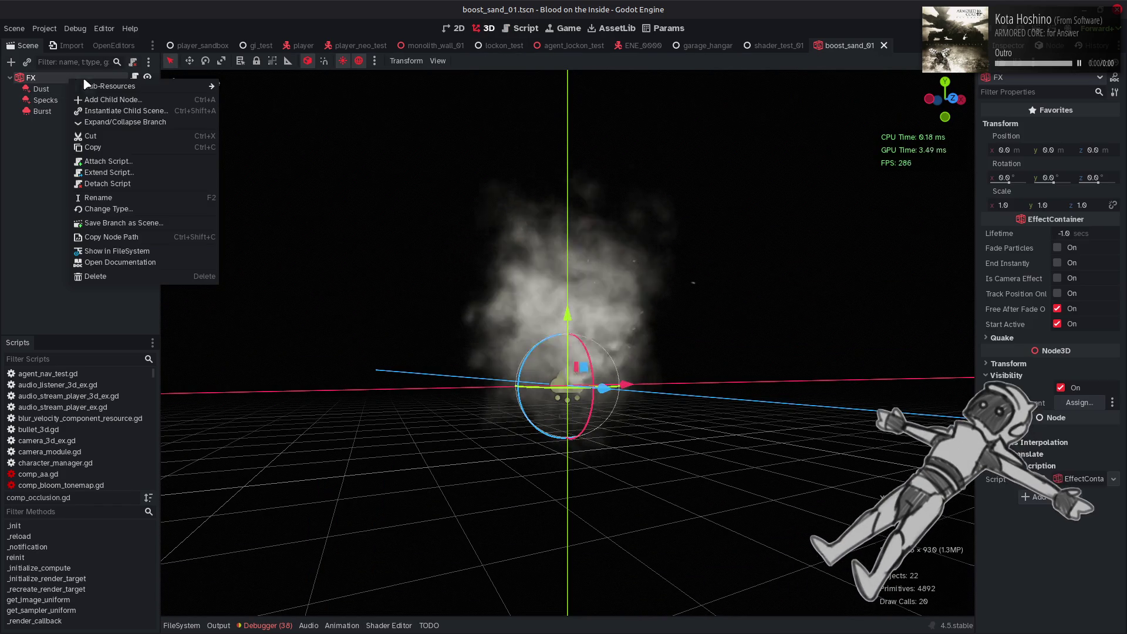
{"action": "left_click", "coordinate": [126, 98]}
{"action": "type", "text": "me"}
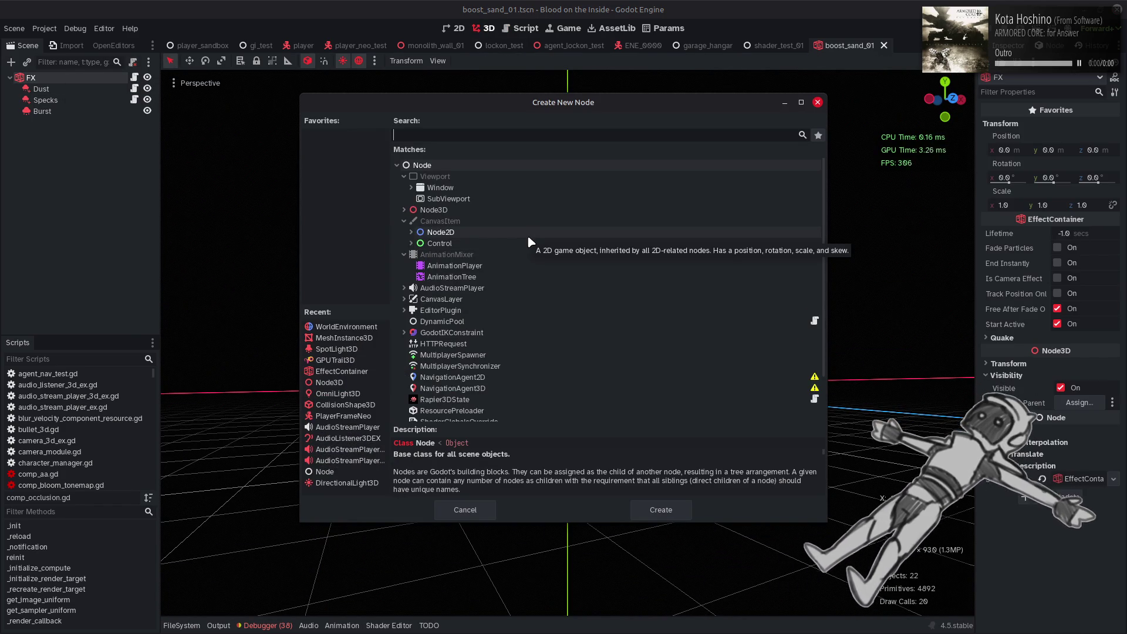
{"action": "type", "text": "sh"}
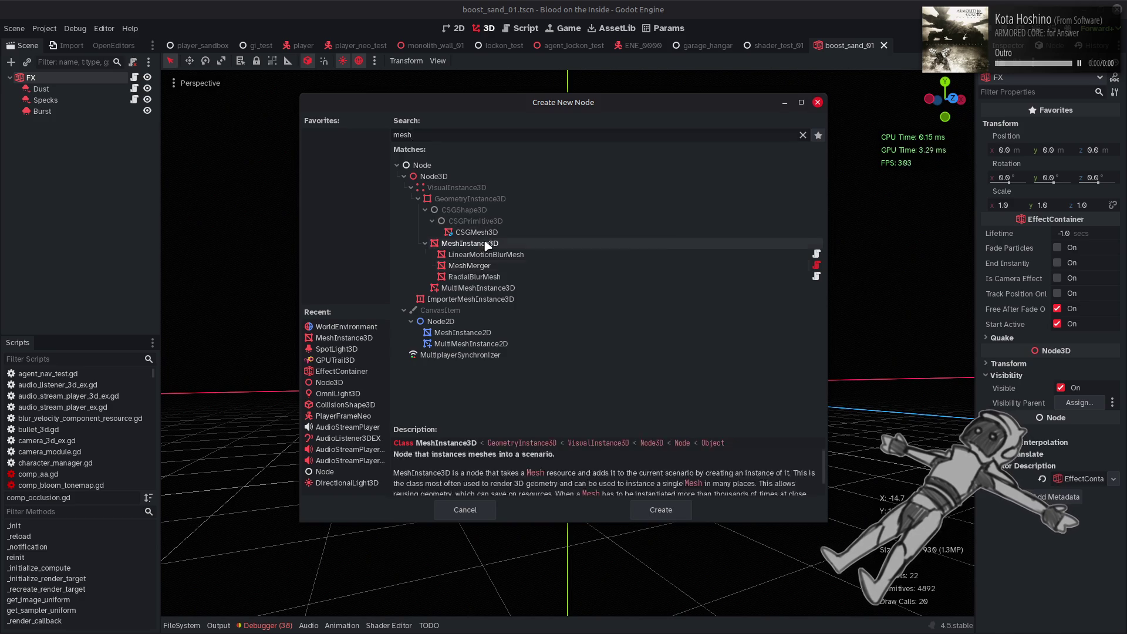
{"action": "key", "text": "Return"}
{"action": "left_click", "coordinate": [1113, 234]}
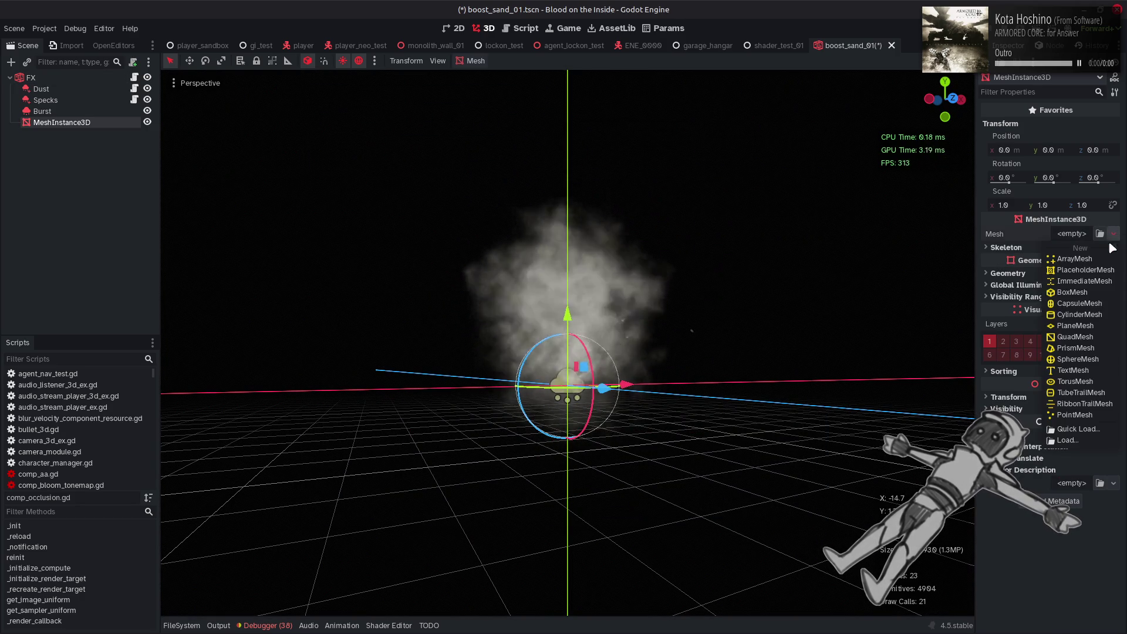
{"action": "left_click", "coordinate": [1078, 359]}
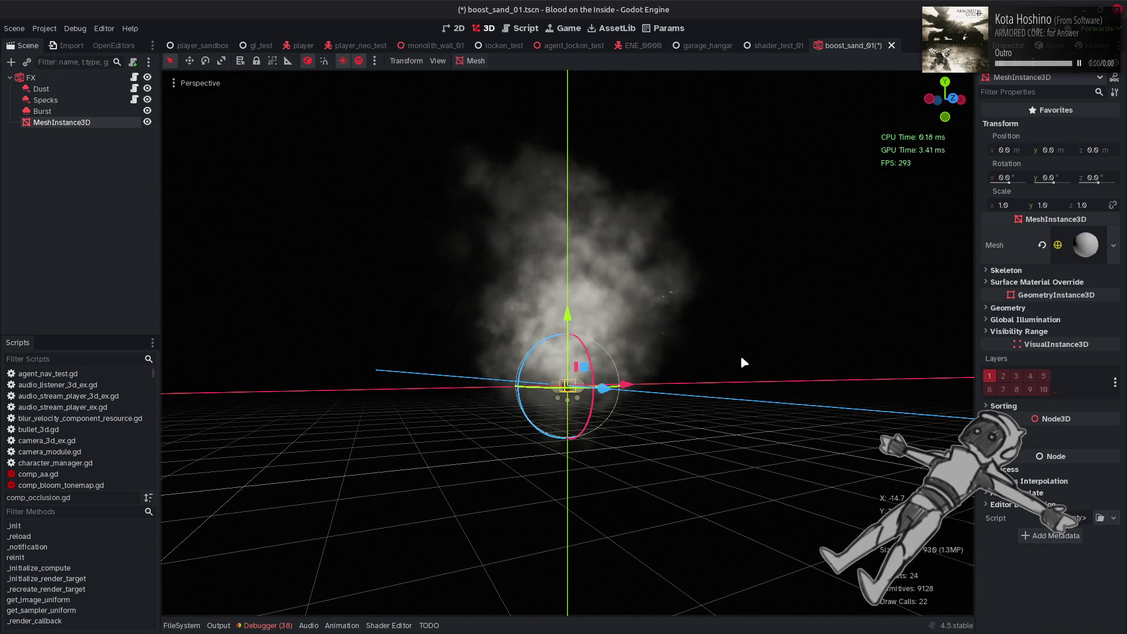
- Move the sphere along X to about -15.996, beside the dust cloud, and frame it
{"action": "left_click_drag", "start_coordinate": [741, 361], "coordinate": [696, 409]}
{"action": "mouse_move", "coordinate": [631, 379]}
{"action": "left_mouse_down"}
{"action": "mouse_move", "coordinate": [461, 415]}
{"action": "mouse_move", "coordinate": [461, 397]}
{"action": "left_mouse_up"}
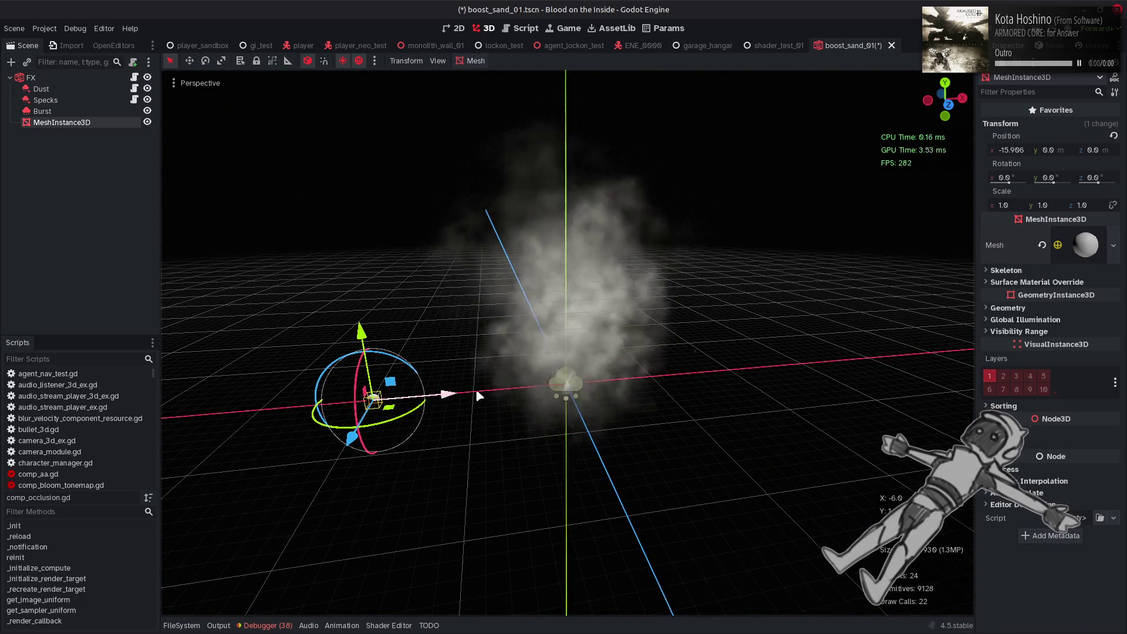
{"action": "key", "text": "f"}
{"action": "scroll", "coordinate": [637, 322], "scroll_direction": "up", "scroll_amount": 3}
{"action": "mouse_move", "coordinate": [640, 322]}
{"action": "left_mouse_down"}
{"action": "mouse_move", "coordinate": [488, 375]}
{"action": "mouse_move", "coordinate": [584, 318]}
{"action": "mouse_move", "coordinate": [511, 347]}
{"action": "mouse_move", "coordinate": [591, 356]}
{"action": "left_mouse_up"}
{"action": "scroll", "coordinate": [512, 346], "scroll_direction": "up", "scroll_amount": 3}
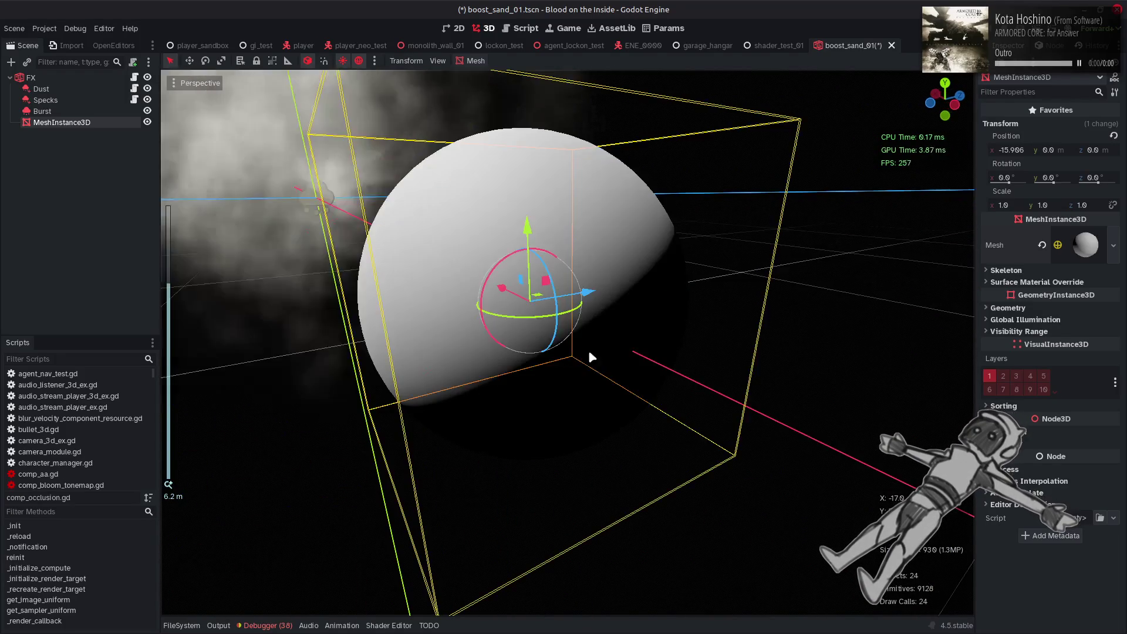
{"action": "scroll", "coordinate": [619, 354], "scroll_direction": "down", "scroll_amount": 3}
- Give the sphere mesh a new StandardMaterial3D
{"action": "left_click", "coordinate": [1087, 247]}
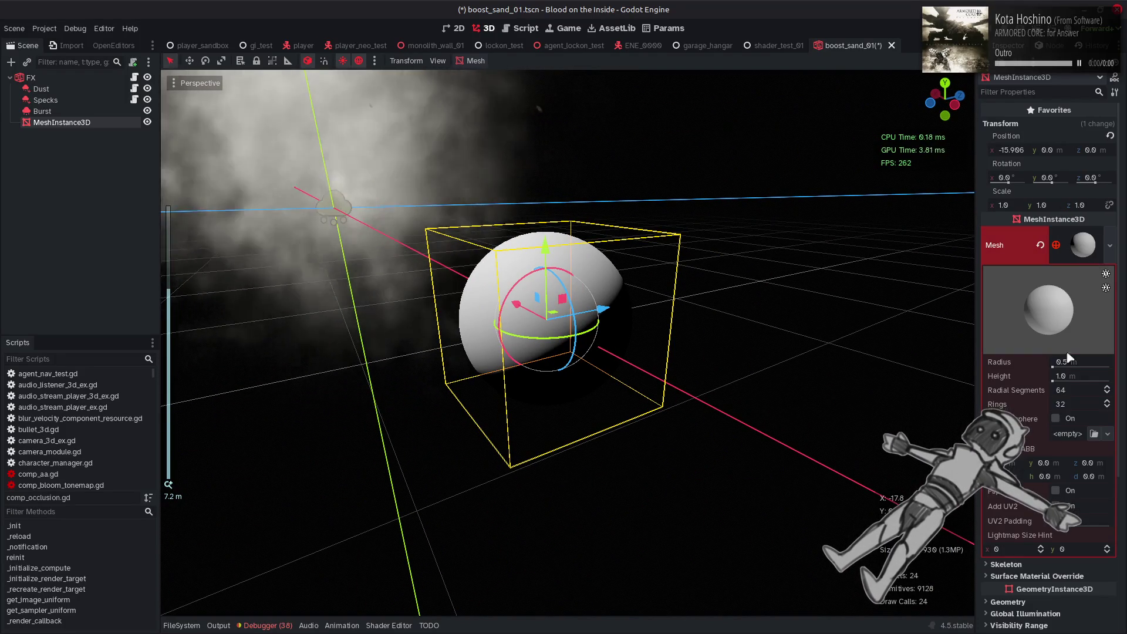
{"action": "left_click", "coordinate": [1108, 434]}
{"action": "left_click", "coordinate": [1069, 456]}
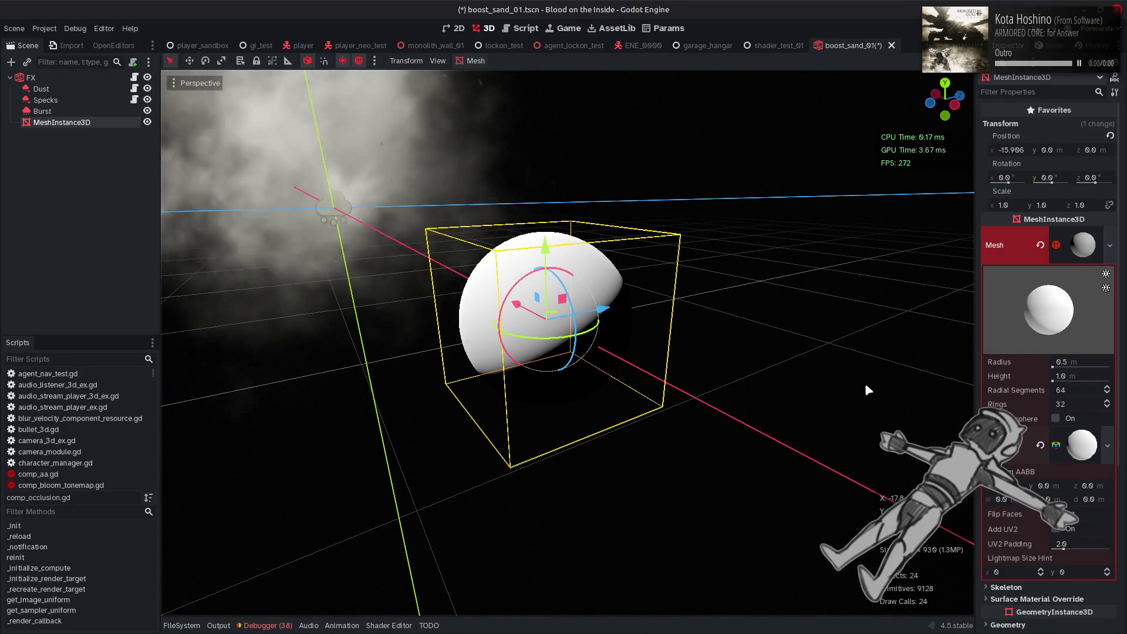
- Set the sphere material's Shading diffuse mode to Lambert Wrap
{"action": "left_click", "coordinate": [1083, 448]}
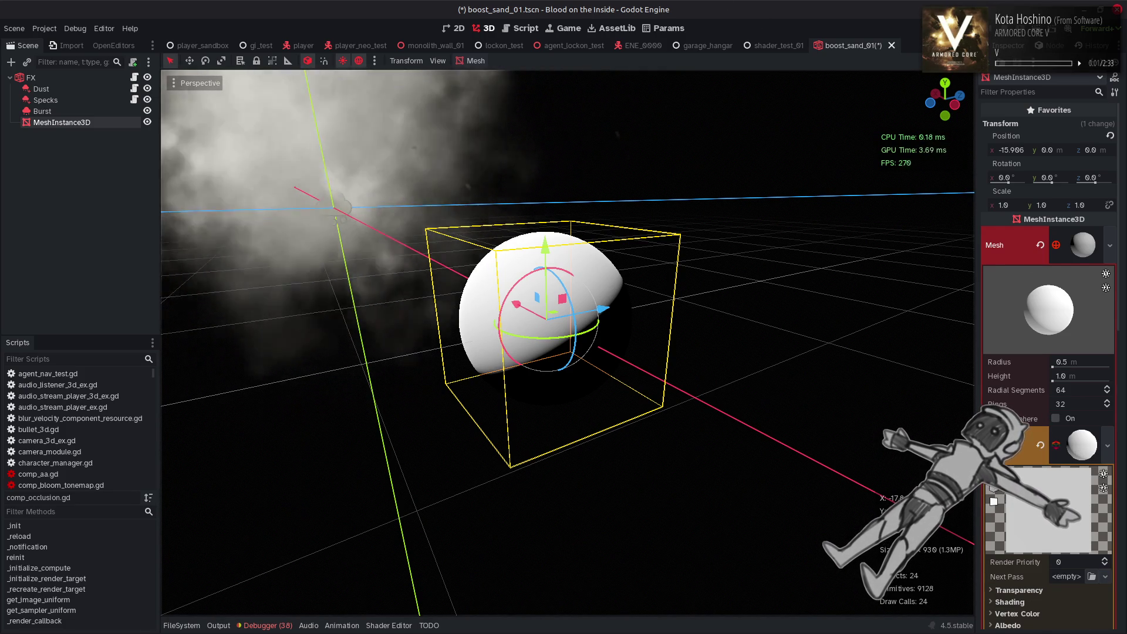
{"action": "scroll", "coordinate": [1015, 473], "scroll_direction": "down", "scroll_amount": 3}
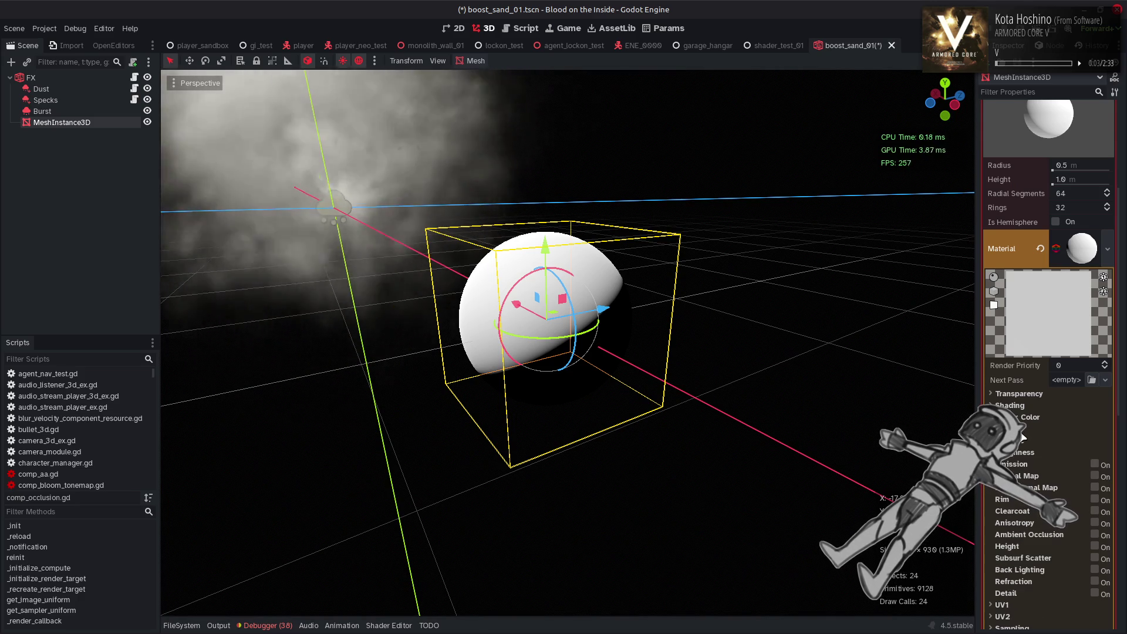
{"action": "left_click", "coordinate": [1025, 444]}
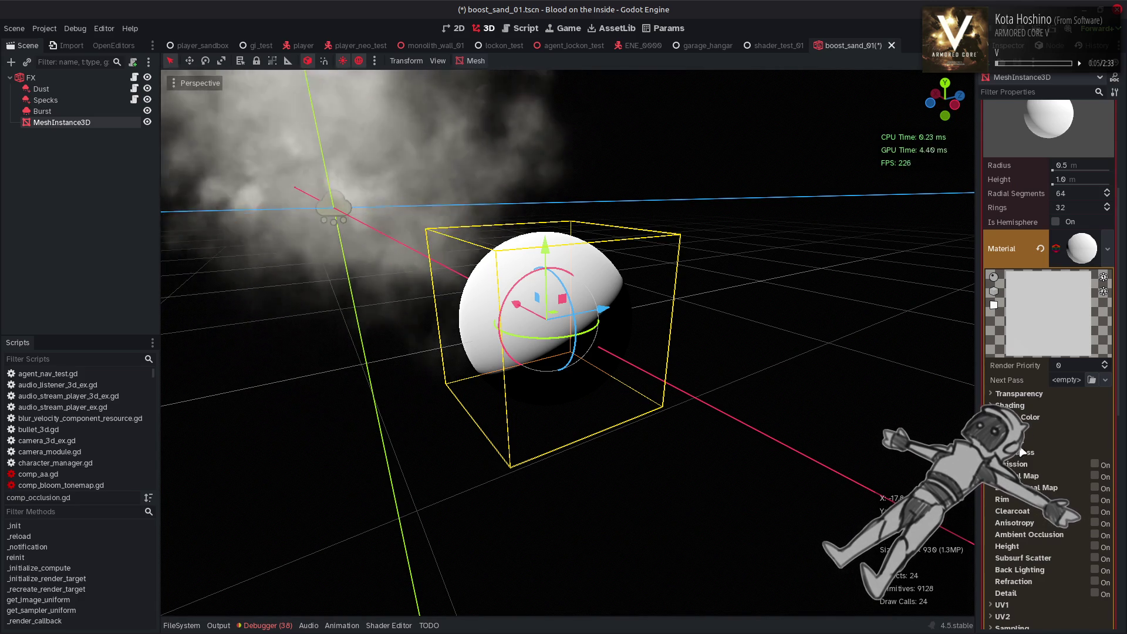
{"action": "left_click", "coordinate": [1008, 429]}
{"action": "left_click", "coordinate": [1022, 405]}
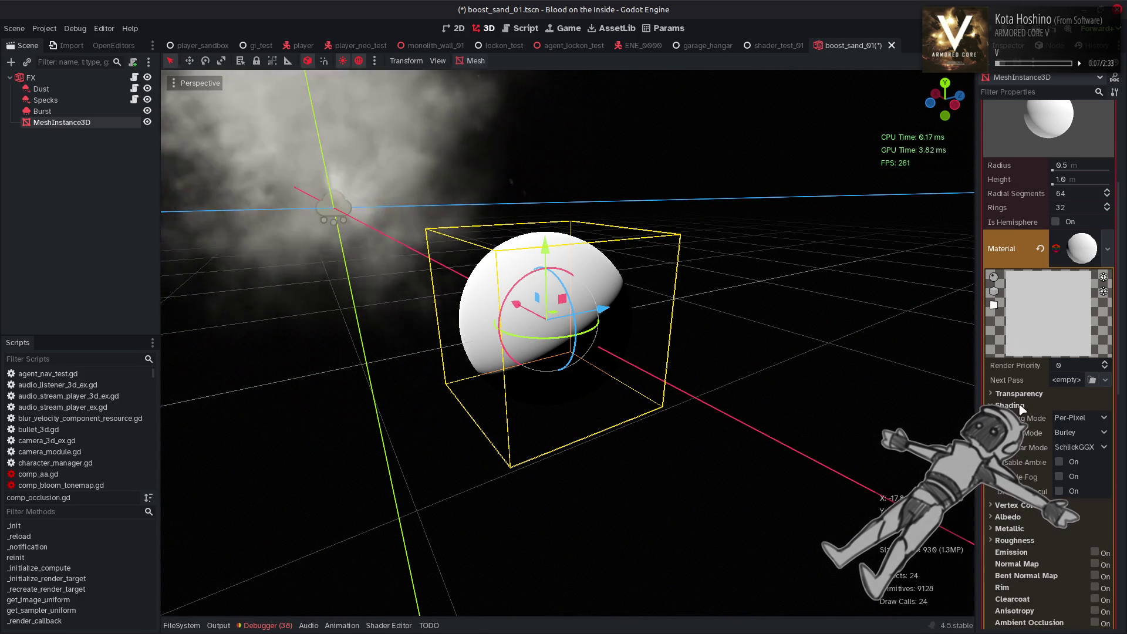
{"action": "left_click", "coordinate": [1083, 427]}
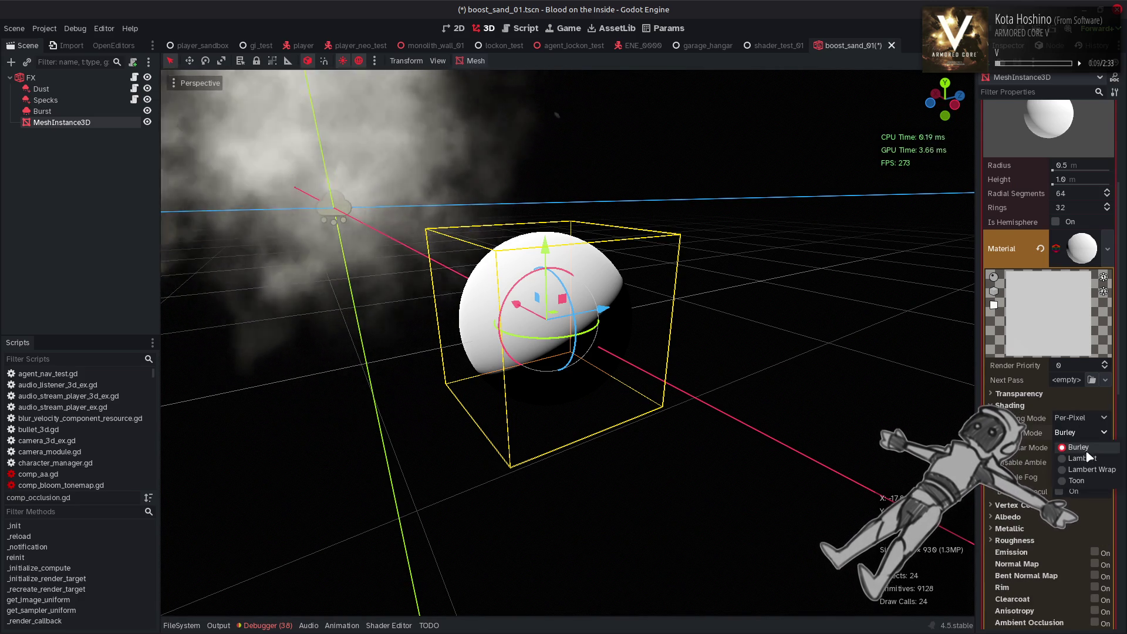
{"action": "left_click", "coordinate": [1091, 470]}
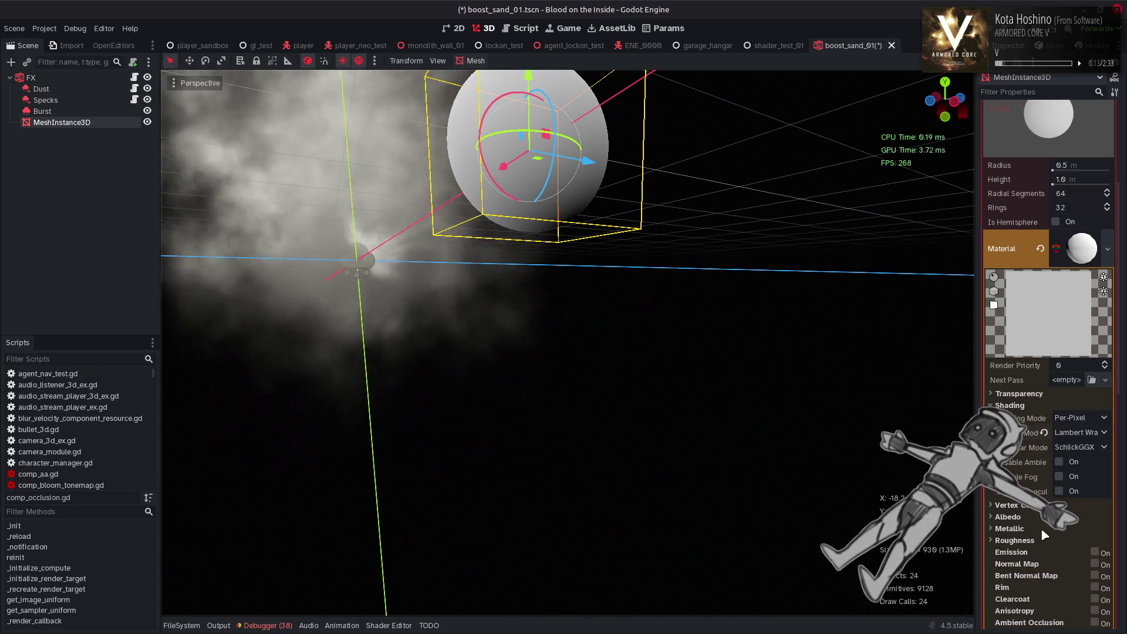
- Vary the material's roughness from 0.0 upward to compare glossiness on the lit side
{"action": "left_click", "coordinate": [1038, 538]}
{"action": "left_click_drag", "start_coordinate": [1108, 557], "coordinate": [1055, 556]}
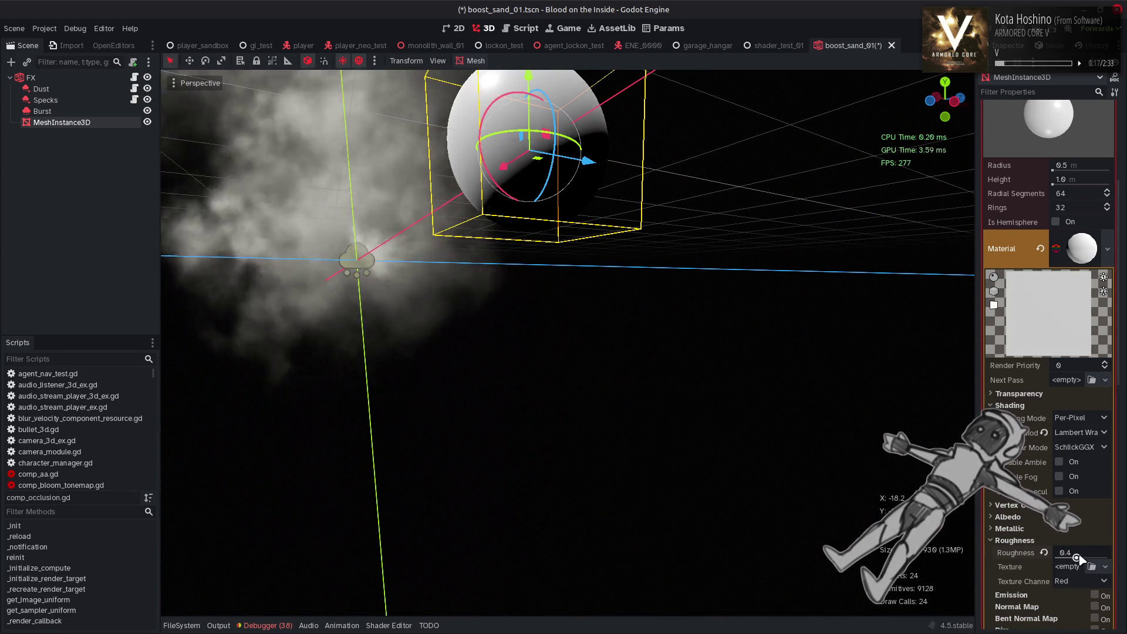
{"action": "mouse_move", "coordinate": [1081, 559]}
{"action": "left_mouse_down"}
{"action": "mouse_move", "coordinate": [1044, 554]}
{"action": "mouse_move", "coordinate": [1118, 548]}
{"action": "mouse_move", "coordinate": [1008, 539]}
{"action": "mouse_move", "coordinate": [1109, 555]}
{"action": "left_mouse_up"}
{"action": "mouse_move", "coordinate": [691, 292]}
{"action": "left_mouse_down"}
{"action": "mouse_move", "coordinate": [654, 333]}
{"action": "mouse_move", "coordinate": [594, 327]}
{"action": "mouse_move", "coordinate": [690, 345]}
{"action": "mouse_move", "coordinate": [658, 308]}
{"action": "mouse_move", "coordinate": [602, 292]}
{"action": "mouse_move", "coordinate": [607, 306]}
{"action": "left_mouse_up"}
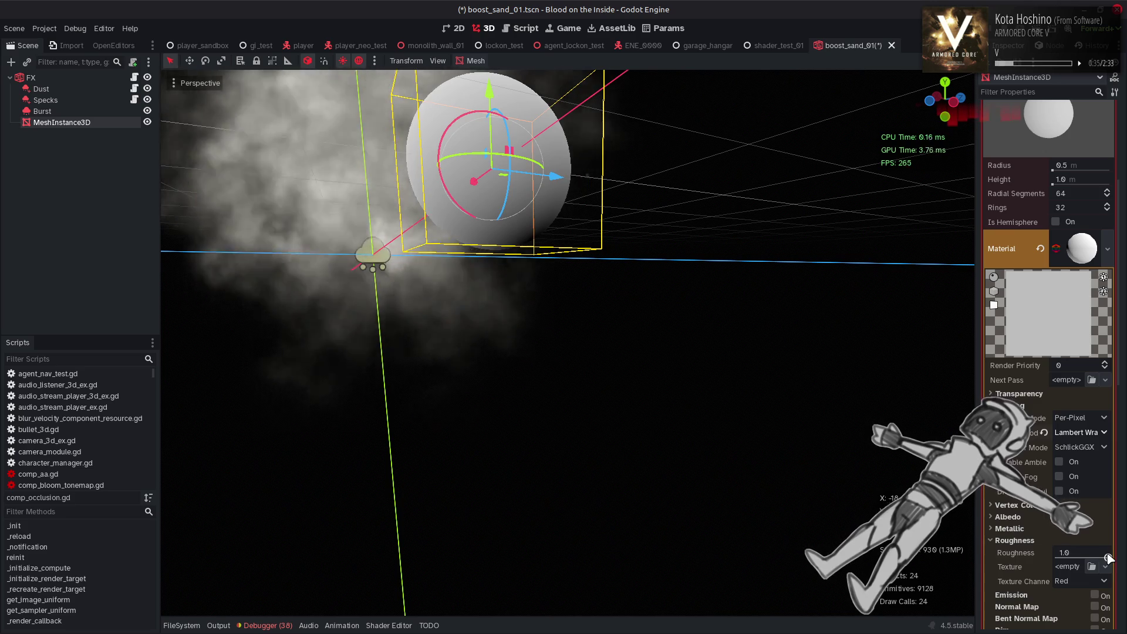
- Switch diffuse mode to Toon and adjust roughness to about 0.36
{"action": "left_click", "coordinate": [1077, 432]}
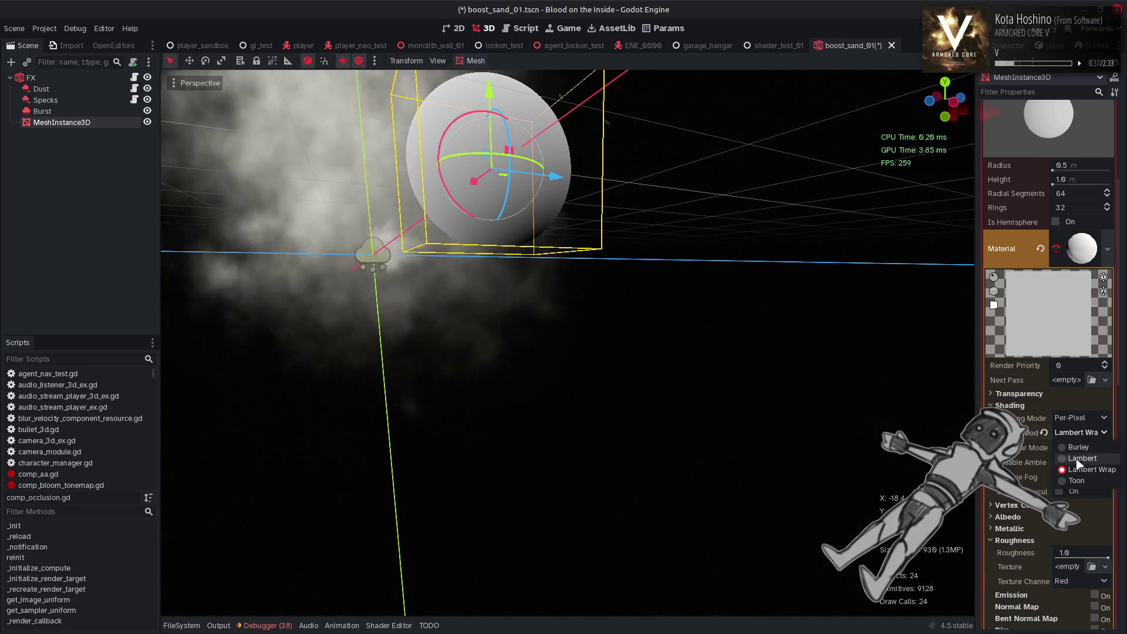
{"action": "left_click", "coordinate": [1075, 488]}
{"action": "key", "text": "f"}
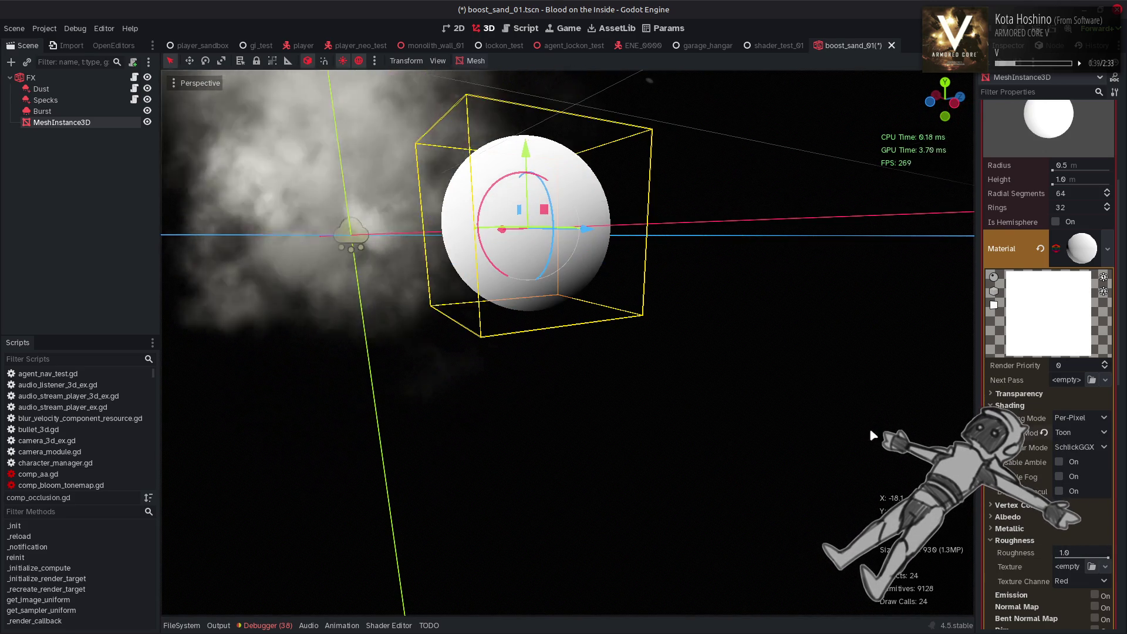
{"action": "mouse_move", "coordinate": [1108, 558]}
{"action": "left_mouse_down"}
{"action": "mouse_move", "coordinate": [1073, 557]}
{"action": "mouse_move", "coordinate": [1125, 560]}
{"action": "left_mouse_up"}
{"action": "mouse_move", "coordinate": [881, 444]}
{"action": "left_mouse_down"}
{"action": "mouse_move", "coordinate": [839, 410]}
{"action": "mouse_move", "coordinate": [834, 382]}
{"action": "left_mouse_up"}
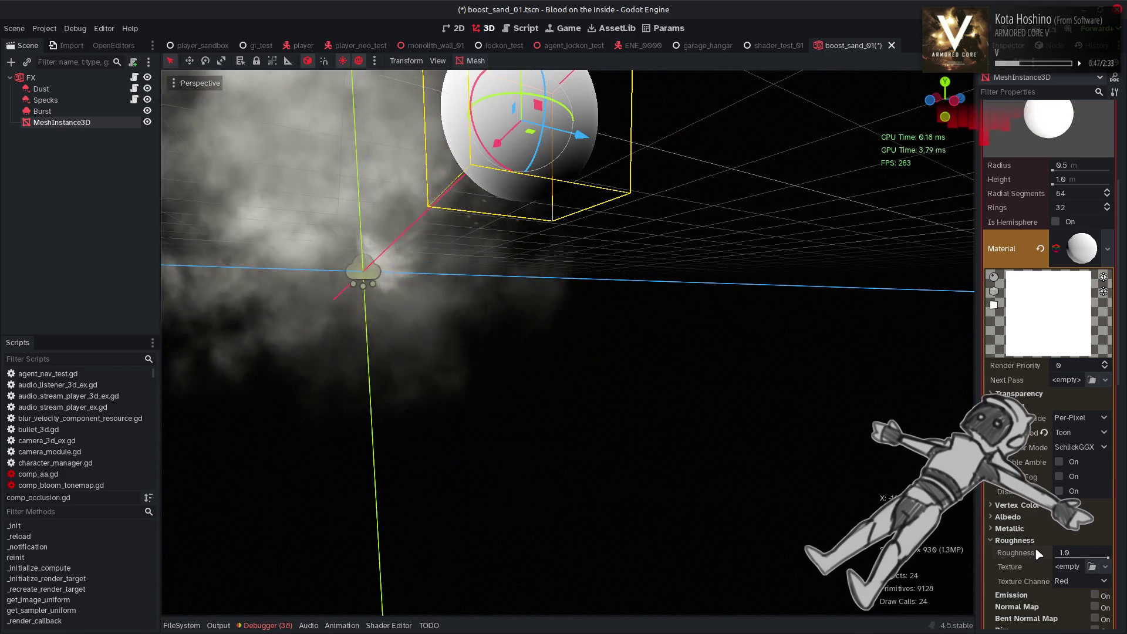
- Alternate diffuse mode between Lambert Wrap and Toon, finishing on Toon
{"action": "left_click", "coordinate": [1080, 432]}
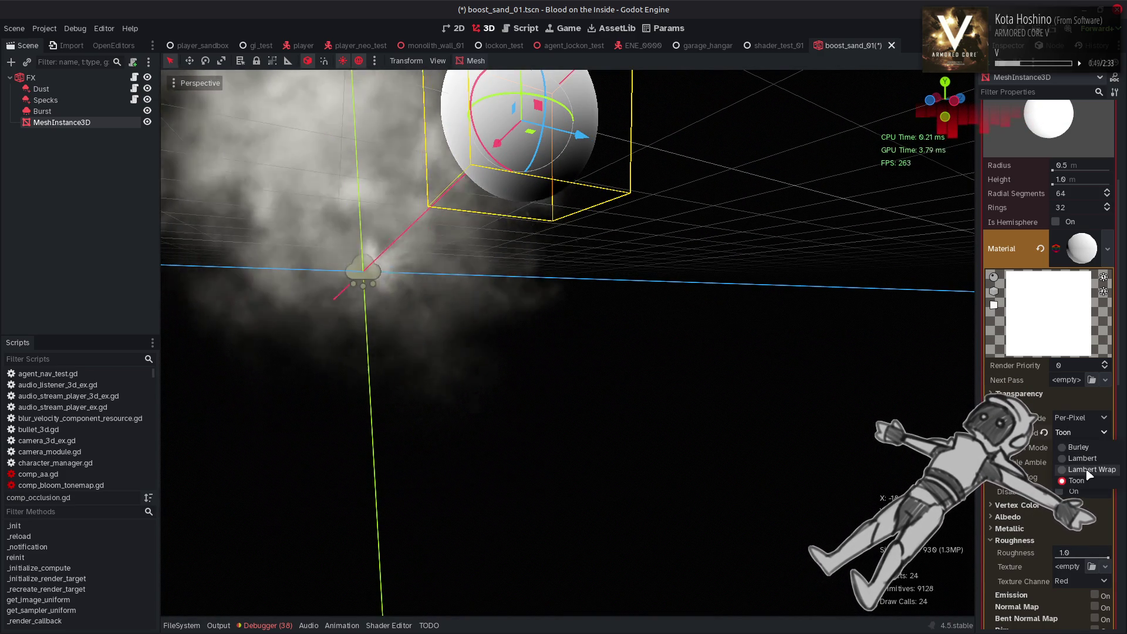
{"action": "left_click", "coordinate": [1089, 470]}
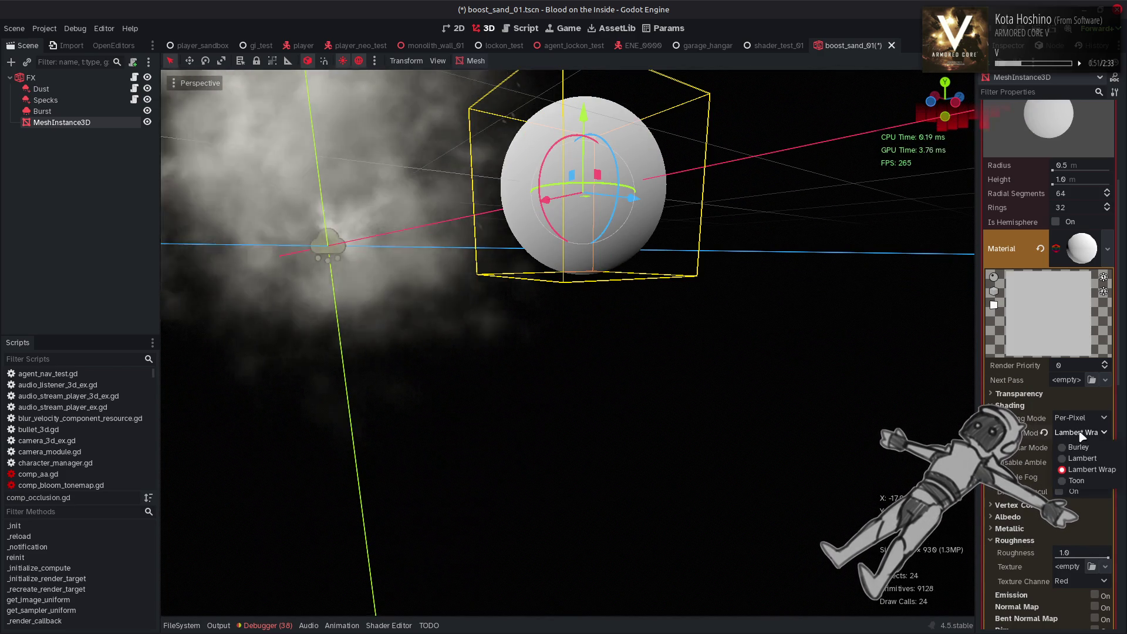
{"action": "left_click", "coordinate": [1084, 435]}
{"action": "left_click", "coordinate": [1083, 478]}
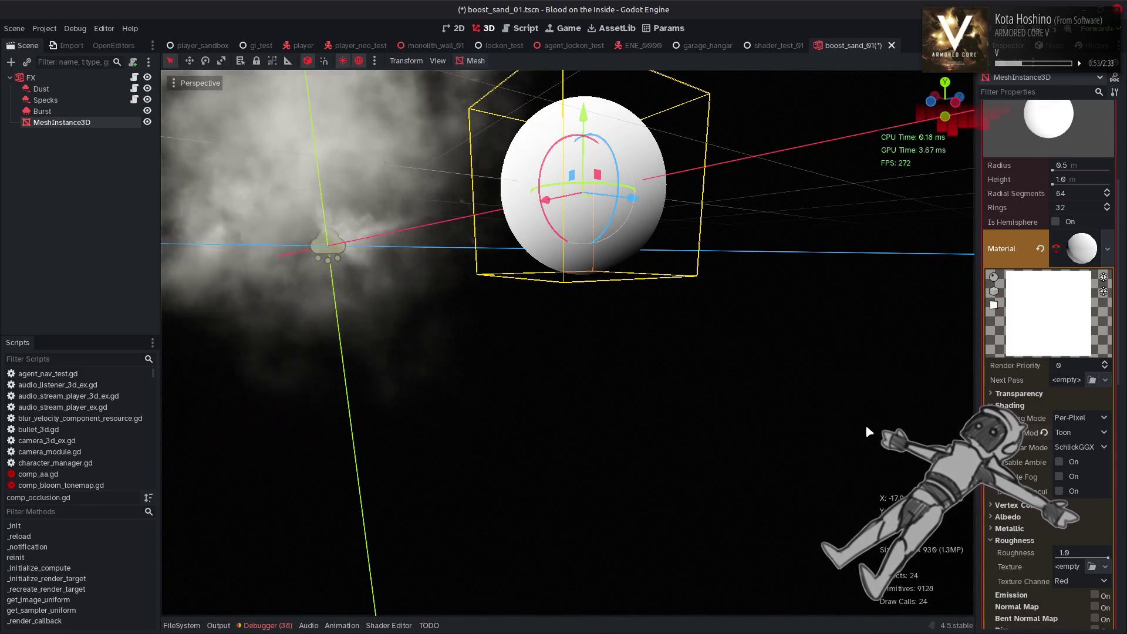
{"action": "left_click", "coordinate": [1089, 431]}
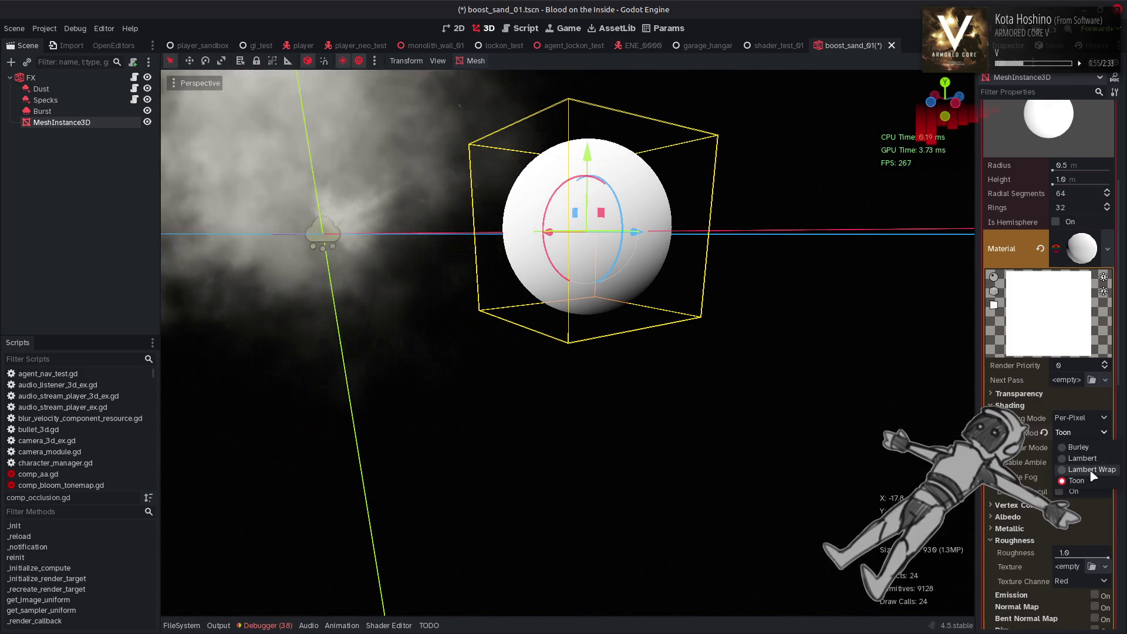
{"action": "left_click", "coordinate": [1091, 470]}
{"action": "left_click", "coordinate": [1083, 432]}
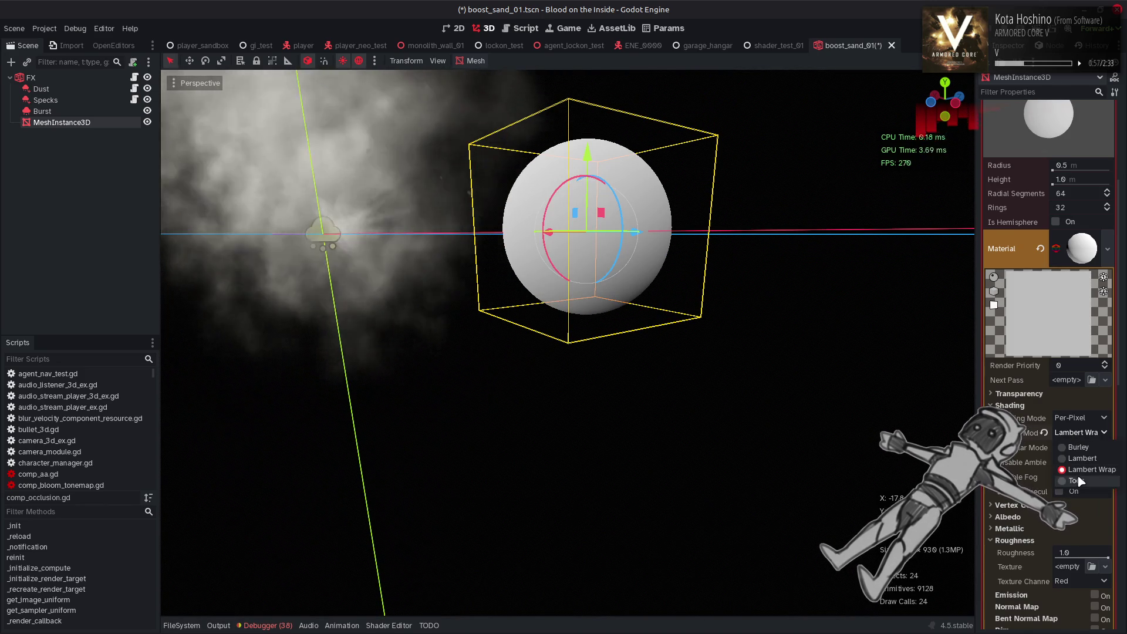
{"action": "left_click", "coordinate": [1081, 481]}
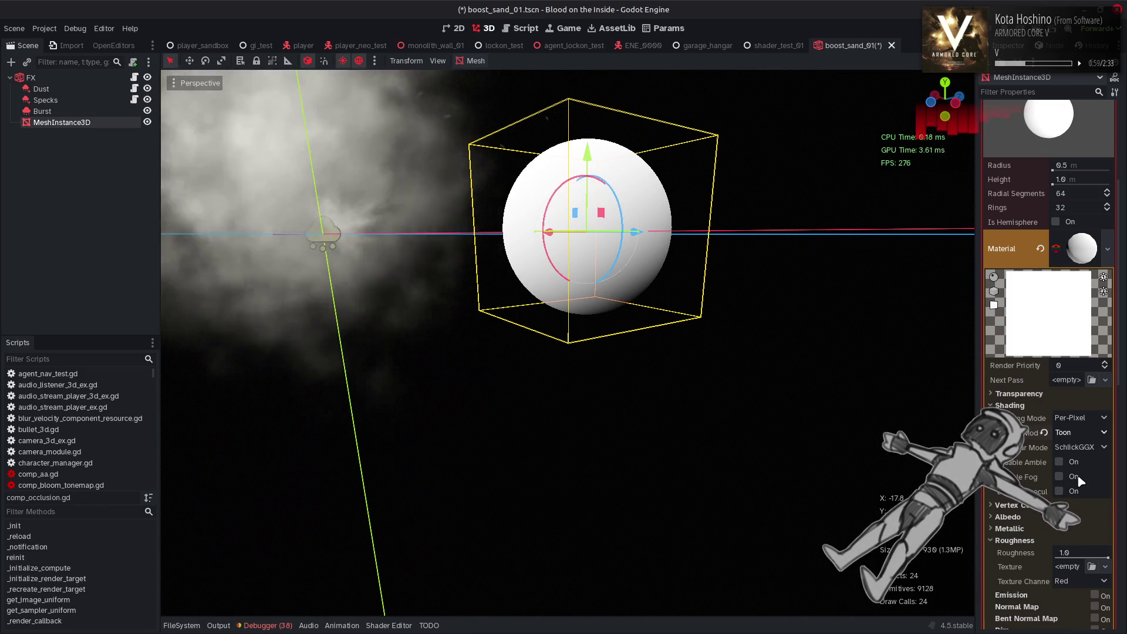
{"action": "right_click", "coordinate": [66, 125]}
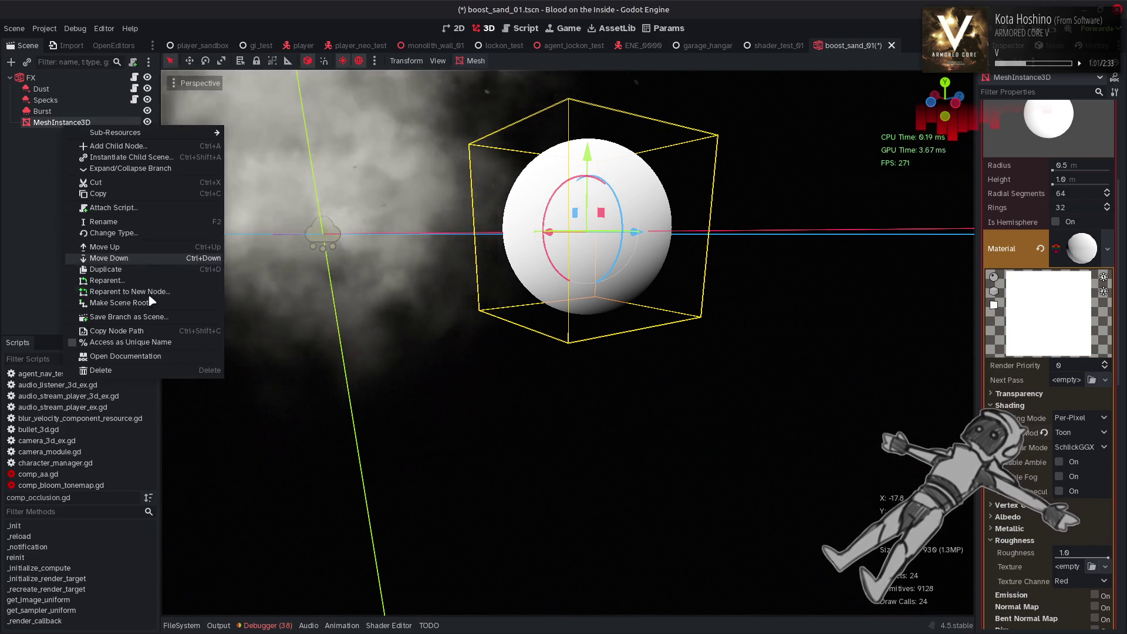
- Delete the test sphere MeshInstance3D from FX and save boost_sand_01
{"action": "left_click", "coordinate": [150, 370]}
{"action": "left_click", "coordinate": [531, 326]}
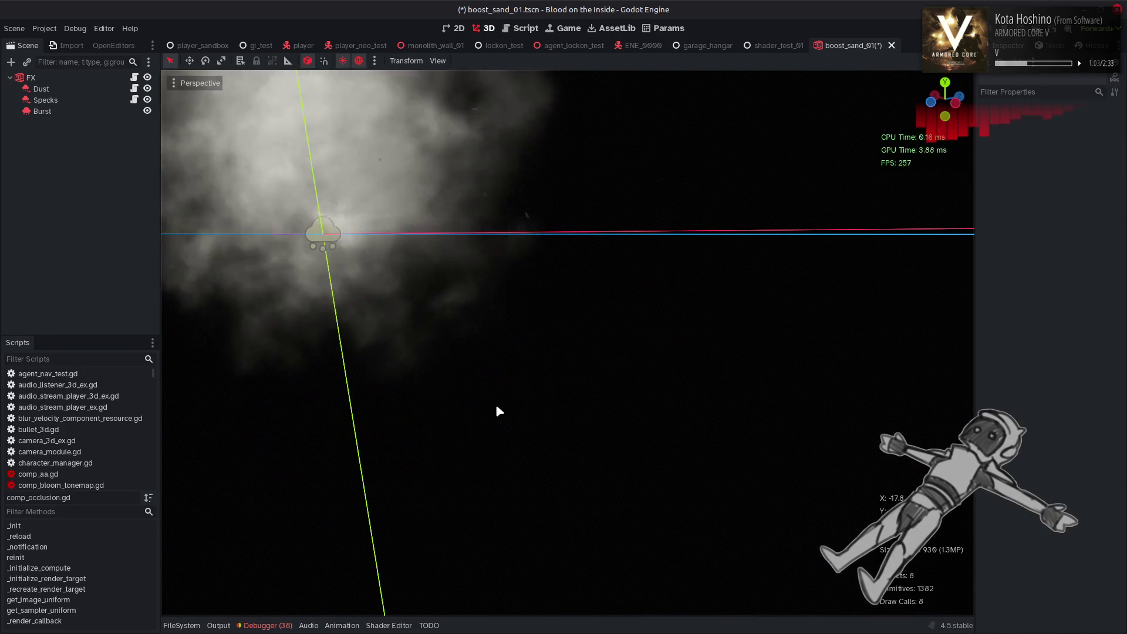
{"action": "scroll", "coordinate": [495, 405], "scroll_direction": "up", "scroll_amount": 3}
{"action": "key", "text": "ctrl+s"}
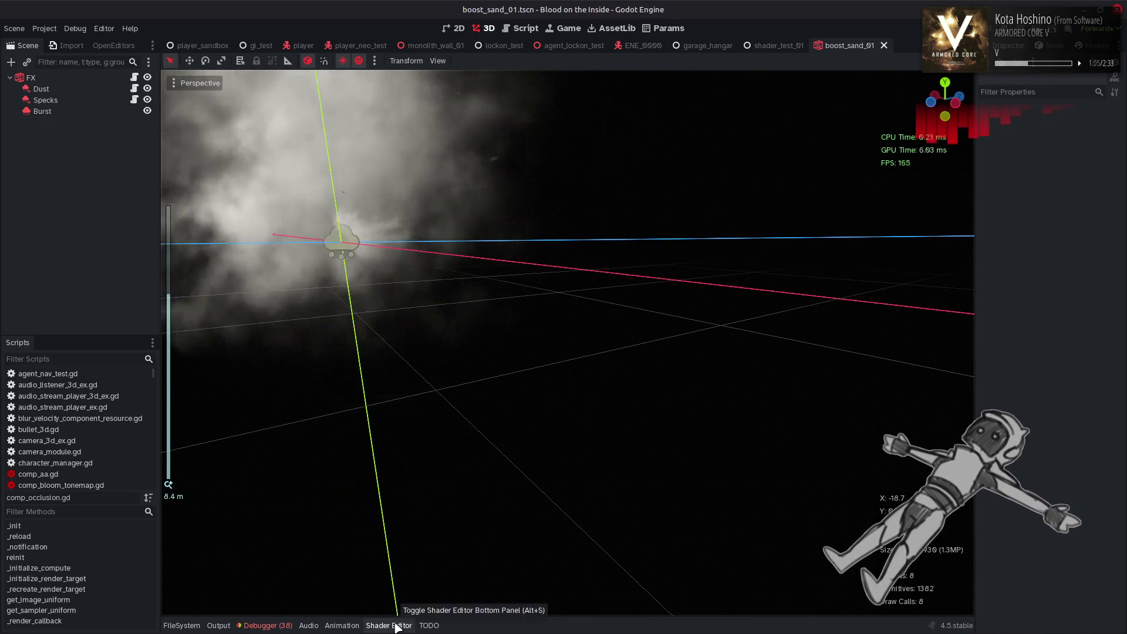
- Check the shader's ROUGHNESS = 1.0 line, save again, and scroll the shader code to the top
{"action": "left_click", "coordinate": [389, 625]}
{"action": "left_click", "coordinate": [414, 498]}
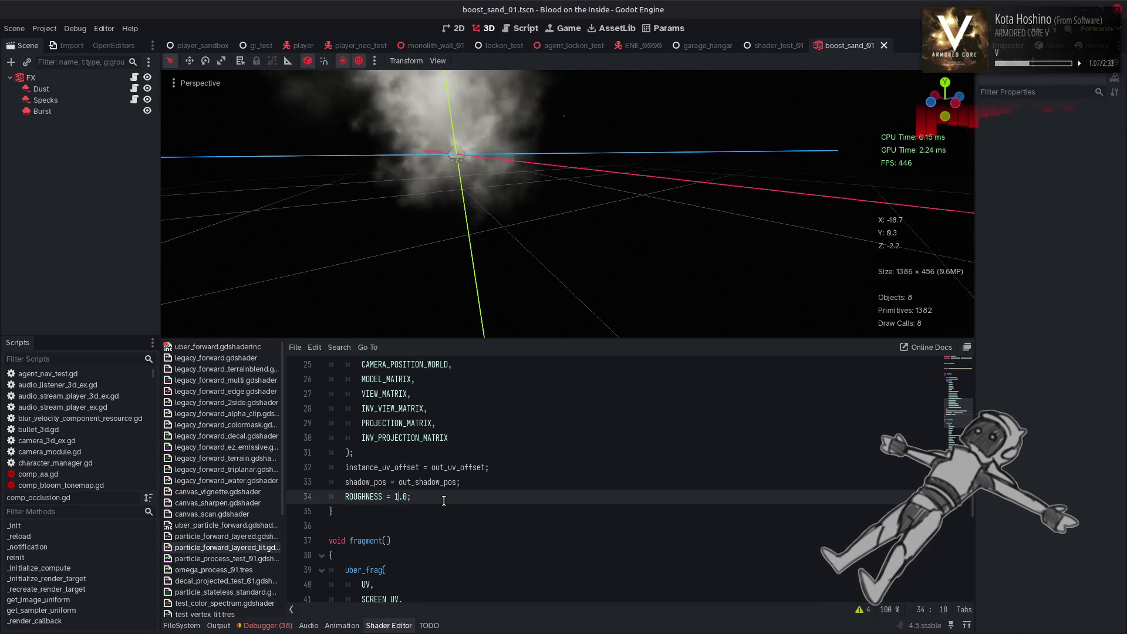
{"action": "left_click", "coordinate": [388, 626]}
{"action": "scroll", "coordinate": [514, 320], "scroll_direction": "up", "scroll_amount": 5}
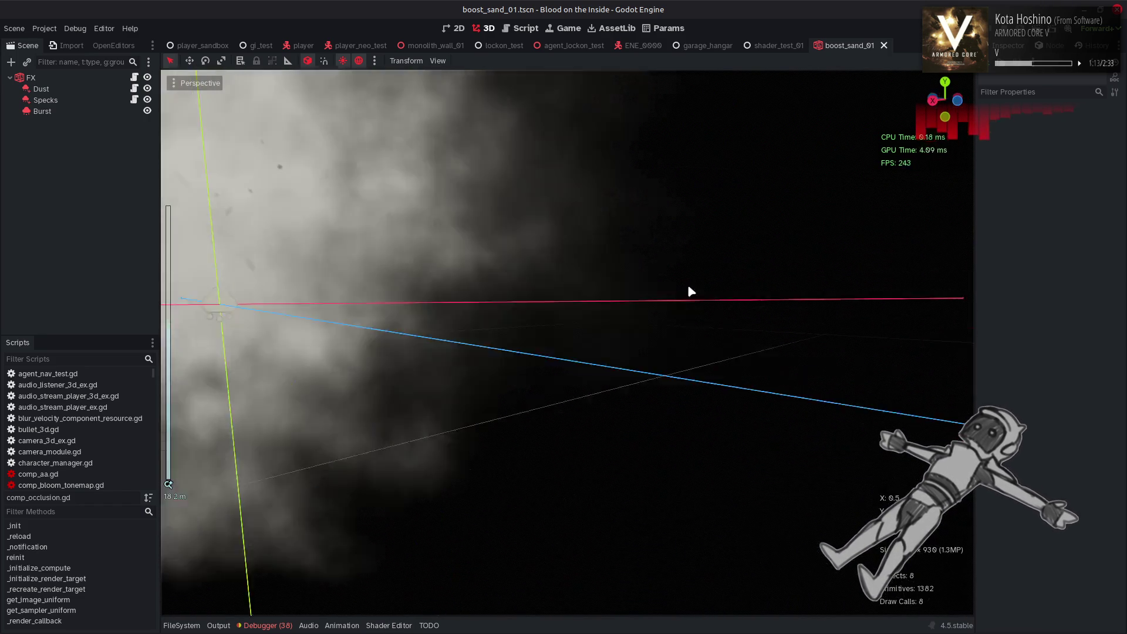
{"action": "scroll", "coordinate": [691, 291], "scroll_direction": "down", "scroll_amount": 5}
{"action": "mouse_move", "coordinate": [654, 333]}
{"action": "left_mouse_down"}
{"action": "mouse_move", "coordinate": [788, 234]}
{"action": "mouse_move", "coordinate": [855, 213]}
{"action": "mouse_move", "coordinate": [806, 351]}
{"action": "left_mouse_up"}
{"action": "key", "text": "ctrl+s"}
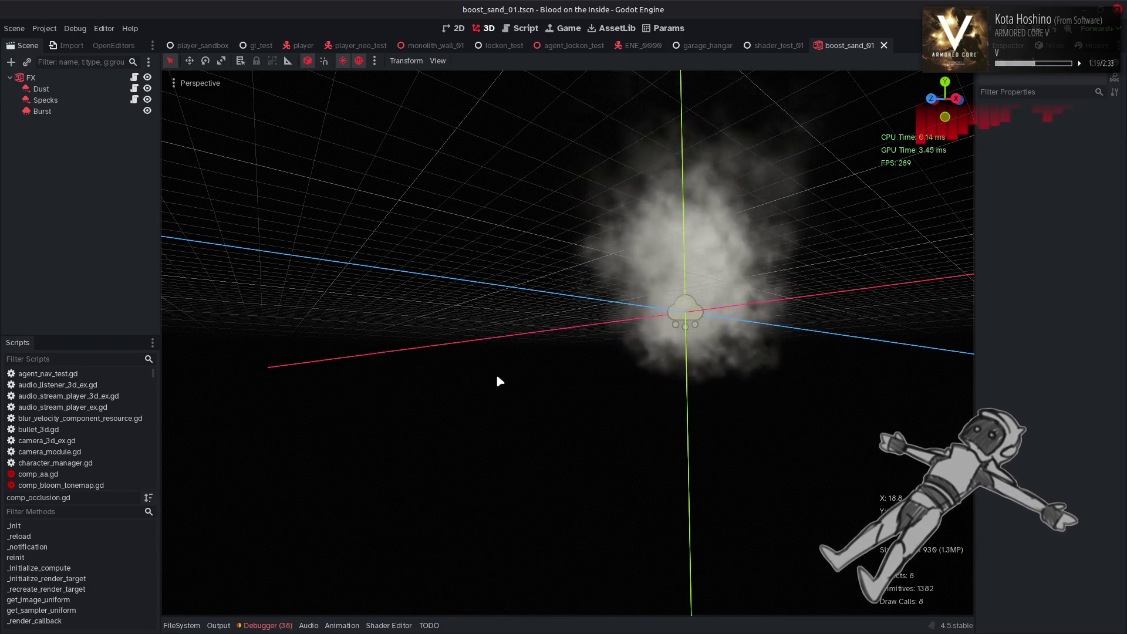
{"action": "left_click", "coordinate": [389, 625]}
{"action": "scroll", "coordinate": [549, 465], "scroll_direction": "up", "scroll_amount": 8}
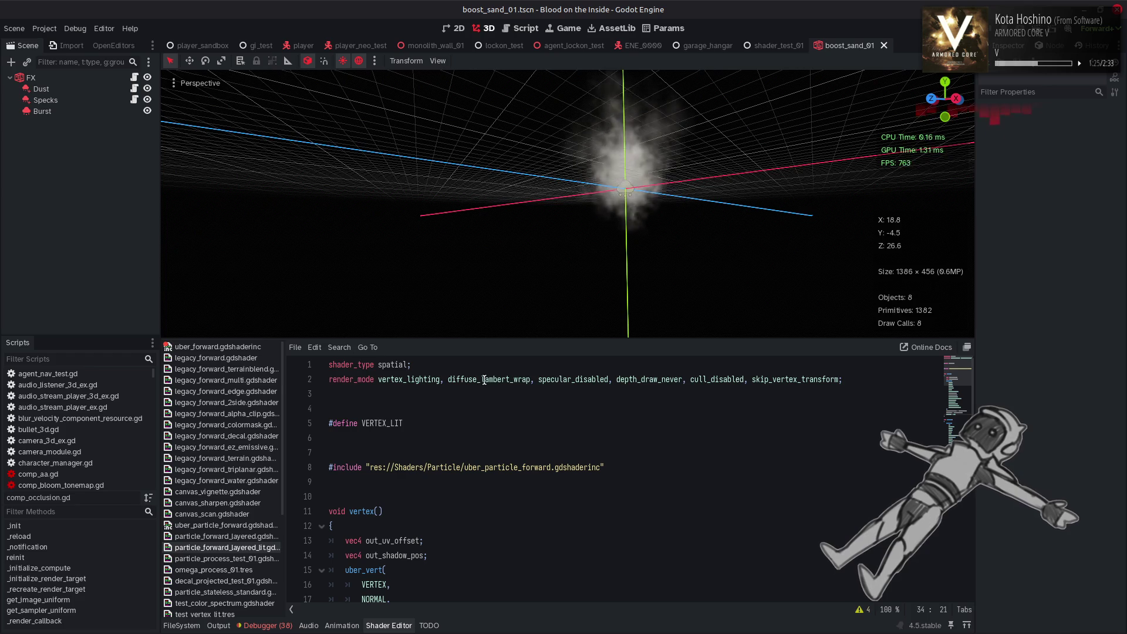
- Browse the particle_forward_layered, decal_projected_test_01 and legacy_forward shaders, returning to the lit one
{"action": "double_click", "coordinate": [485, 380]}
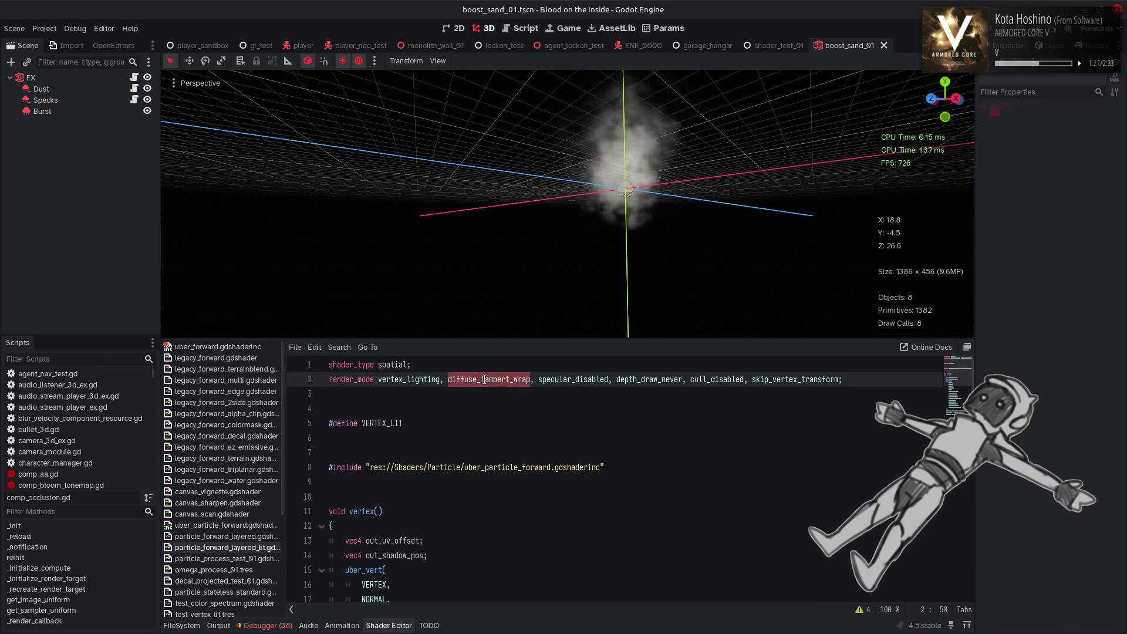
{"action": "left_click", "coordinate": [267, 537]}
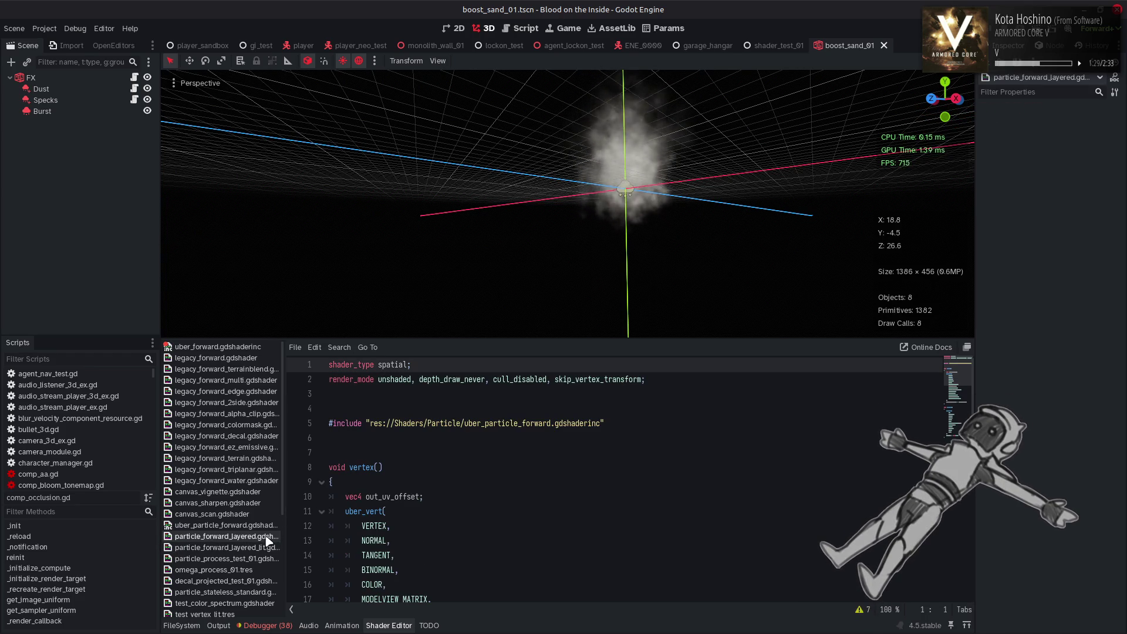
{"action": "left_click", "coordinate": [260, 549]}
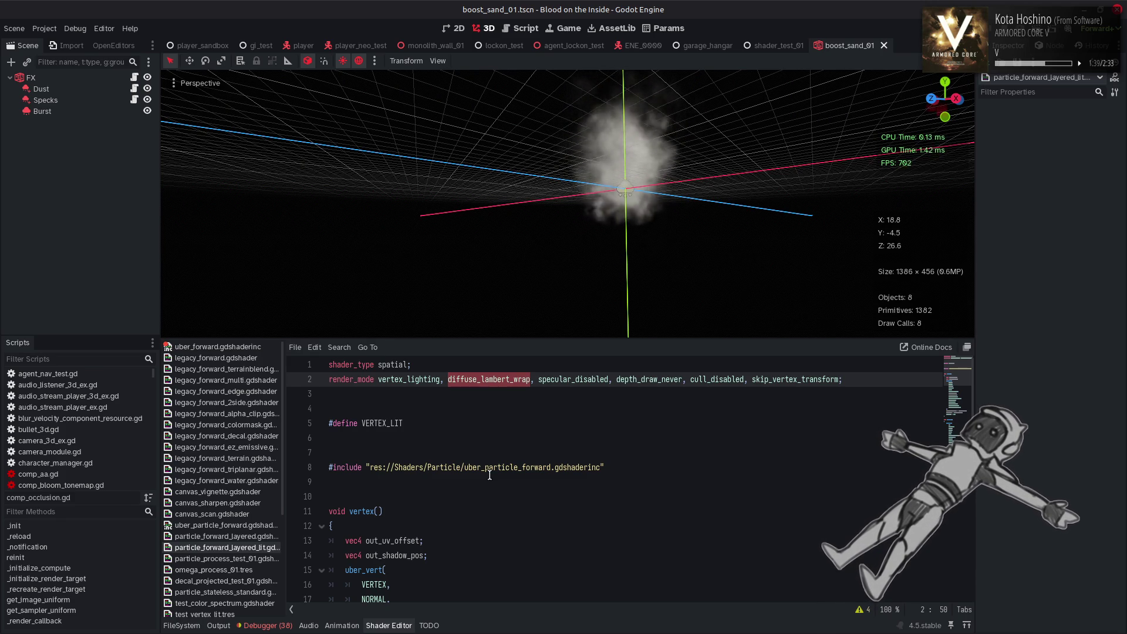
{"action": "key", "text": "alt+Left"}
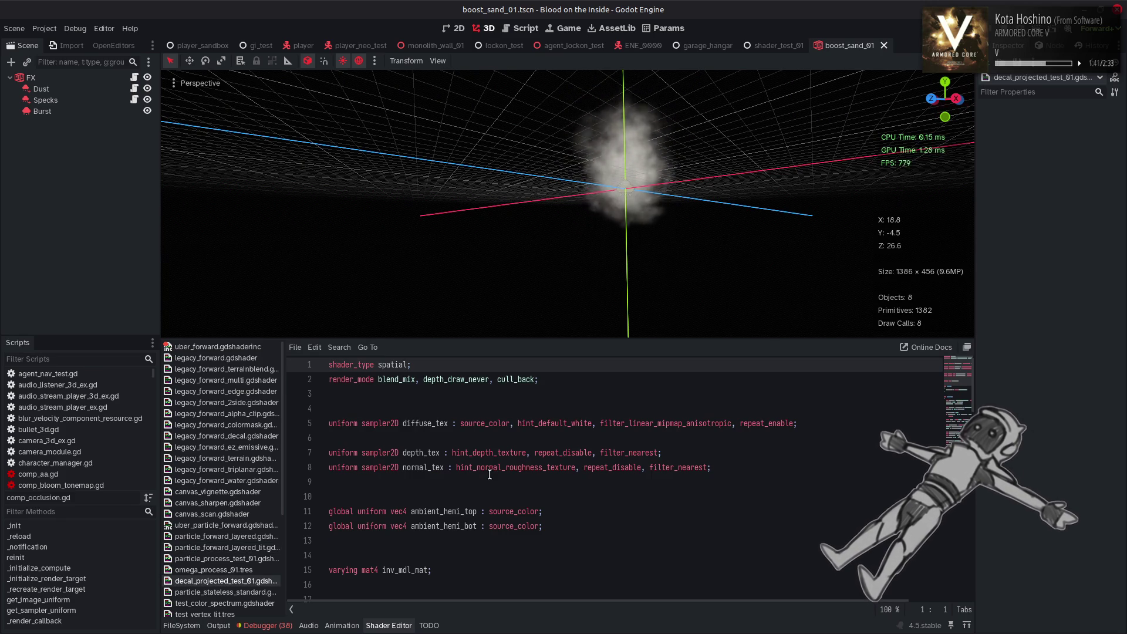
{"action": "left_click", "coordinate": [492, 468]}
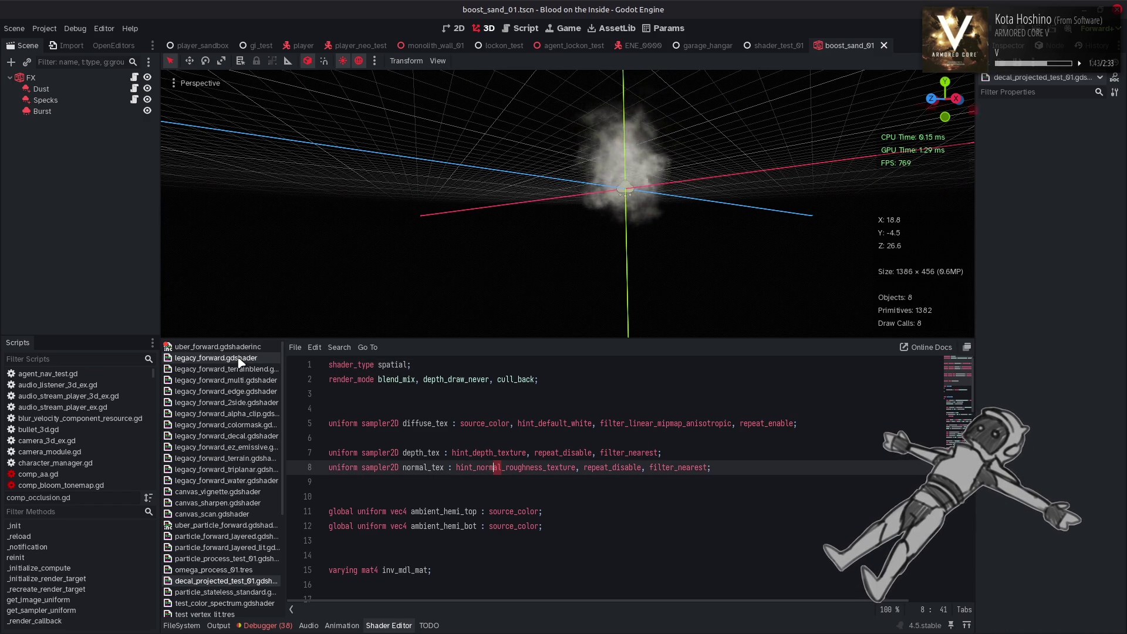
{"action": "left_click", "coordinate": [216, 358]}
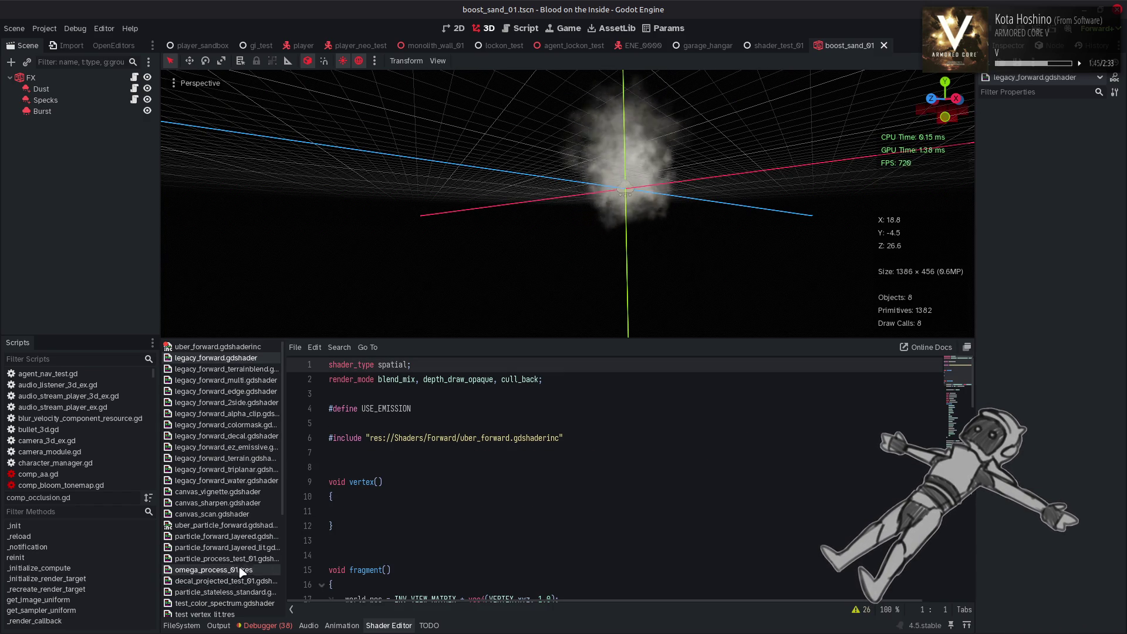
{"action": "left_click", "coordinate": [238, 548]}
- Replace diffuse_lambert_wrap with diffuse_toon in the render_mode and view the dust cloud full-size
{"action": "double_click", "coordinate": [489, 381]}
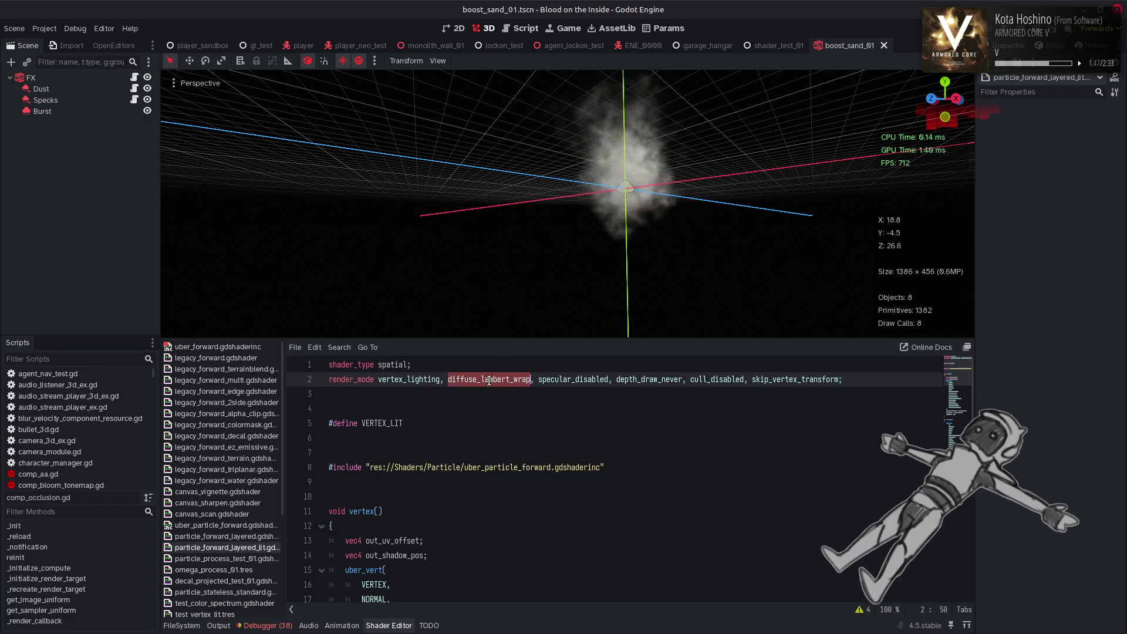
{"action": "type", "text": "diff"}
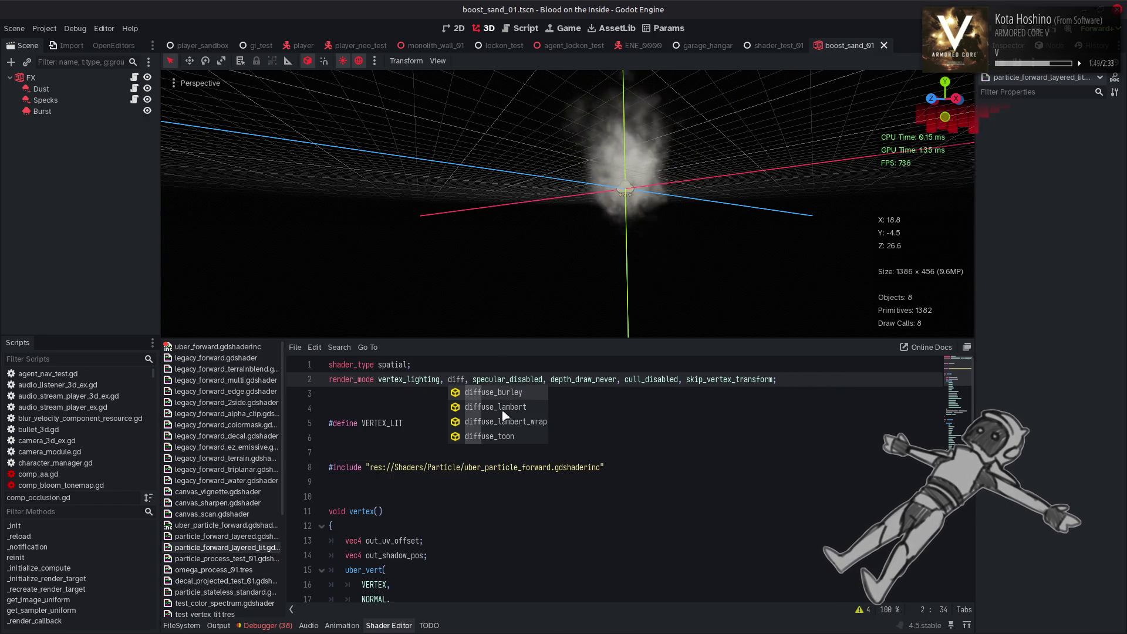
{"action": "left_click", "coordinate": [507, 436]}
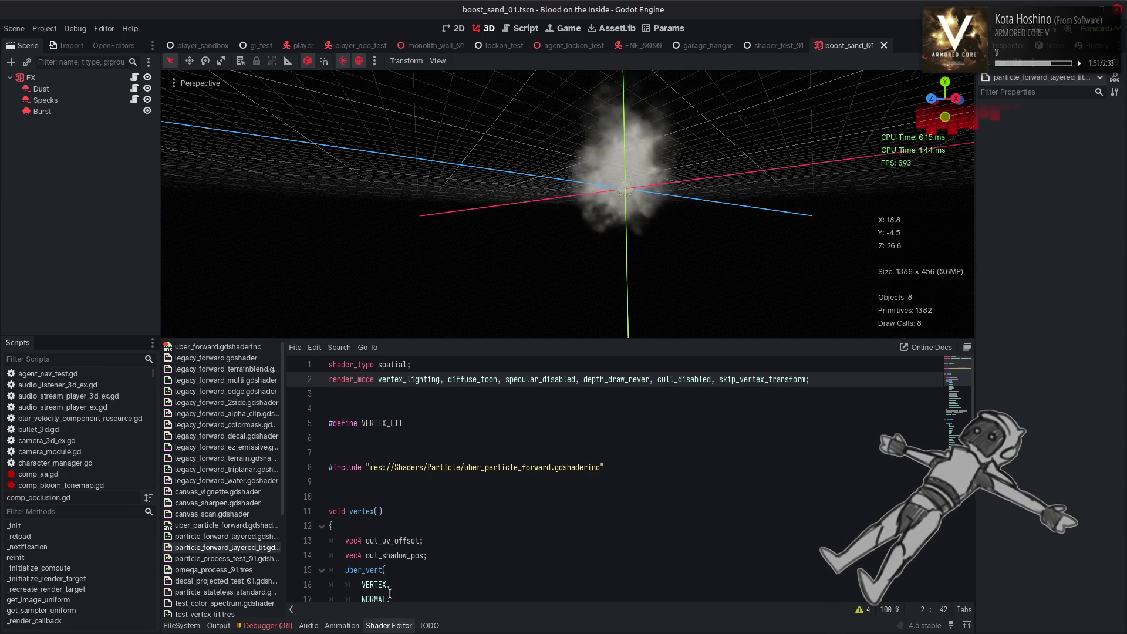
{"action": "left_click", "coordinate": [392, 626]}
{"action": "mouse_move", "coordinate": [549, 308]}
{"action": "left_mouse_down"}
{"action": "mouse_move", "coordinate": [566, 263]}
{"action": "mouse_move", "coordinate": [608, 231]}
{"action": "mouse_move", "coordinate": [707, 209]}
{"action": "mouse_move", "coordinate": [723, 184]}
{"action": "mouse_move", "coordinate": [739, 262]}
{"action": "mouse_move", "coordinate": [633, 339]}
{"action": "mouse_move", "coordinate": [546, 368]}
{"action": "mouse_move", "coordinate": [299, 388]}
{"action": "mouse_move", "coordinate": [294, 470]}
{"action": "mouse_move", "coordinate": [535, 359]}
{"action": "mouse_move", "coordinate": [554, 294]}
{"action": "left_mouse_up"}
{"action": "left_click", "coordinate": [389, 625]}
- Change ROUGHNESS on line 34 to 1.0 and view the cloud from below
{"action": "scroll", "coordinate": [446, 539], "scroll_direction": "down", "scroll_amount": 8}
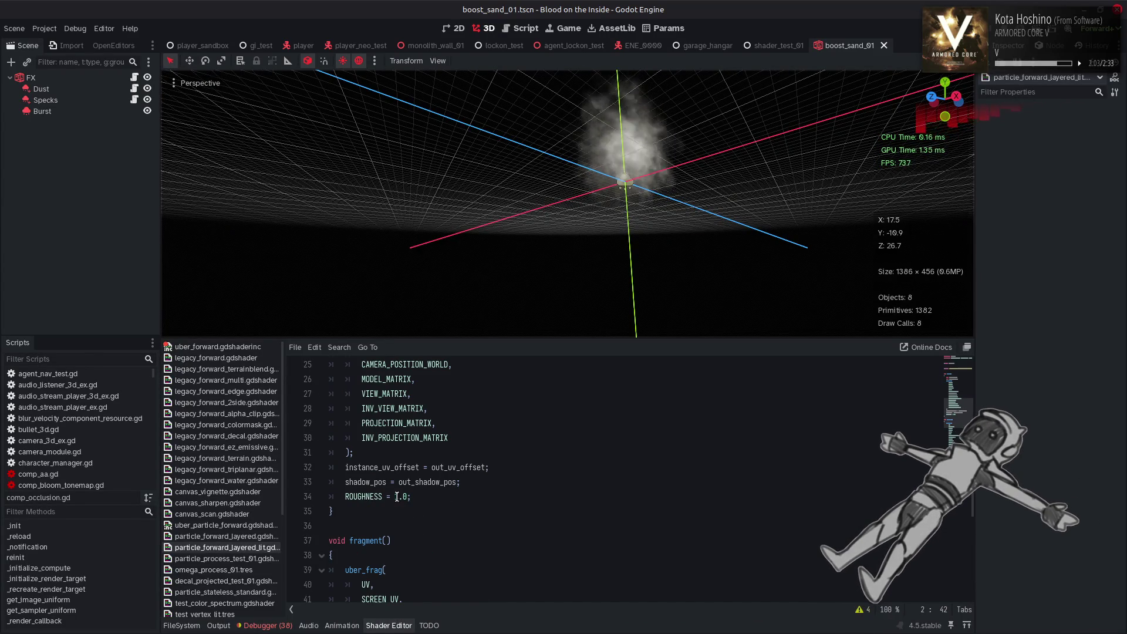
{"action": "left_click", "coordinate": [397, 497]}
{"action": "left_click_drag", "start_coordinate": [536, 231], "coordinate": [499, 274]}
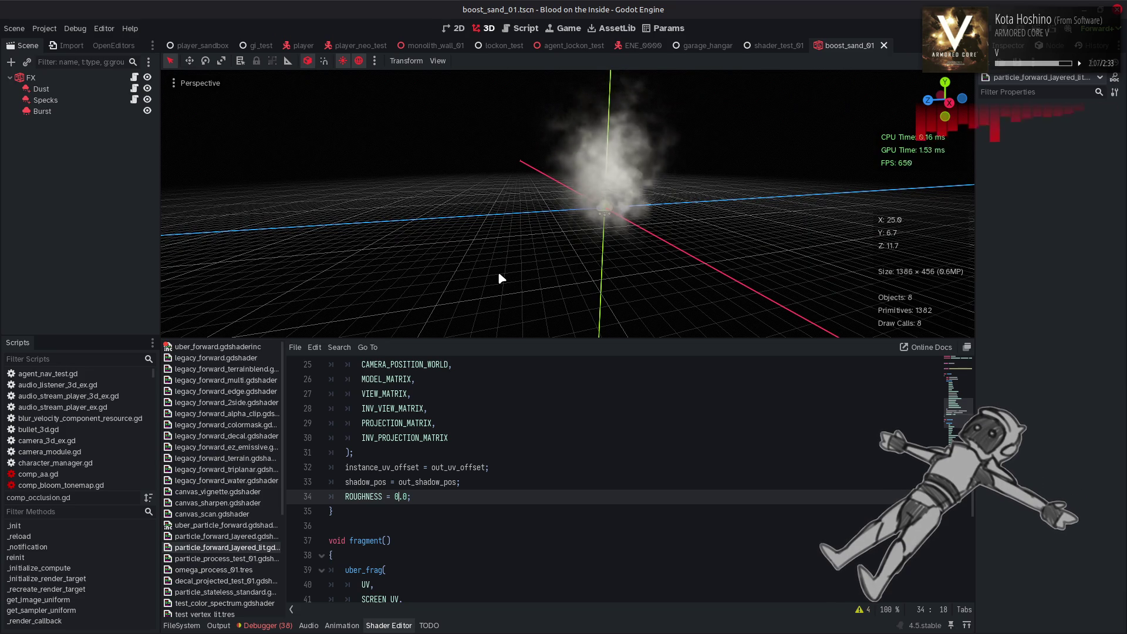
{"action": "scroll", "coordinate": [498, 271], "scroll_direction": "up", "scroll_amount": 3}
{"action": "mouse_move", "coordinate": [503, 262]}
{"action": "left_mouse_down"}
{"action": "mouse_move", "coordinate": [586, 171]}
{"action": "mouse_move", "coordinate": [686, 113]}
{"action": "mouse_move", "coordinate": [749, 113]}
{"action": "mouse_move", "coordinate": [719, 87]}
{"action": "mouse_move", "coordinate": [594, 143]}
{"action": "left_mouse_up"}
{"action": "key", "text": "BackSpace"}
{"action": "type", "text": "1"}
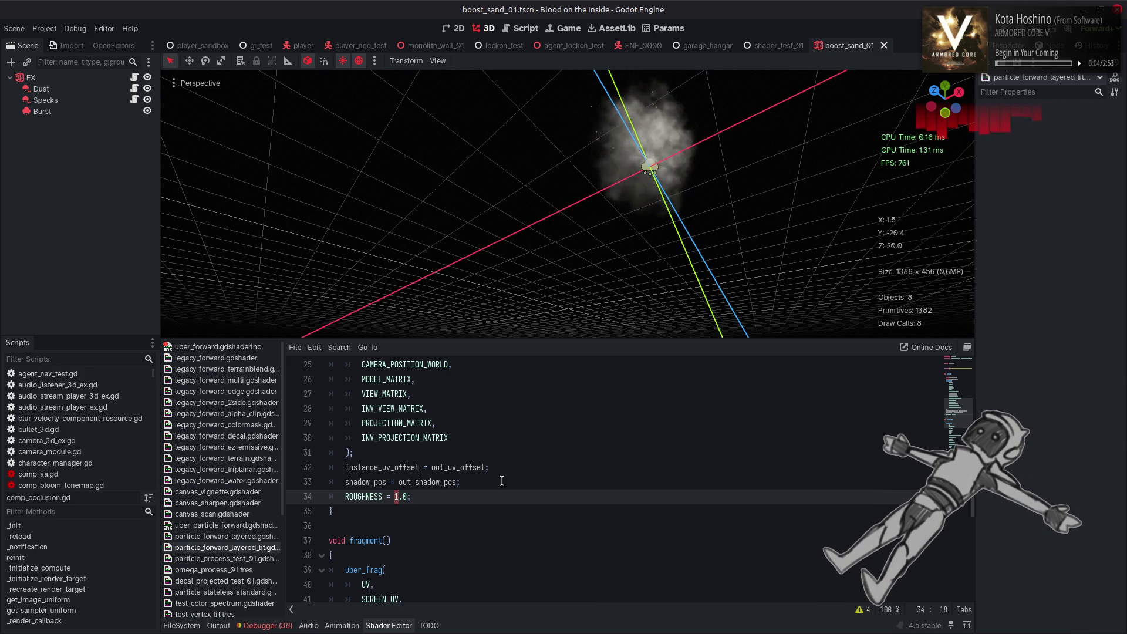
{"action": "scroll", "coordinate": [502, 481], "scroll_direction": "up", "scroll_amount": 8}
- Revert to diffuse_lambert_wrap with ROUGHNESS 0.0, save, and paste a sphere MeshInstance3D under FX
{"action": "left_click", "coordinate": [508, 439]}
{"action": "key", "text": "ctrl+z"}
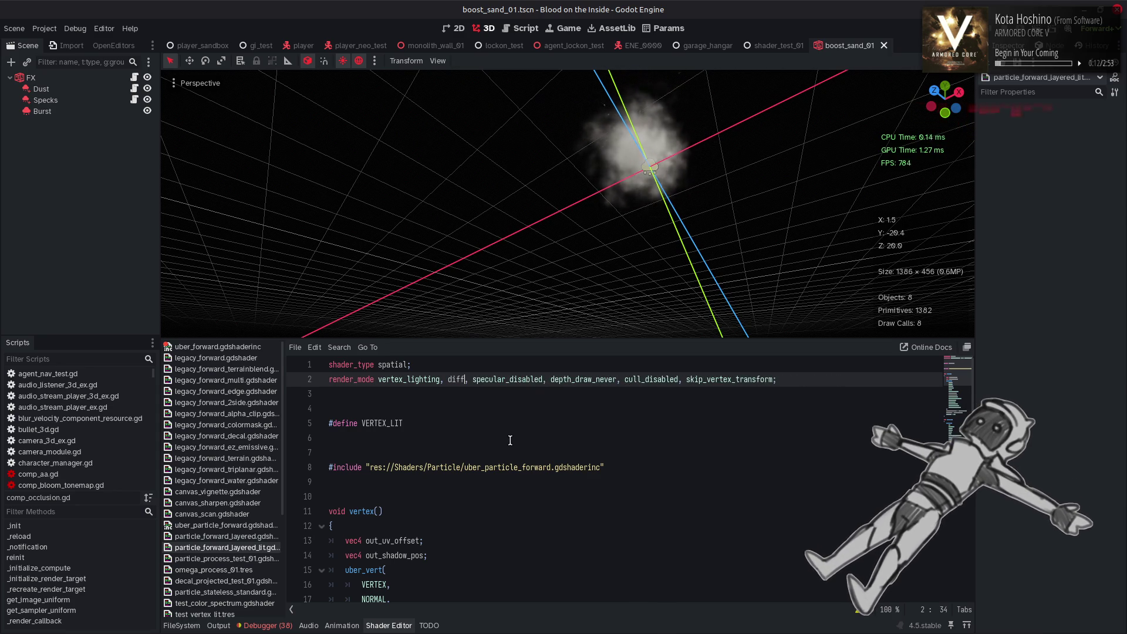
{"action": "key", "text": "ctrl+z"}
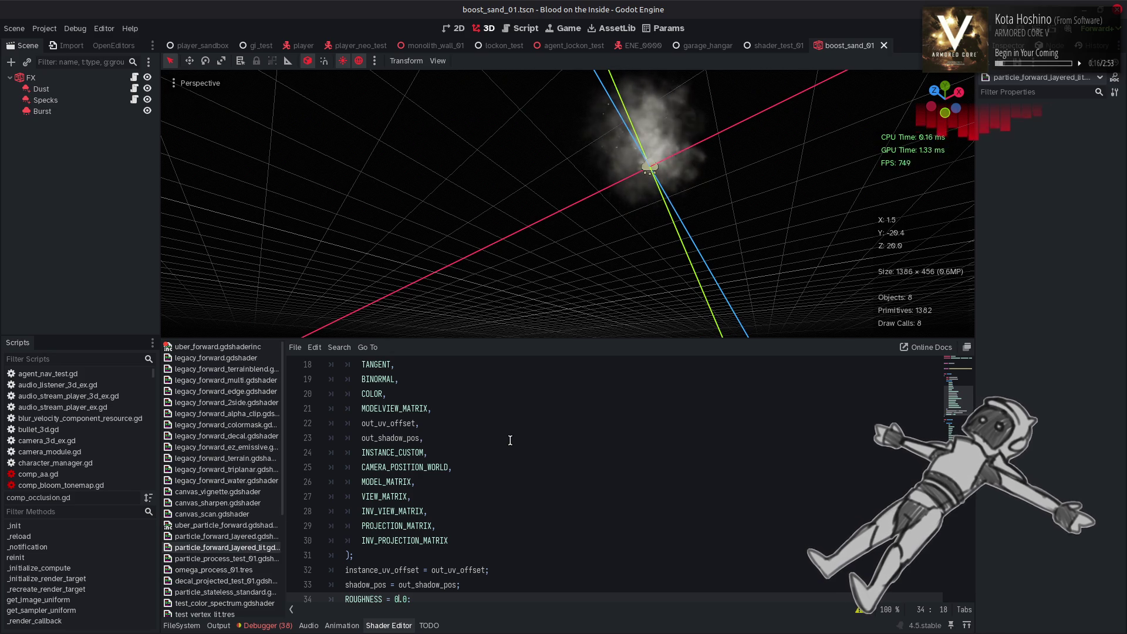
{"action": "key", "text": "ctrl+z"}
{"action": "key", "text": "ctrl+z"}
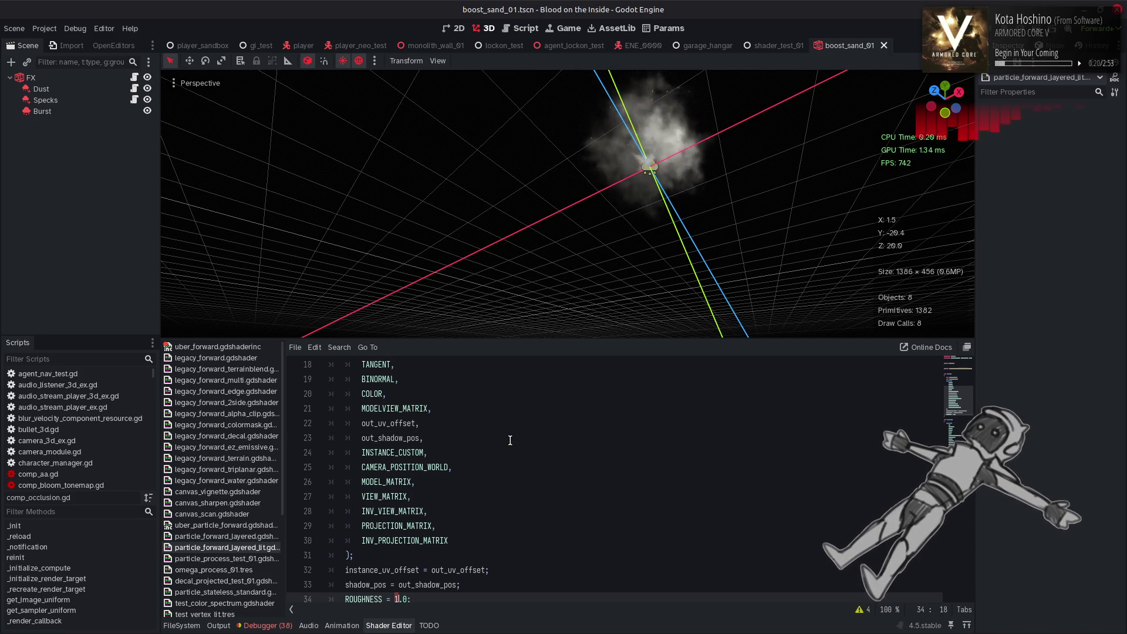
{"action": "mouse_move", "coordinate": [526, 194]}
{"action": "left_mouse_down"}
{"action": "mouse_move", "coordinate": [404, 314]}
{"action": "mouse_move", "coordinate": [377, 134]}
{"action": "mouse_move", "coordinate": [231, 178]}
{"action": "mouse_move", "coordinate": [850, 315]}
{"action": "mouse_move", "coordinate": [817, 280]}
{"action": "mouse_move", "coordinate": [800, 323]}
{"action": "left_mouse_up"}
{"action": "left_click", "coordinate": [621, 494]}
{"action": "key", "text": "ctrl+shift+z"}
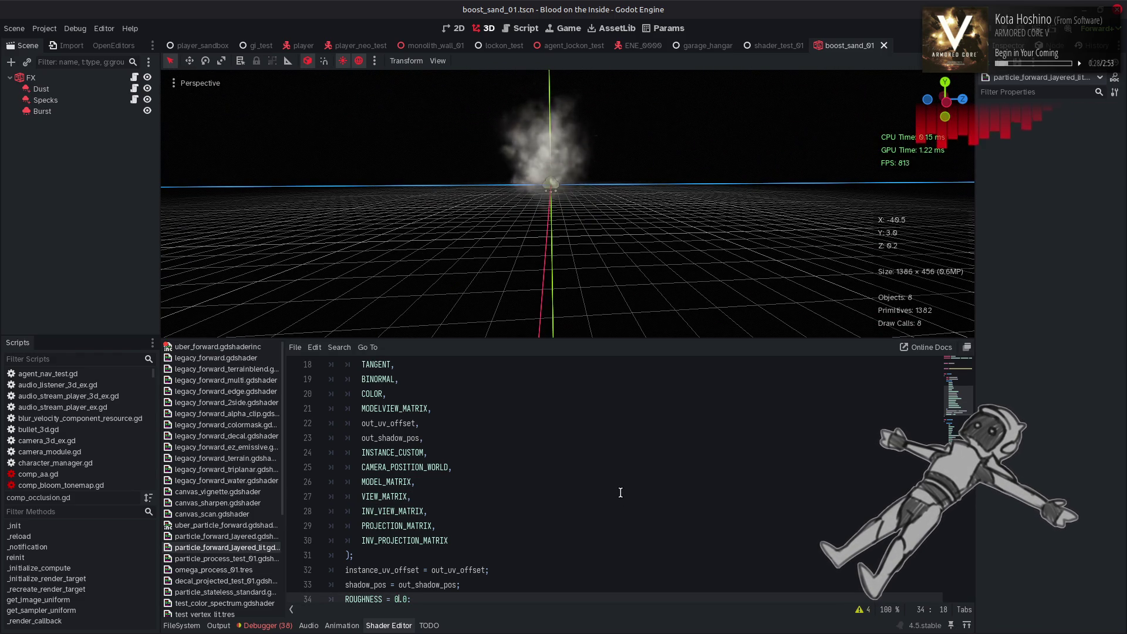
{"action": "left_click", "coordinate": [621, 493]}
{"action": "key", "text": "ctrl+s"}
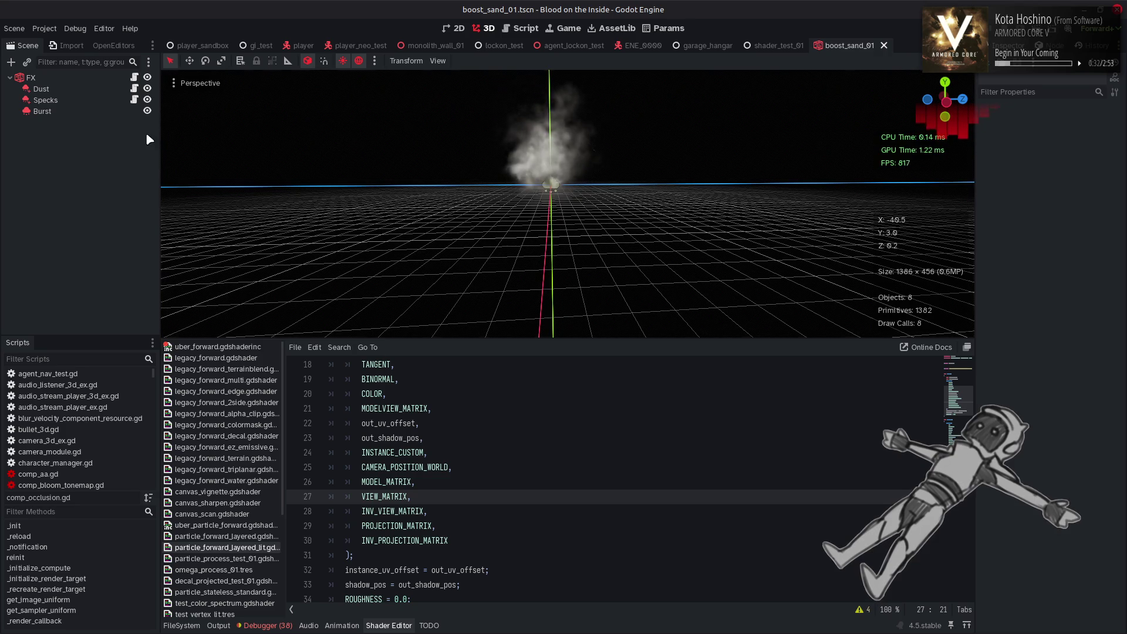
{"action": "key", "text": "ctrl+v"}
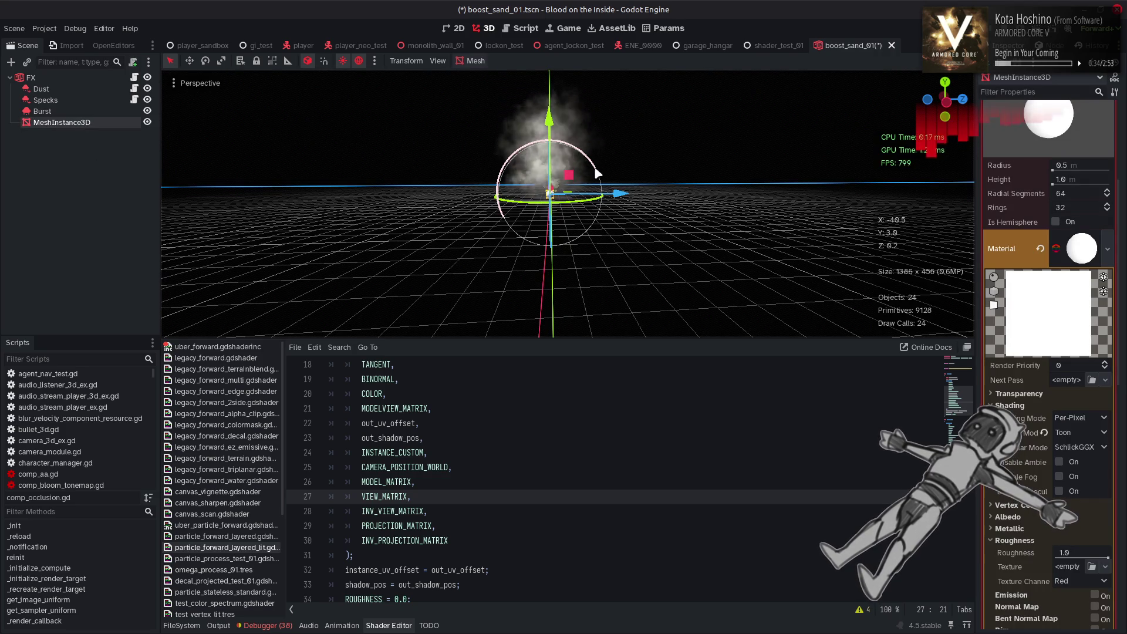
- Cancel deleting the sphere, frame it, and try per-vertex shading
{"action": "key", "text": "Delete"}
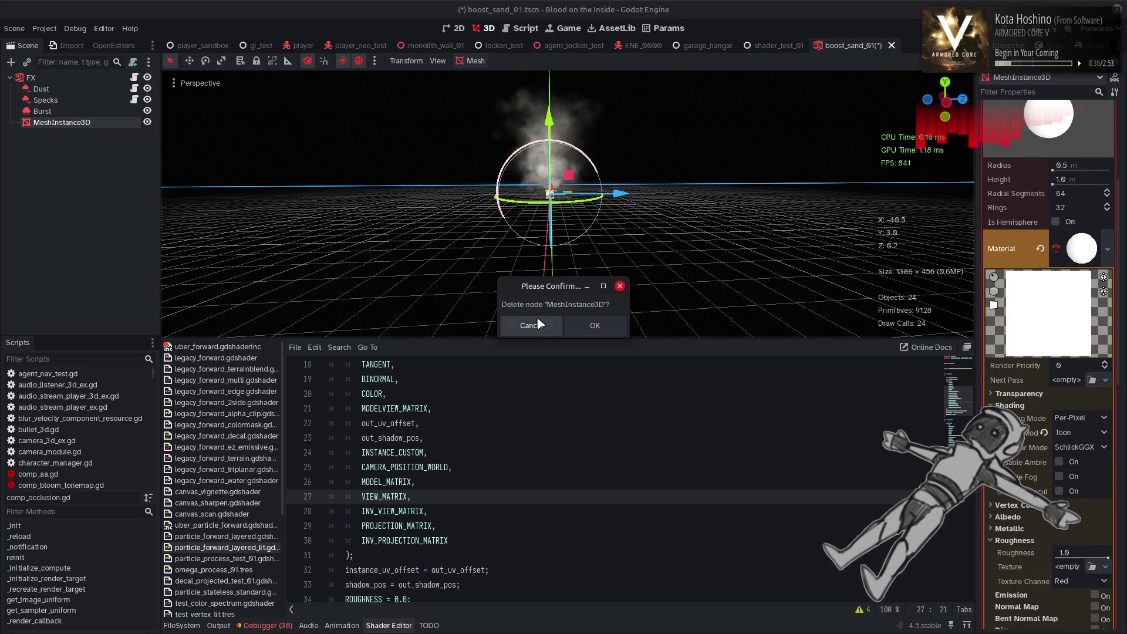
{"action": "left_click", "coordinate": [539, 320]}
{"action": "key", "text": "f"}
{"action": "scroll", "coordinate": [582, 212], "scroll_direction": "up", "scroll_amount": 2}
{"action": "scroll", "coordinate": [578, 223], "scroll_direction": "up", "scroll_amount": 4}
{"action": "left_click", "coordinate": [1072, 418]}
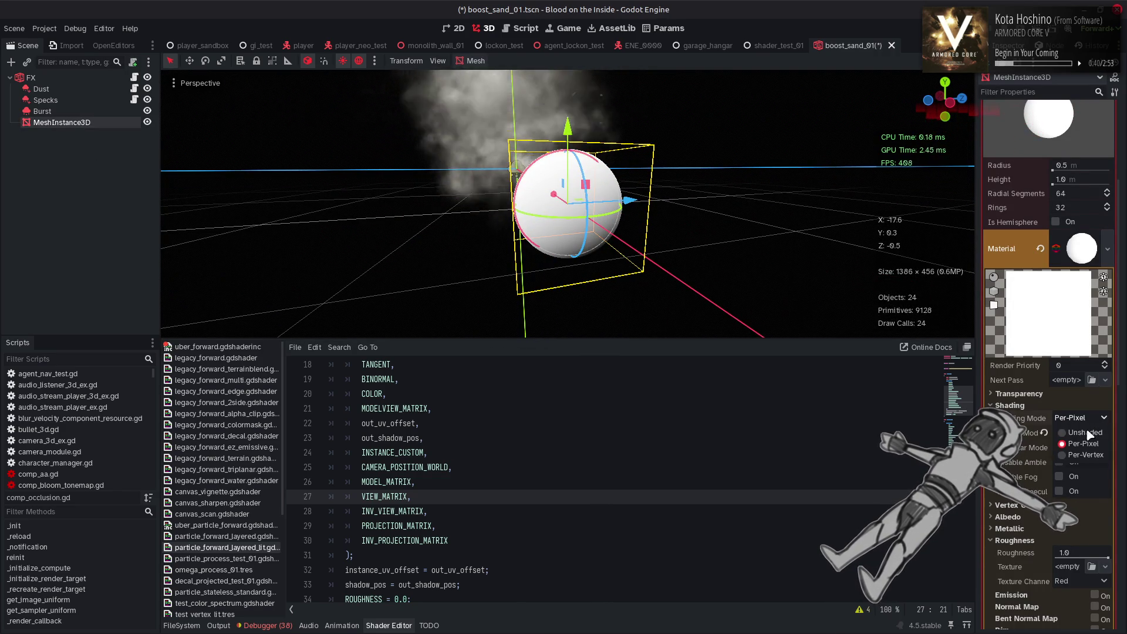
{"action": "left_click", "coordinate": [1086, 456]}
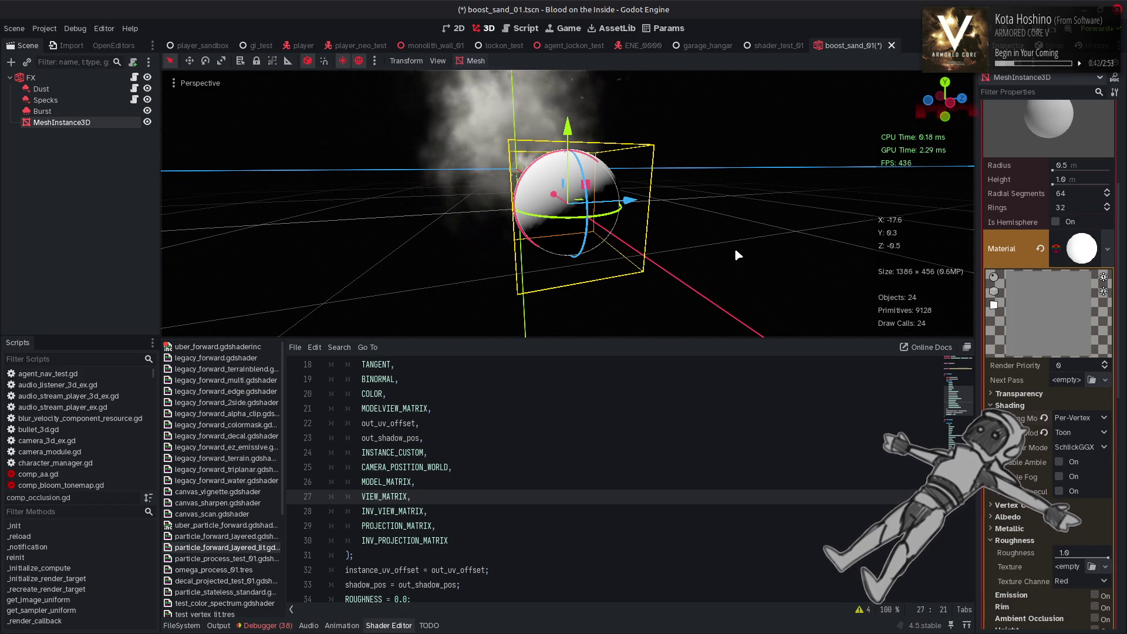
{"action": "scroll", "coordinate": [734, 247], "scroll_direction": "up", "scroll_amount": 3}
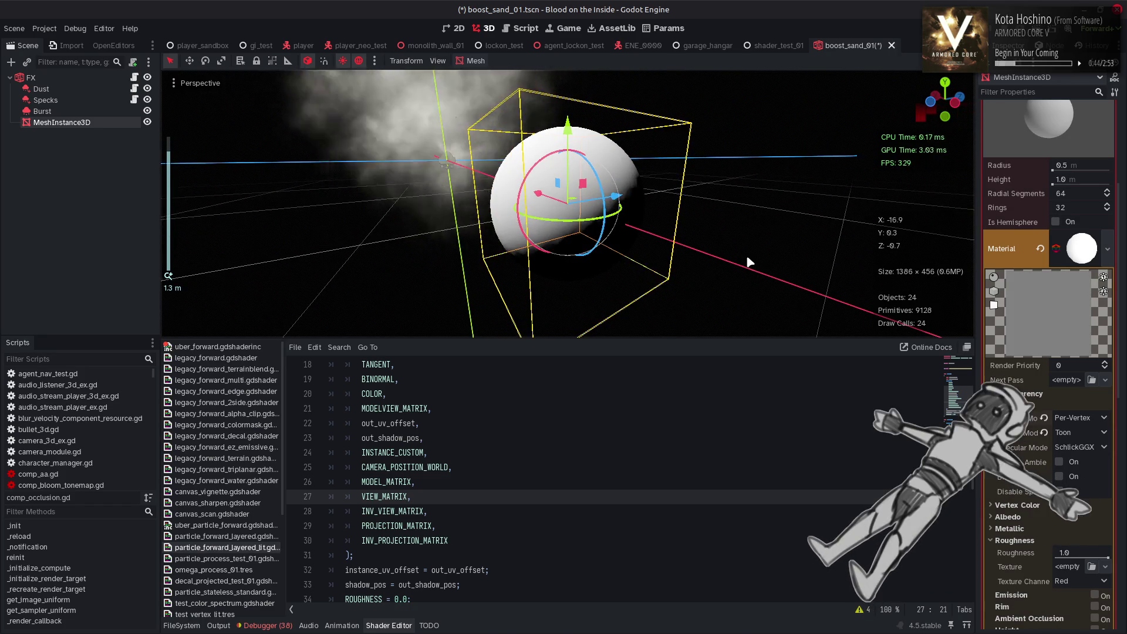
{"action": "left_click_drag", "start_coordinate": [730, 259], "coordinate": [709, 259]}
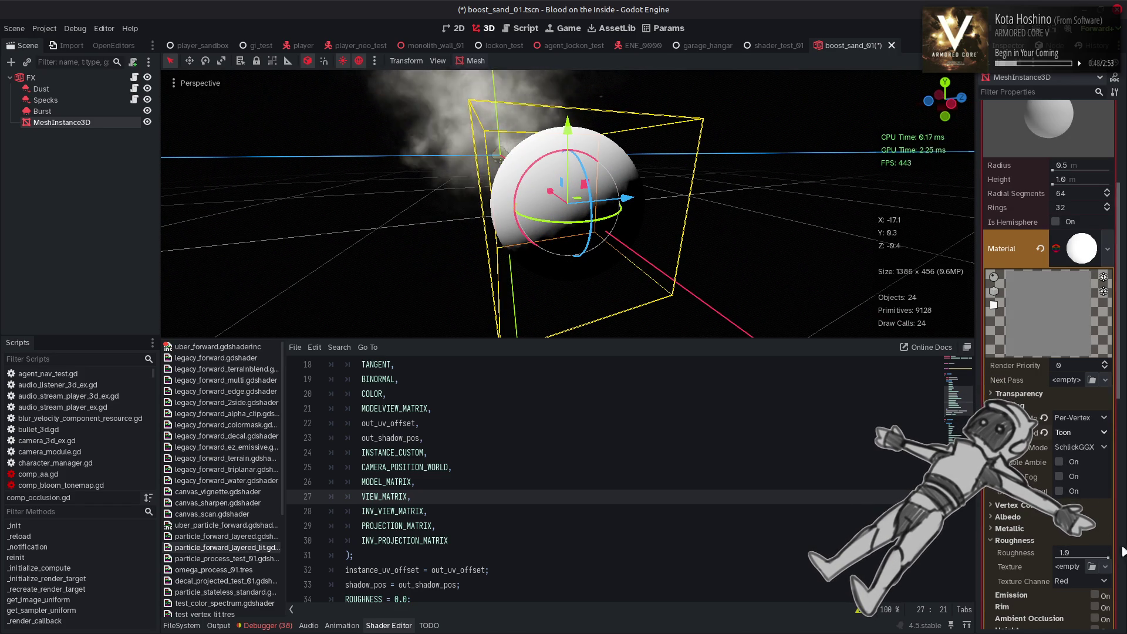
- Try roughness 0.49 then reset to 1.0, and compare Unshaded against Per-Pixel shading
{"action": "left_click_drag", "start_coordinate": [1108, 558], "coordinate": [1072, 556]}
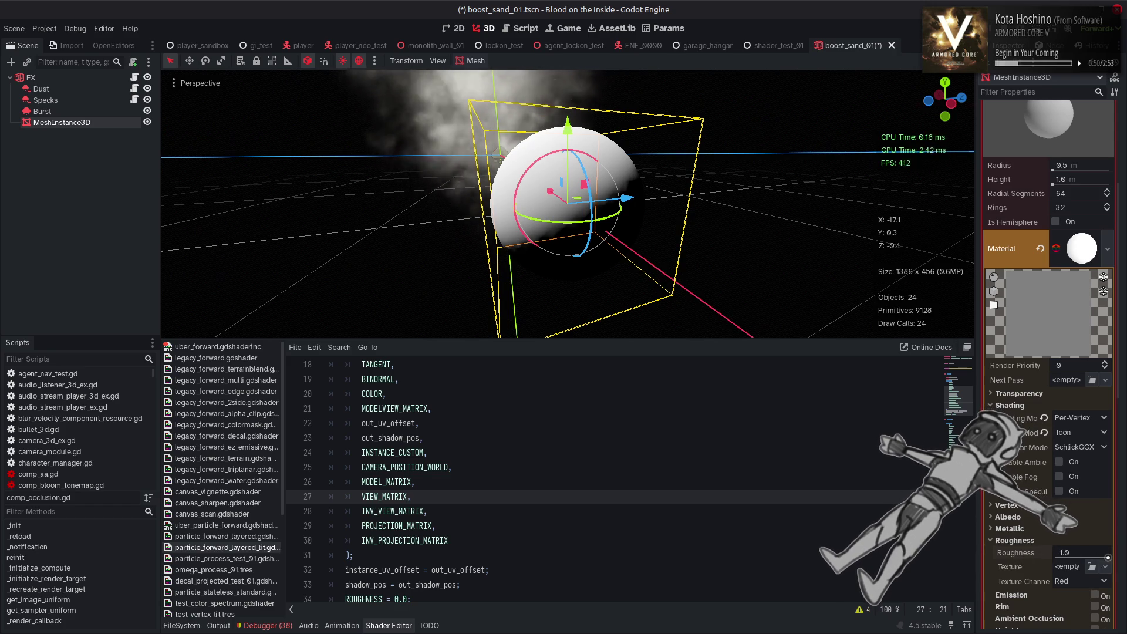
{"action": "left_click", "coordinate": [1044, 552]}
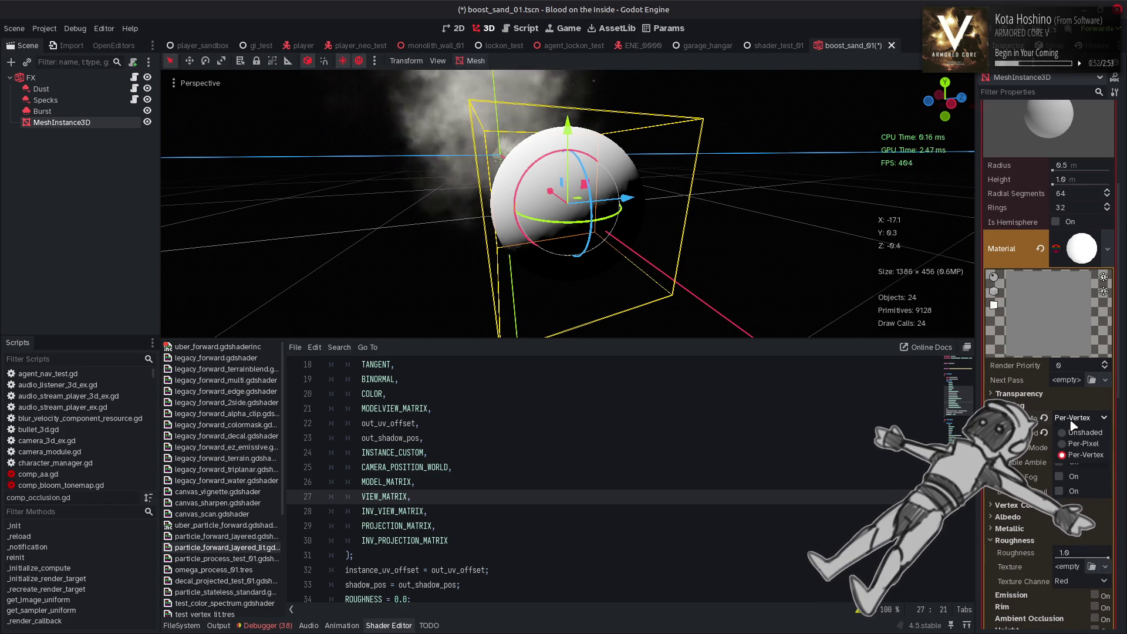
{"action": "left_click", "coordinate": [1067, 433]}
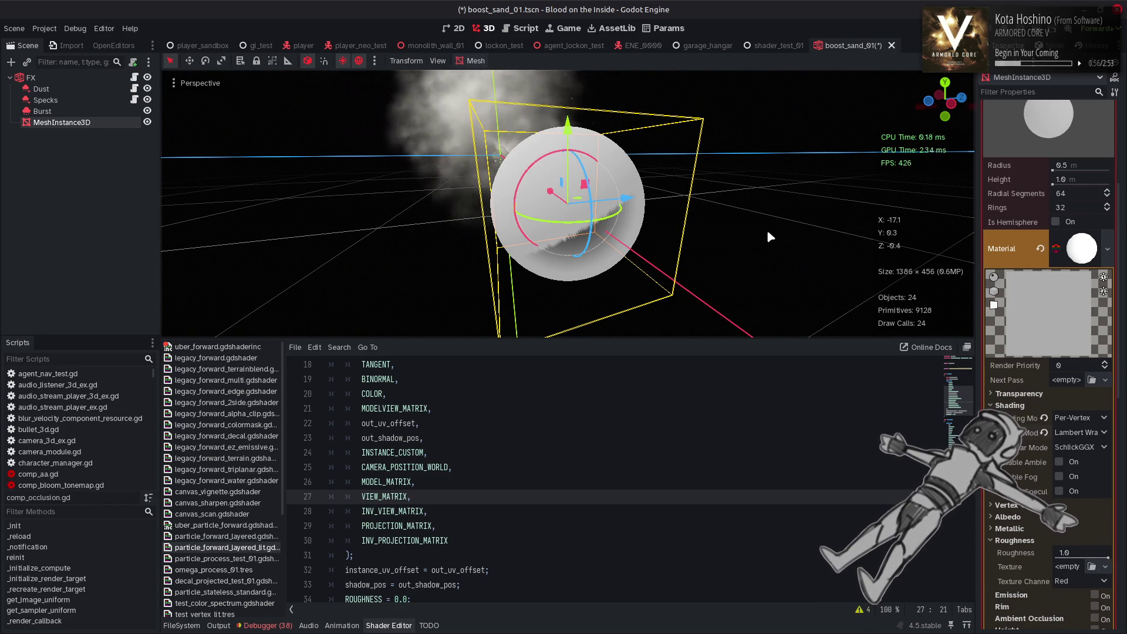
{"action": "mouse_move", "coordinate": [762, 220]}
{"action": "left_mouse_down"}
{"action": "mouse_move", "coordinate": [788, 179]}
{"action": "mouse_move", "coordinate": [957, 405]}
{"action": "left_mouse_up"}
{"action": "left_click", "coordinate": [1078, 418]}
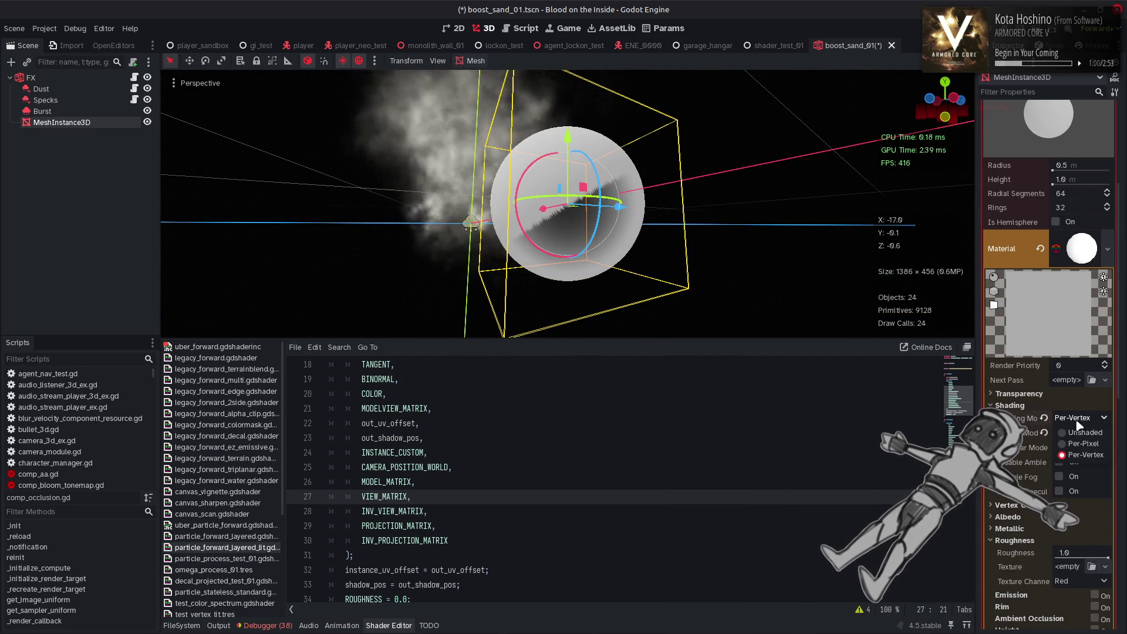
{"action": "left_click", "coordinate": [1082, 435]}
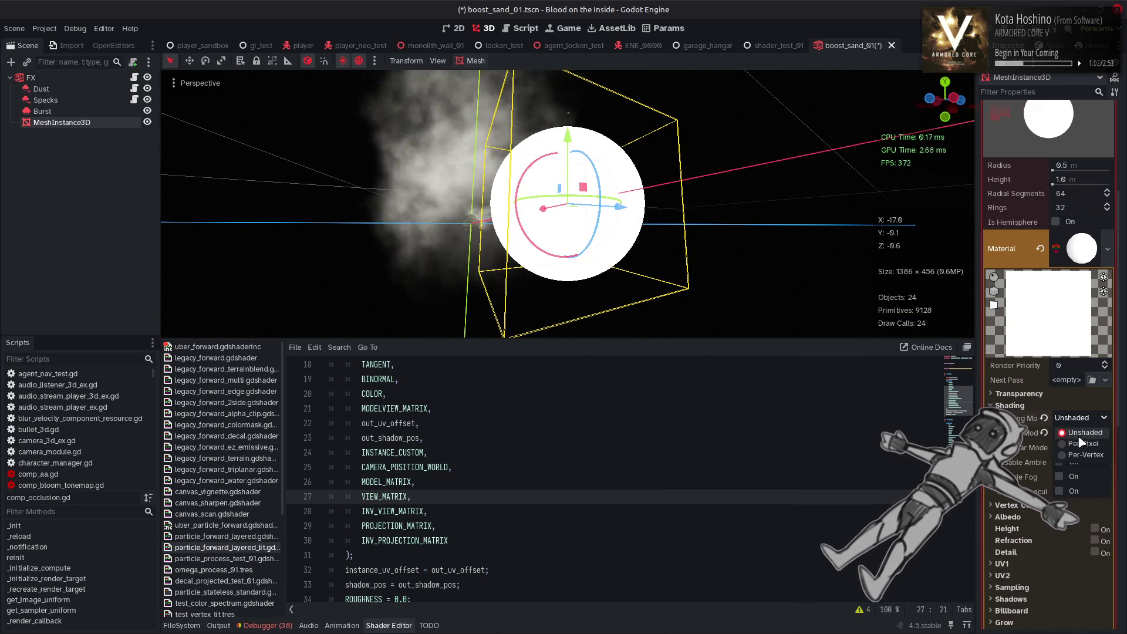
{"action": "left_click", "coordinate": [1082, 444]}
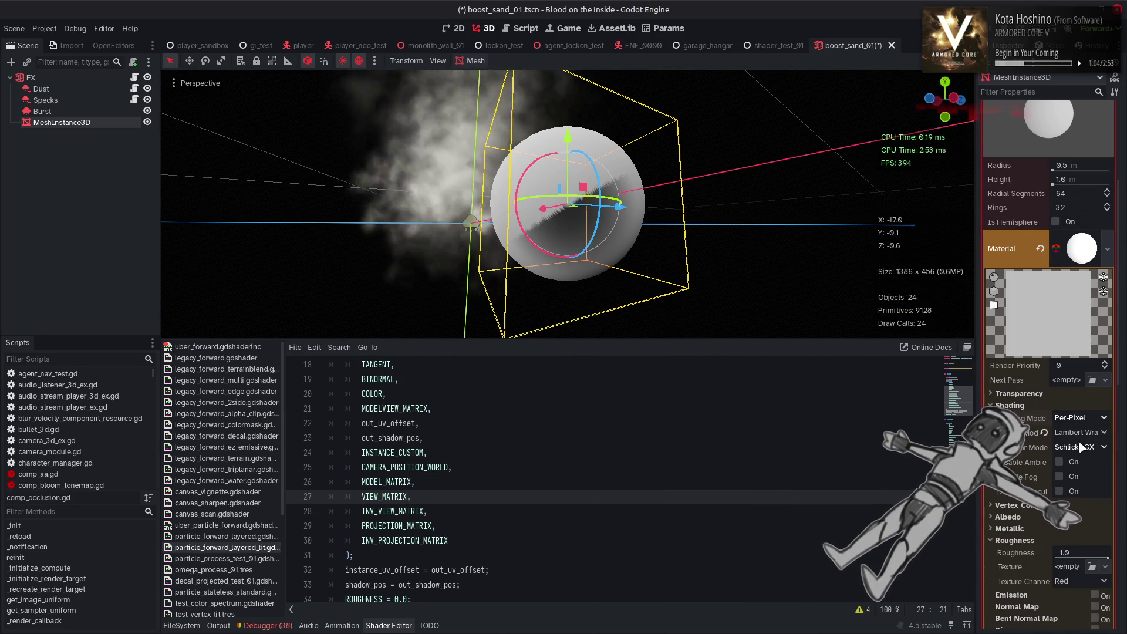
- Cycle the diffuse mode through Burley, Lambert and Lambert Wrap
{"action": "left_click", "coordinate": [1082, 433]}
{"action": "left_click", "coordinate": [1078, 447]}
{"action": "left_click", "coordinate": [1083, 433]}
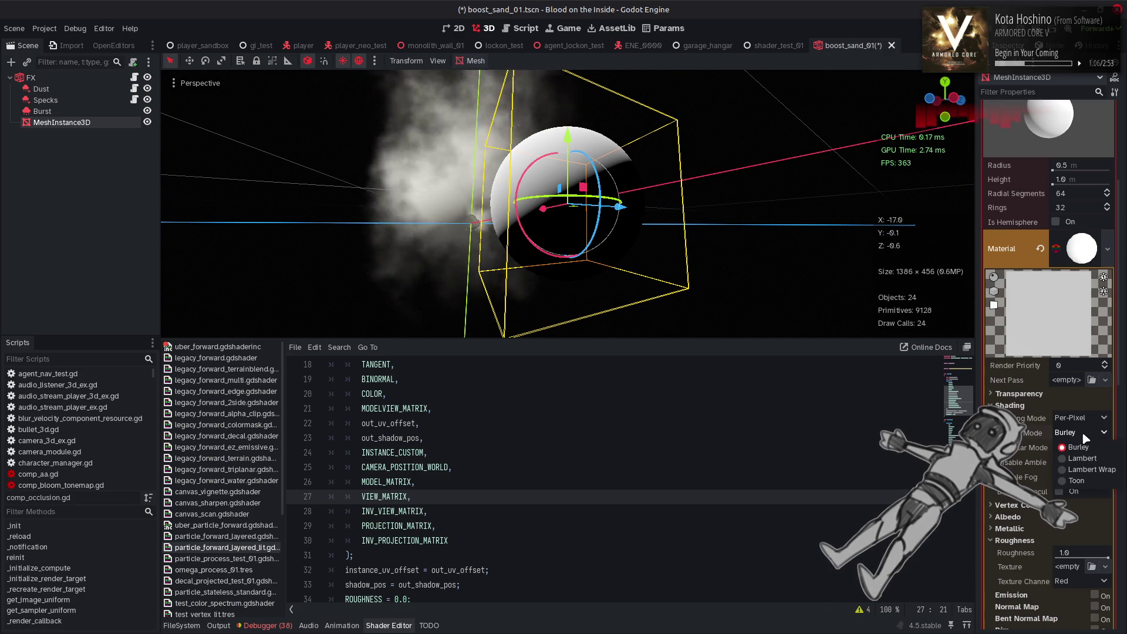
{"action": "left_click", "coordinate": [1082, 458]}
{"action": "left_click", "coordinate": [1082, 433]}
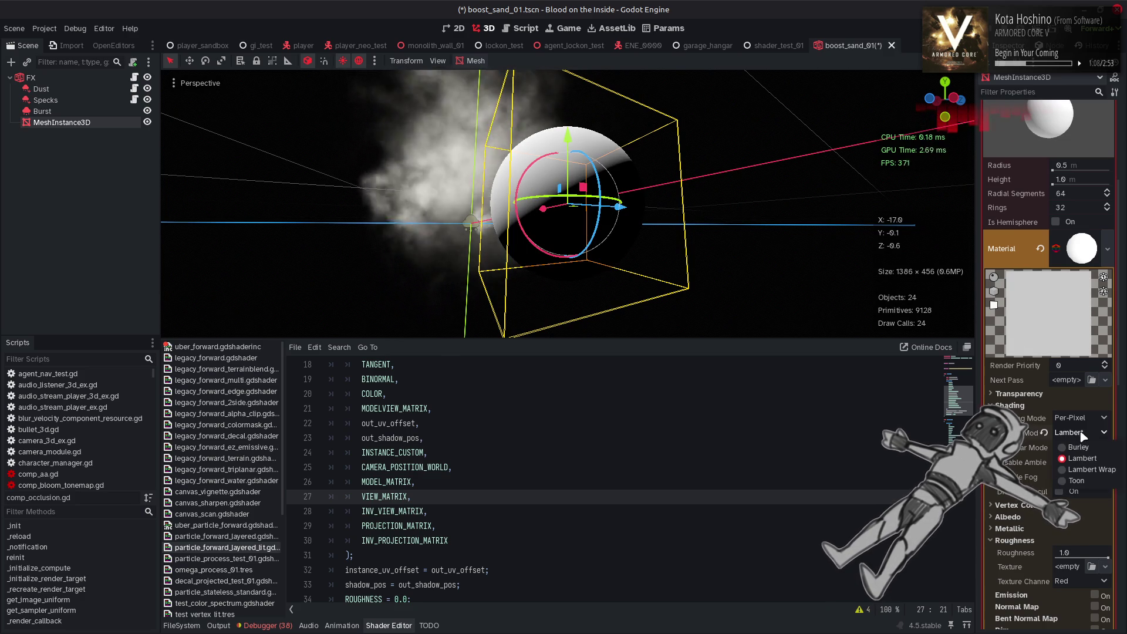
{"action": "left_click", "coordinate": [1087, 468]}
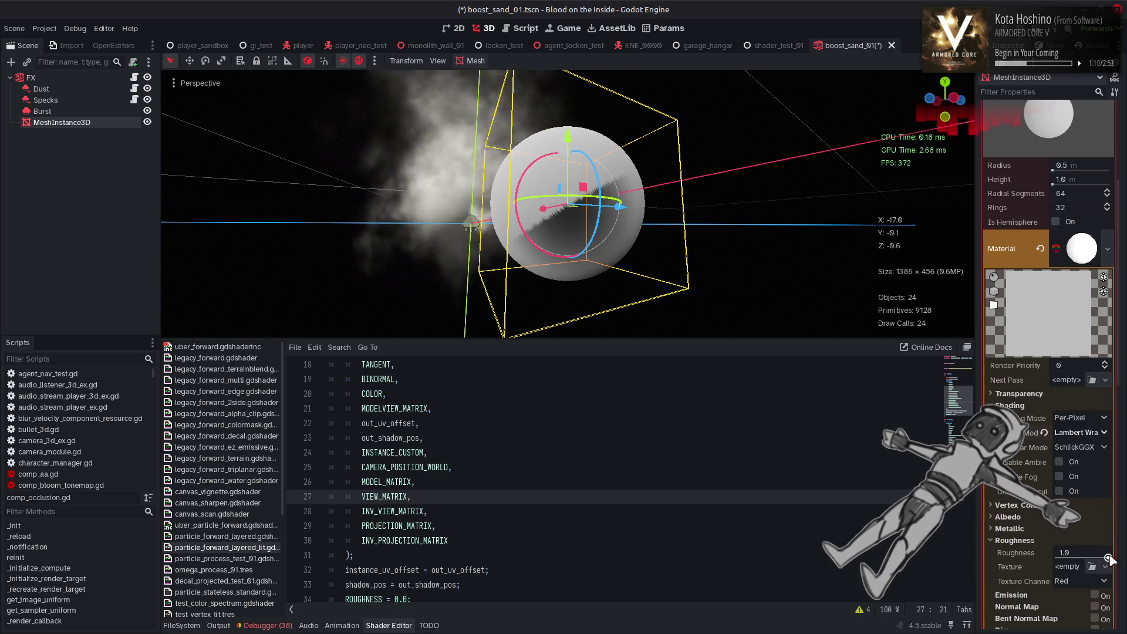
{"action": "mouse_move", "coordinate": [657, 188]}
{"action": "left_mouse_down"}
{"action": "mouse_move", "coordinate": [712, 157]}
{"action": "mouse_move", "coordinate": [781, 141]}
{"action": "mouse_move", "coordinate": [849, 210]}
{"action": "mouse_move", "coordinate": [812, 325]}
{"action": "mouse_move", "coordinate": [568, 282]}
{"action": "mouse_move", "coordinate": [516, 231]}
{"action": "mouse_move", "coordinate": [519, 276]}
{"action": "mouse_move", "coordinate": [519, 100]}
{"action": "mouse_move", "coordinate": [492, 249]}
{"action": "left_mouse_up"}
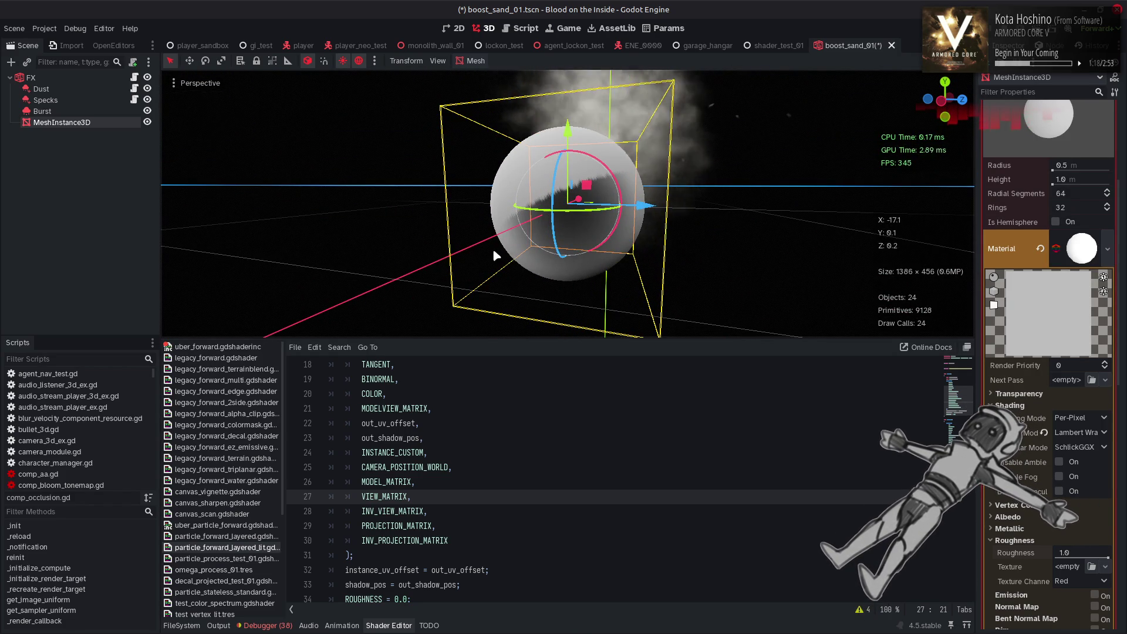
- Keep Per-Pixel shading, set diffuse to Lambert Wrap, and test lower roughness values
{"action": "left_click", "coordinate": [1083, 420]}
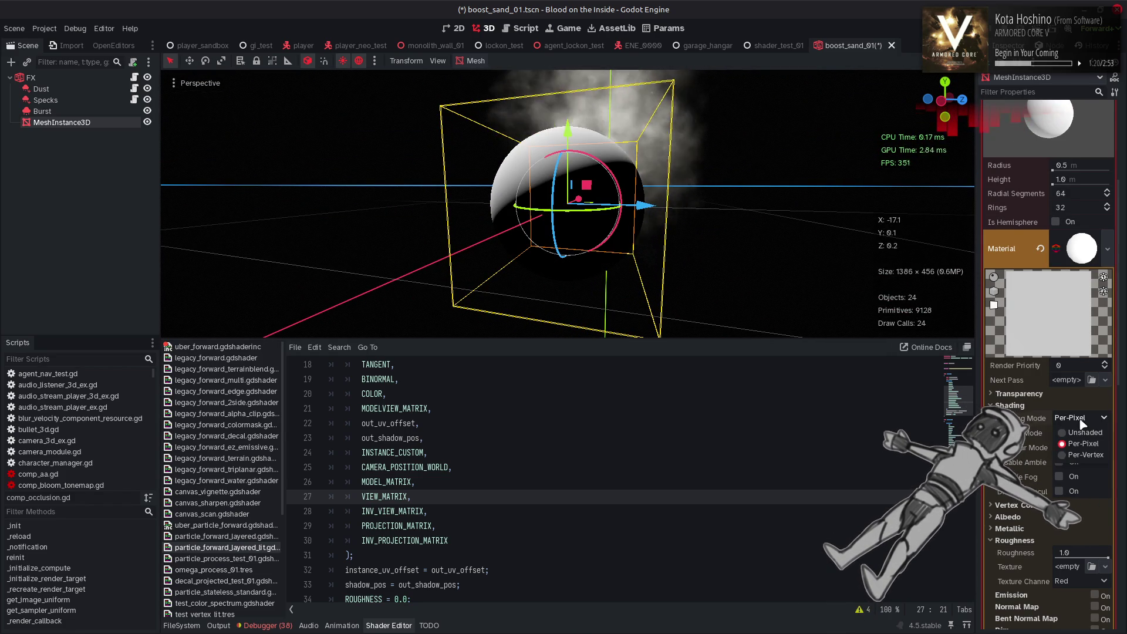
{"action": "left_click", "coordinate": [1083, 443]}
{"action": "left_click", "coordinate": [1080, 433]}
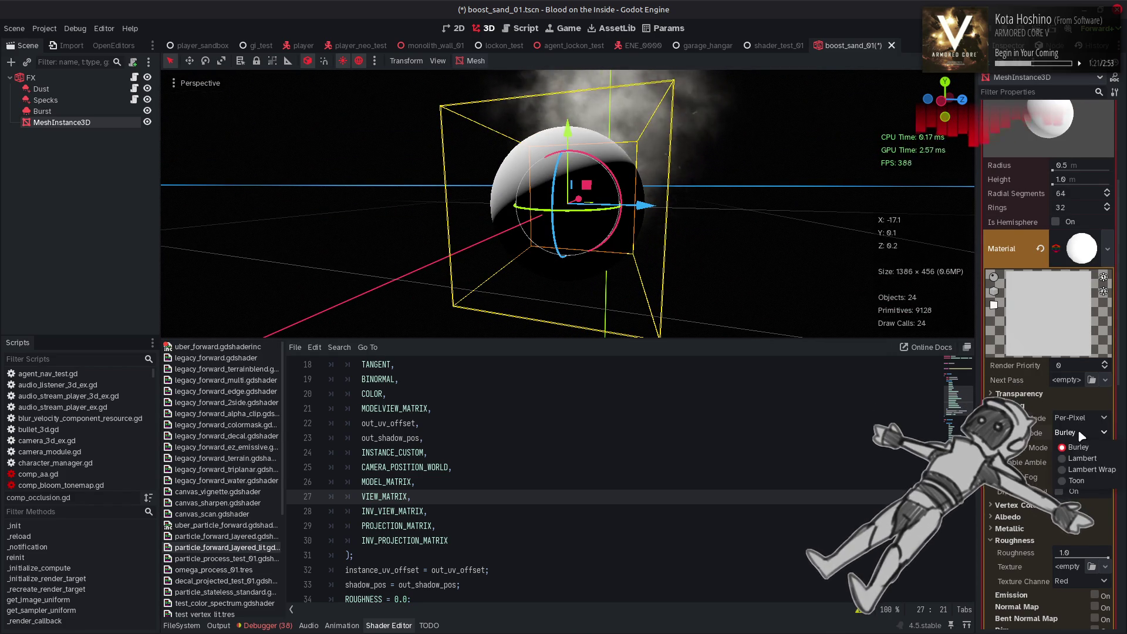
{"action": "left_click", "coordinate": [1086, 470]}
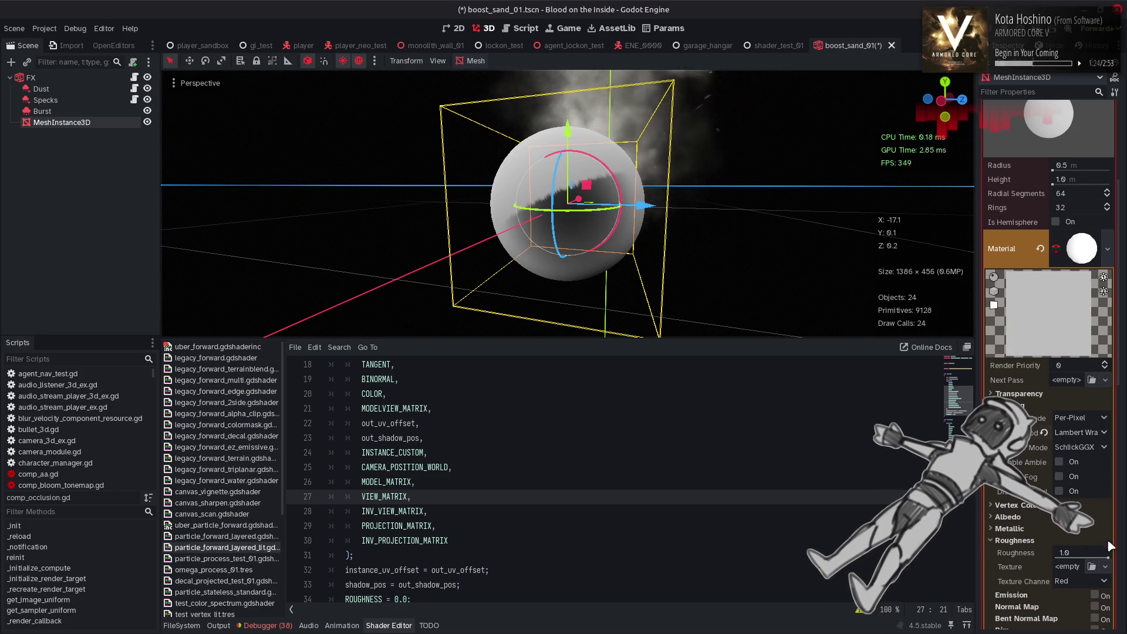
{"action": "mouse_move", "coordinate": [1107, 555]}
{"action": "left_mouse_down"}
{"action": "mouse_move", "coordinate": [1071, 552]}
{"action": "mouse_move", "coordinate": [1116, 554]}
{"action": "left_mouse_up"}
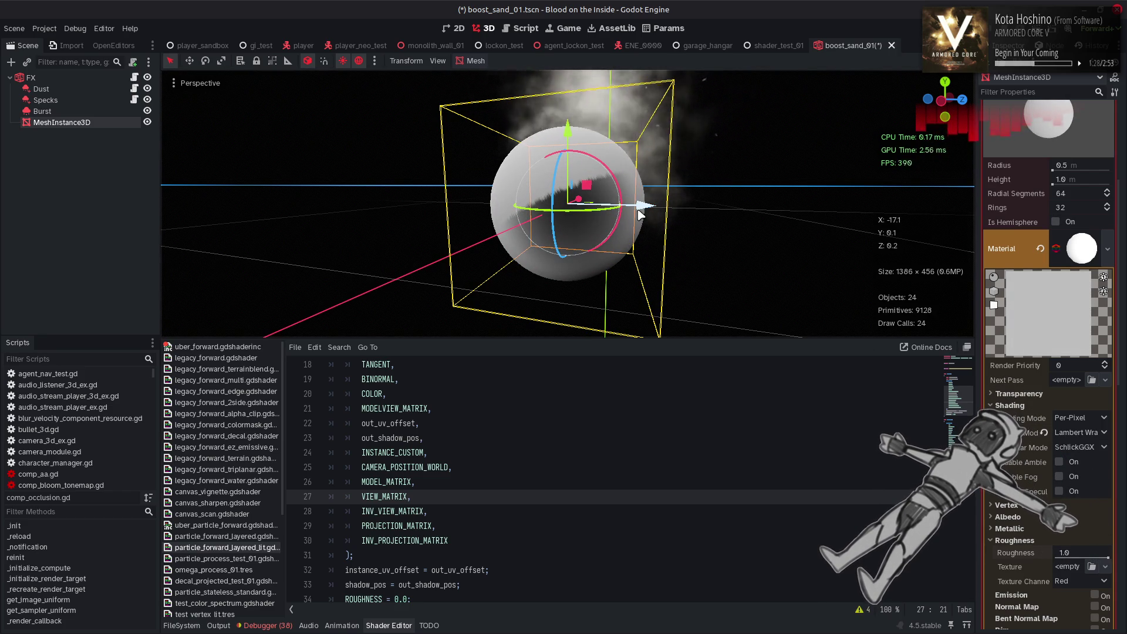
- Toggle the preview sun and environment lighting off and on to compare
{"action": "left_click", "coordinate": [343, 61]}
{"action": "left_click", "coordinate": [344, 61]}
{"action": "left_click", "coordinate": [359, 61]}
{"action": "left_click", "coordinate": [359, 61]}
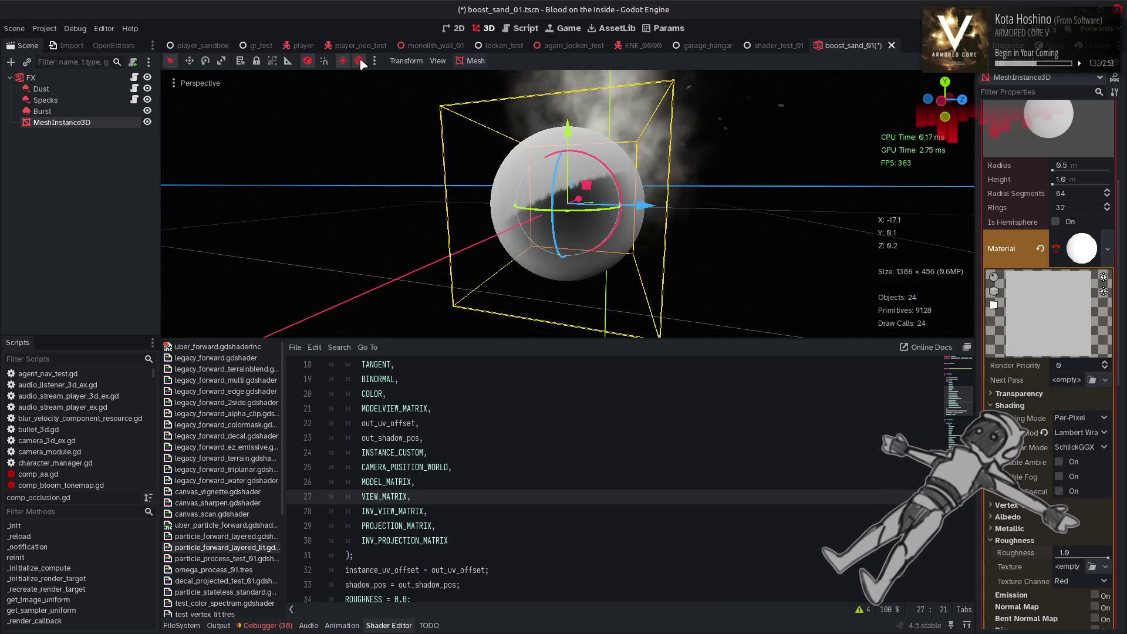
- Glance at the preview sun/environment settings and the material's Transparency section
{"action": "left_click", "coordinate": [376, 62]}
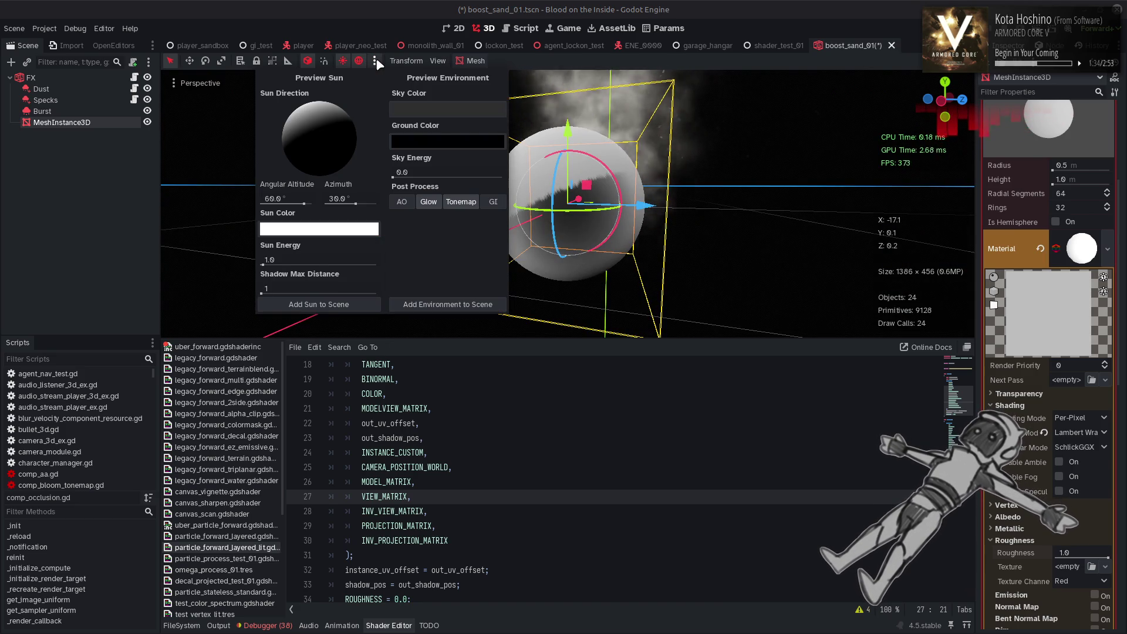
{"action": "left_click", "coordinate": [376, 61]}
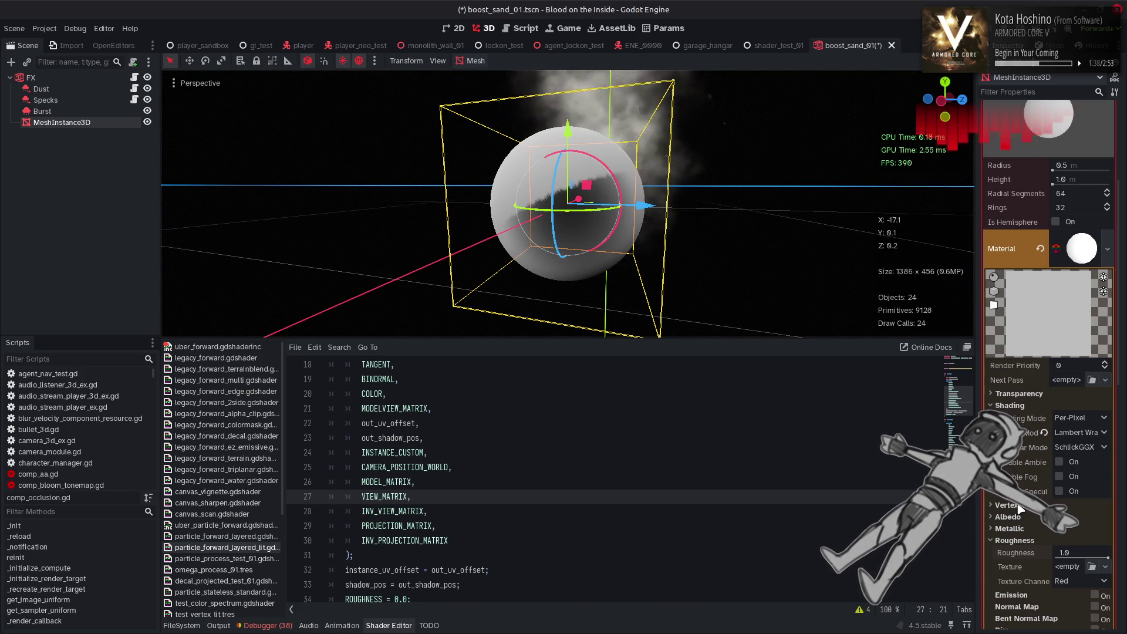
{"action": "left_click", "coordinate": [1017, 394]}
{"action": "left_click", "coordinate": [1018, 395]}
{"action": "scroll", "coordinate": [1014, 405], "scroll_direction": "down", "scroll_amount": 3}
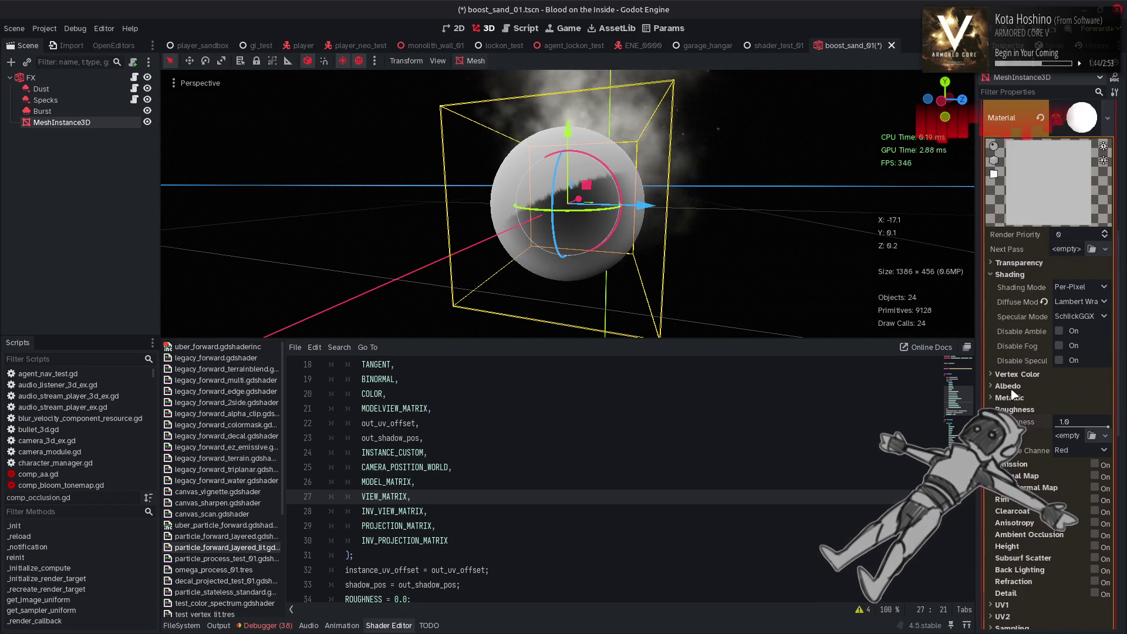
{"action": "scroll", "coordinate": [1013, 395], "scroll_direction": "down", "scroll_amount": 3}
- Enable Disable Receive Shadows in the sphere material's Shadows section
{"action": "left_click", "coordinate": [1030, 509]}
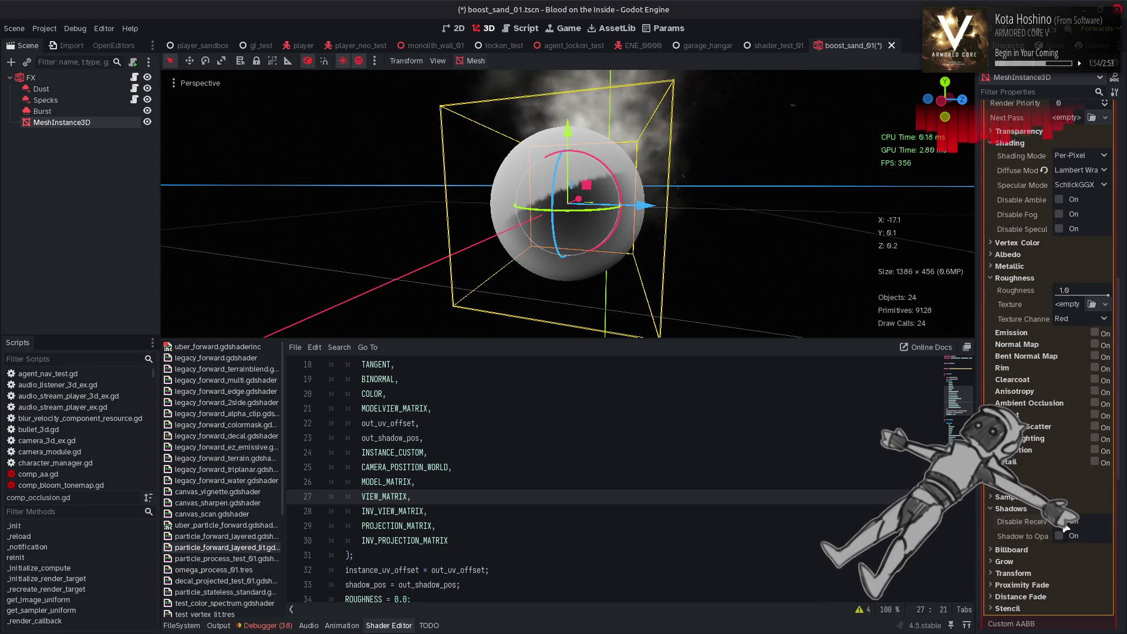
{"action": "left_click", "coordinate": [1067, 523]}
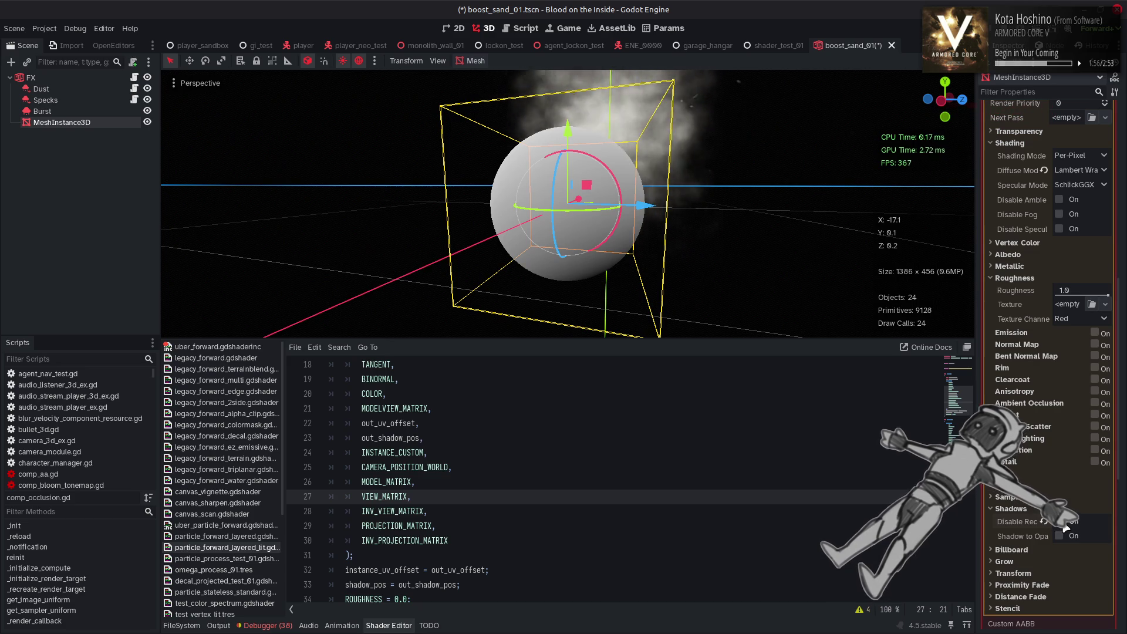
{"action": "left_click", "coordinate": [1011, 508]}
{"action": "left_click", "coordinate": [1025, 580]}
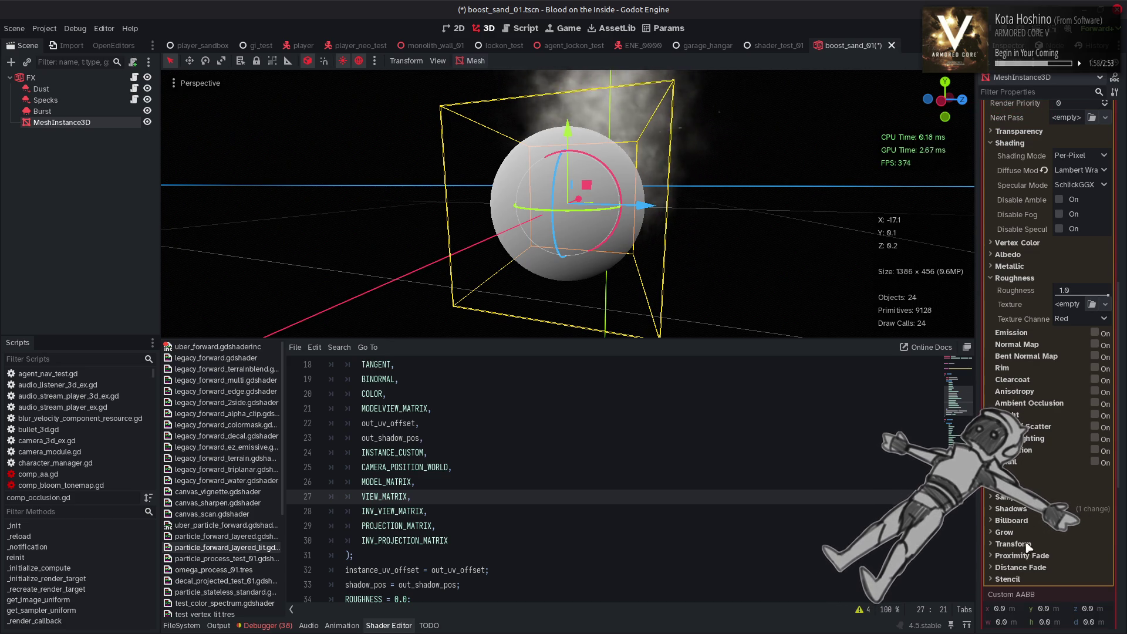
{"action": "left_click", "coordinate": [1009, 580]}
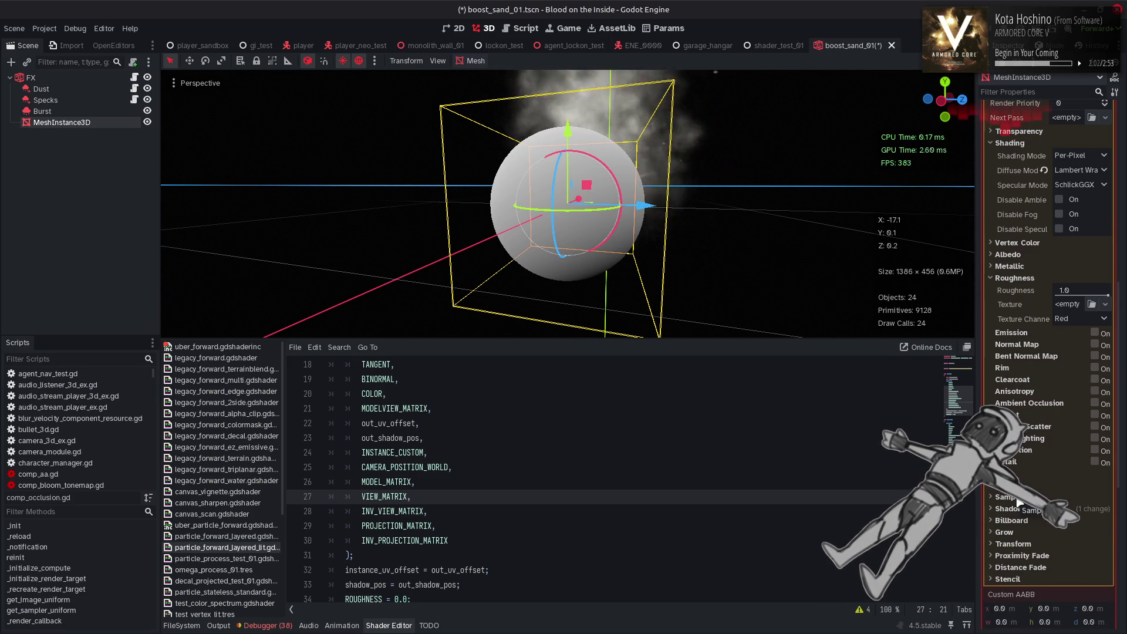
{"action": "scroll", "coordinate": [1019, 502], "scroll_direction": "up", "scroll_amount": 3}
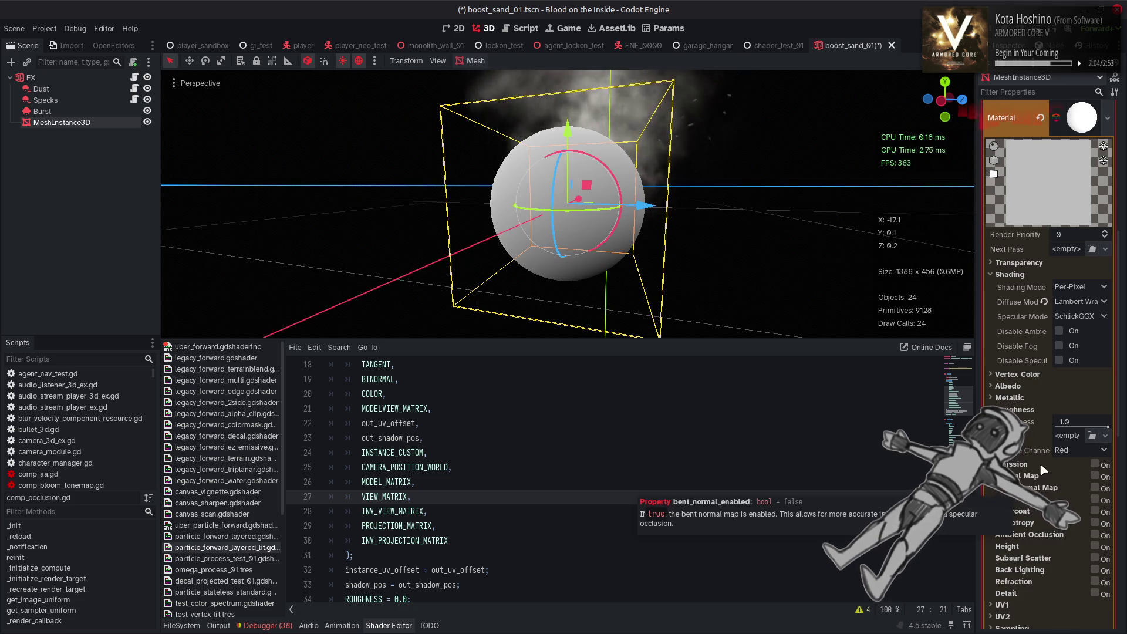
- Lower the sphere's roughness to 0.35 and switch its material to Per-Vertex shading
{"action": "mouse_move", "coordinate": [1107, 427]}
{"action": "left_mouse_down"}
{"action": "mouse_move", "coordinate": [1040, 425]}
{"action": "mouse_move", "coordinate": [1110, 432]}
{"action": "left_mouse_up"}
{"action": "left_click", "coordinate": [1080, 297]}
{"action": "left_click", "coordinate": [1082, 324]}
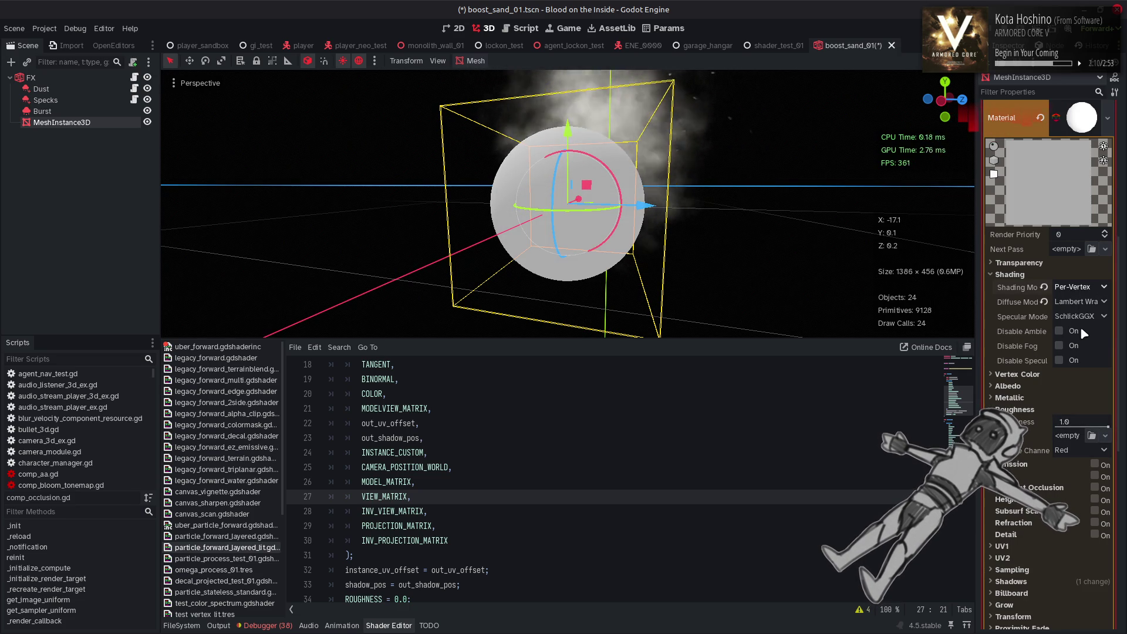
{"action": "mouse_move", "coordinate": [744, 262]}
{"action": "left_mouse_down"}
{"action": "mouse_move", "coordinate": [676, 150]}
{"action": "mouse_move", "coordinate": [593, 176]}
{"action": "left_mouse_up"}
- Compare Per-Pixel and Per-Vertex shading from several angles, settling on Per-Vertex
{"action": "left_click", "coordinate": [1098, 288]}
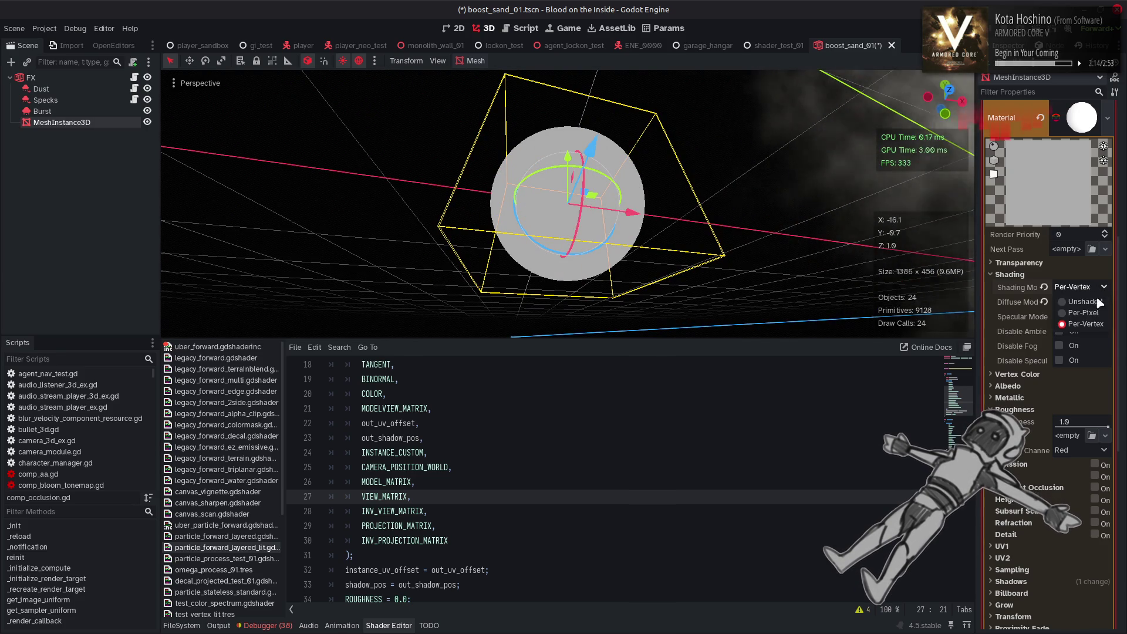
{"action": "left_click", "coordinate": [1083, 312]}
{"action": "left_click_drag", "start_coordinate": [690, 221], "coordinate": [593, 232]}
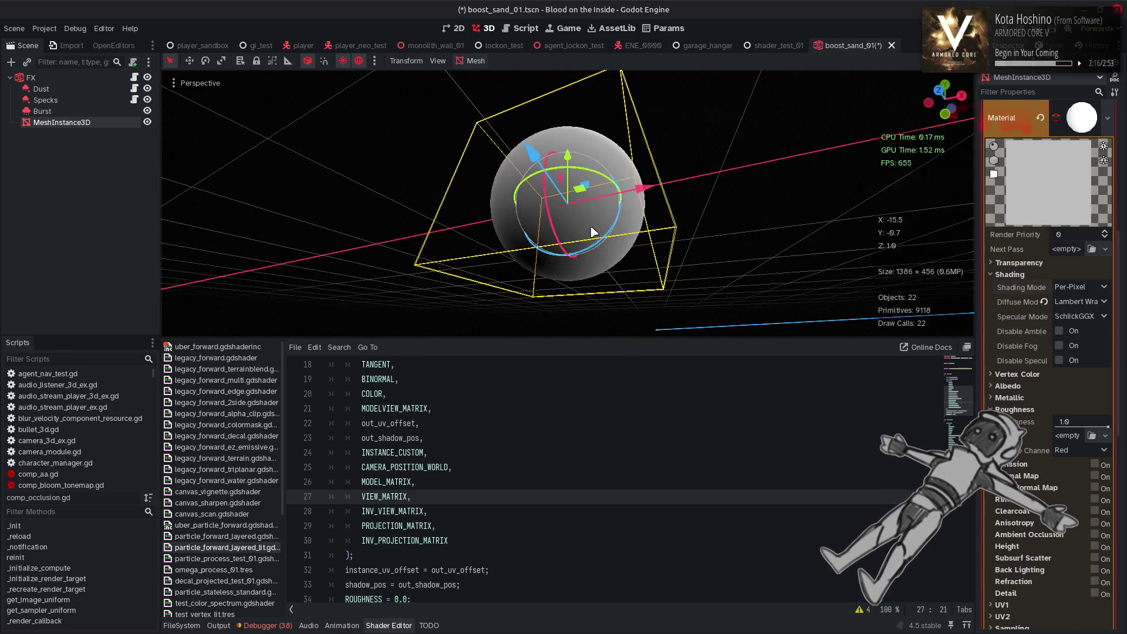
{"action": "left_click_drag", "start_coordinate": [717, 278], "coordinate": [763, 258]}
{"action": "left_click", "coordinate": [1098, 288]}
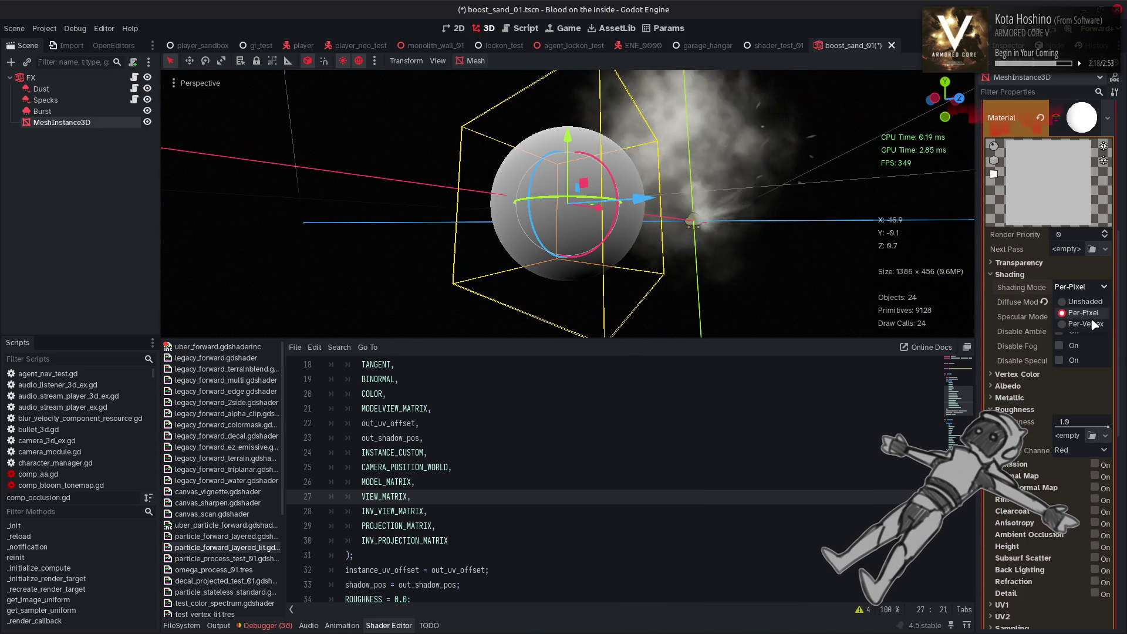
{"action": "left_click", "coordinate": [1091, 323]}
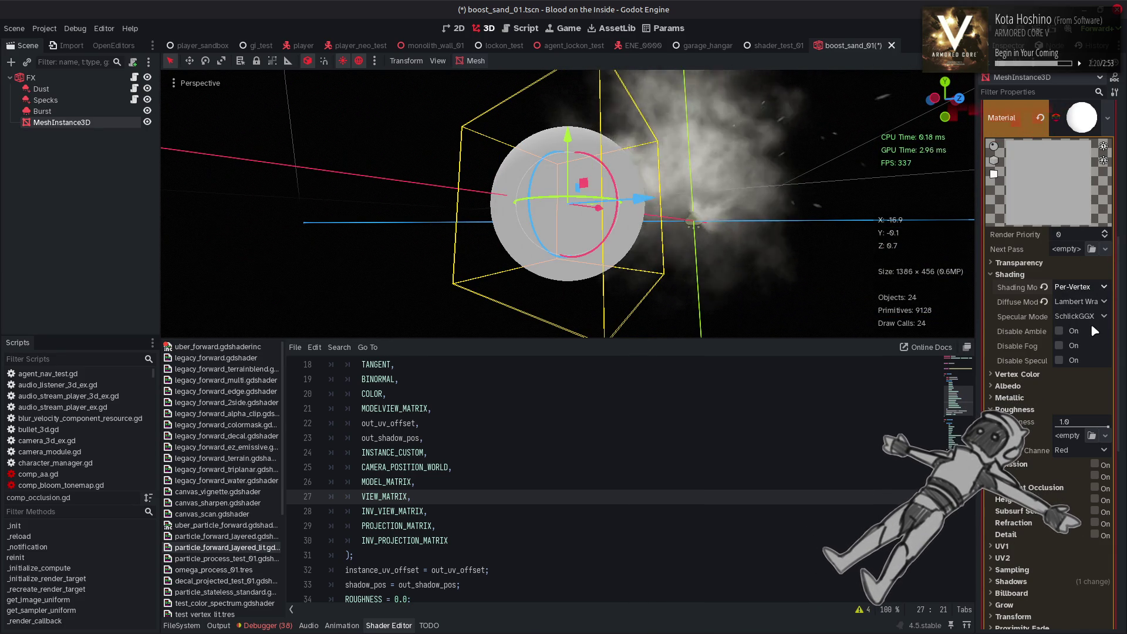
- Try roughness values from 0.0 up to 1.0, finish at 0.0, and bring the browser forward
{"action": "left_click_drag", "start_coordinate": [1107, 427], "coordinate": [1052, 427]}
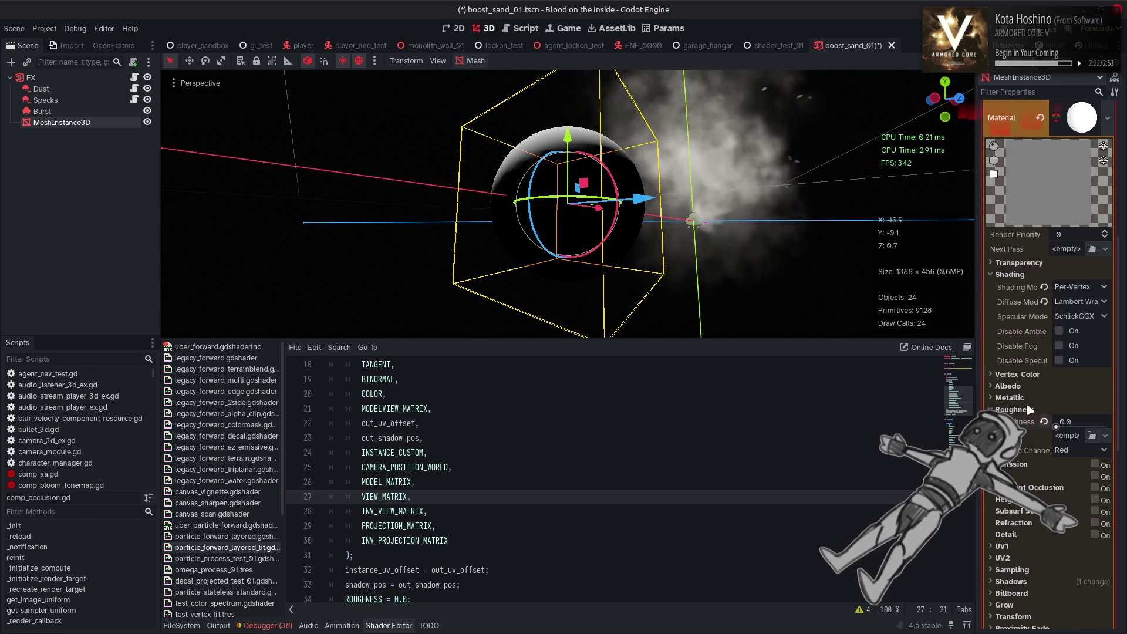
{"action": "left_click_drag", "start_coordinate": [916, 329], "coordinate": [796, 265]}
{"action": "mouse_move", "coordinate": [1059, 427]}
{"action": "left_mouse_down"}
{"action": "mouse_move", "coordinate": [1092, 427]}
{"action": "mouse_move", "coordinate": [1057, 429]}
{"action": "left_mouse_up"}
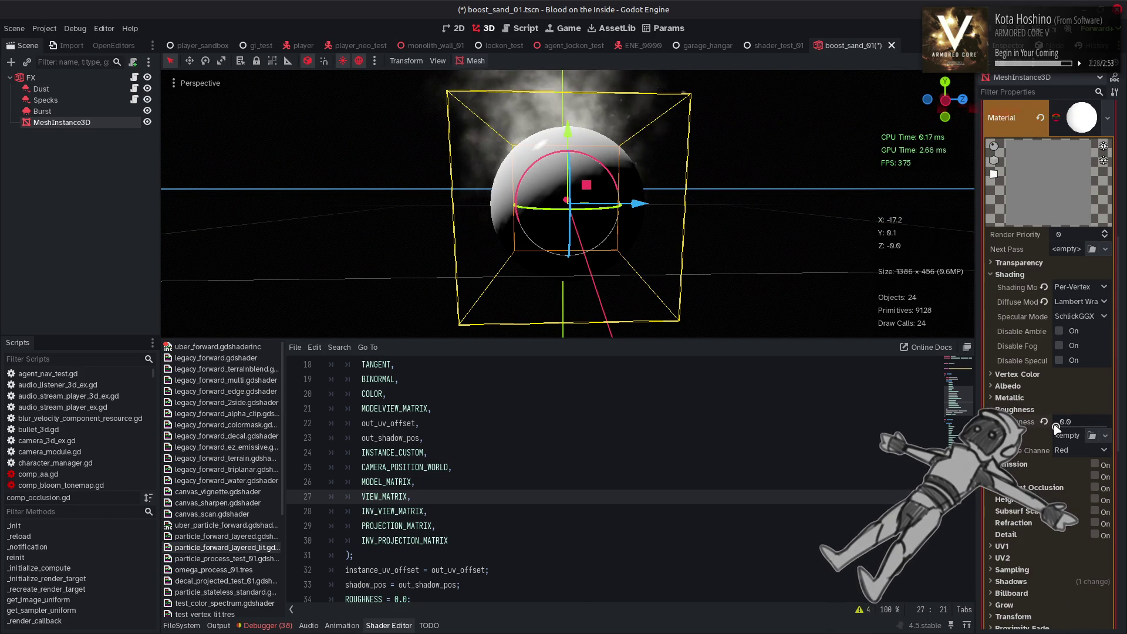
{"action": "left_click_drag", "start_coordinate": [1057, 427], "coordinate": [1062, 428]}
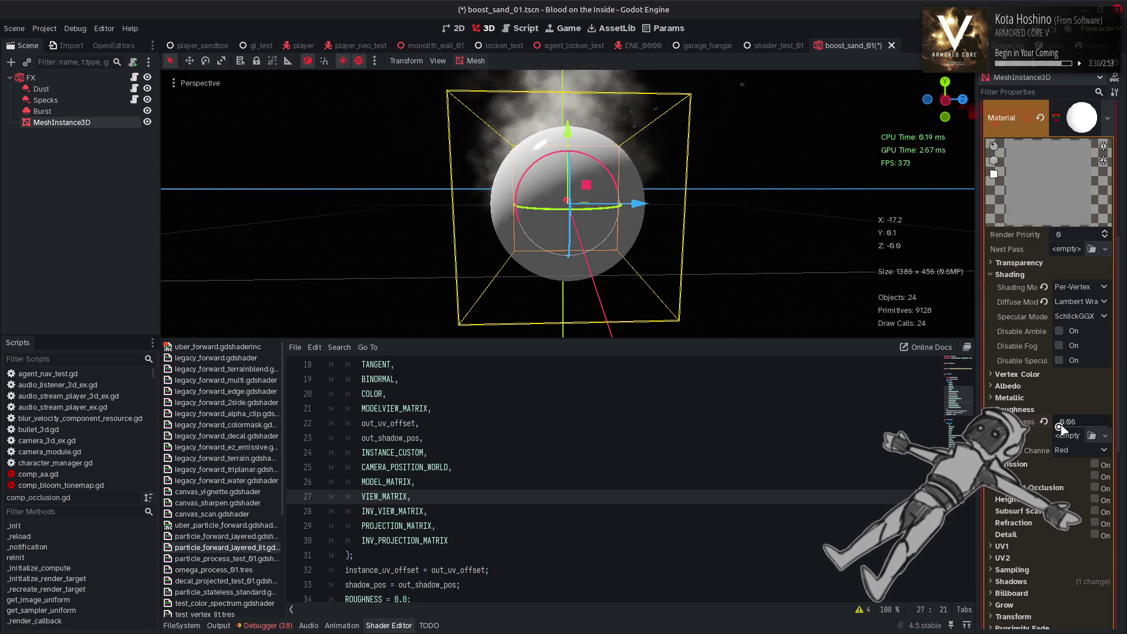
{"action": "mouse_move", "coordinate": [1061, 428]}
{"action": "left_mouse_down"}
{"action": "mouse_move", "coordinate": [1096, 427]}
{"action": "mouse_move", "coordinate": [1046, 428]}
{"action": "left_mouse_up"}
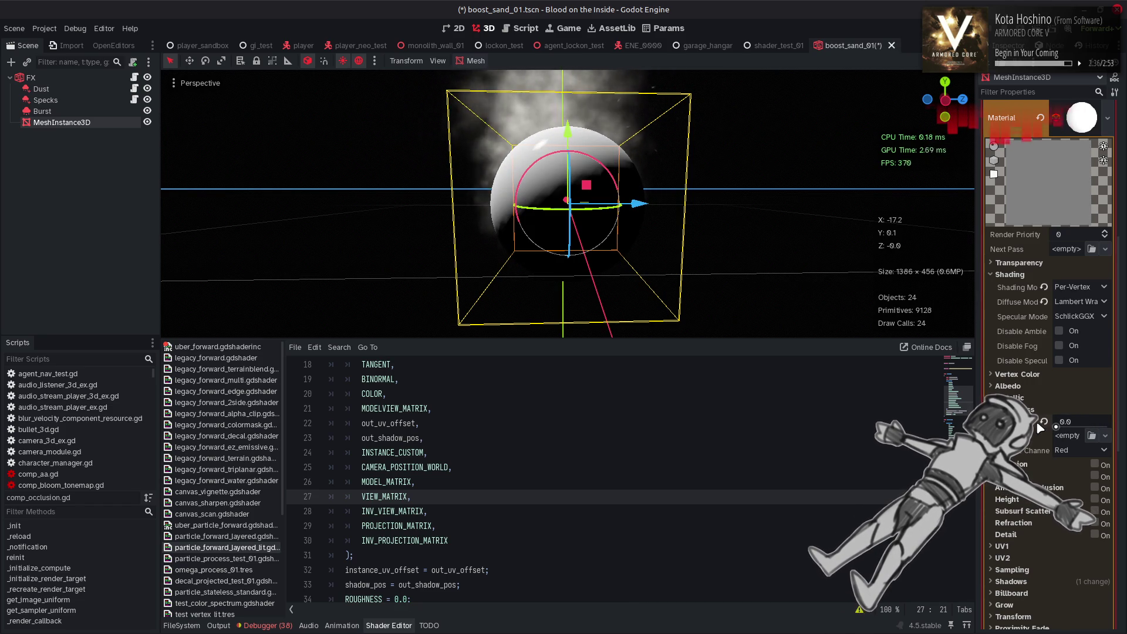
{"action": "mouse_move", "coordinate": [1046, 427]}
{"action": "left_mouse_down"}
{"action": "mouse_move", "coordinate": [1115, 426]}
{"action": "mouse_move", "coordinate": [1055, 423]}
{"action": "mouse_move", "coordinate": [1104, 427]}
{"action": "left_mouse_up"}
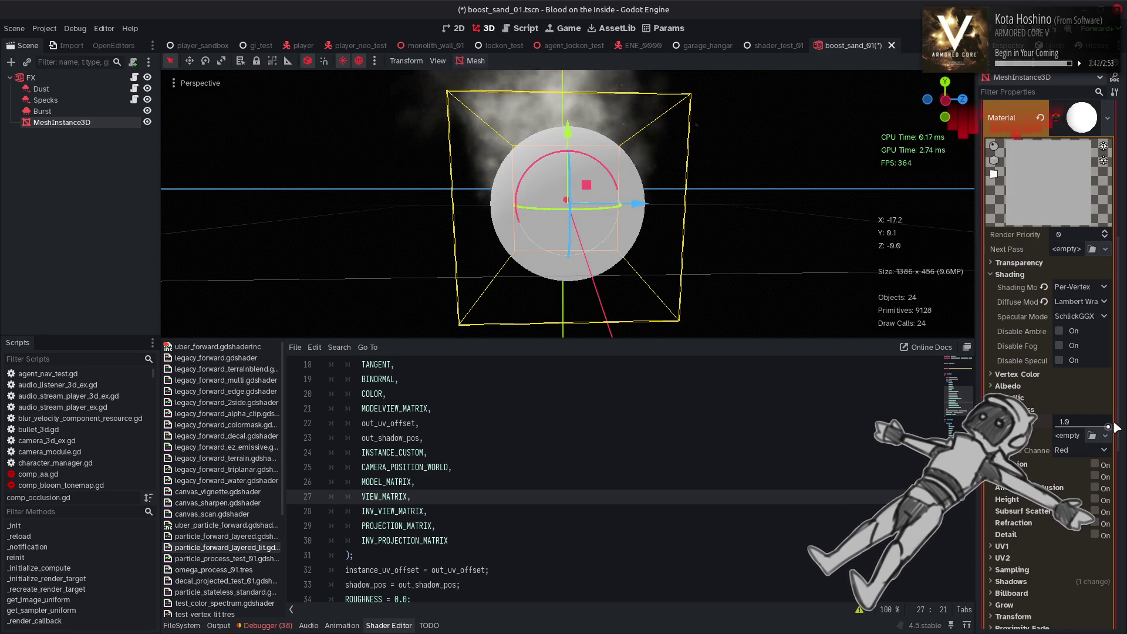
{"action": "mouse_move", "coordinate": [1097, 429]}
{"action": "left_mouse_down"}
{"action": "mouse_move", "coordinate": [1056, 428]}
{"action": "mouse_move", "coordinate": [1118, 424]}
{"action": "mouse_move", "coordinate": [1048, 424]}
{"action": "left_mouse_up"}
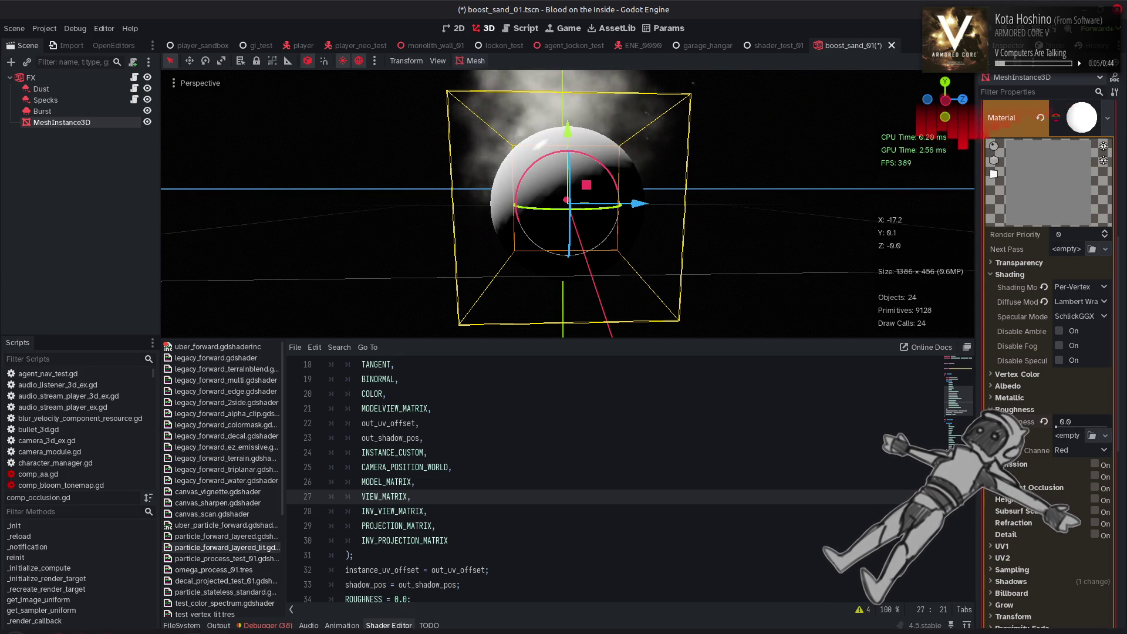
{"action": "mouse_move", "coordinate": [110, 620]}
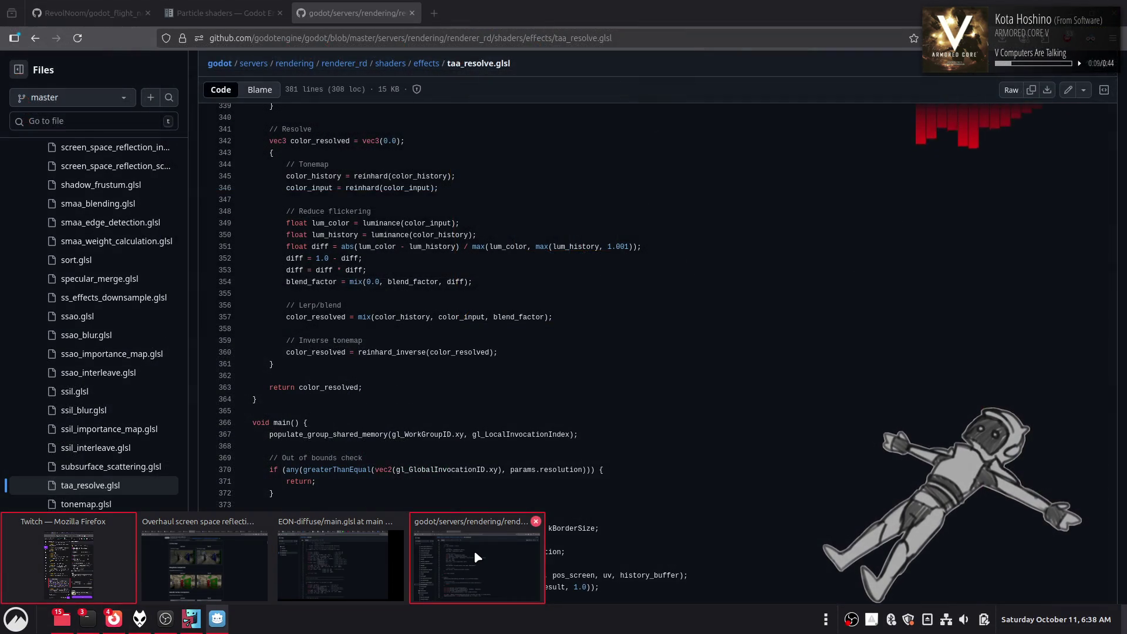
{"action": "left_click", "coordinate": [474, 551]}
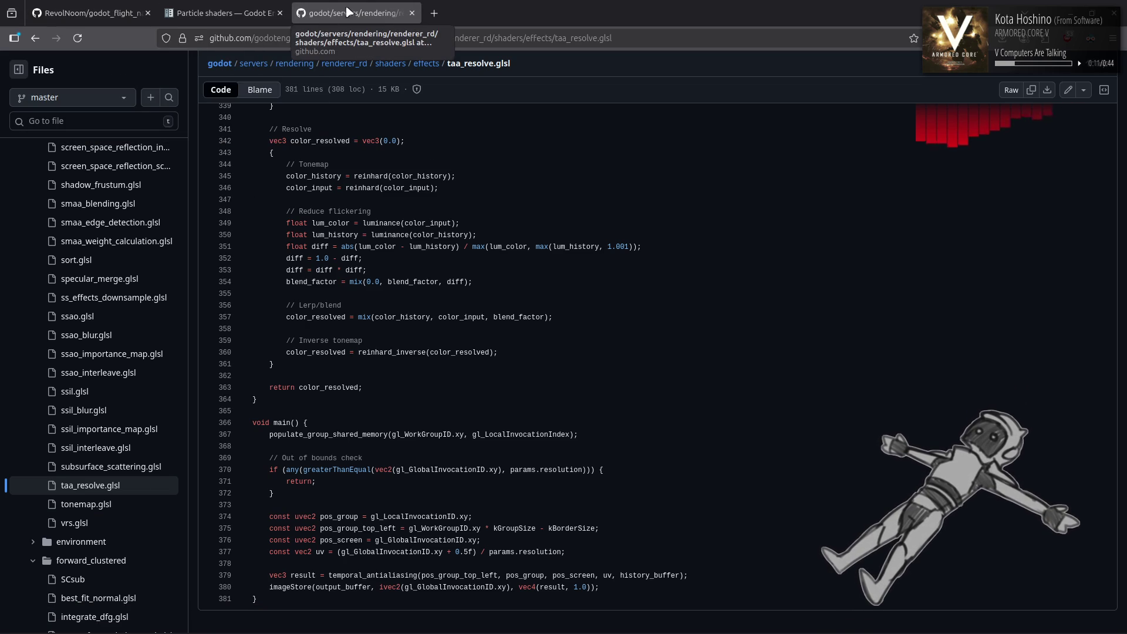
- Look over the godotengine/godot issues tab in Firefox, then return to the Godot editor
{"action": "left_click", "coordinate": [443, 14]}
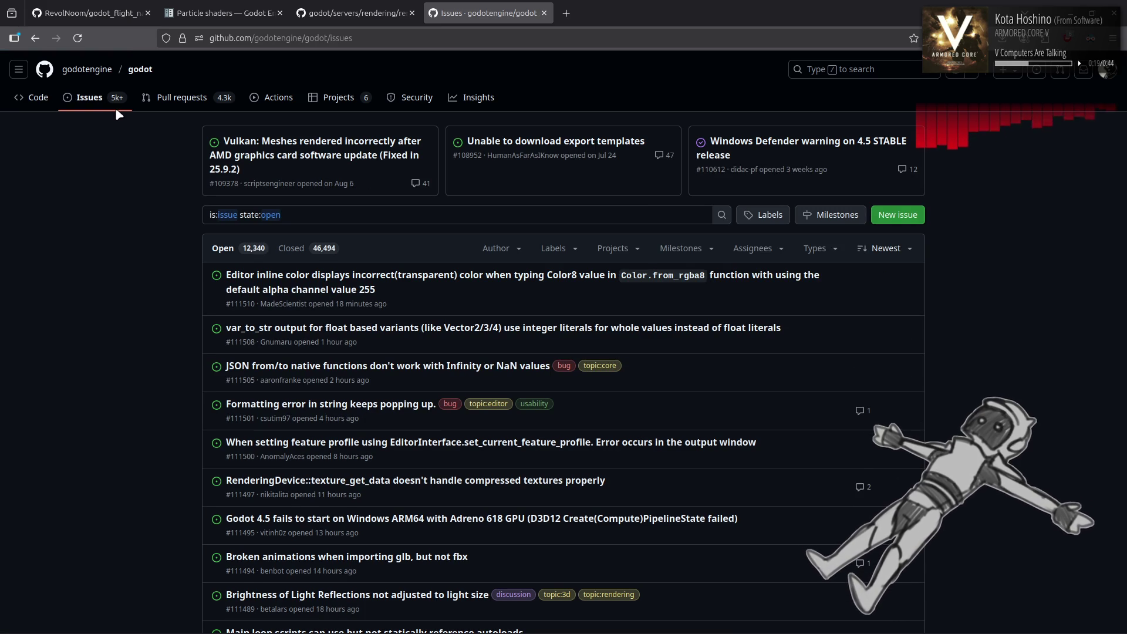
{"action": "key", "text": "alt+Tab"}
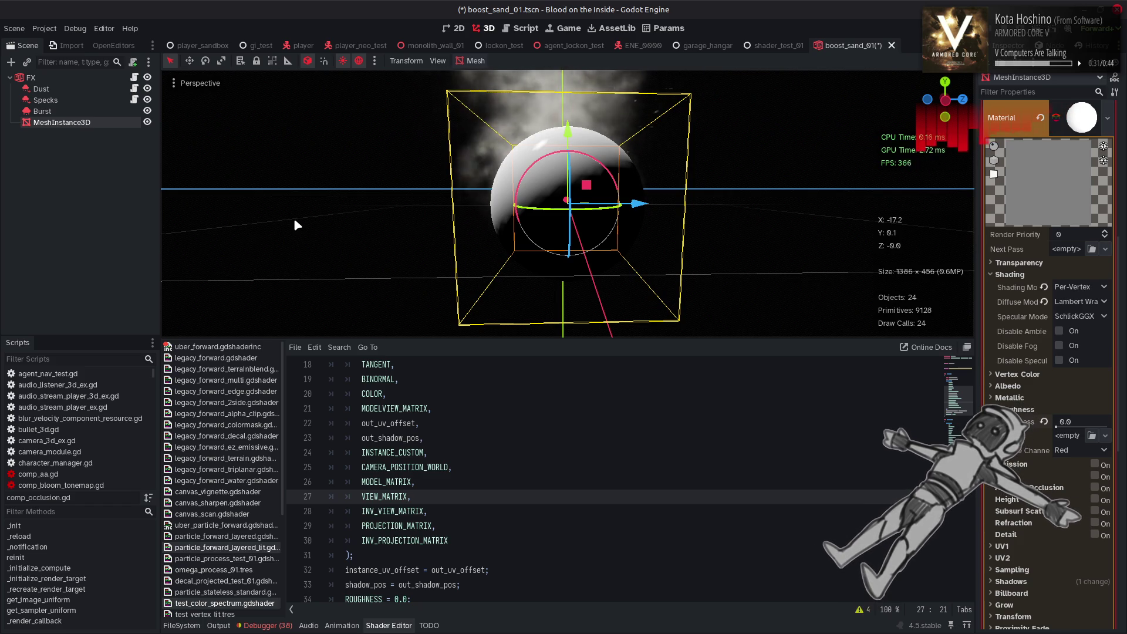
- Switch from Godot back to the browser's godotengine/godot issues list
{"action": "key", "text": "alt+Tab"}
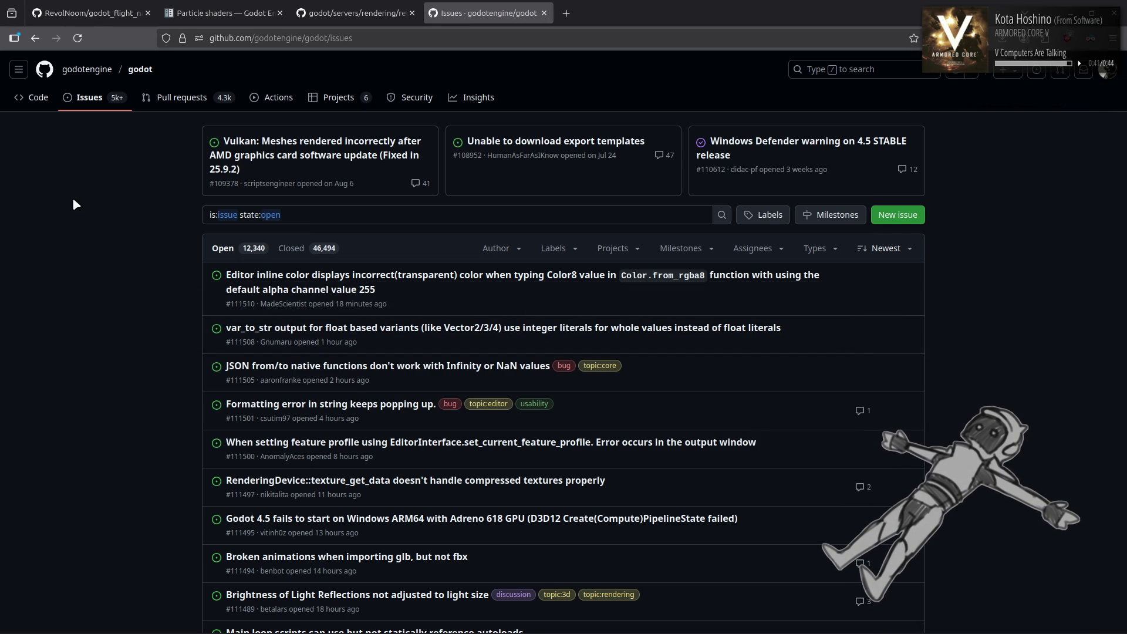
- From the pull requests list, open 'Remove undocumented script only enter_world callbacks'
{"action": "left_click", "coordinate": [172, 104]}
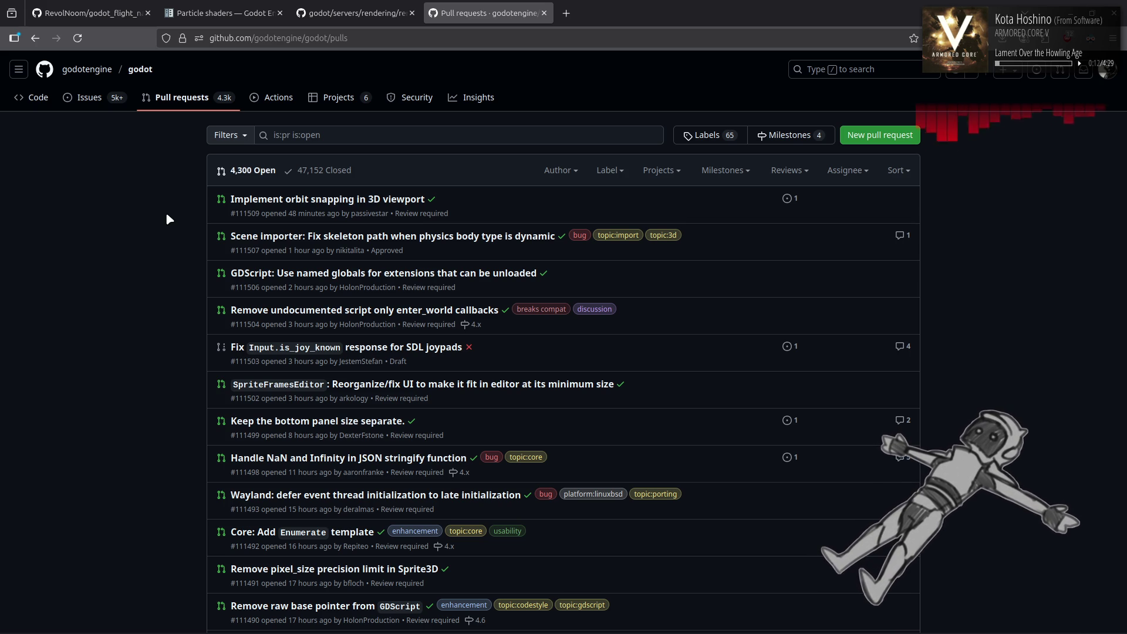
{"action": "left_click", "coordinate": [369, 312]}
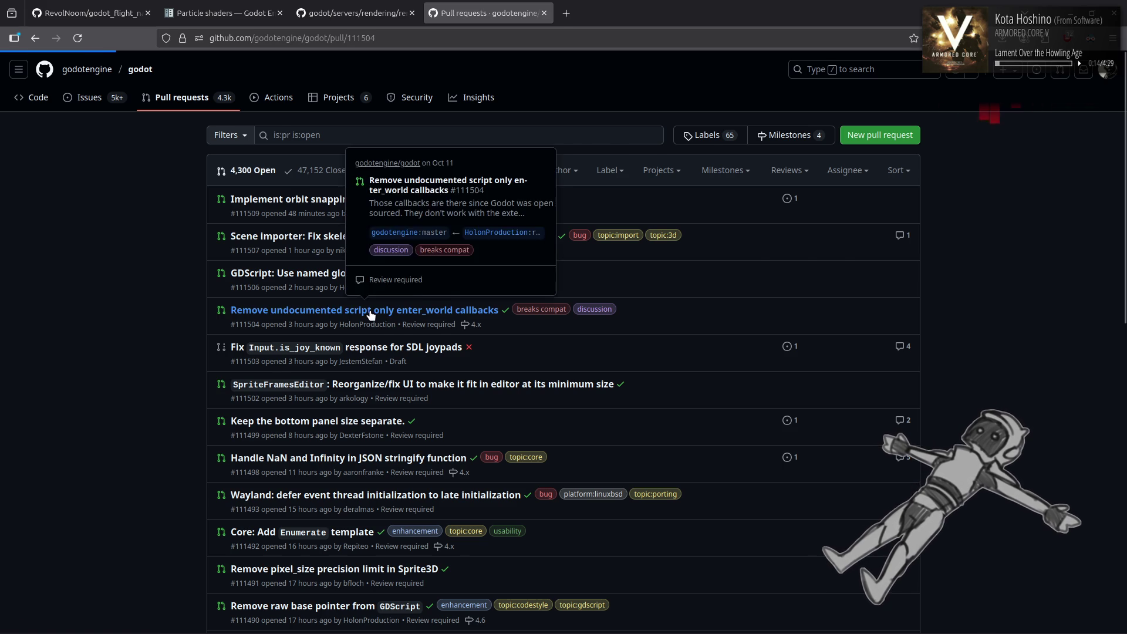